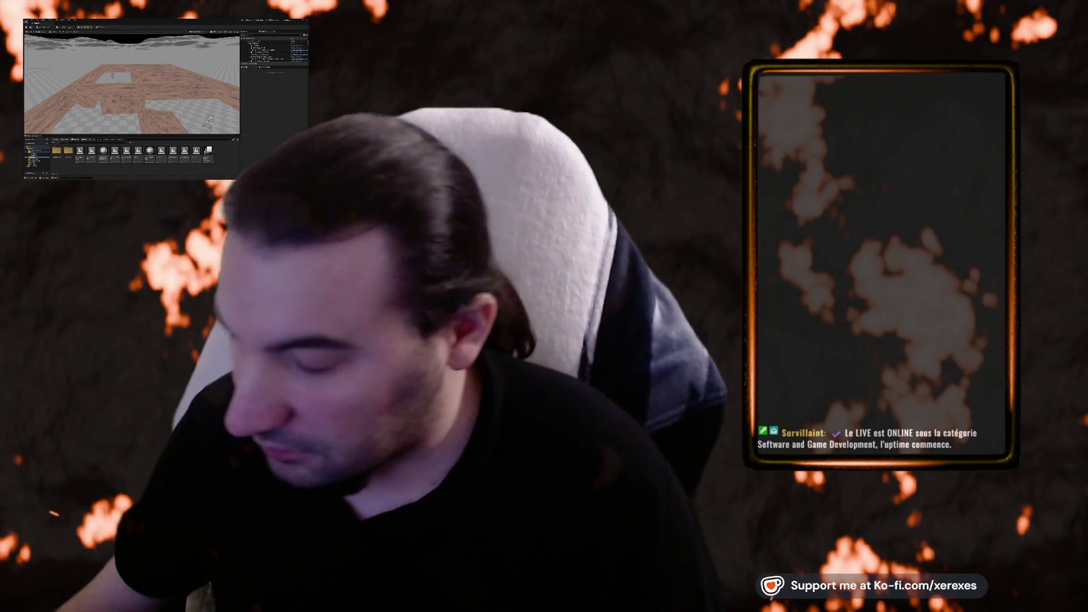
# Step: Fly the viewport camera across the map toward the brick wall
pyautogui.press('super')
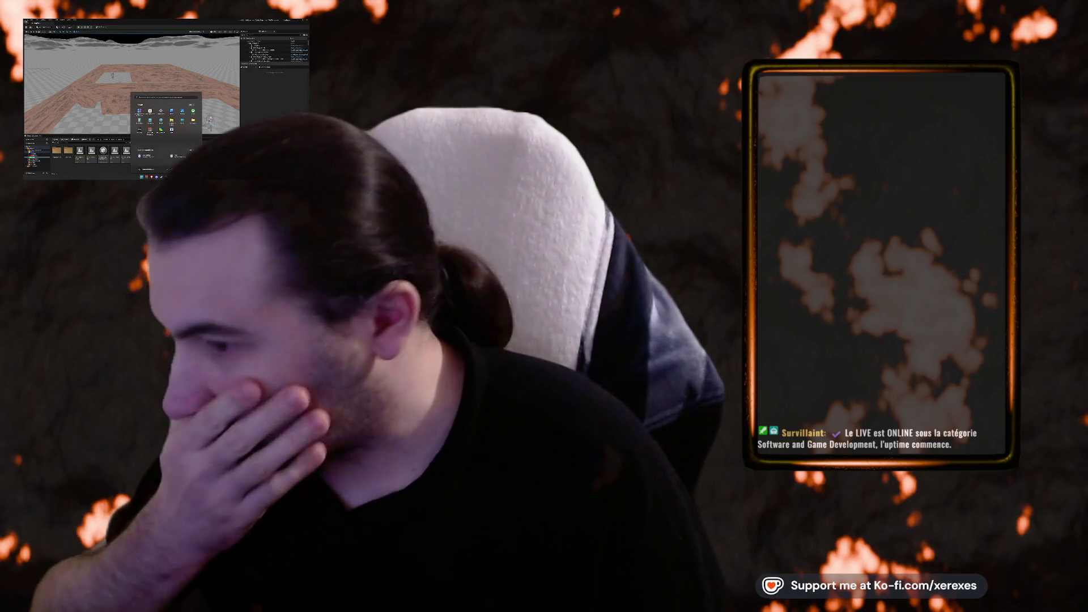
pyautogui.press('Escape')
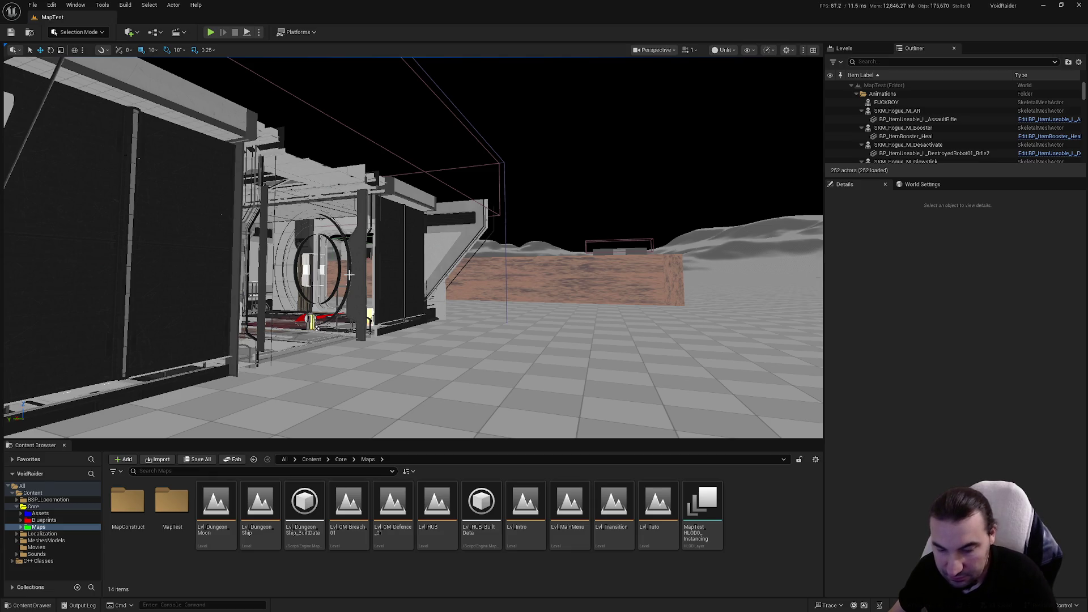
pyautogui.moveTo(500, 199); pyautogui.dragTo(500, 198)
pyautogui.moveTo(619, 276); pyautogui.dragTo(620, 276)
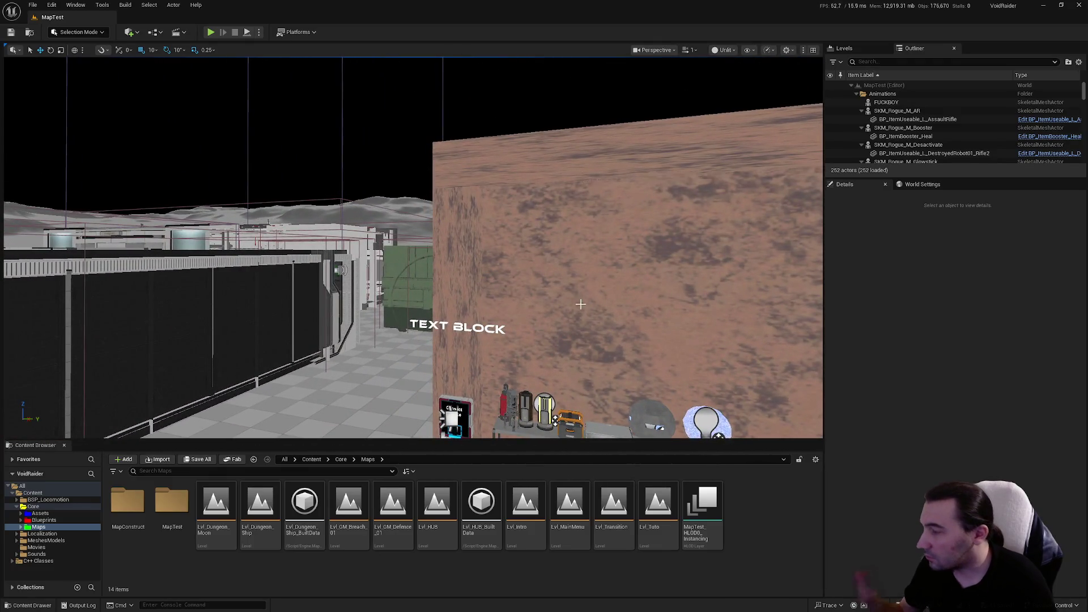
# Step: Browse Blueprints > Characters > NPCs > Ennemy > Mutant and open BP_Mutant_Corpsebrood
pyautogui.click(44, 519)
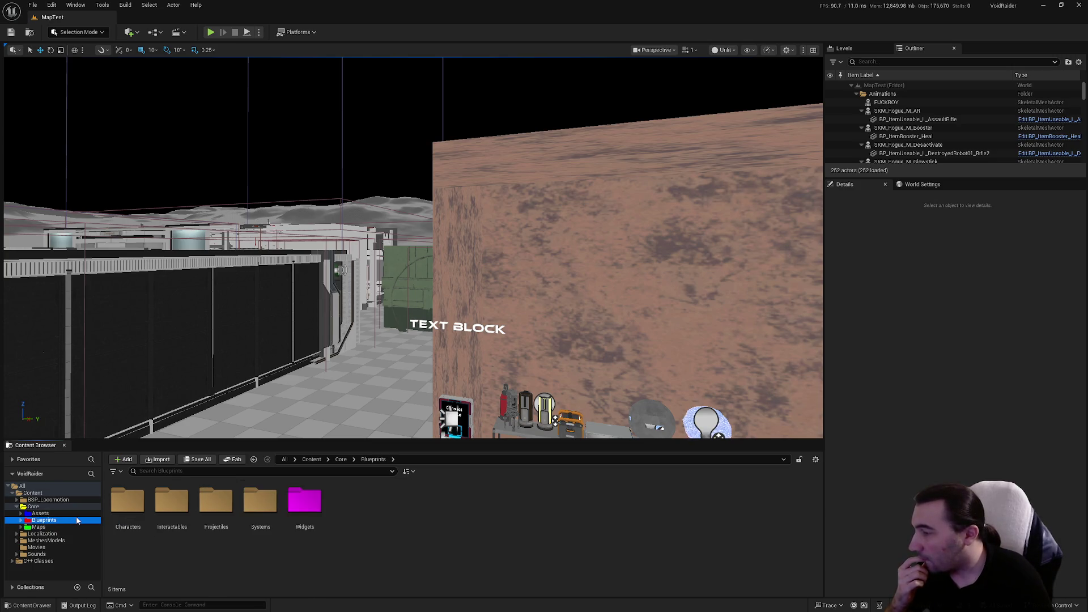
pyautogui.doubleClick(126, 506)
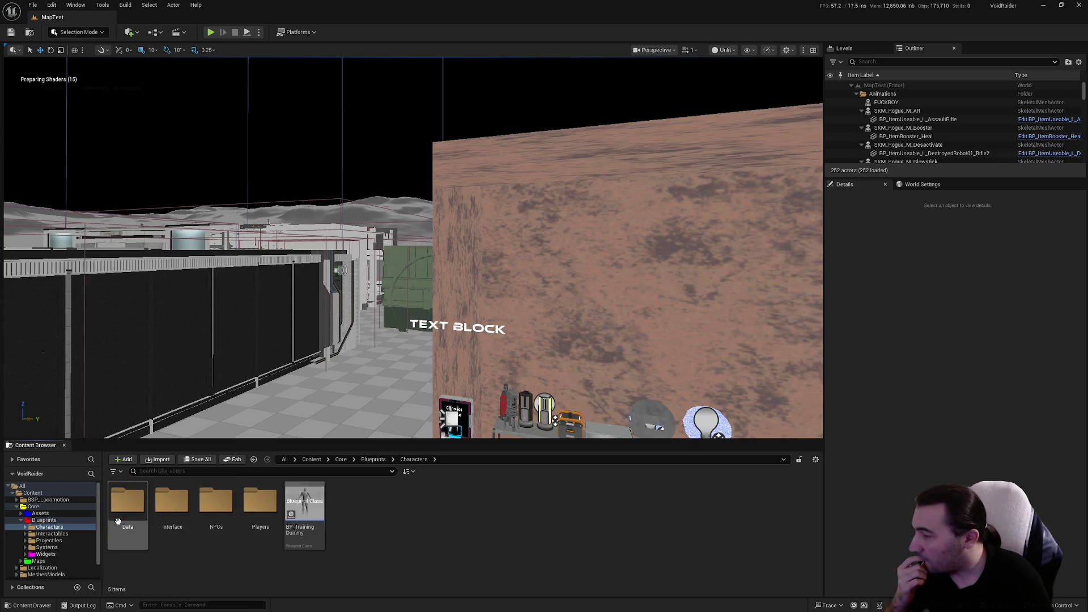
pyautogui.doubleClick(216, 504)
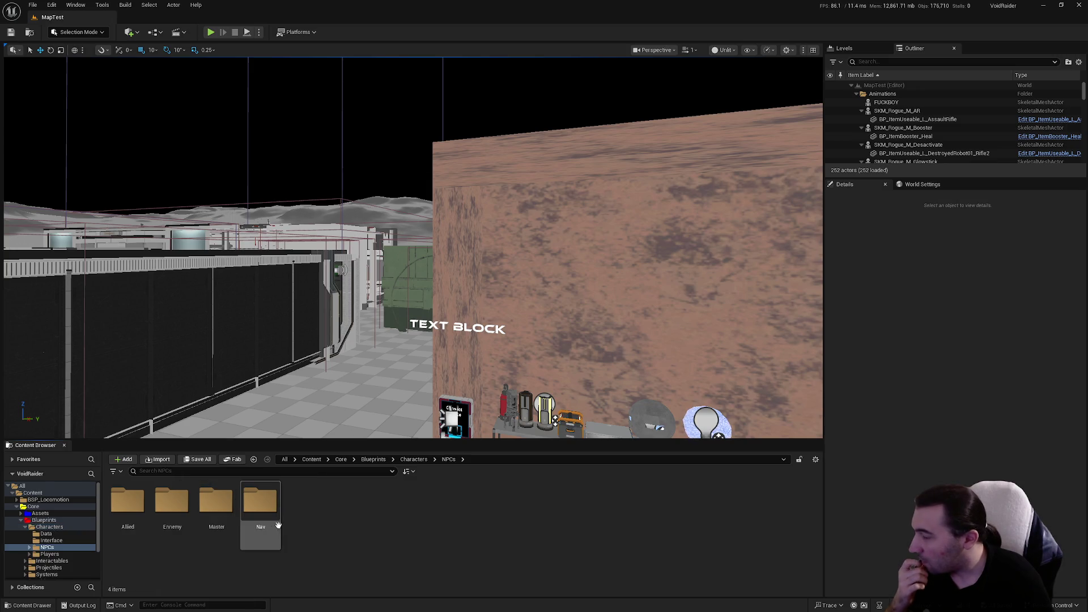
pyautogui.doubleClick(169, 509)
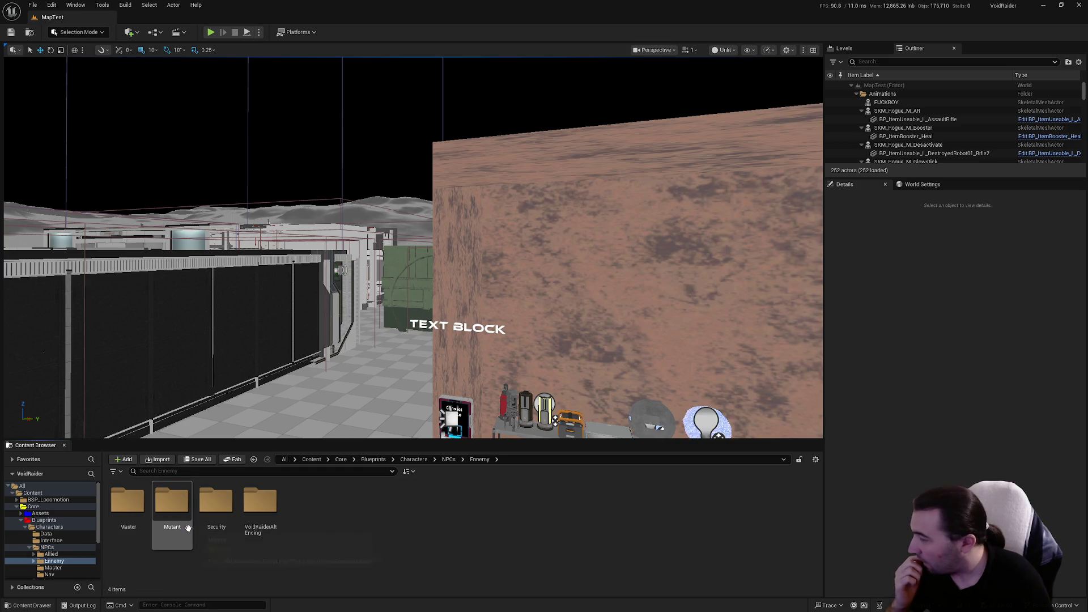
pyautogui.doubleClick(171, 501)
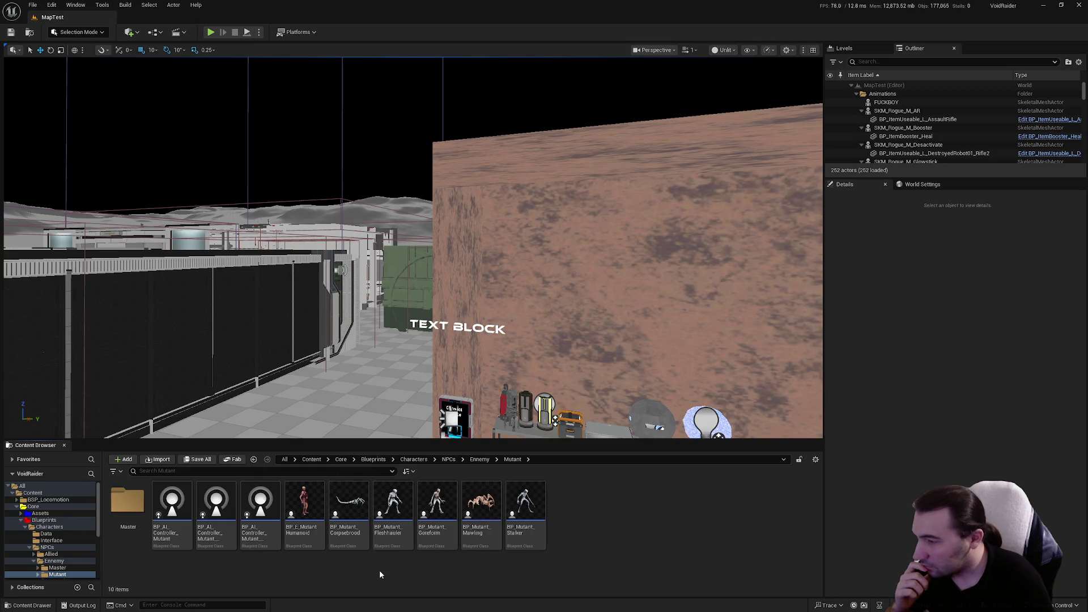
pyautogui.doubleClick(350, 530)
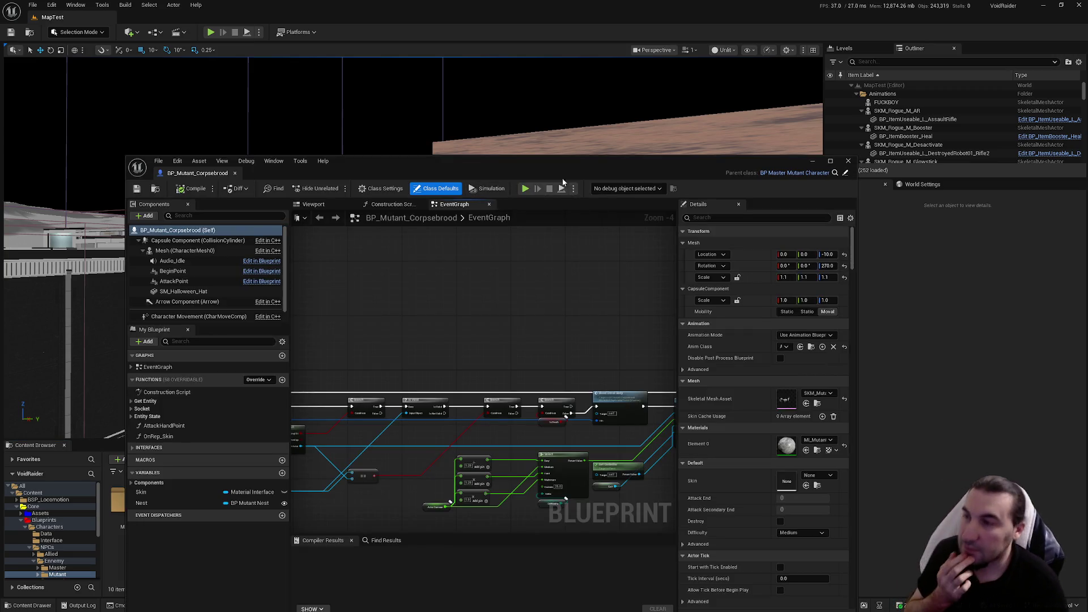
# Step: Swap Corpsebrood for BP_Mutant_Fleshhauler, check its AIPerceptionStimuliSource details, then close it
pyautogui.click(850, 160)
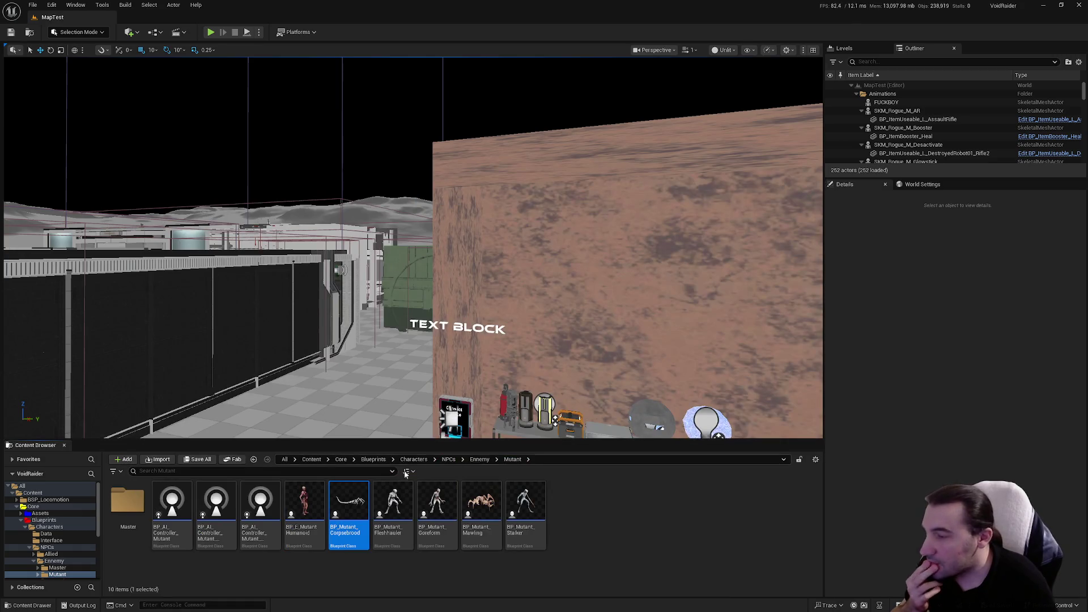
pyautogui.click(386, 492)
pyautogui.doubleClick(387, 492)
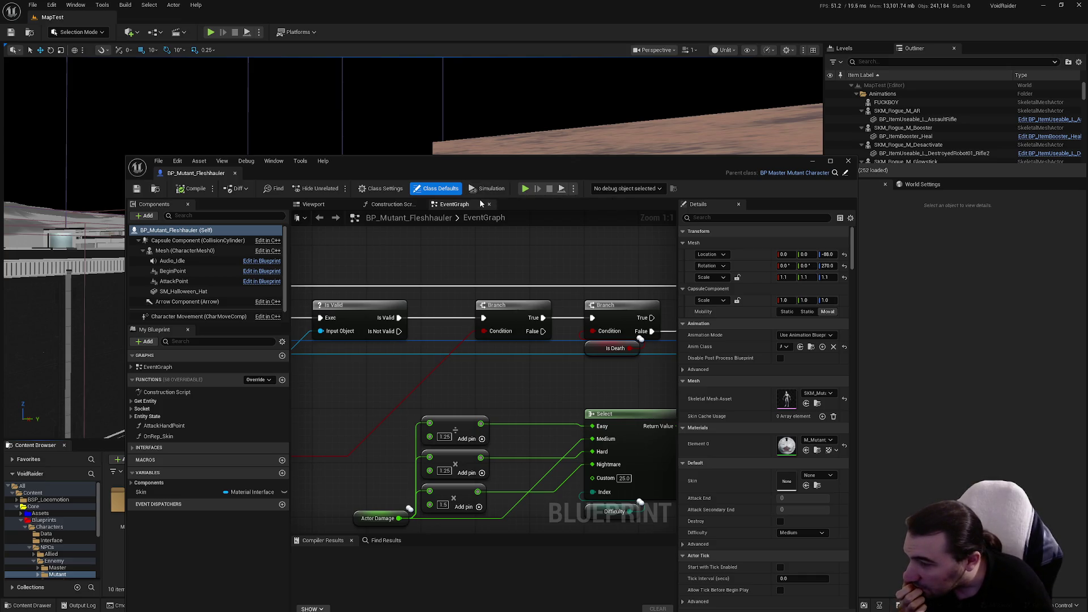
pyautogui.scroll(-1, 261, 266)
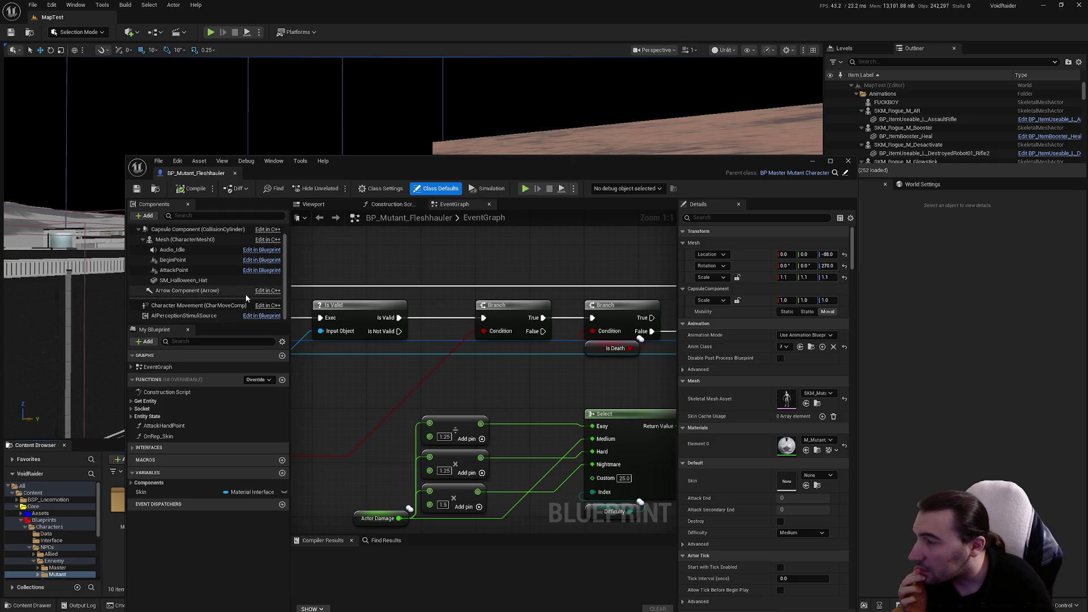
pyautogui.click(224, 315)
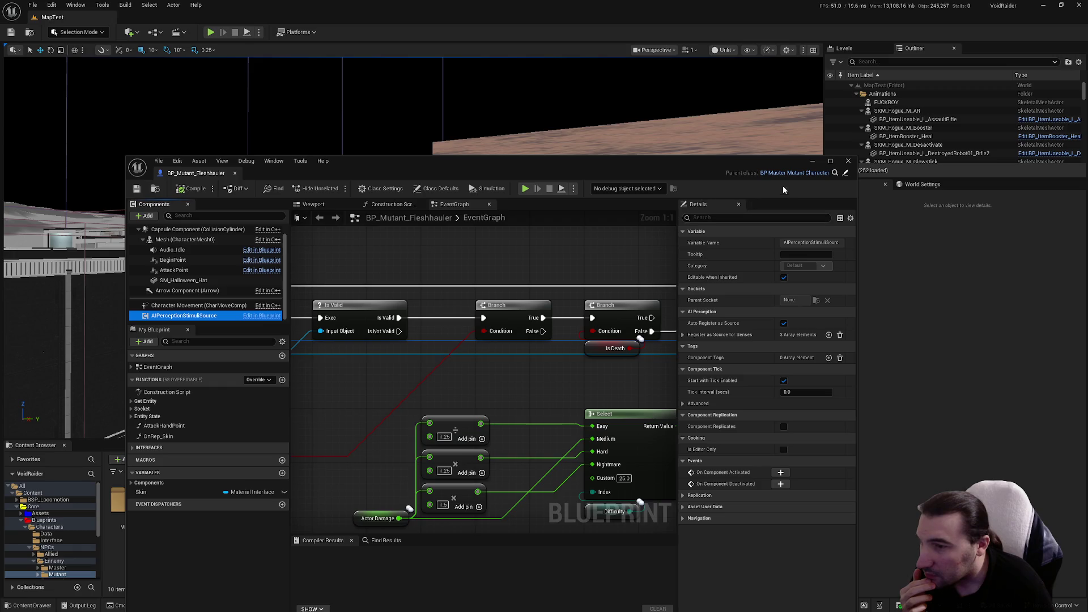
pyautogui.click(849, 161)
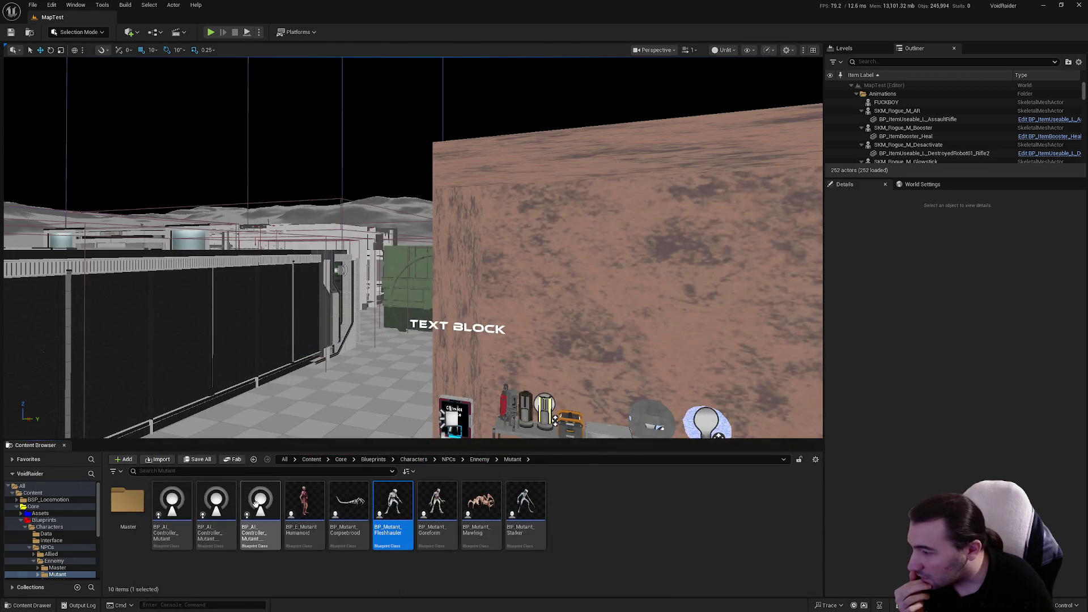
# Step: Inspect BP_AI_Controller_Mutant's class defaults, Path Following and AIPerception components, then close it
pyautogui.click(187, 521)
pyautogui.doubleClick(187, 521)
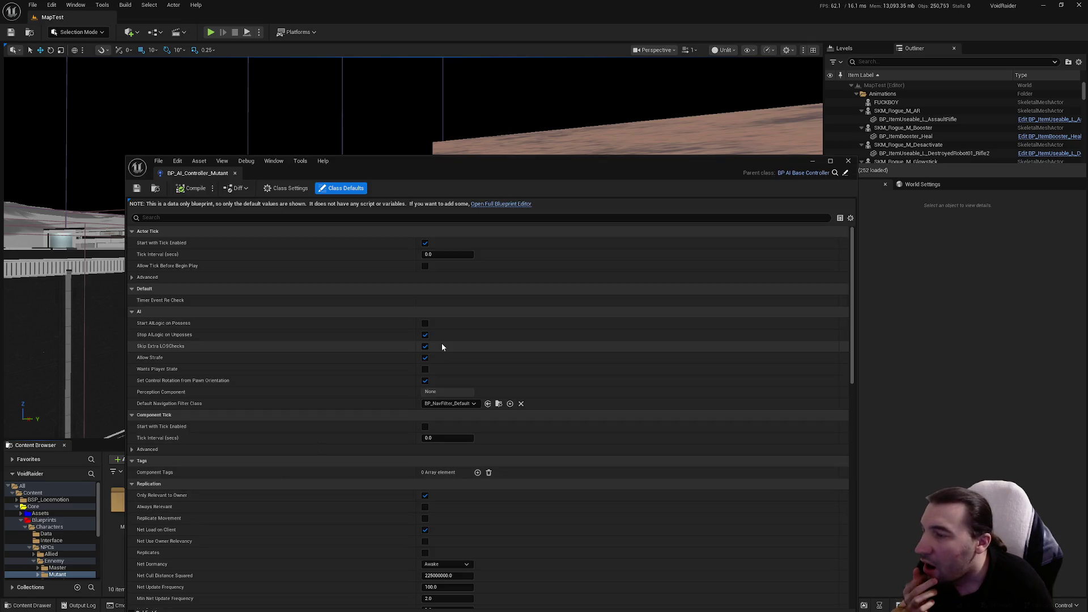
pyautogui.click(299, 192)
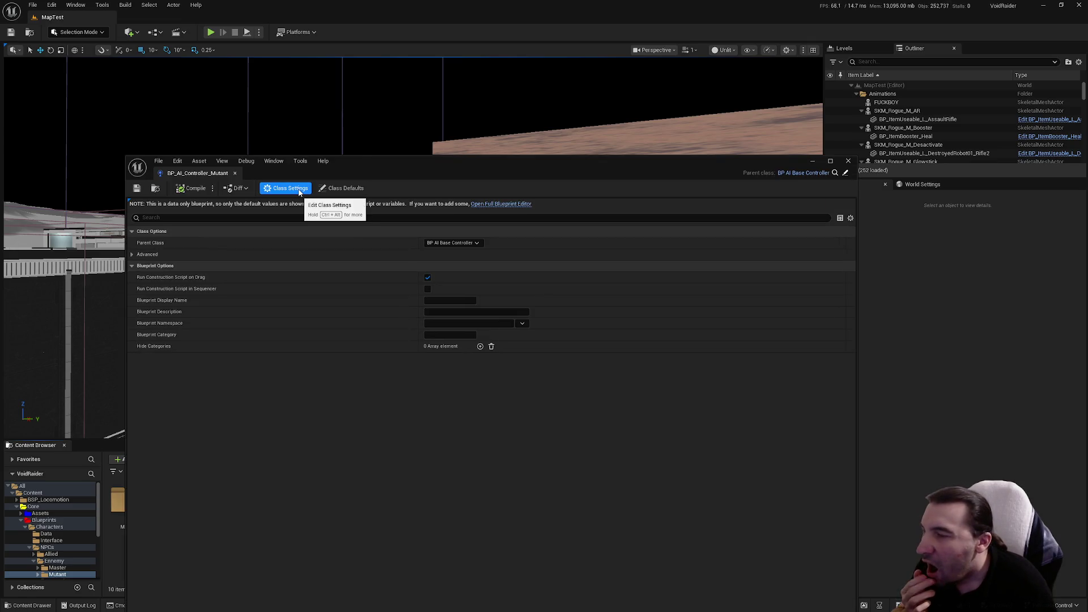
pyautogui.click(342, 188)
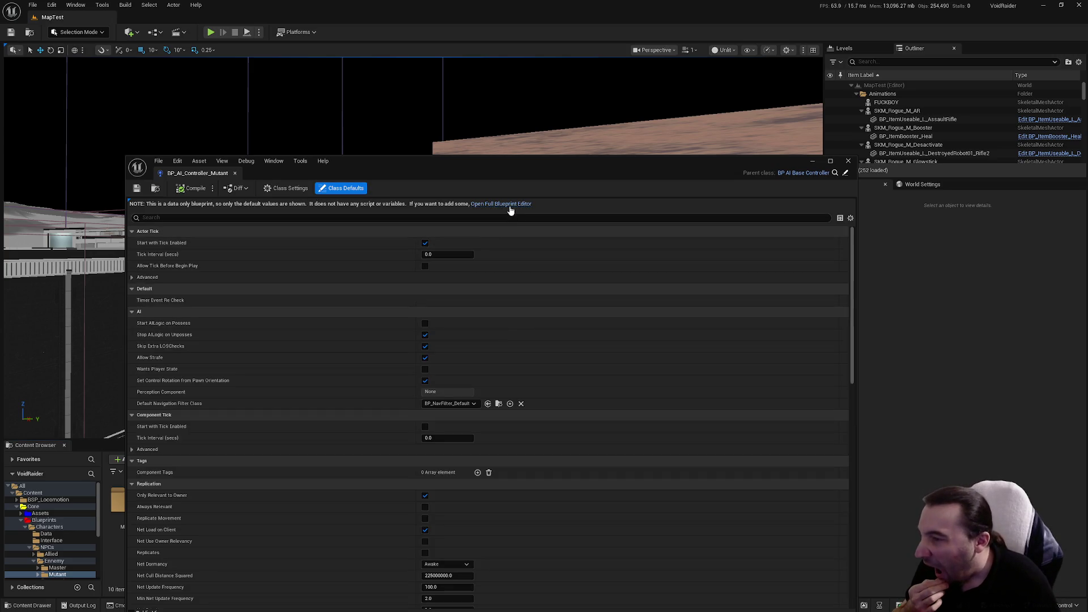
pyautogui.click(510, 205)
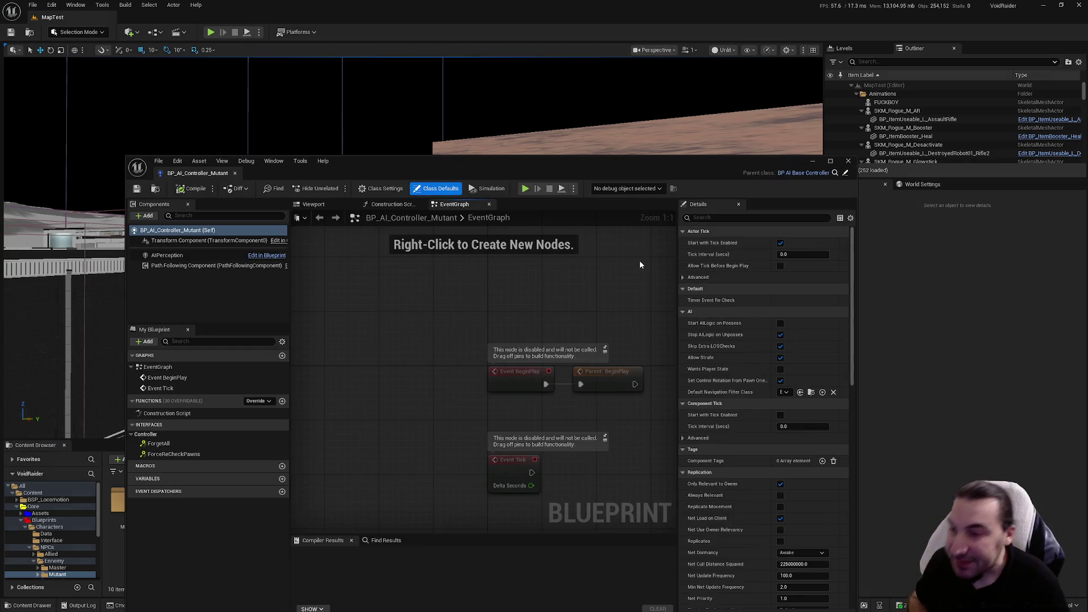
pyautogui.click(273, 266)
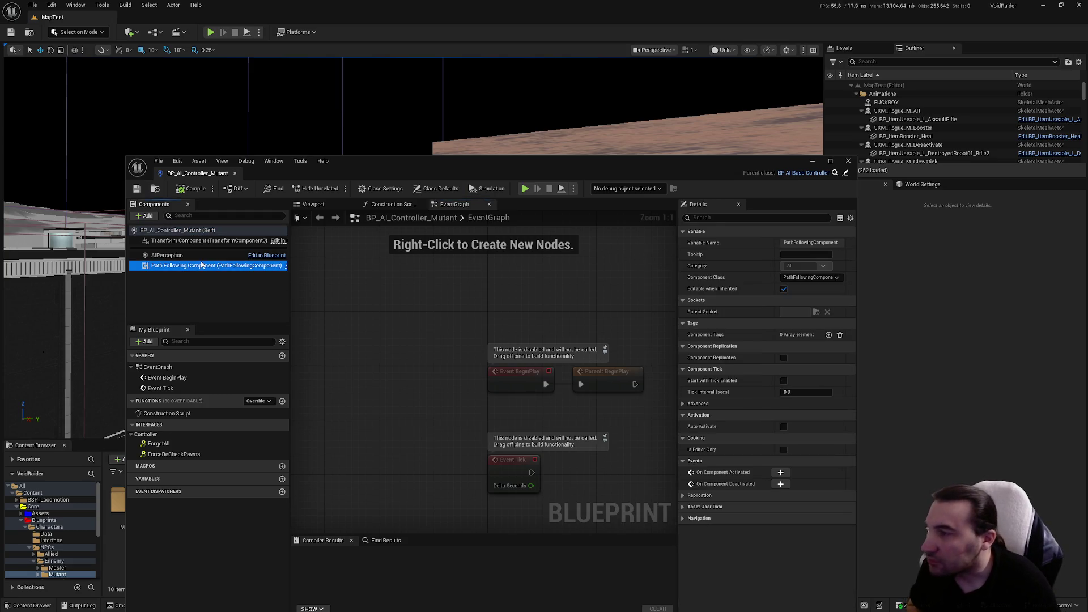
pyautogui.click(273, 256)
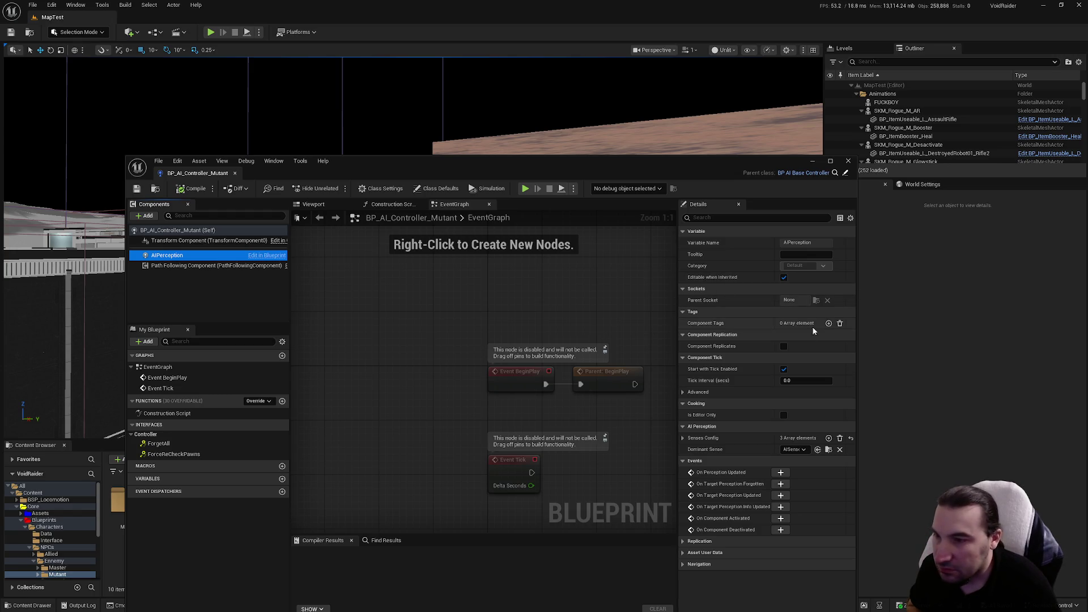
pyautogui.click(713, 273)
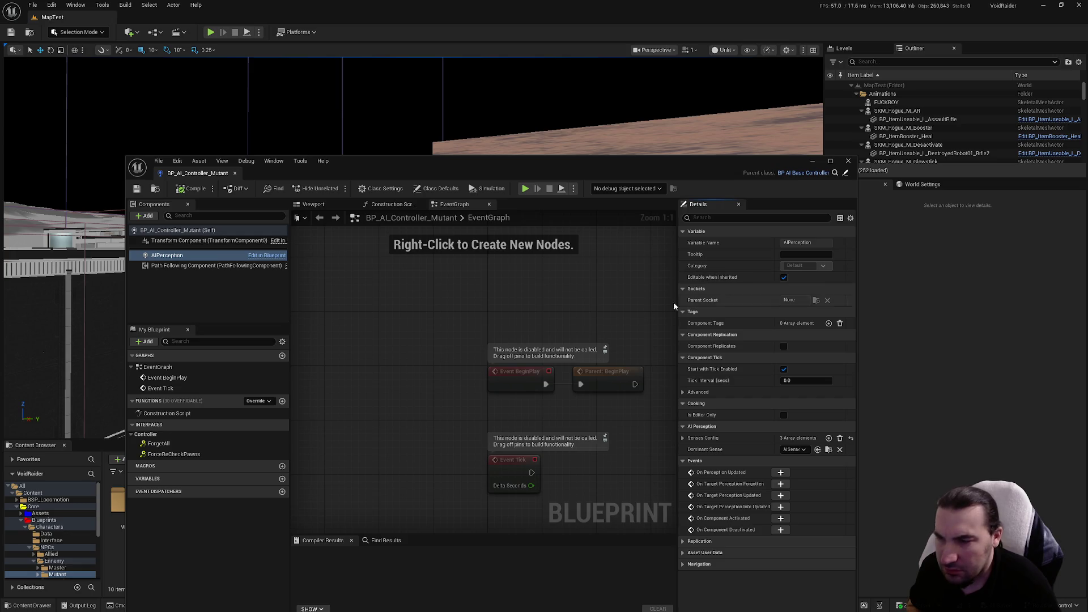
pyautogui.click(220, 266)
pyautogui.click(214, 256)
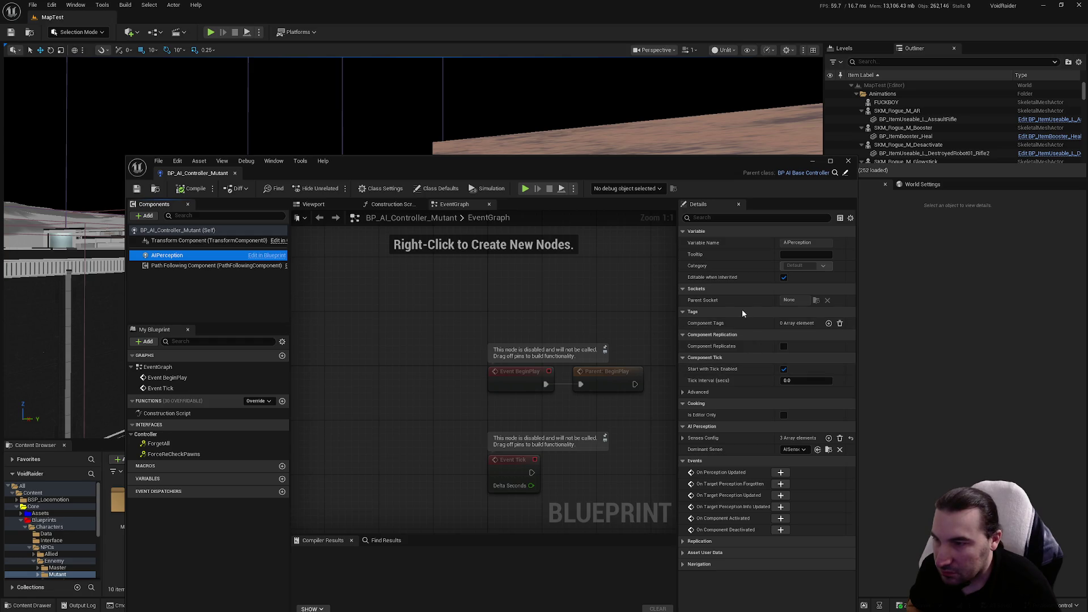
pyautogui.click(849, 160)
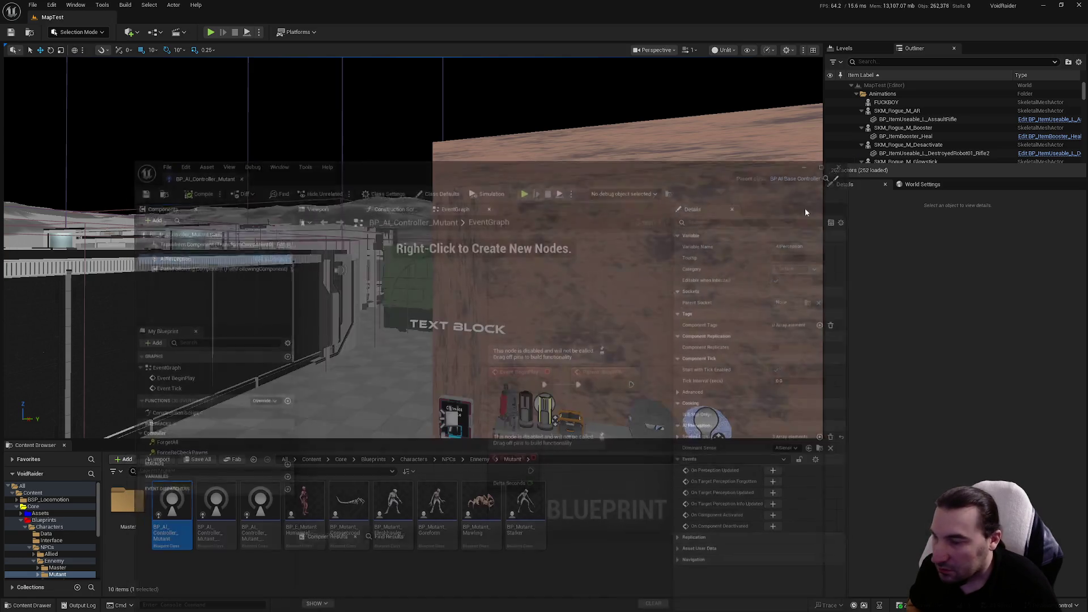
# Step: Review BP_Mutant_Stalker's AIPerceptionStimuliSource registered senses, then reopen BP_AI_Controller_Mutant
pyautogui.click(511, 499)
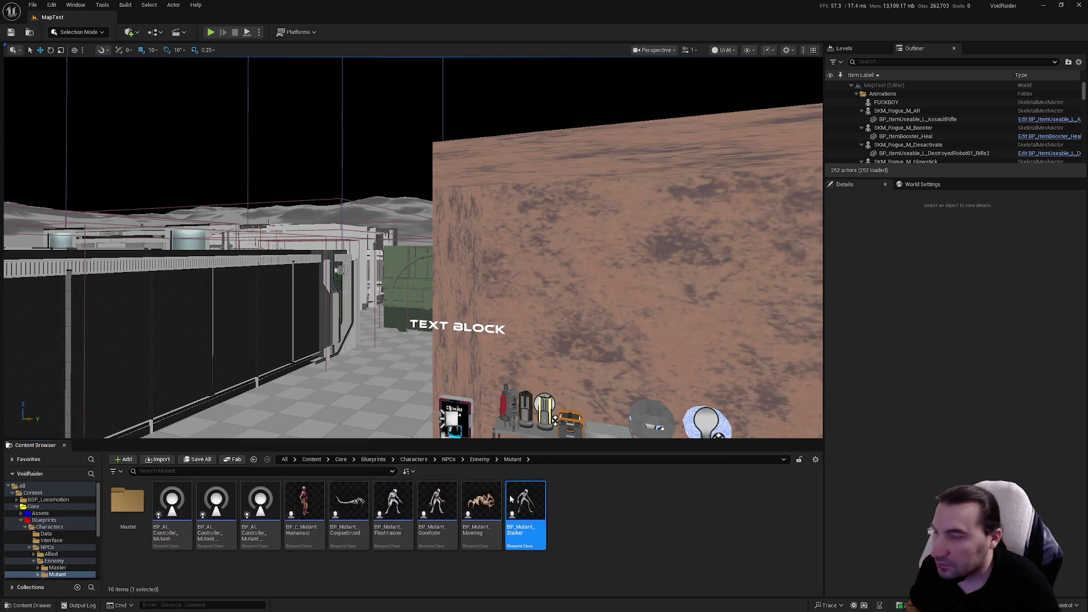
pyautogui.doubleClick(511, 499)
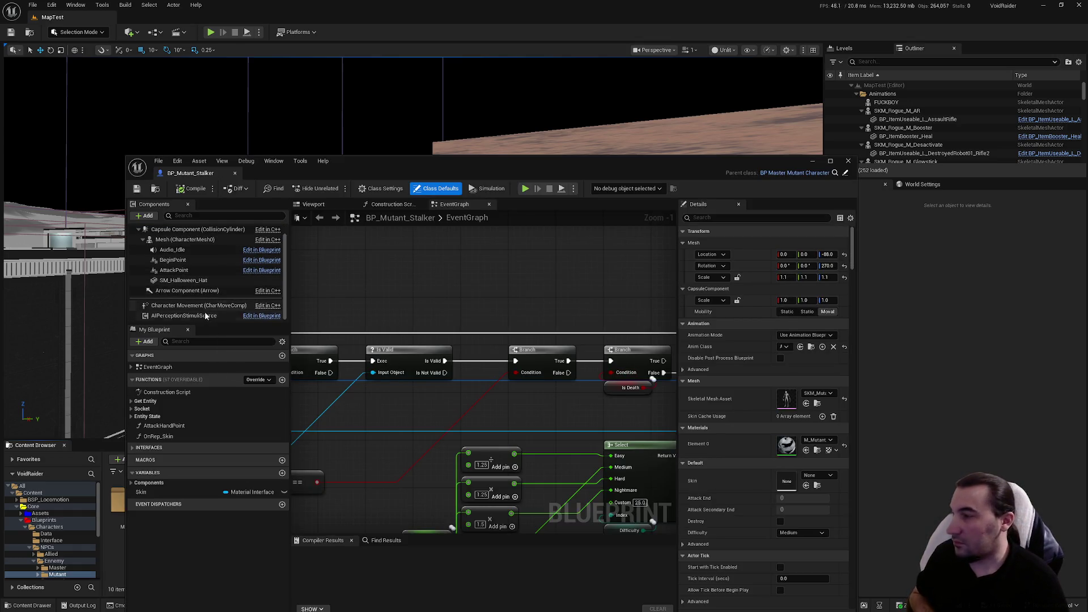
pyautogui.click(201, 316)
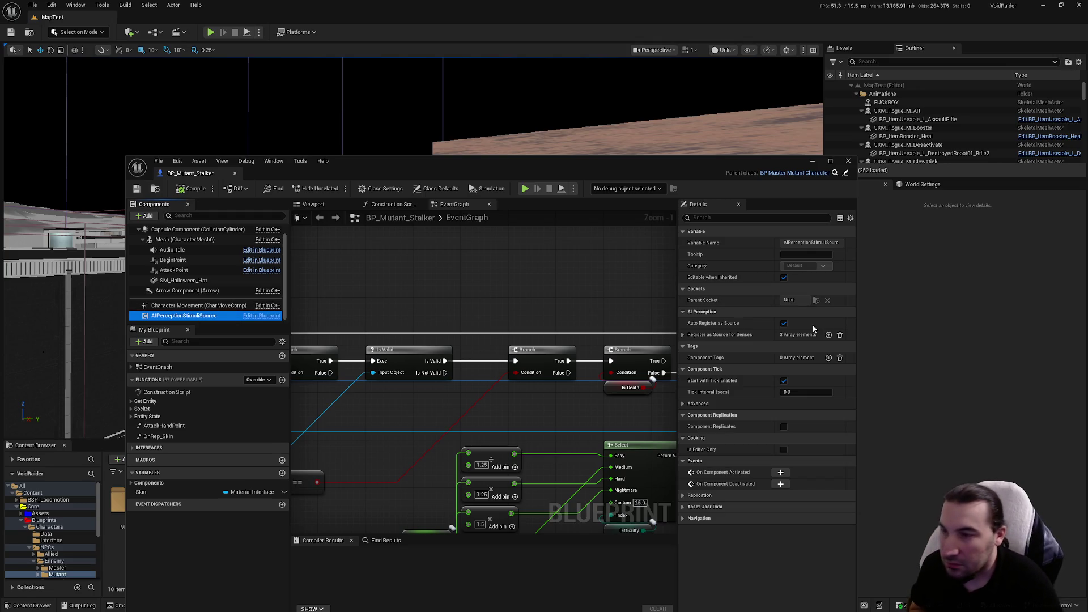
pyautogui.click(688, 338)
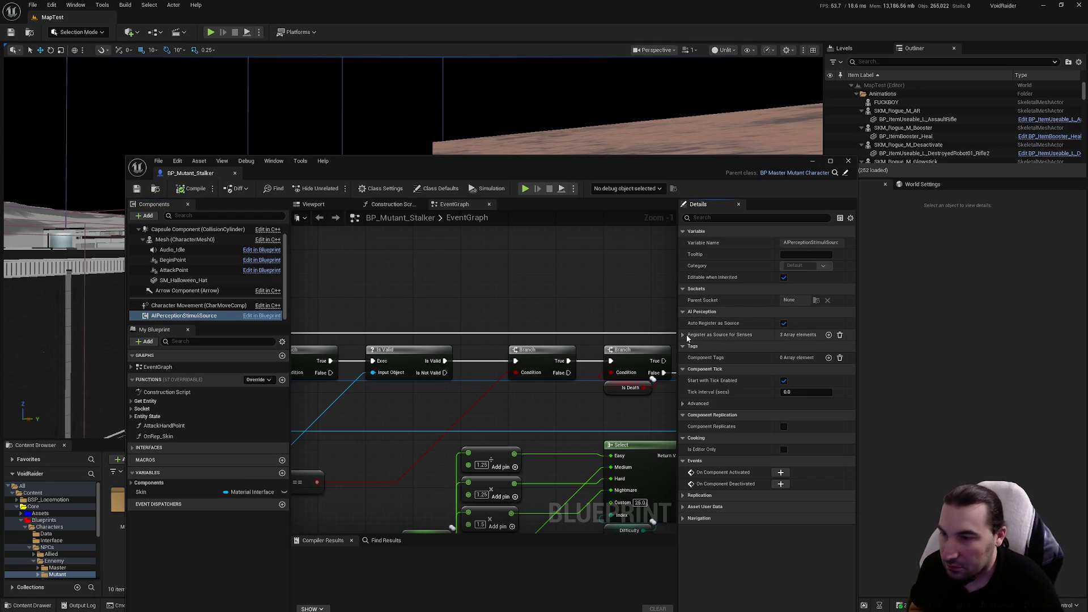
pyautogui.click(684, 334)
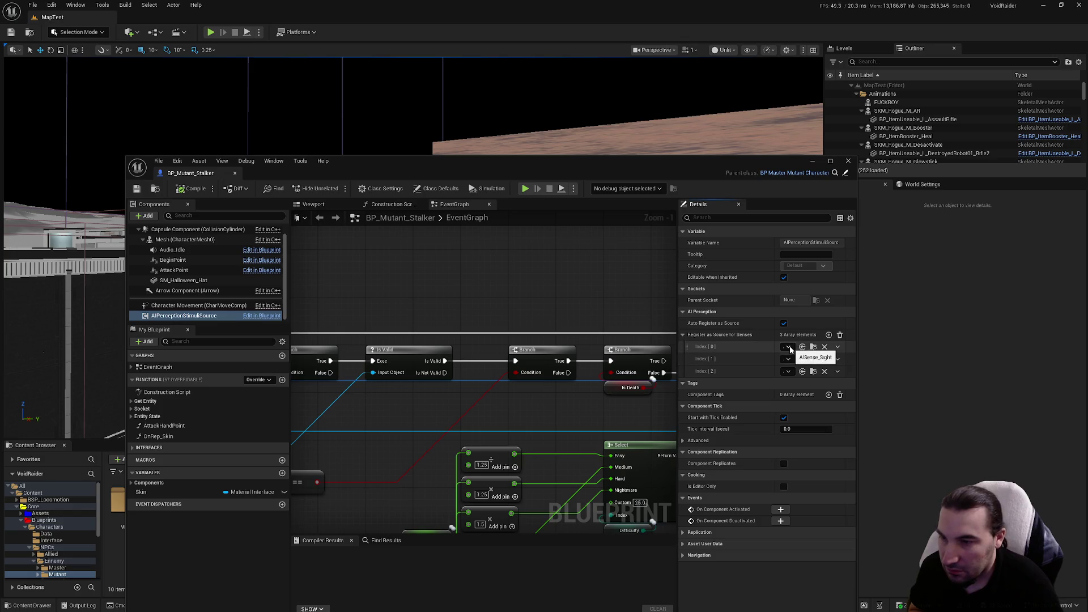
pyautogui.click(684, 335)
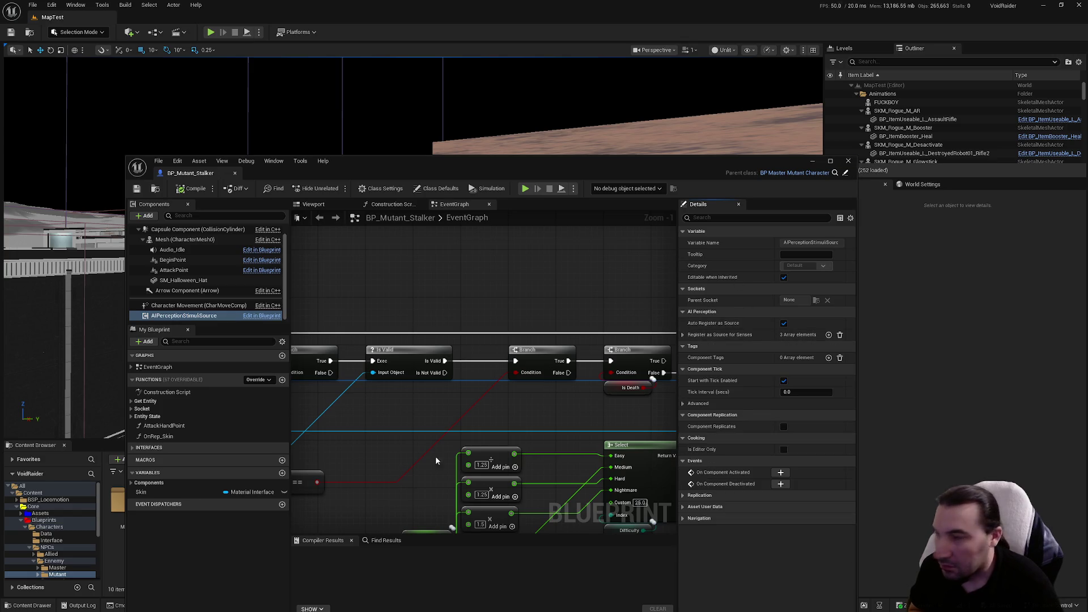
pyautogui.click(850, 162)
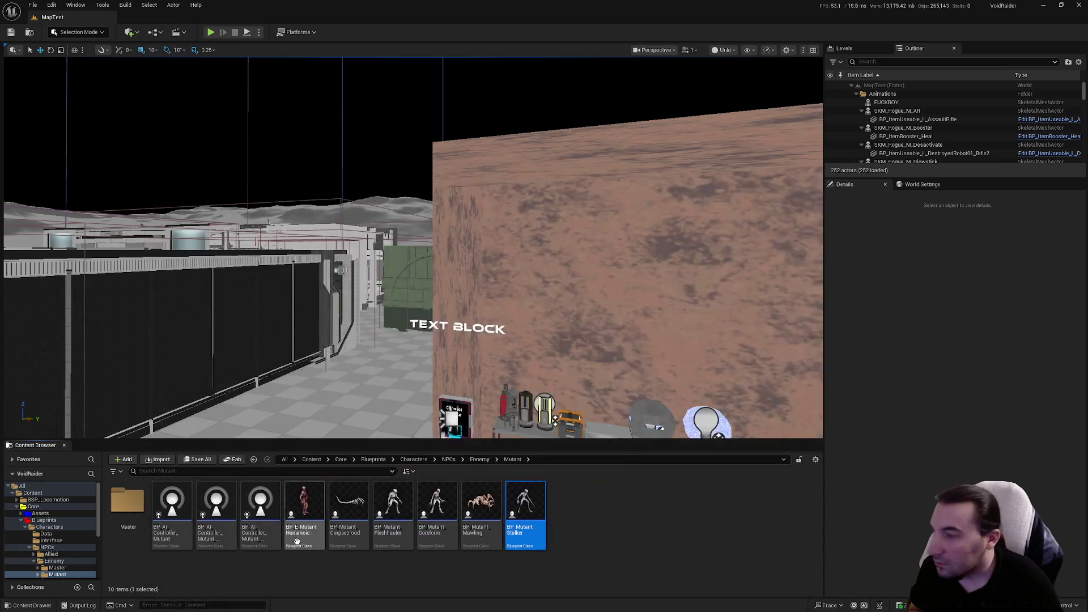
pyautogui.click(190, 522)
pyautogui.doubleClick(190, 523)
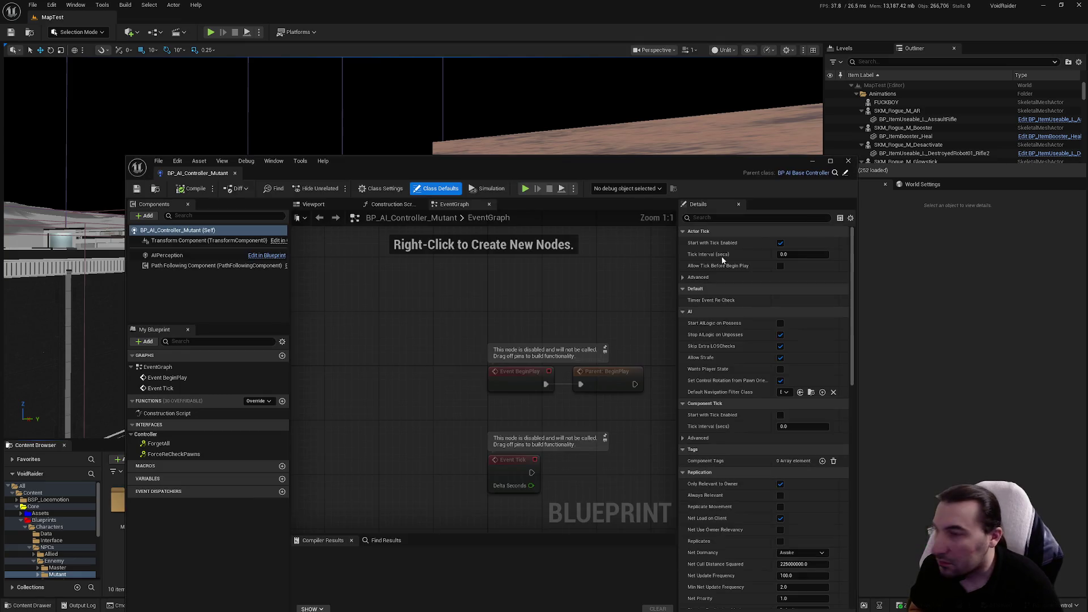
# Step: Set the AI Sight sense to Sight Radius 4000 and Lose Sight Radius 4500
pyautogui.click(167, 255)
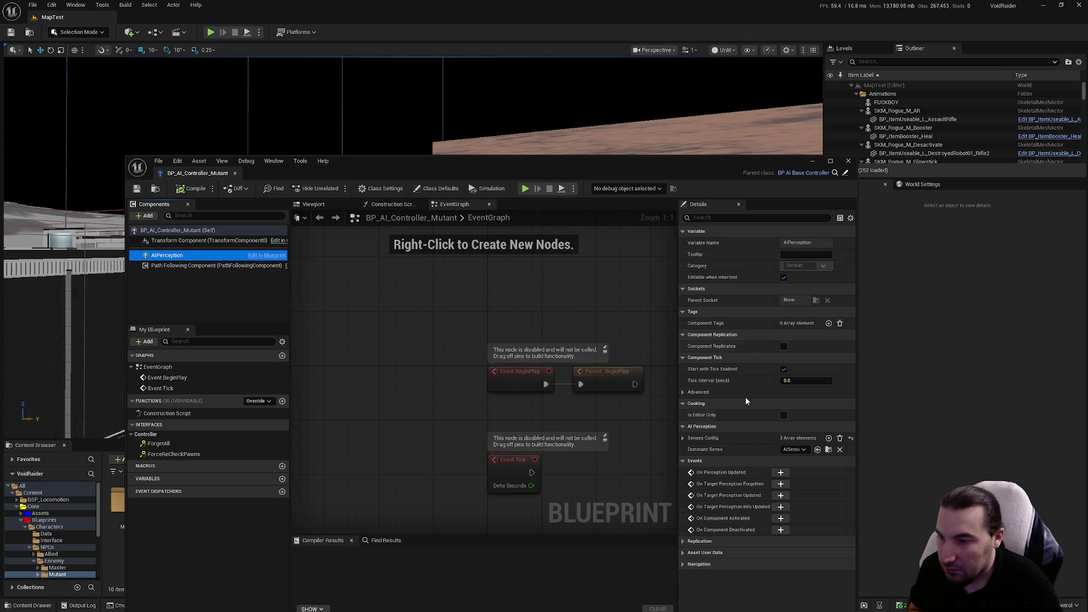
pyautogui.click(683, 439)
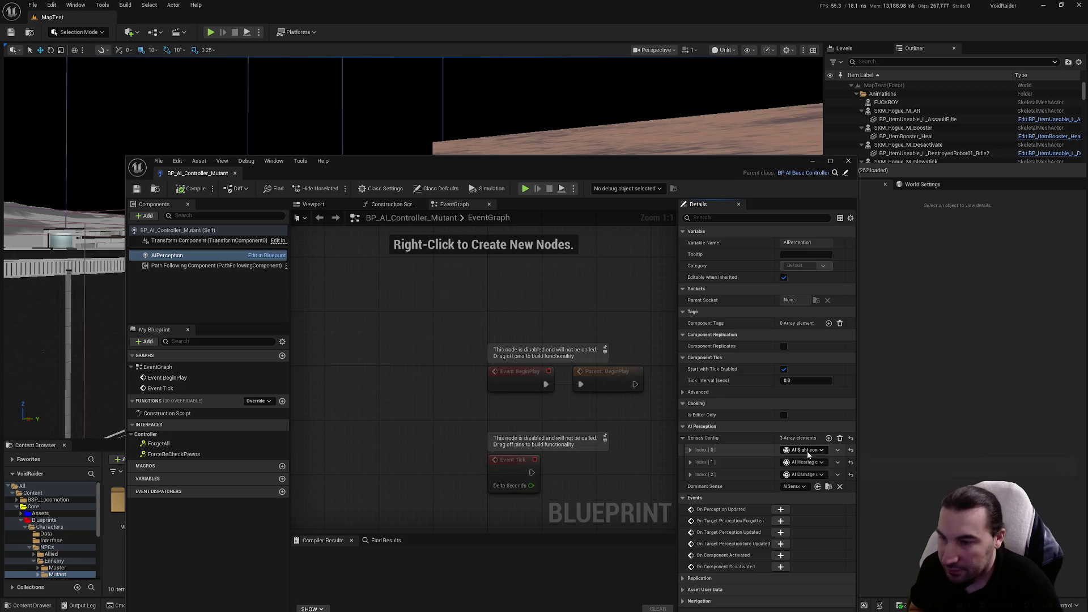
pyautogui.click(704, 450)
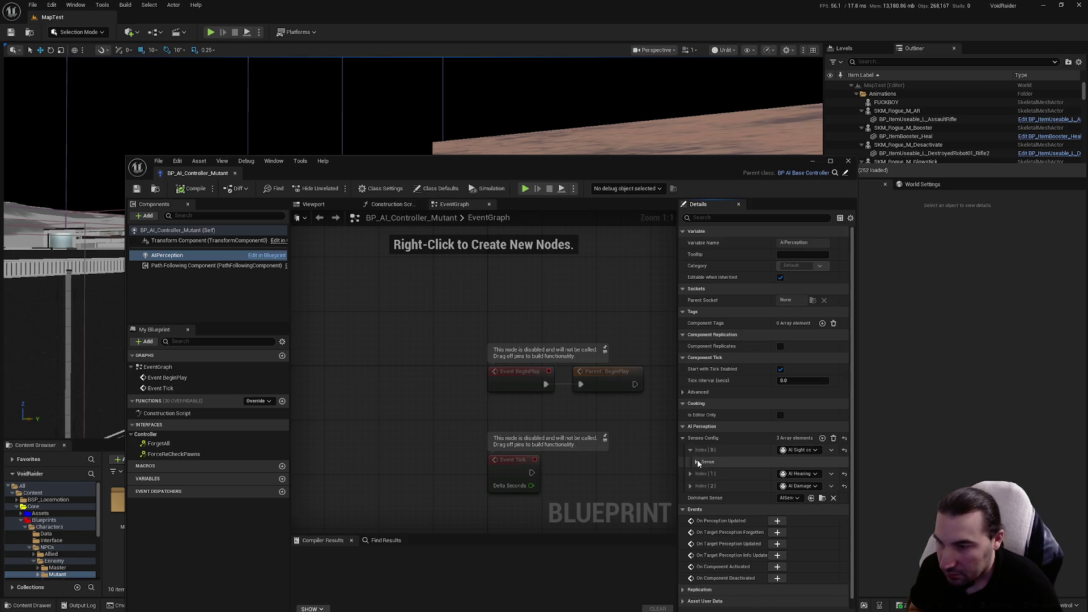
pyautogui.click(696, 461)
pyautogui.scroll(-1, 766, 456)
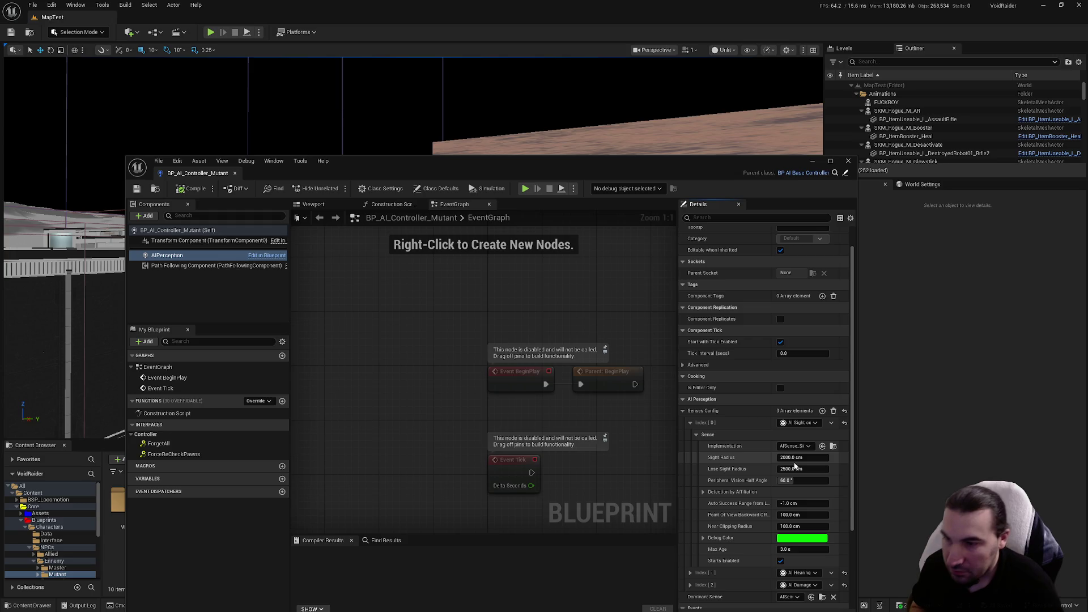
pyautogui.click(793, 457)
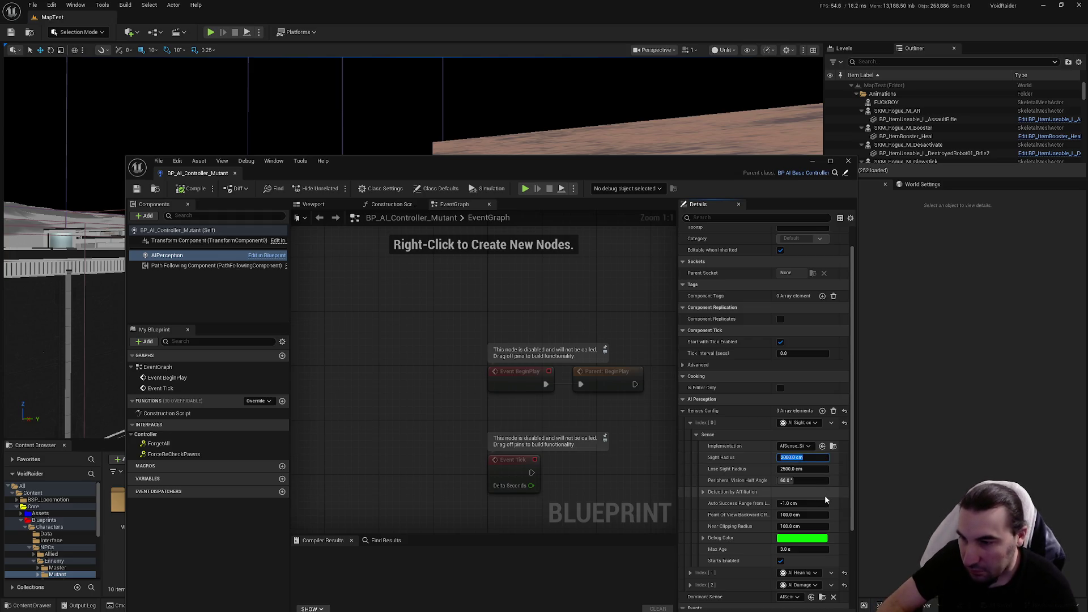
pyautogui.write('4000')
pyautogui.click(800, 469)
pyautogui.write('4')
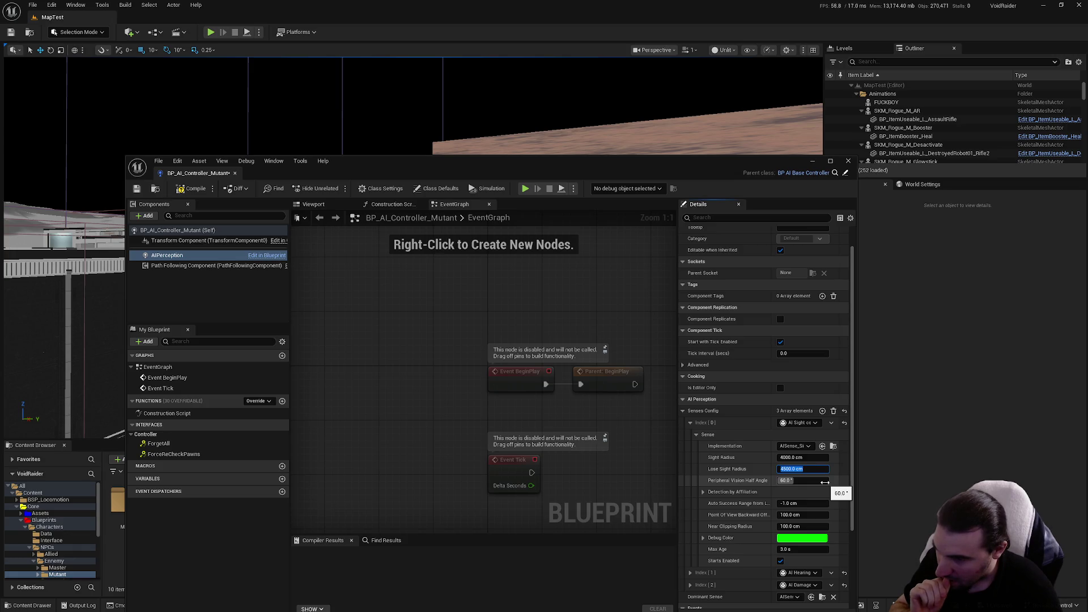
# Step: Compile and save BP_AI_Controller_Mutant, then close its editor
pyautogui.click(192, 188)
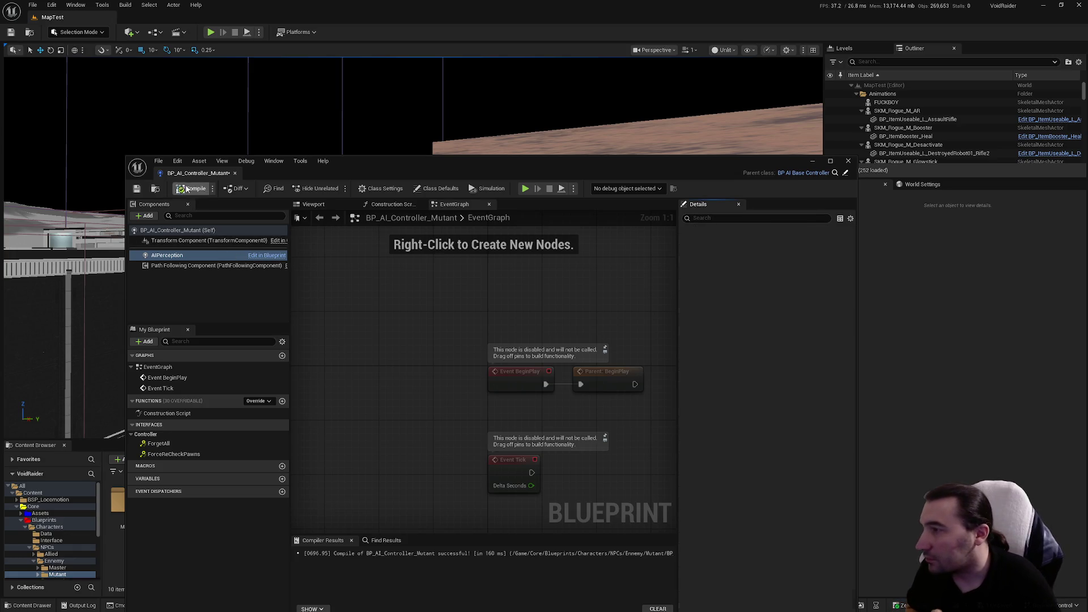
pyautogui.click(137, 189)
pyautogui.click(848, 161)
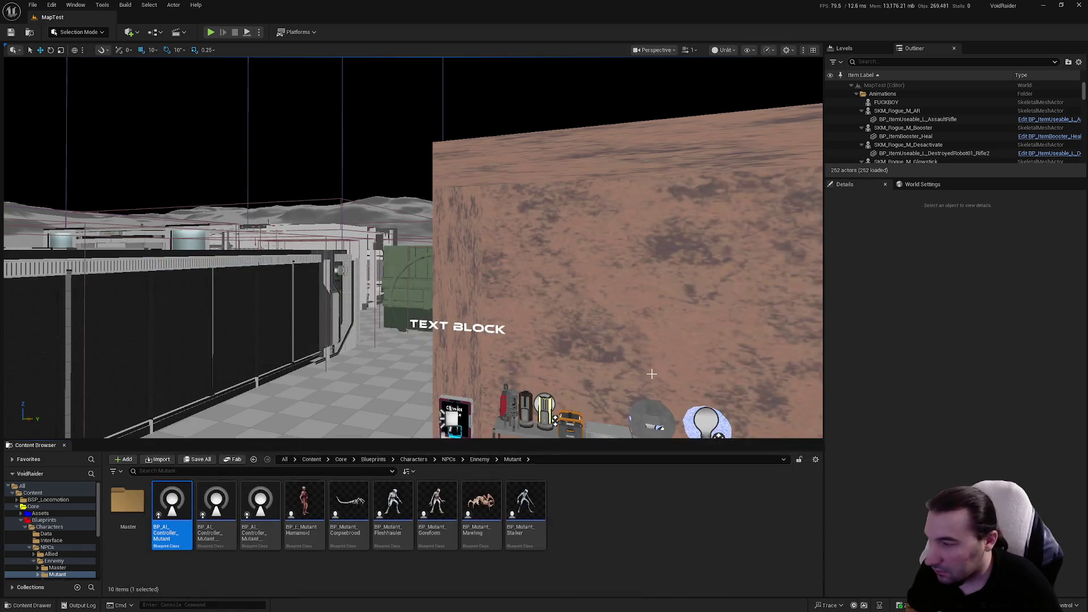
pyautogui.moveTo(227, 514)
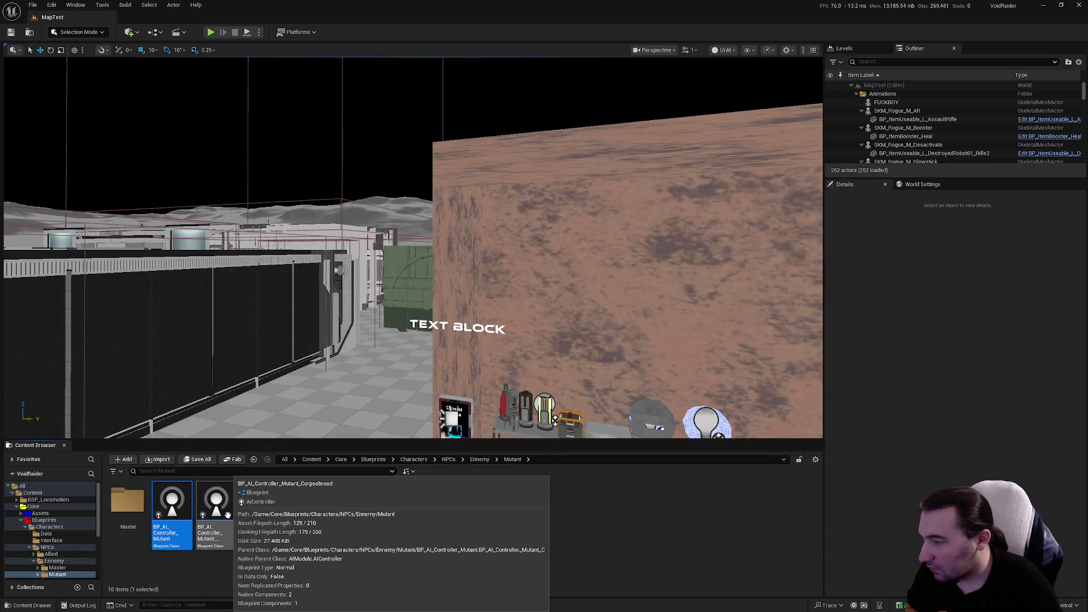
pyautogui.click(216, 518)
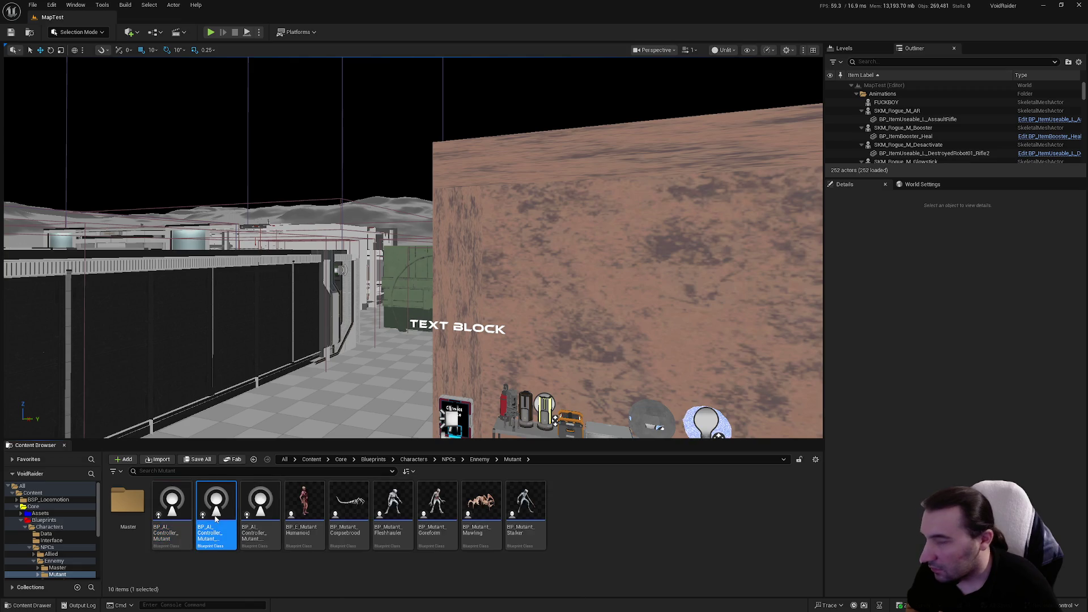
pyautogui.doubleClick(216, 517)
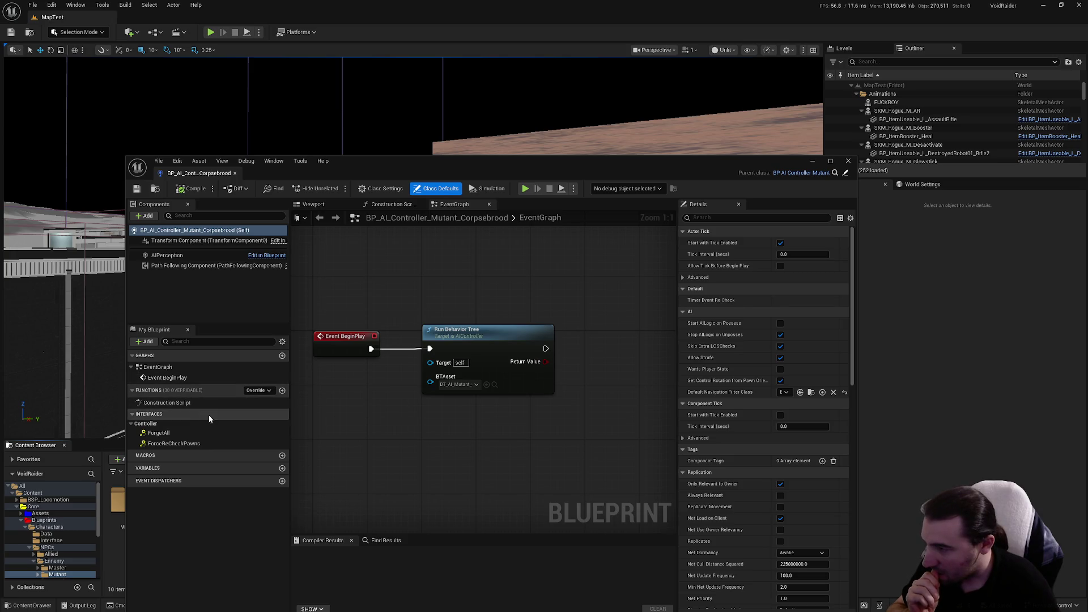
pyautogui.click(187, 255)
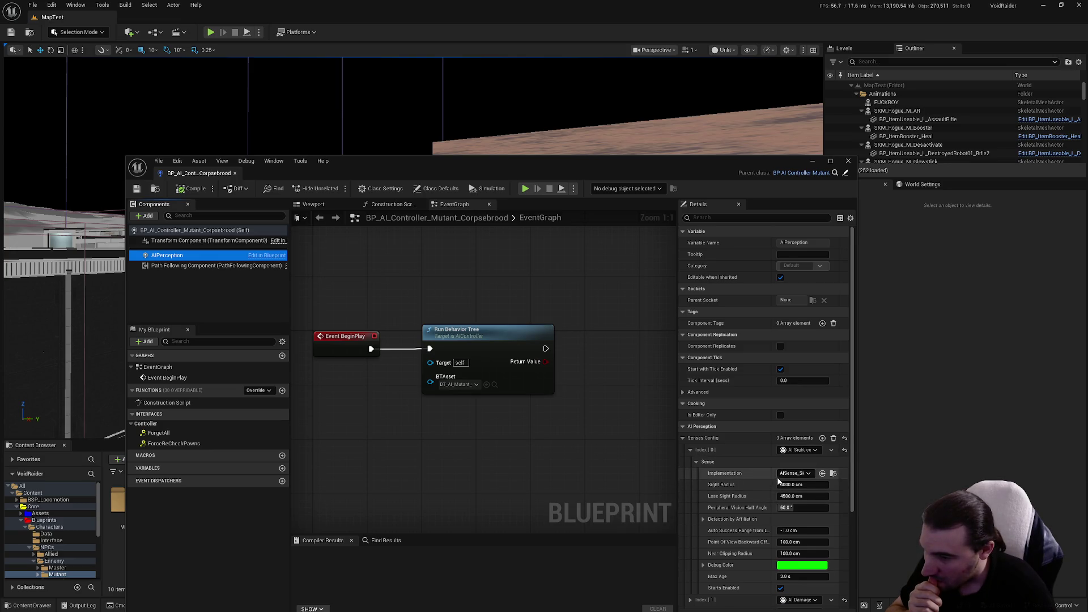
pyautogui.scroll(-2, 833, 408)
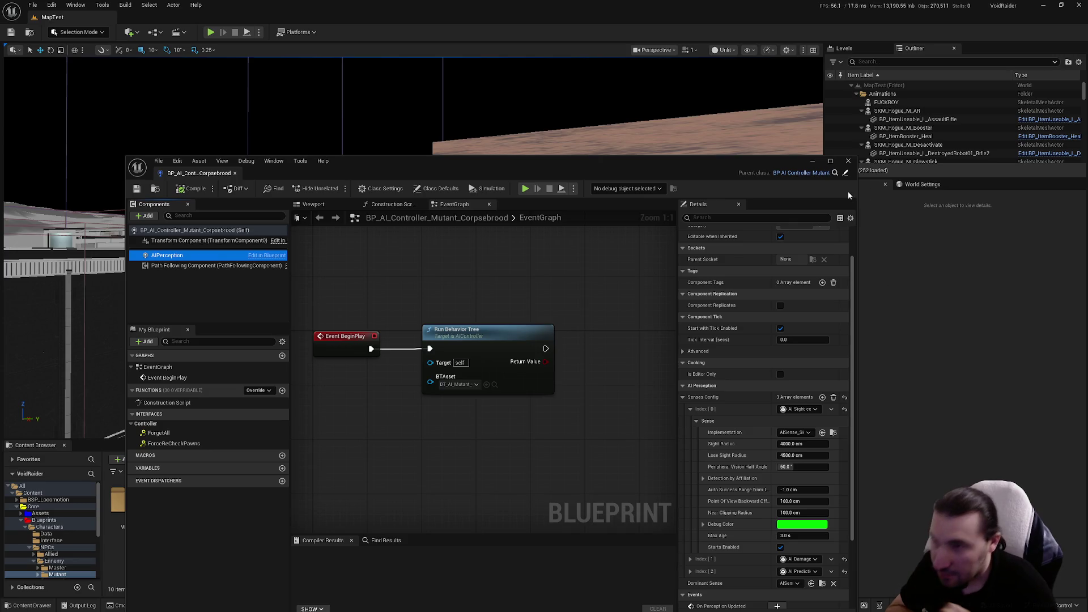
pyautogui.click(848, 160)
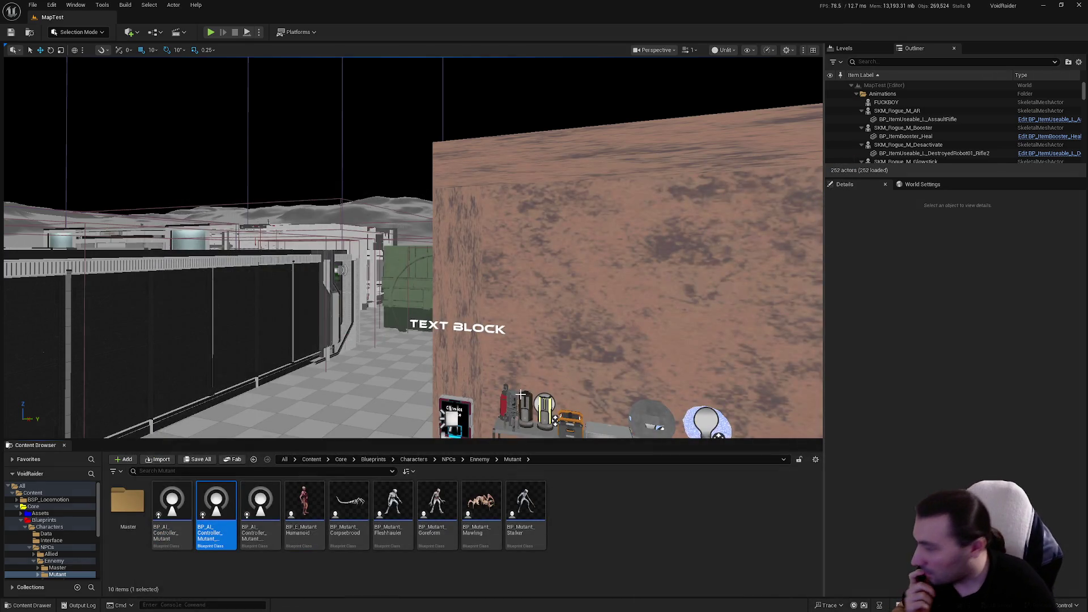
pyautogui.click(257, 501)
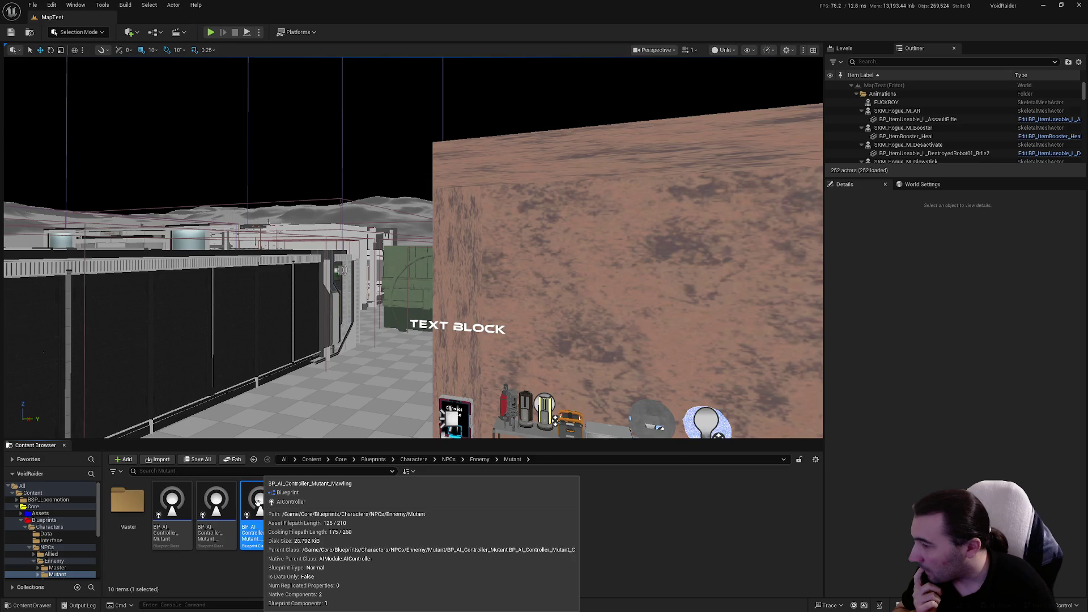
# Step: Navigate from Ennemy into Security > Master > AI and select BP_AI_Controller_Security_Robot
pyautogui.press('BackSpace')
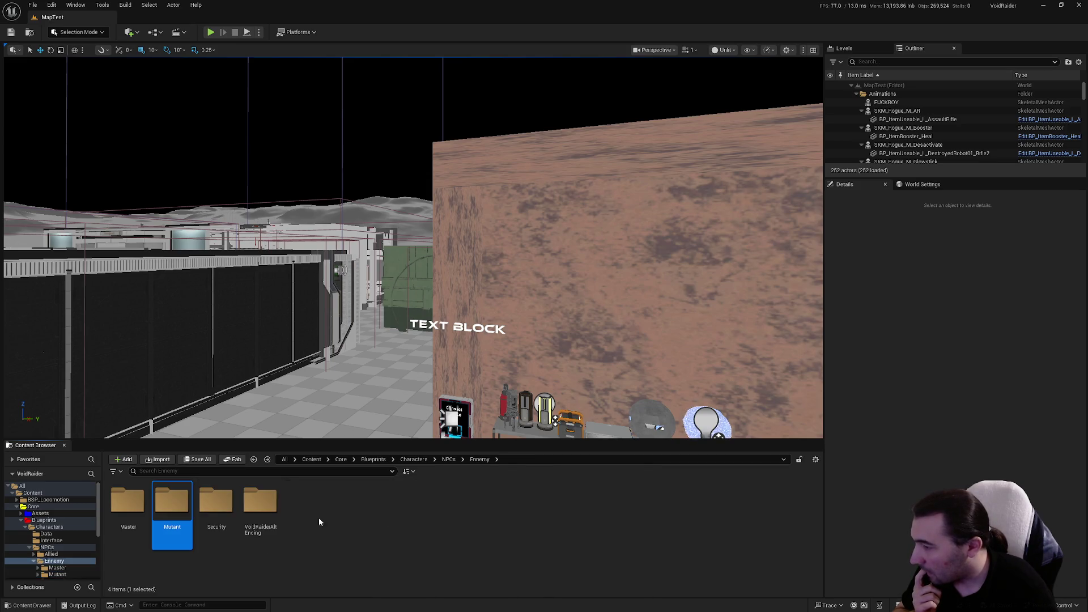
pyautogui.click(216, 507)
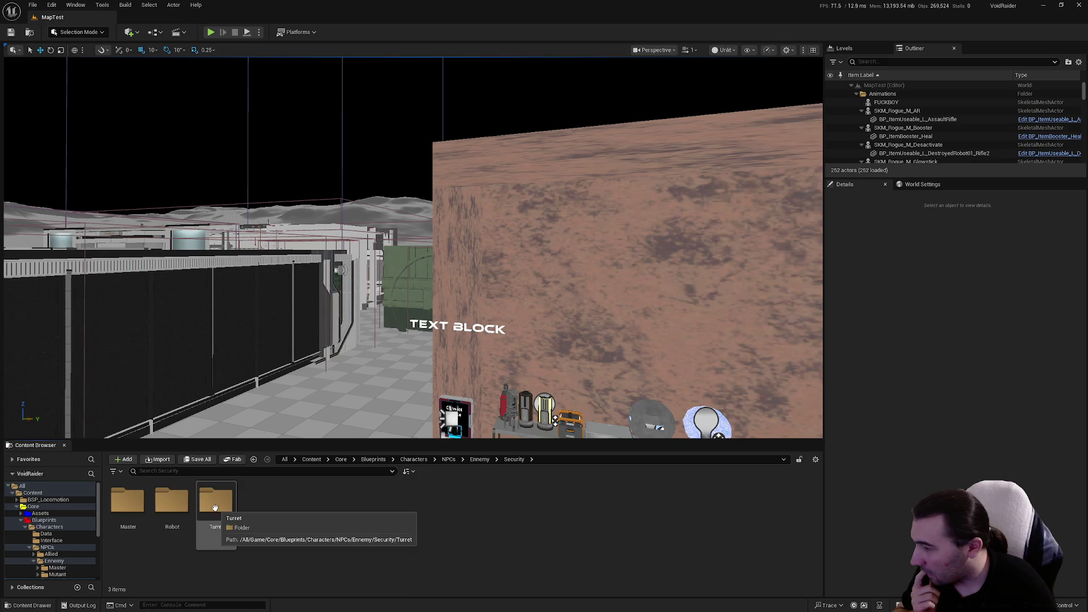
pyautogui.doubleClick(216, 520)
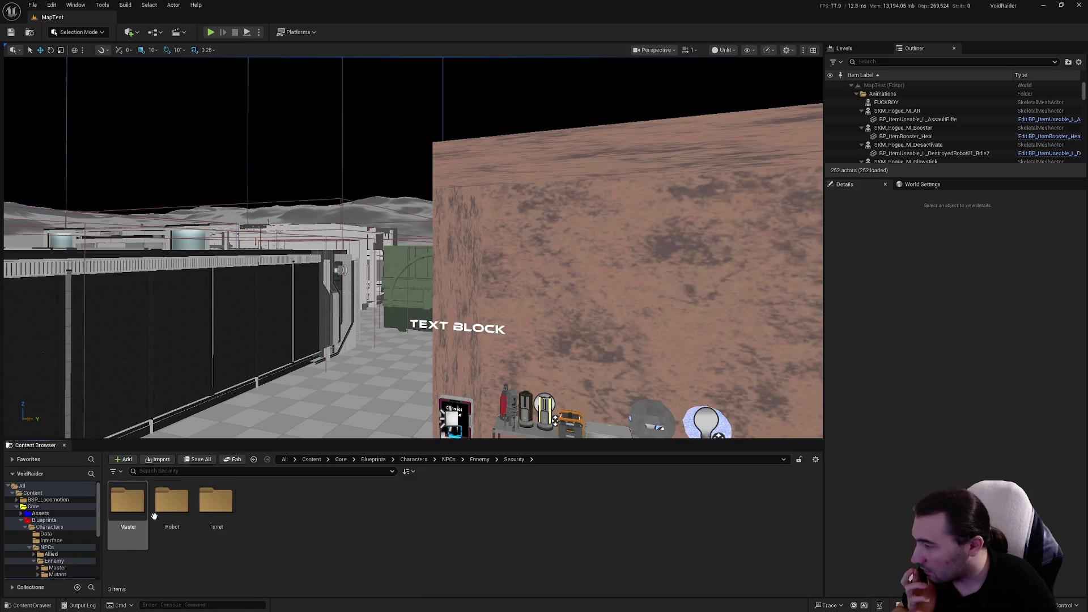
pyautogui.doubleClick(171, 501)
pyautogui.click(62, 526)
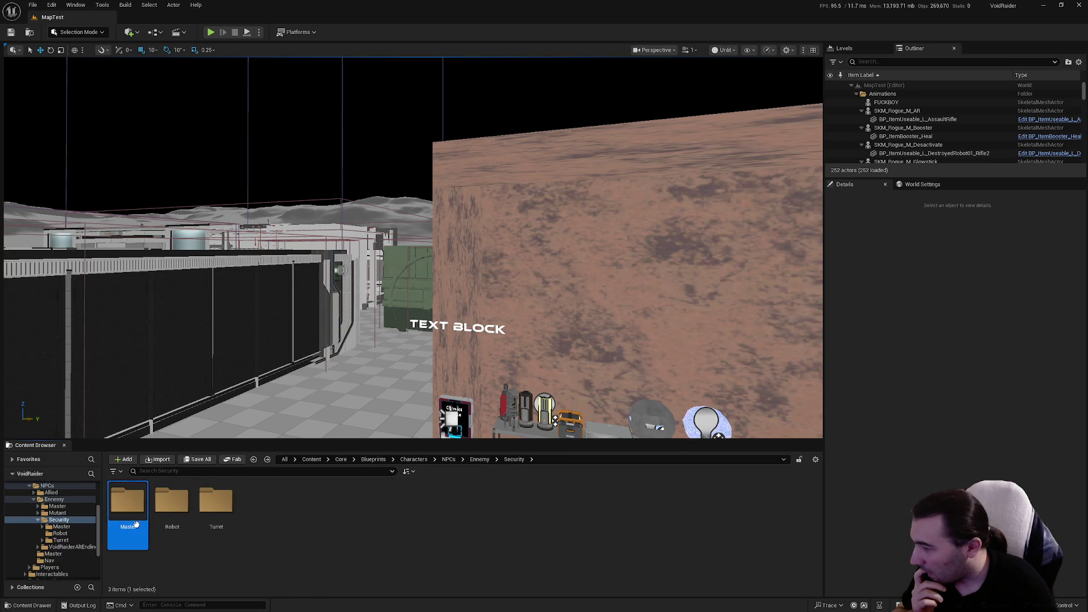
pyautogui.doubleClick(172, 502)
pyautogui.hotkey('alt', 'Left')
pyautogui.doubleClick(126, 507)
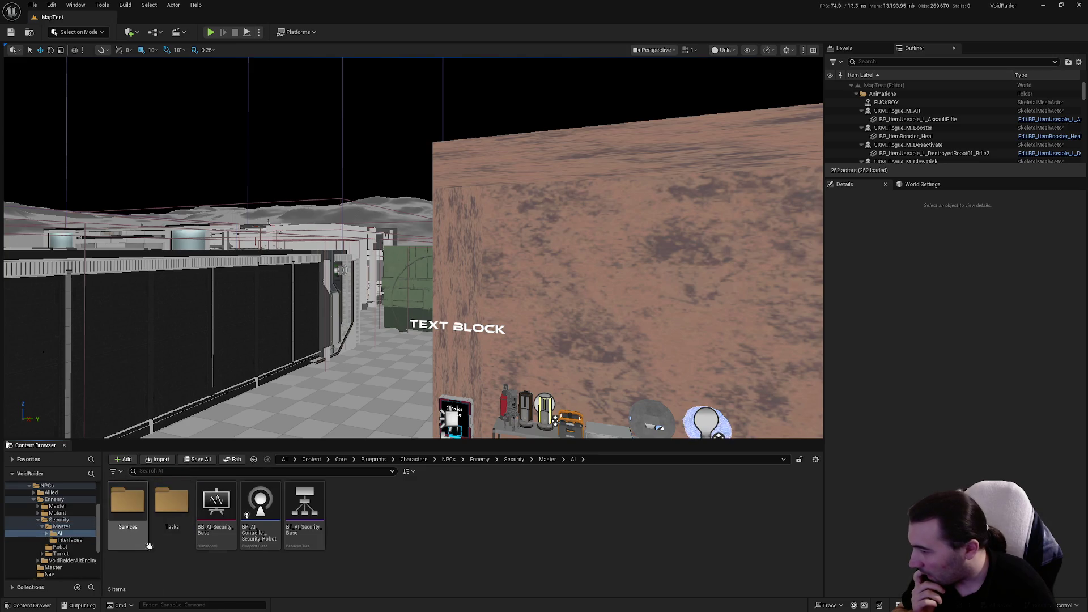
pyautogui.click(256, 531)
# Step: Give BP_AI_Controller_Security_Robot sight radius 4000 and lose-sight 4500, compile, and close it
pyautogui.doubleClick(257, 532)
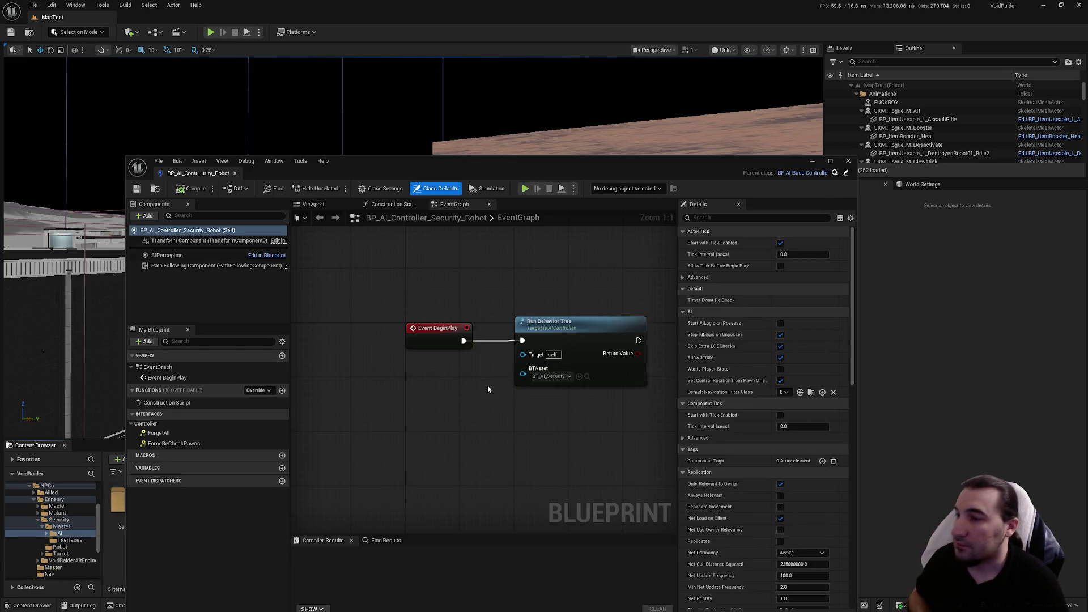
pyautogui.click(215, 255)
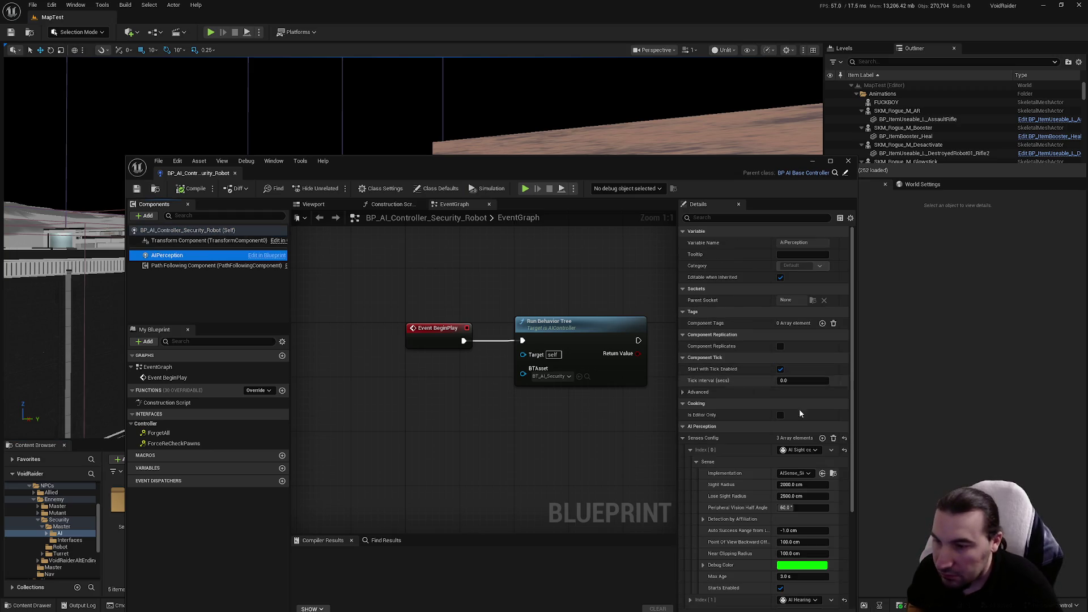
pyautogui.click(821, 485)
pyautogui.write('4000')
pyautogui.press('Return')
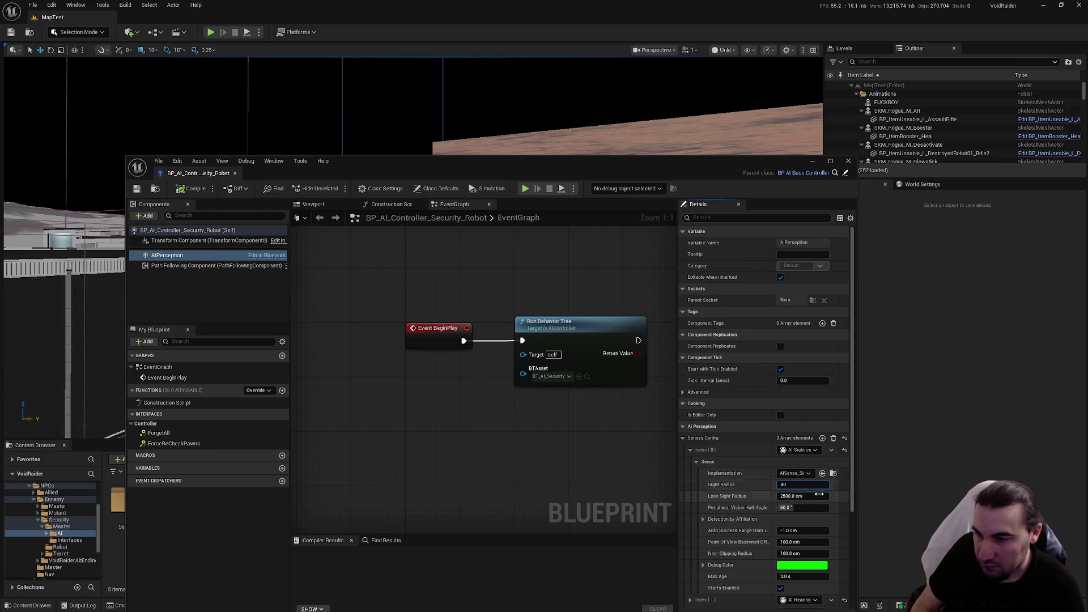
pyautogui.moveTo(801, 496); pyautogui.dragTo(833, 496)
pyautogui.click(801, 496)
pyautogui.click(192, 188)
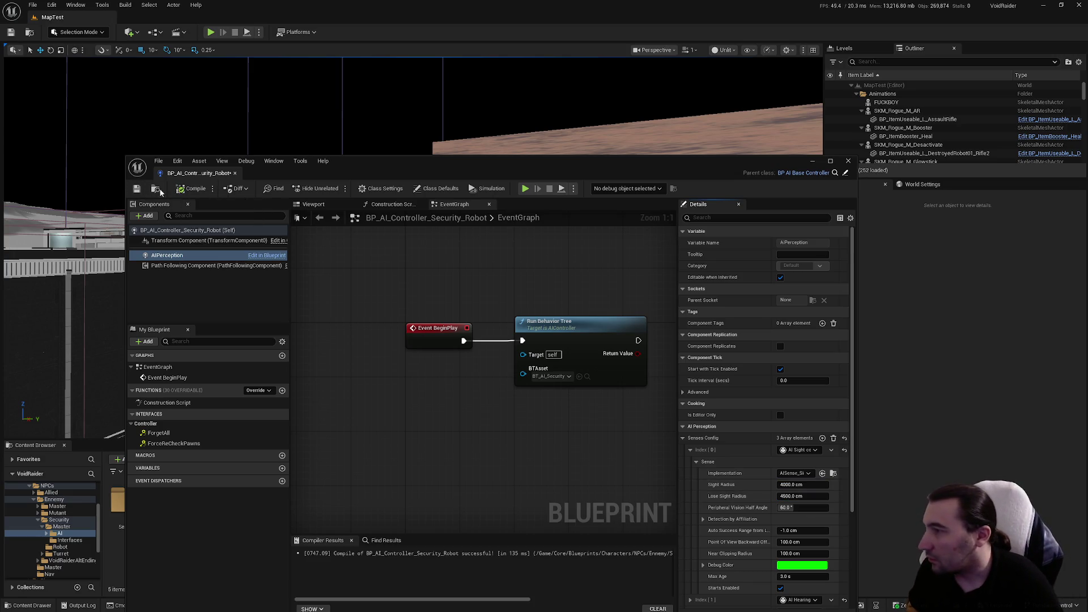
pyautogui.click(918, 169)
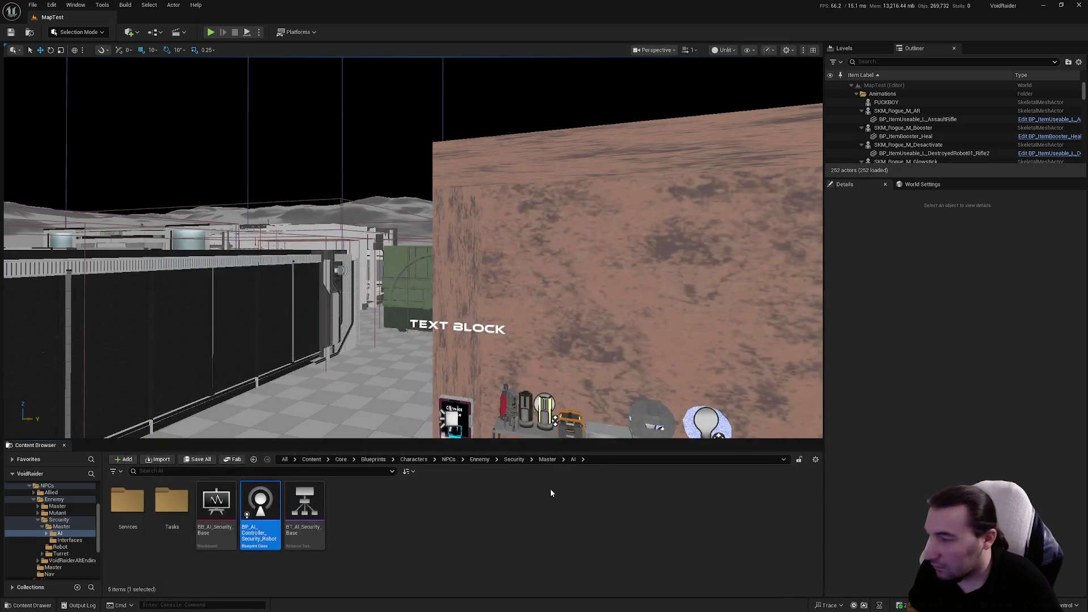
# Step: Go to the VoidRaiderAltEnding AI folder and open BP_AI_Controller_VRAlt
pyautogui.click(216, 501)
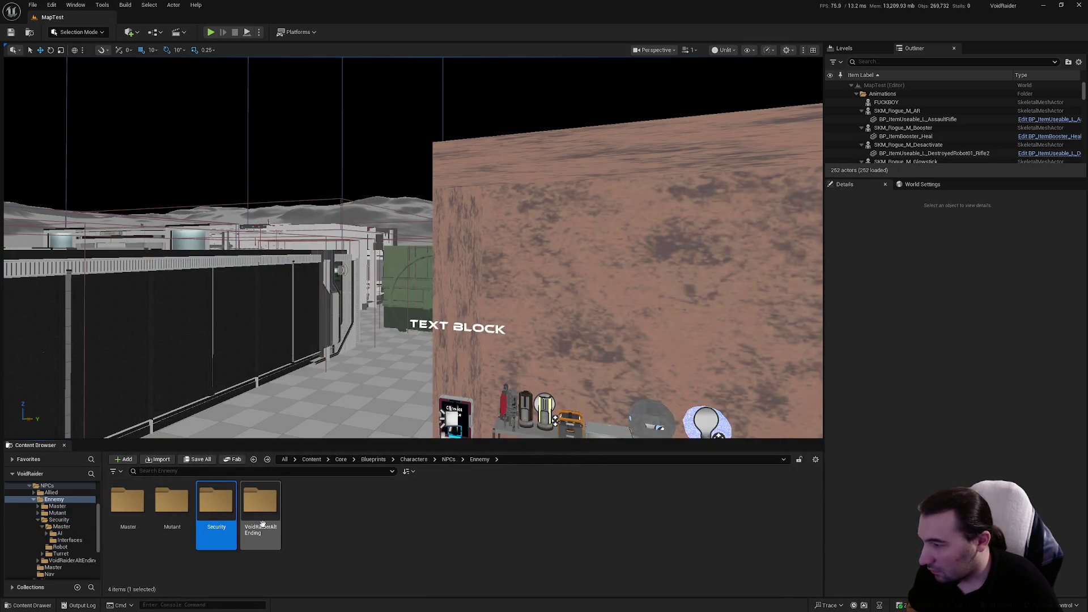
pyautogui.click(71, 560)
pyautogui.doubleClick(136, 503)
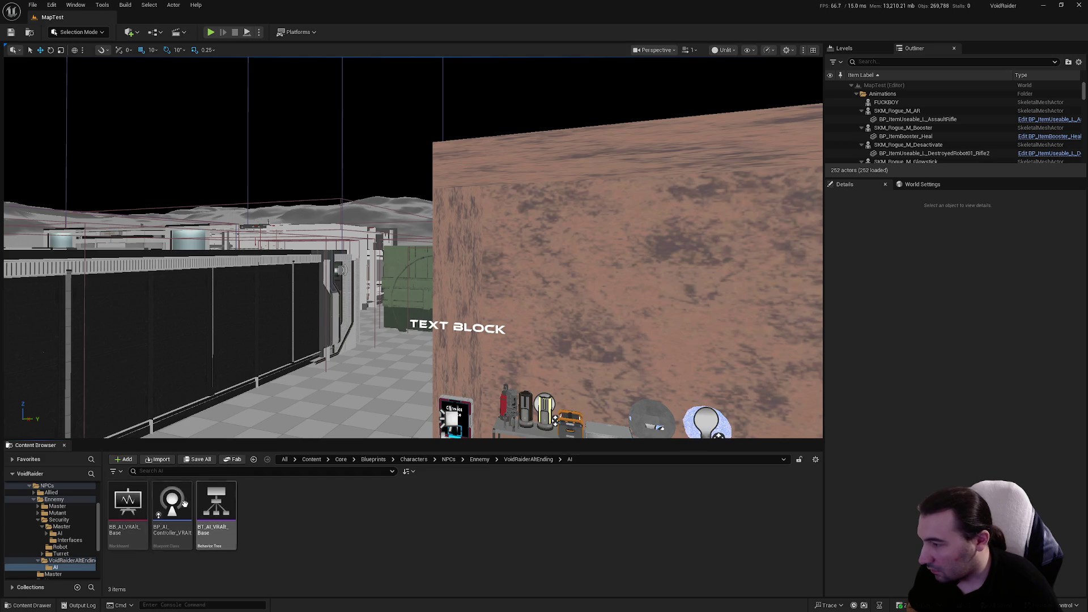
pyautogui.click(177, 504)
pyautogui.doubleClick(179, 504)
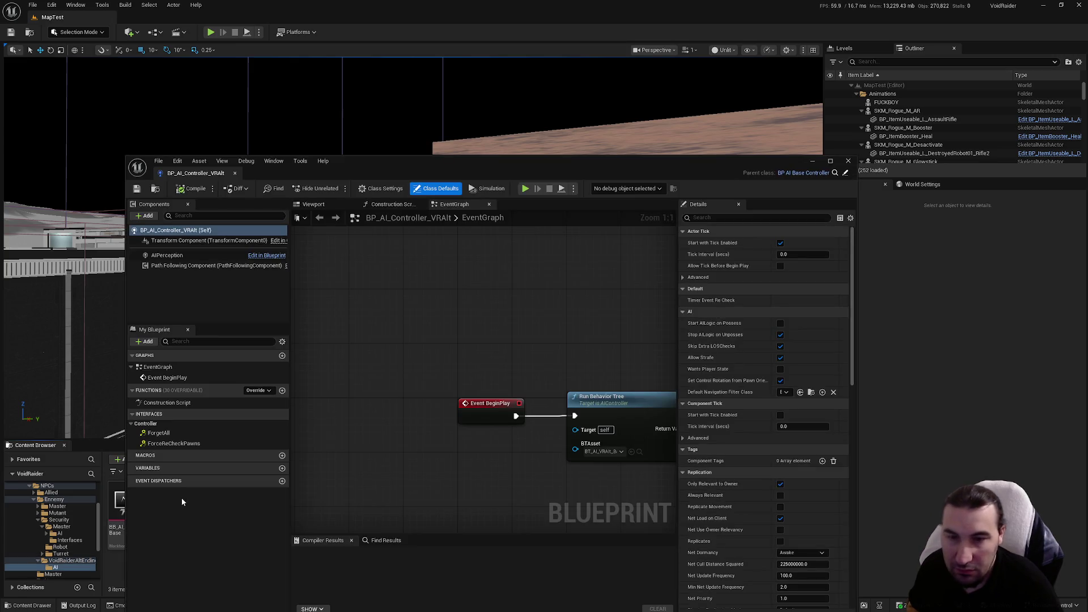
pyautogui.scroll(-3, 764, 430)
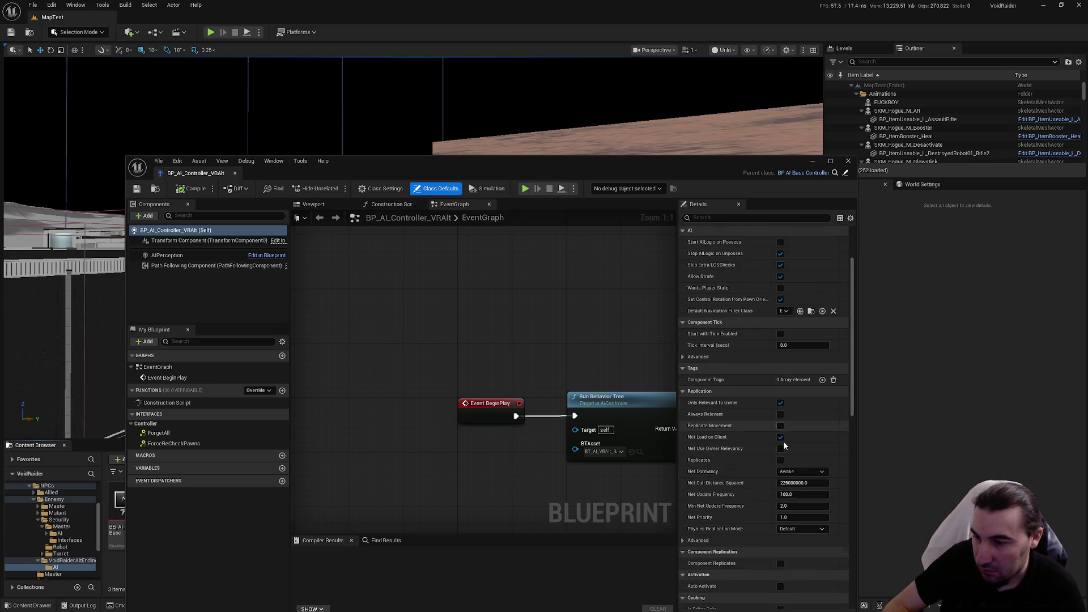
pyautogui.scroll(-5, 783, 440)
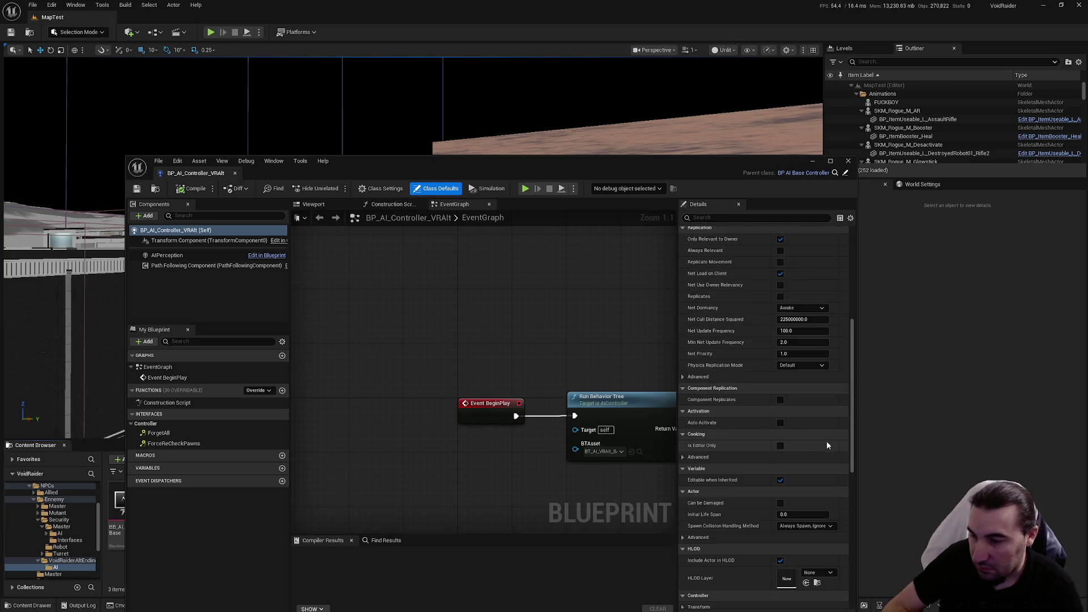
pyautogui.scroll(2, 812, 451)
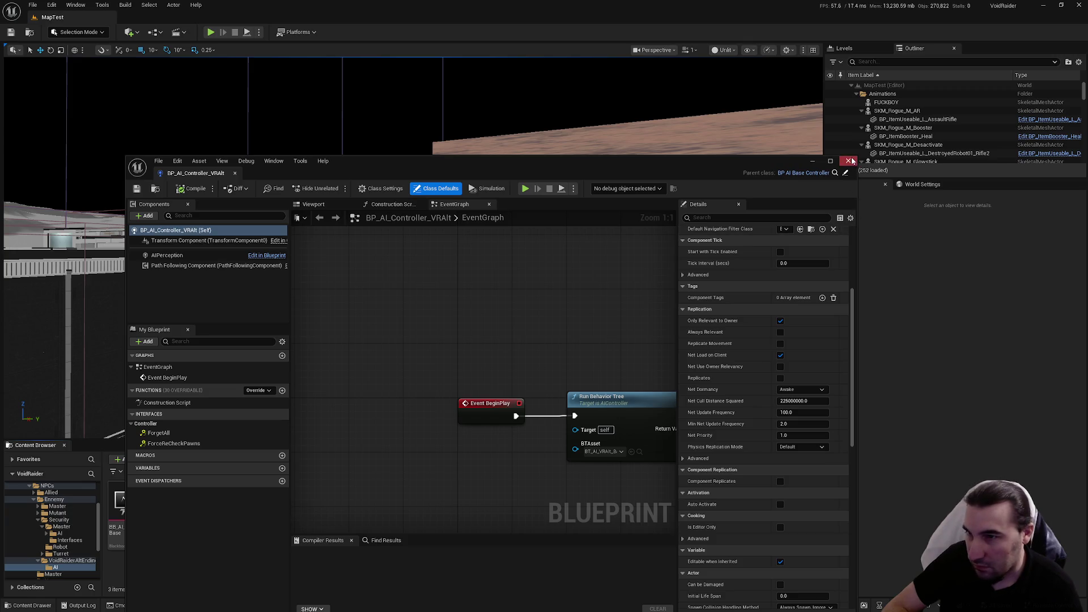
# Step: Set VRAlt's AIPerception Sight Radius 4000 and Lose Sight Radius 4500, compile, and close
pyautogui.click(179, 256)
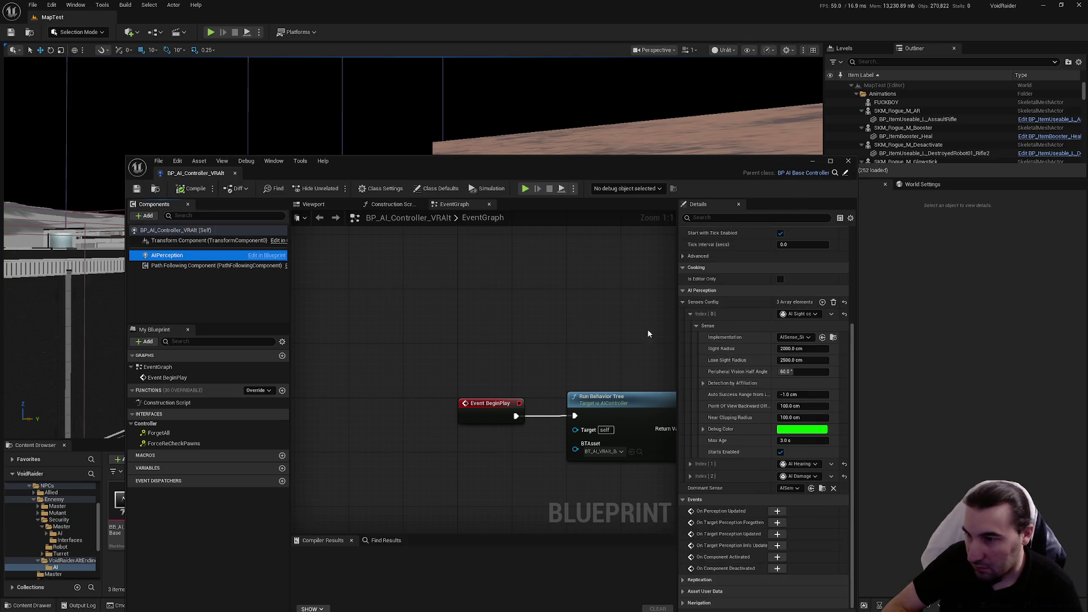
pyautogui.click(812, 349)
pyautogui.write('4000')
pyautogui.click(811, 361)
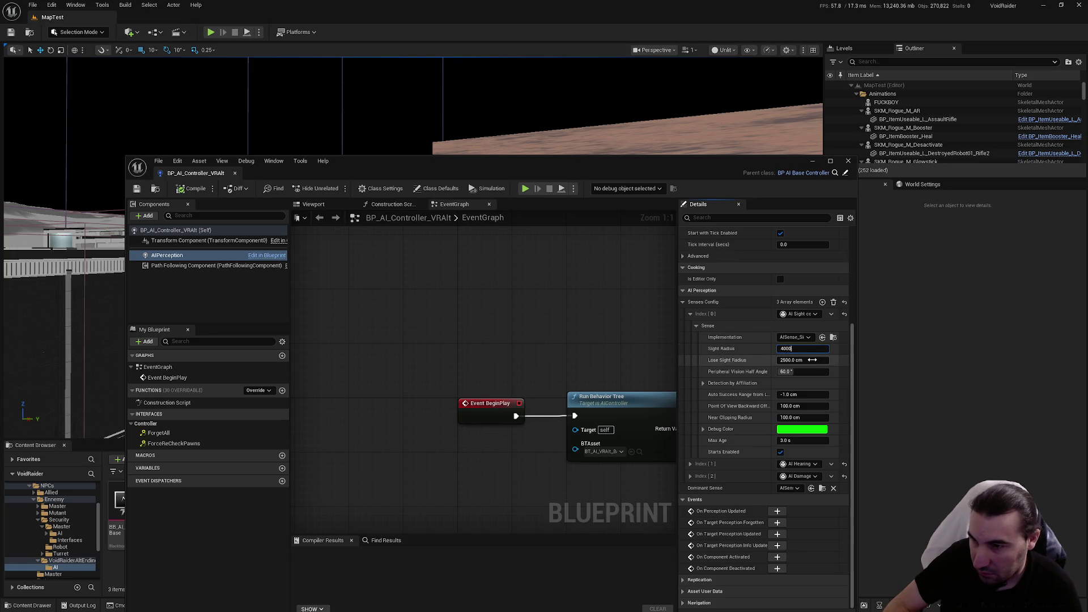
pyautogui.write('4500')
pyautogui.press('Return')
pyautogui.press('F7')
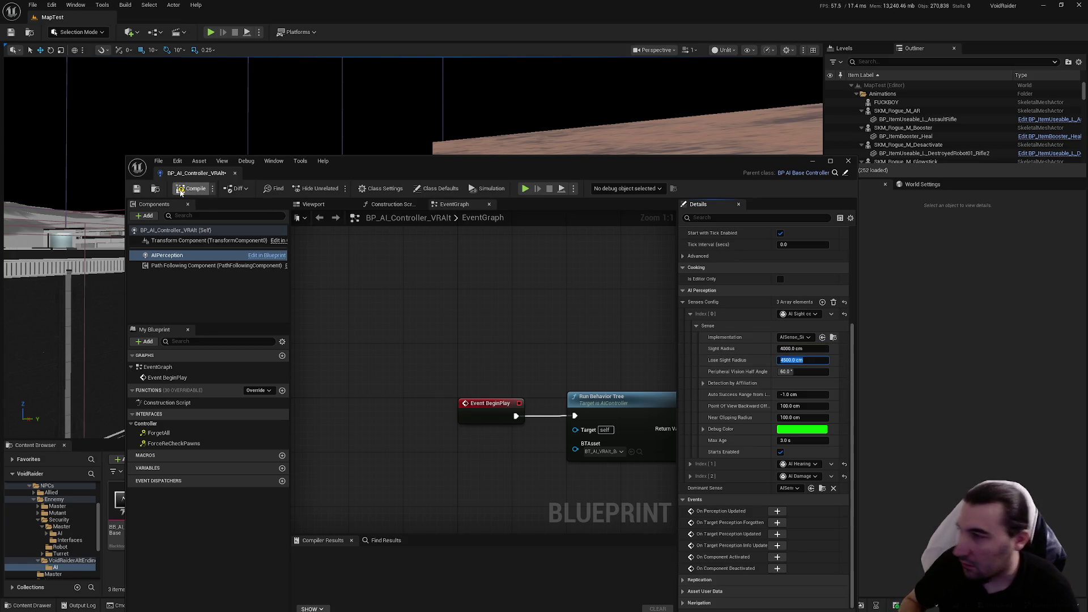
pyautogui.click(848, 162)
pyautogui.press('super')
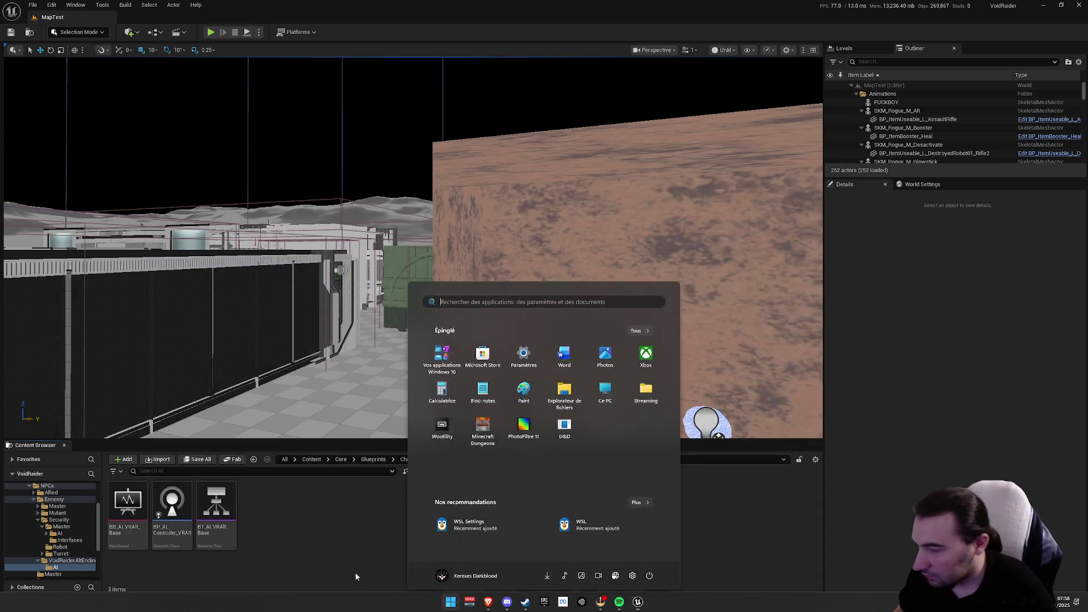
pyautogui.press('super')
pyautogui.press('super')
pyautogui.press('super')
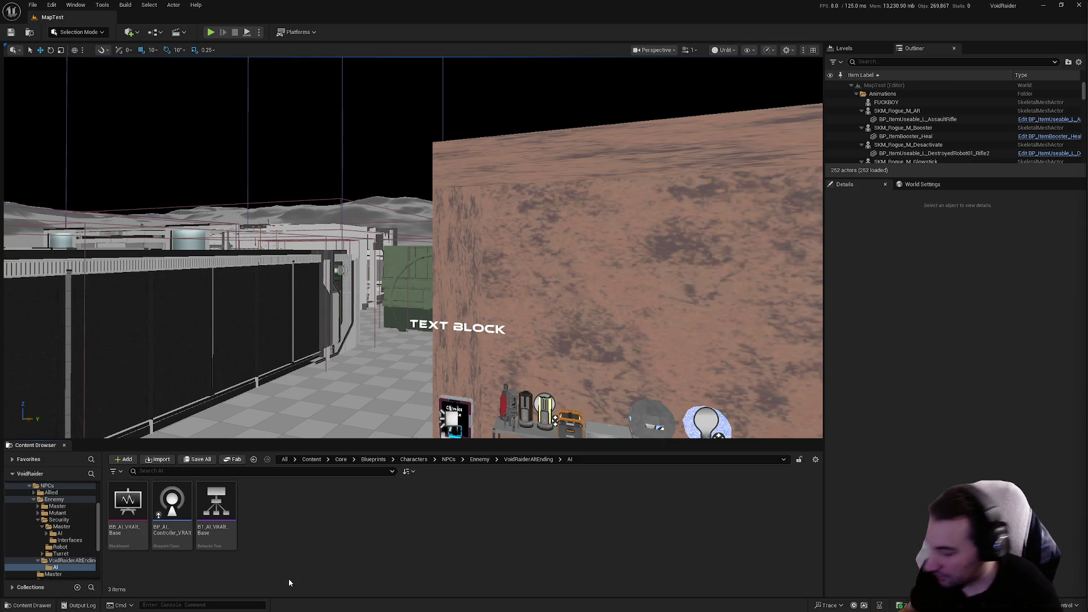
pyautogui.press('super')
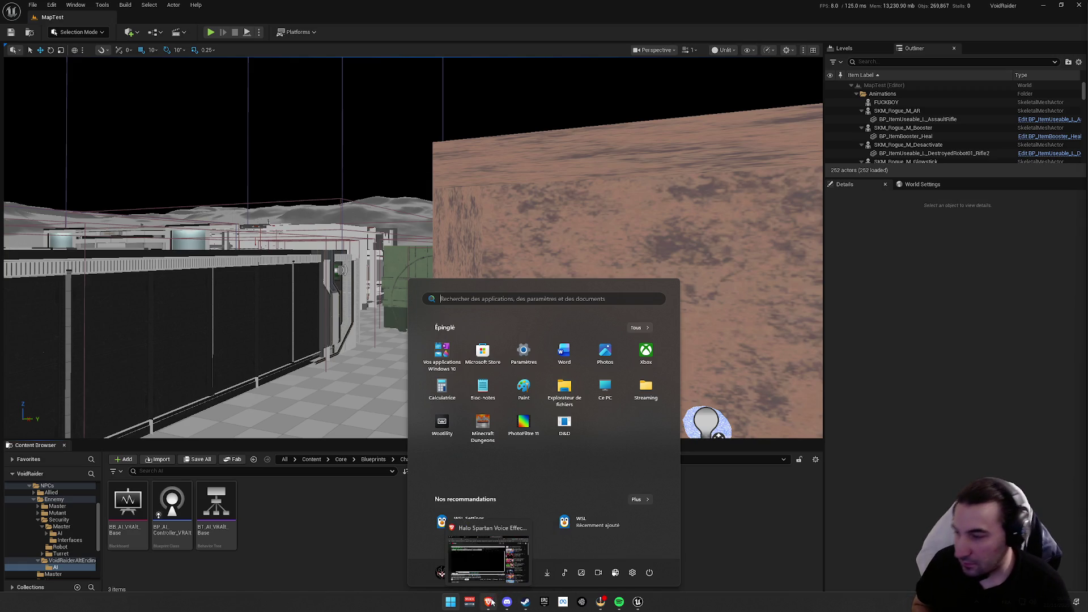
pyautogui.press('Escape')
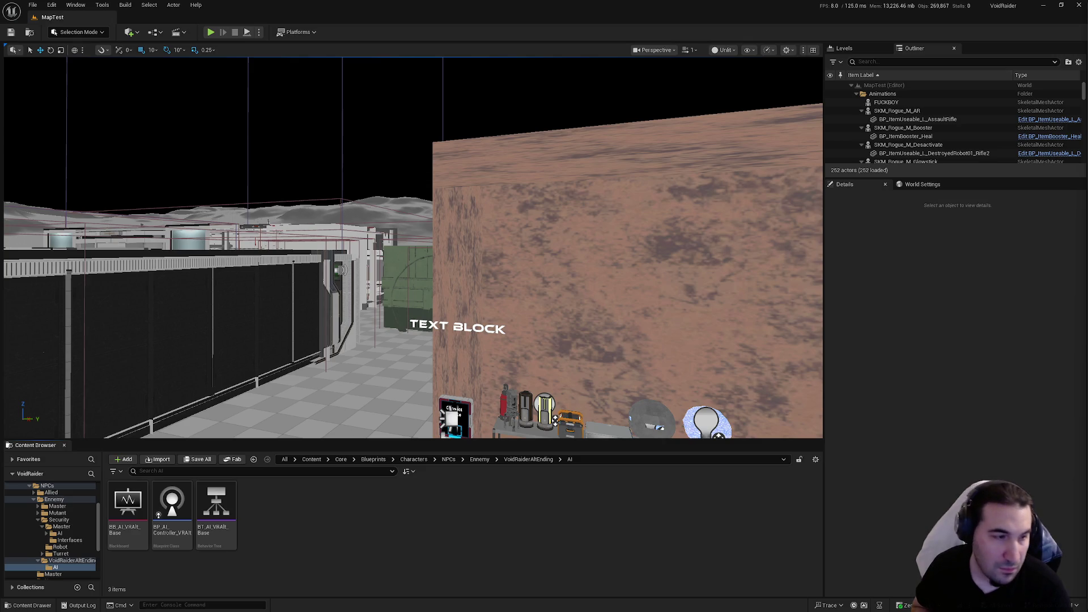
# Step: Shrink Unreal, open the desktop Outils folder, and launch Audacity from its shortcut
pyautogui.click(1060, 4)
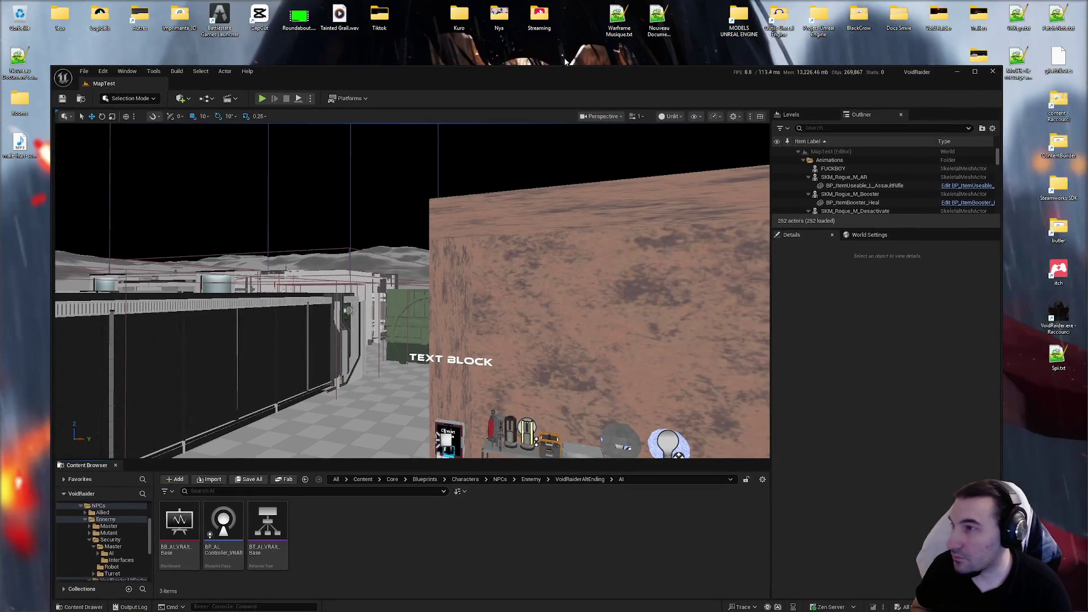
pyautogui.doubleClick(539, 17)
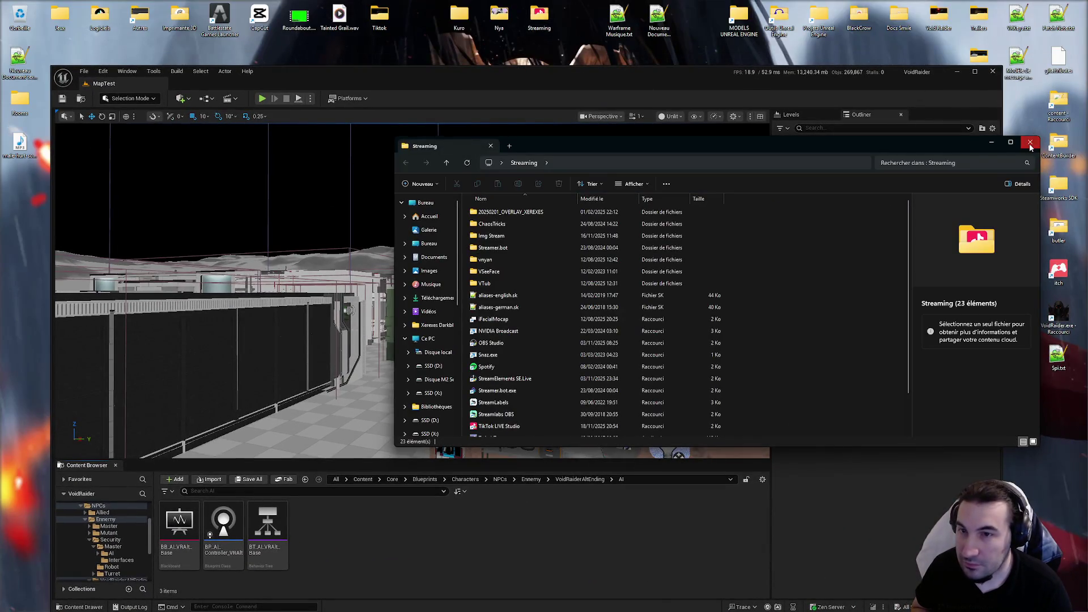
pyautogui.click(1036, 136)
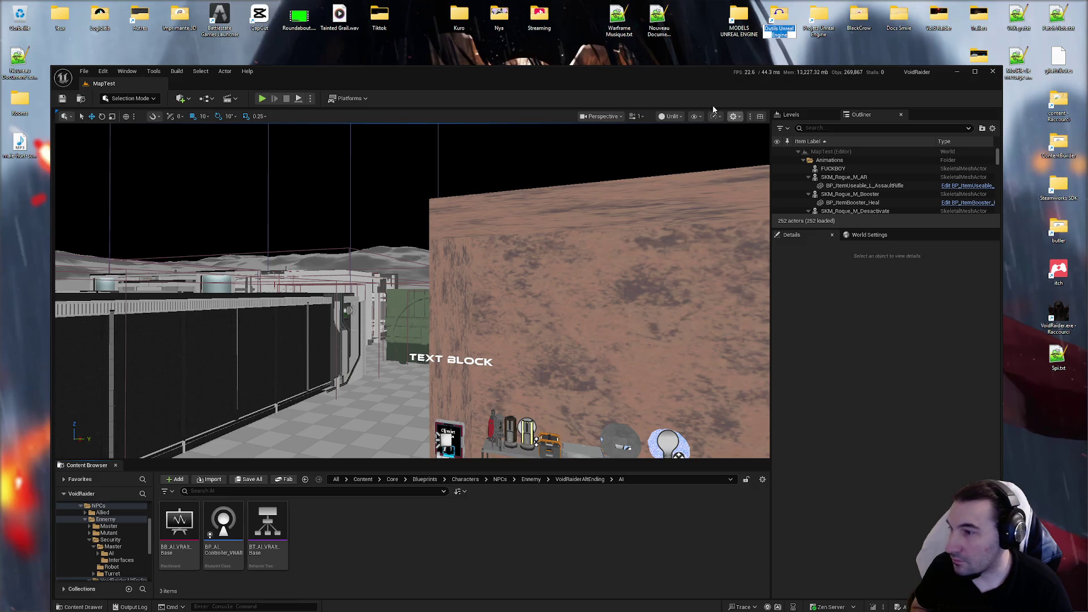
pyautogui.click(798, 54)
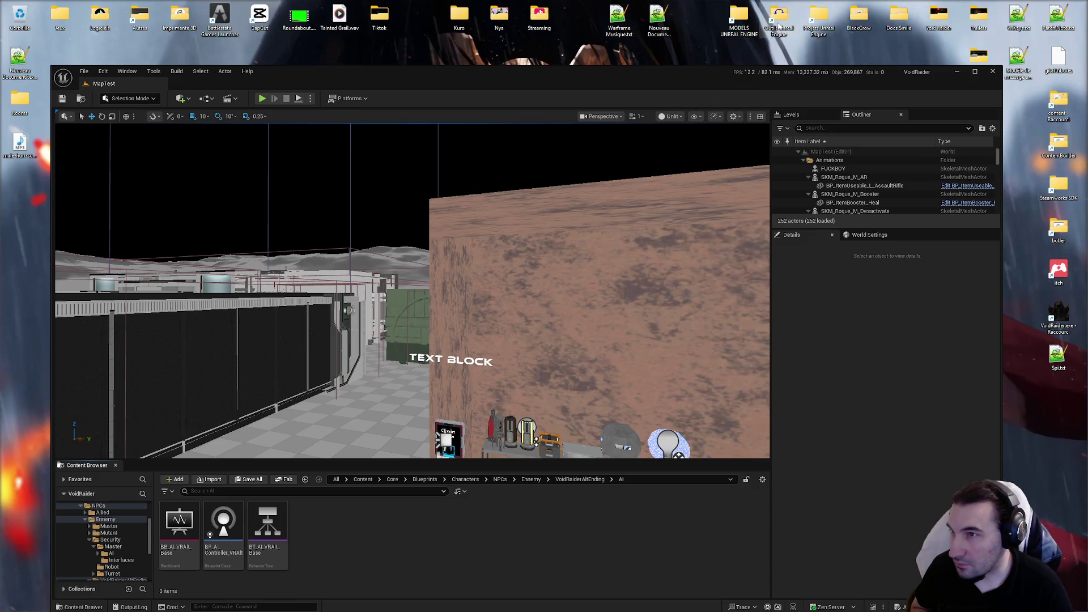
pyautogui.doubleClick(779, 25)
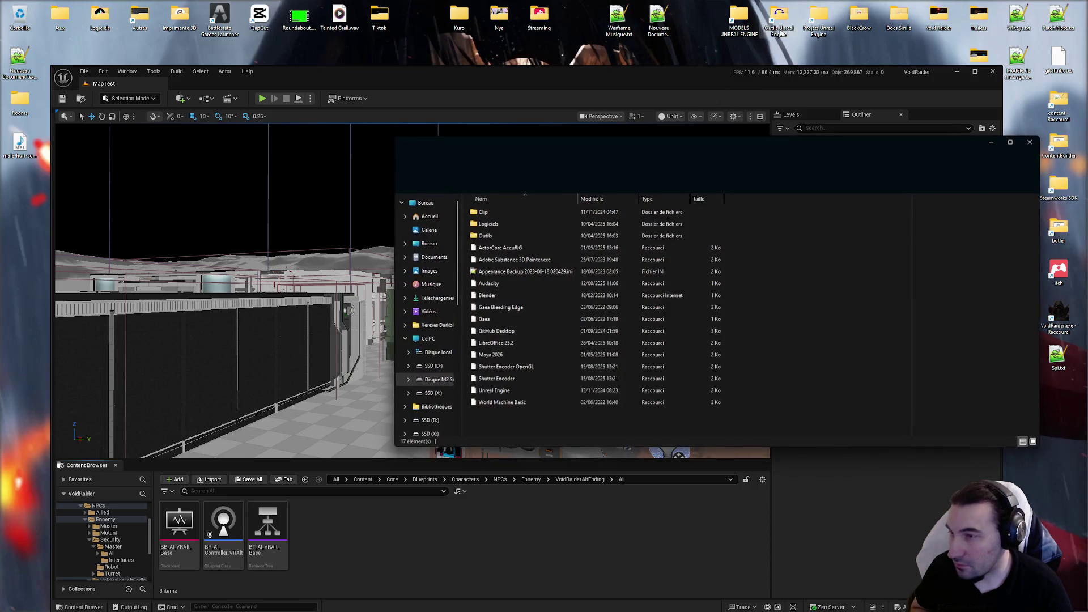
pyautogui.click(502, 332)
pyautogui.click(494, 285)
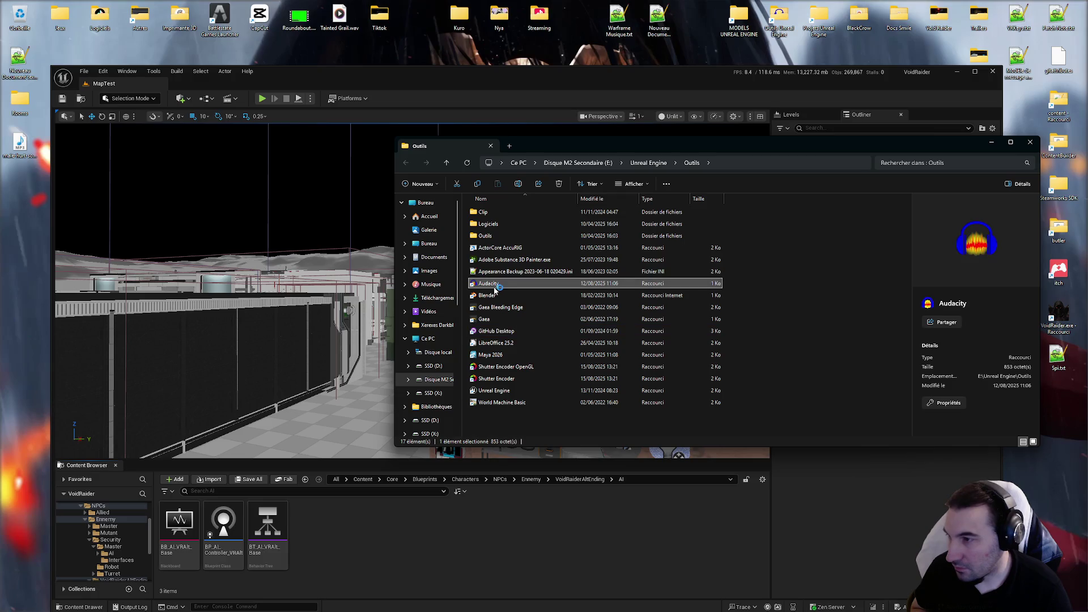
pyautogui.click(1030, 142)
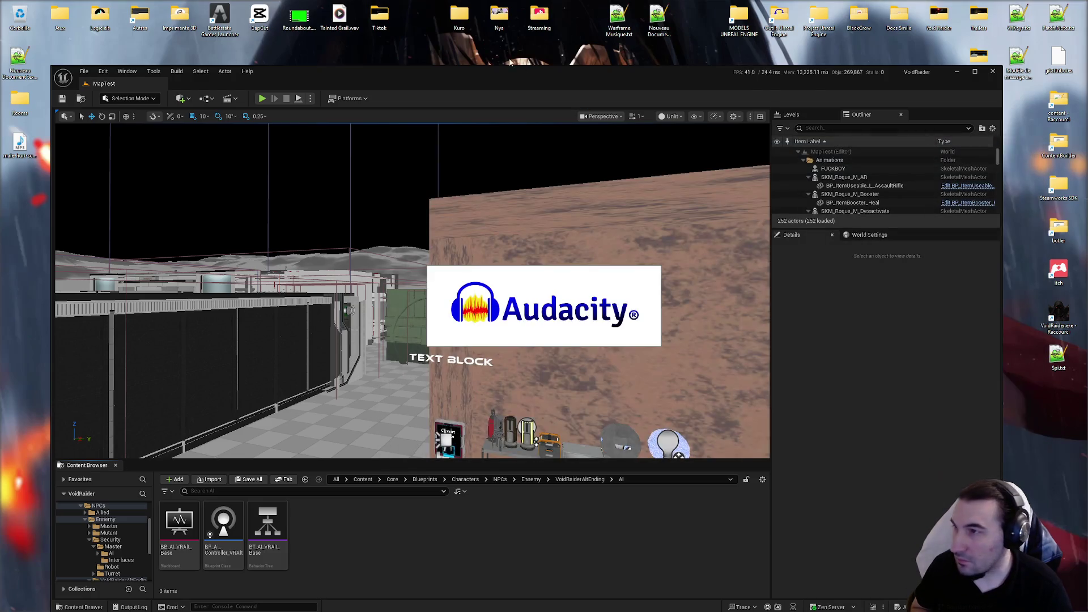
pyautogui.moveTo(526, 74)
pyautogui.mouseDown()
pyautogui.moveTo(596, 56)
pyautogui.moveTo(539, 55)
pyautogui.moveTo(604, 53)
pyautogui.mouseUp()
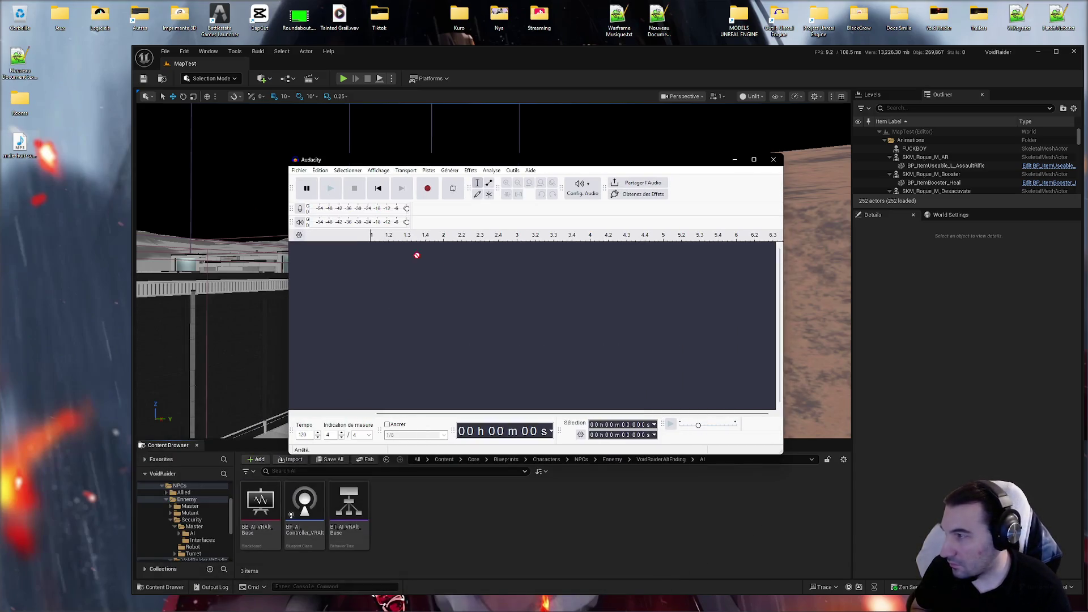
# Step: Load the male-hurt-sound MP3, delete its silent start, and play it back
pyautogui.moveTo(416, 255)
pyautogui.mouseDown()
pyautogui.moveTo(481, 306)
pyautogui.moveTo(434, 283)
pyautogui.moveTo(267, 280)
pyautogui.mouseUp()
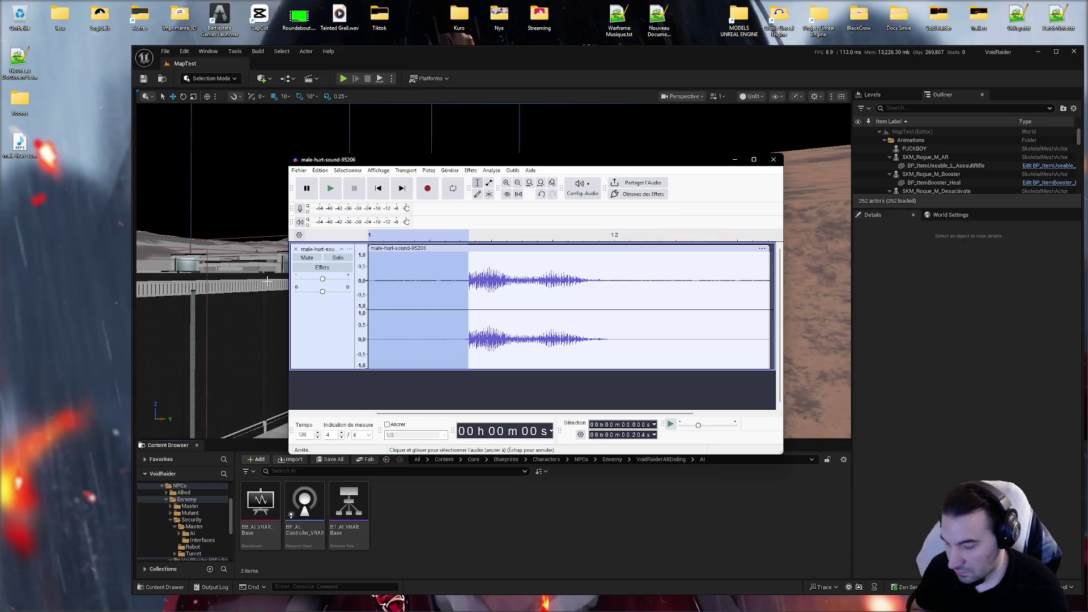
pyautogui.press('Delete')
pyautogui.click(331, 189)
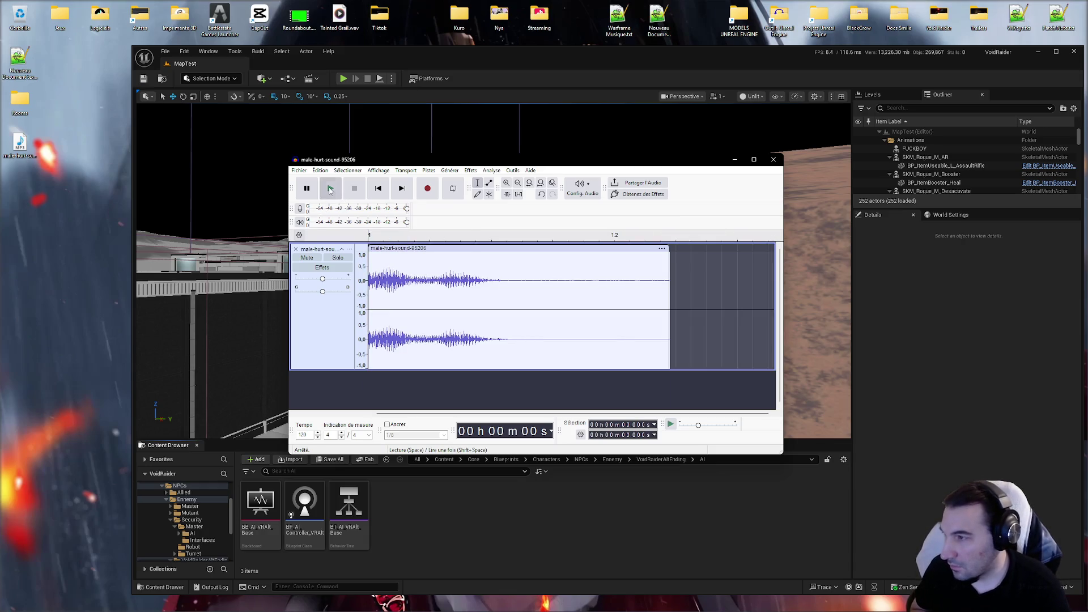
pyautogui.click(333, 192)
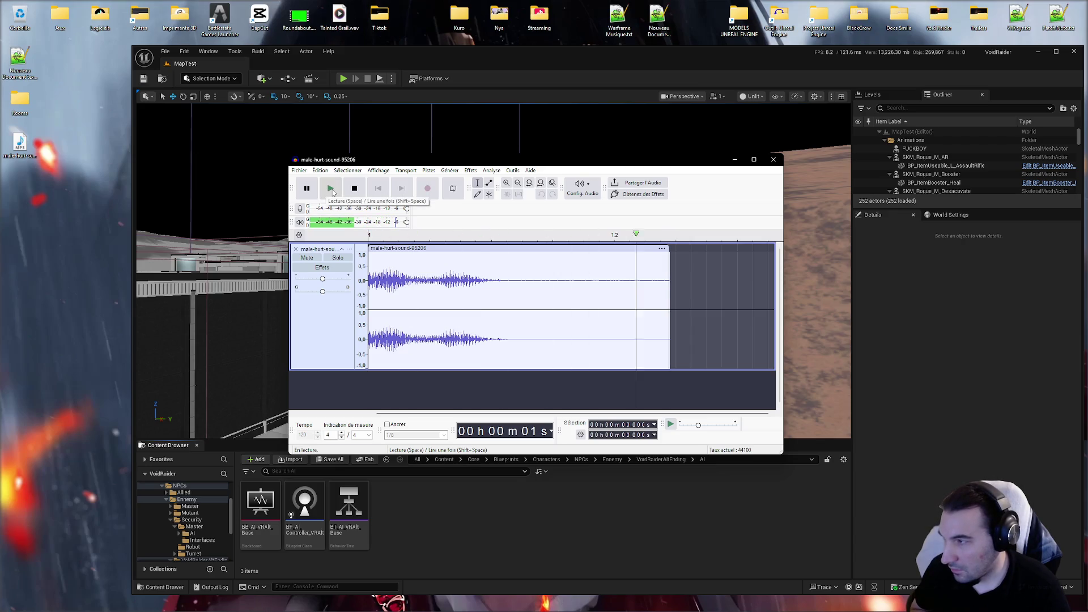
pyautogui.click(333, 193)
pyautogui.click(333, 192)
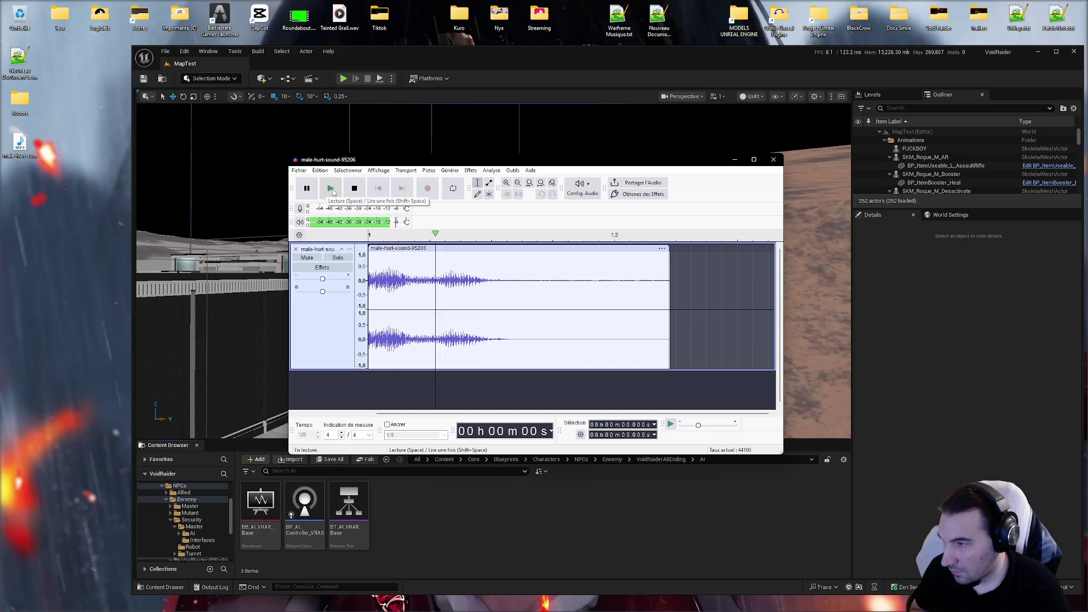
# Step: Fade out the tail from about 0.25 to 0.80 s
pyautogui.moveTo(492, 278); pyautogui.dragTo(759, 277)
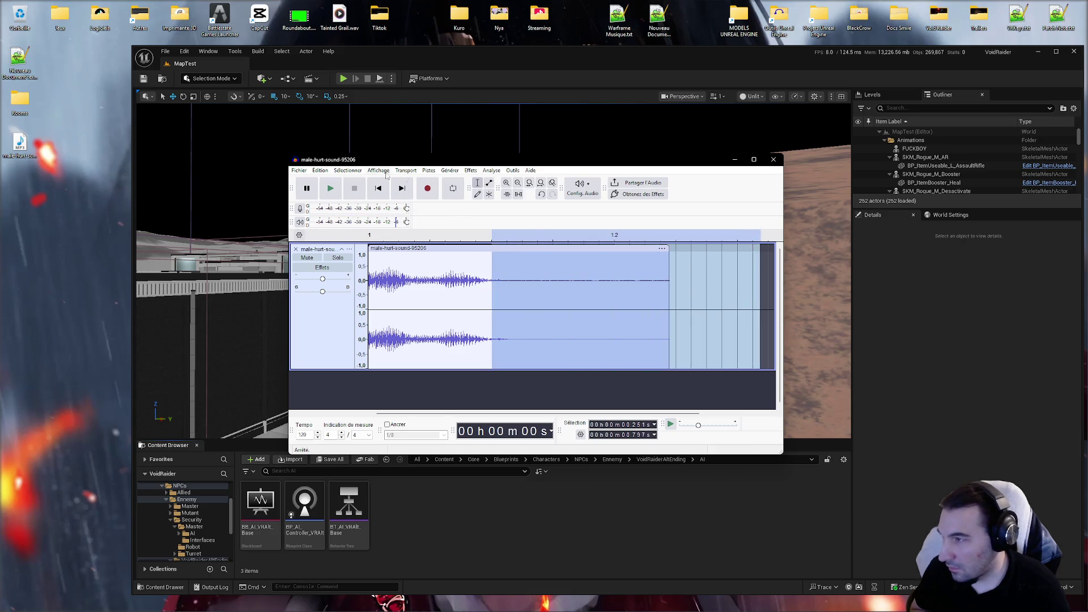
pyautogui.click(471, 171)
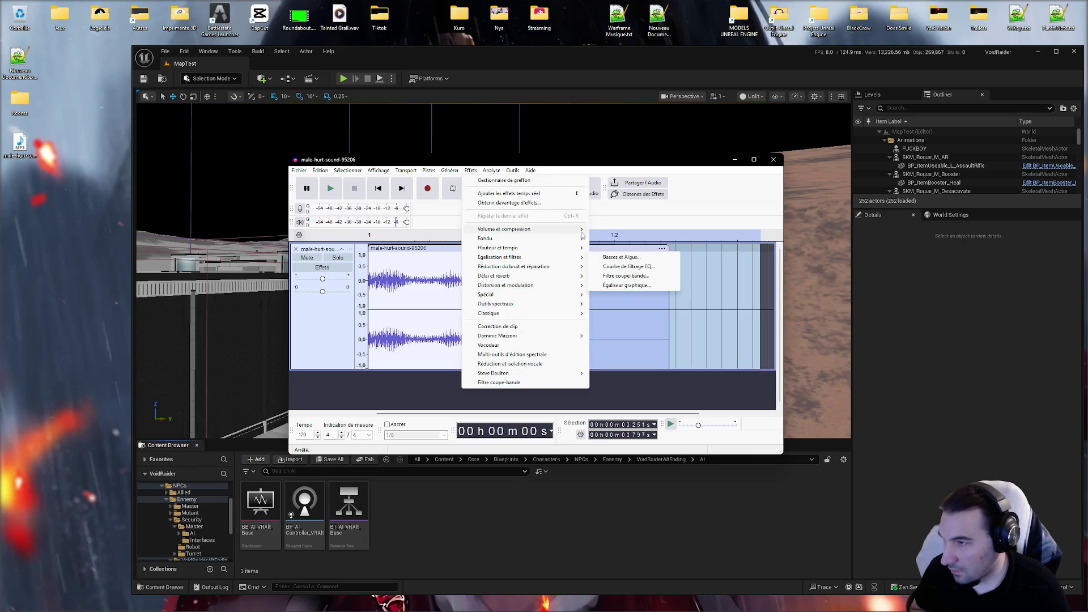
pyautogui.moveTo(583, 244)
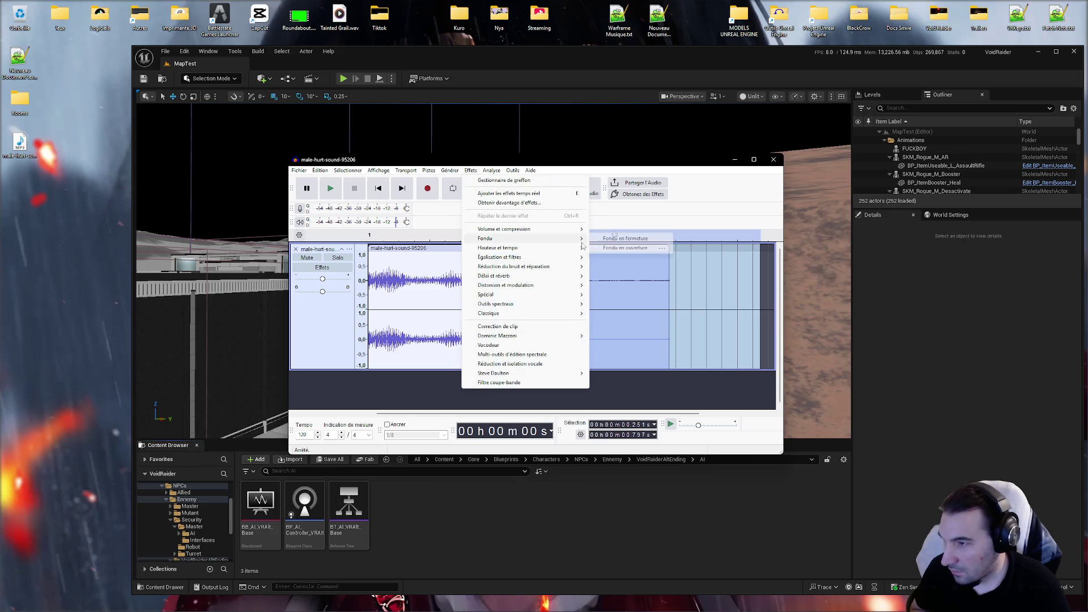
pyautogui.click(630, 238)
pyautogui.click(587, 297)
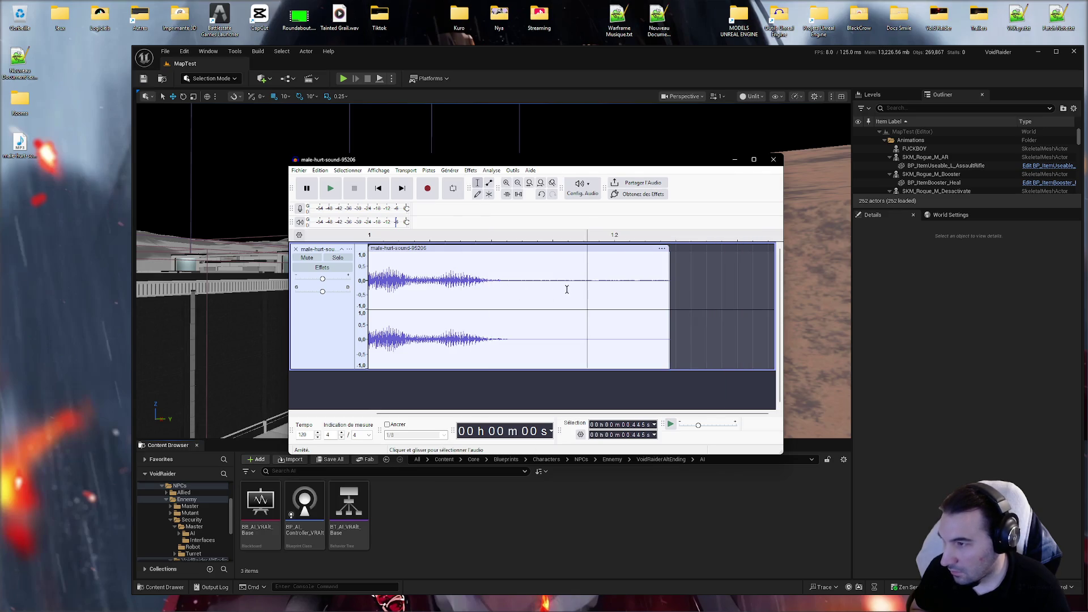
pyautogui.click(433, 292)
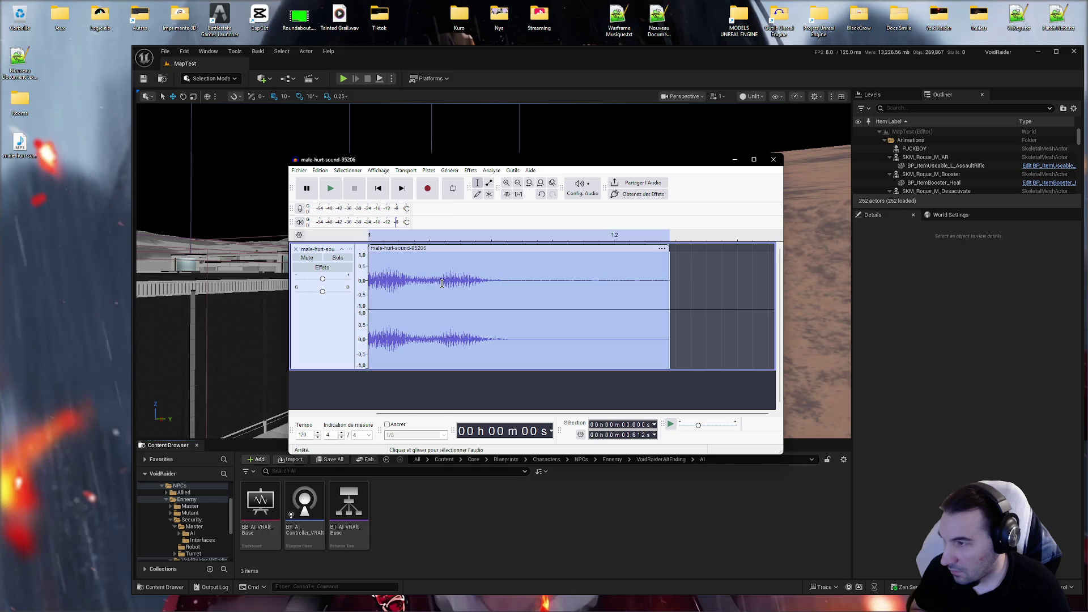
pyautogui.moveTo(504, 280); pyautogui.dragTo(142, 291)
pyautogui.click(499, 290)
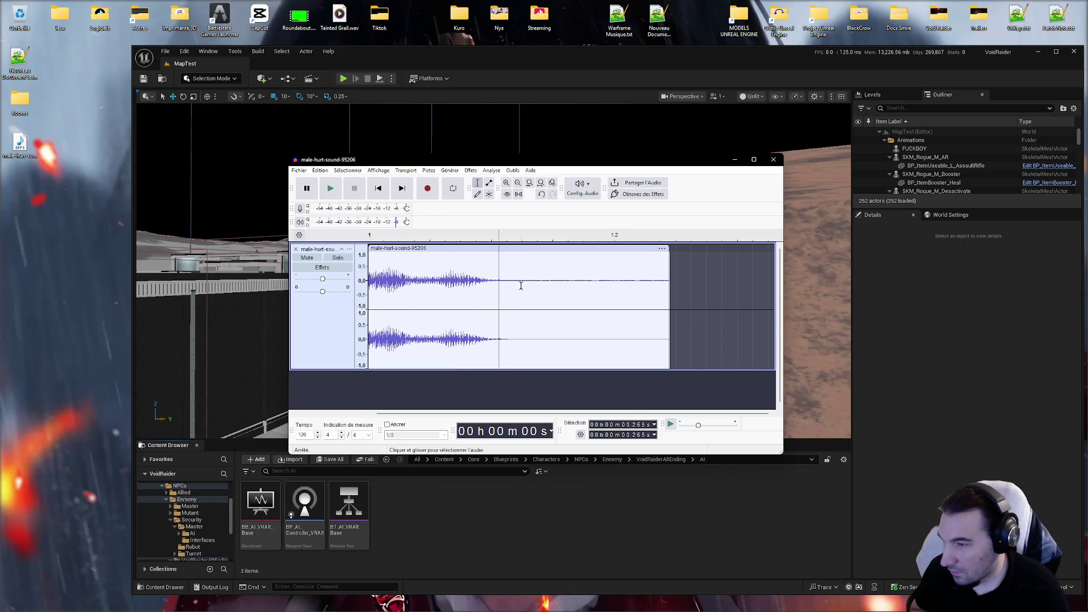
# Step: Amplify the whole clip by 3.6 dB and play the result
pyautogui.hotkey('ctrl', 'a')
pyautogui.click(450, 171)
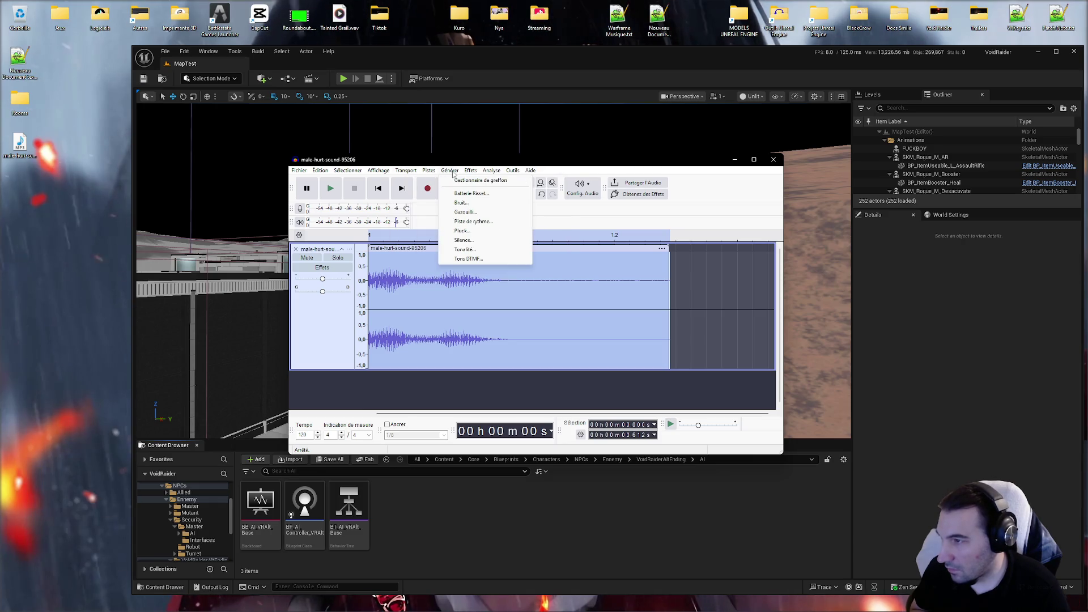
pyautogui.moveTo(471, 170)
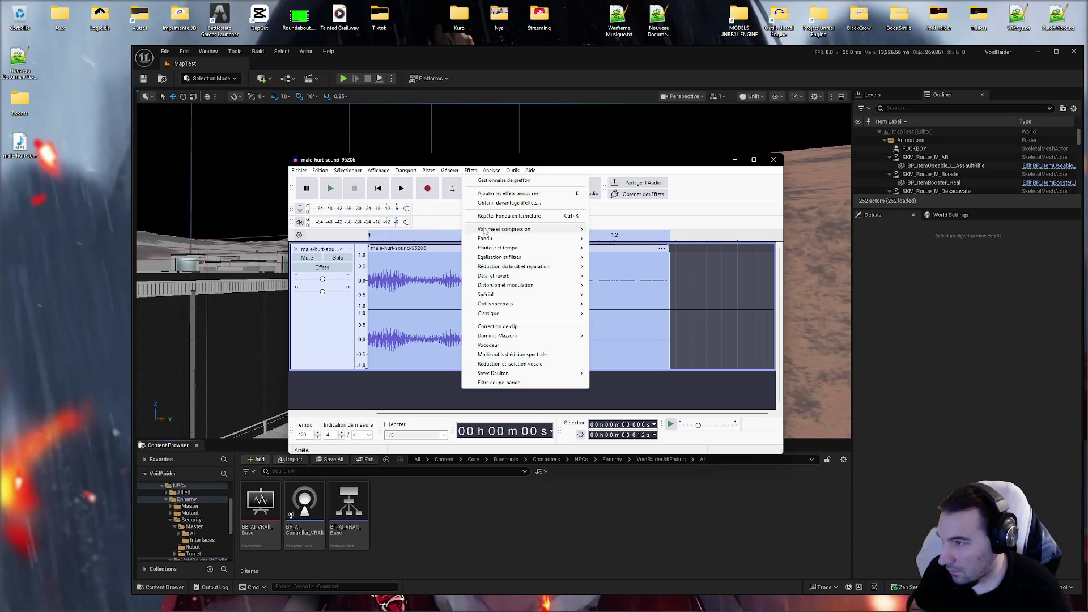
pyautogui.moveTo(484, 229)
pyautogui.click(620, 229)
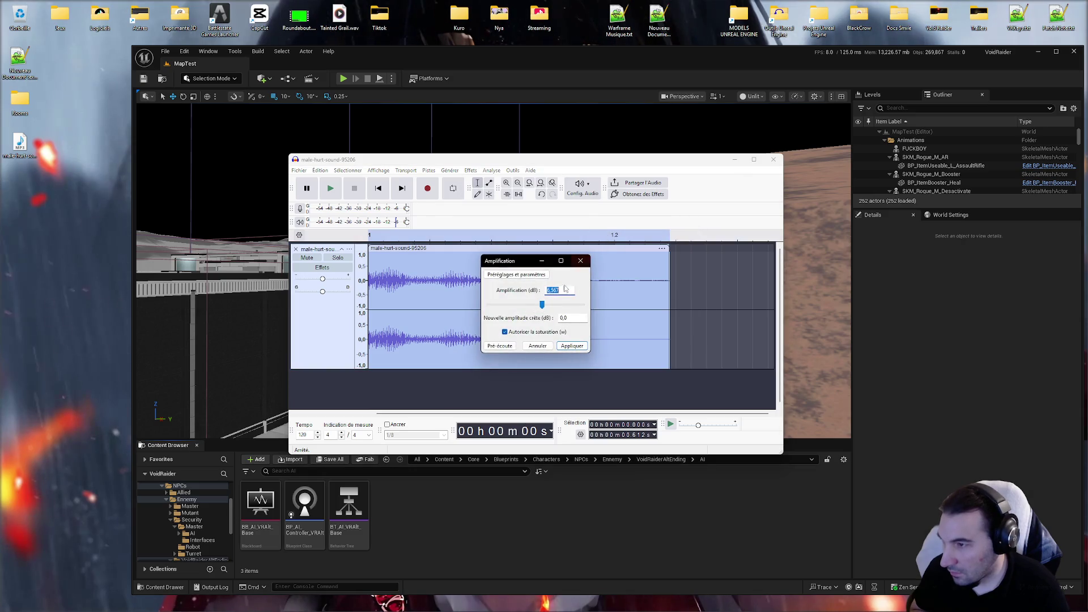
pyautogui.moveTo(541, 305); pyautogui.dragTo(538, 306)
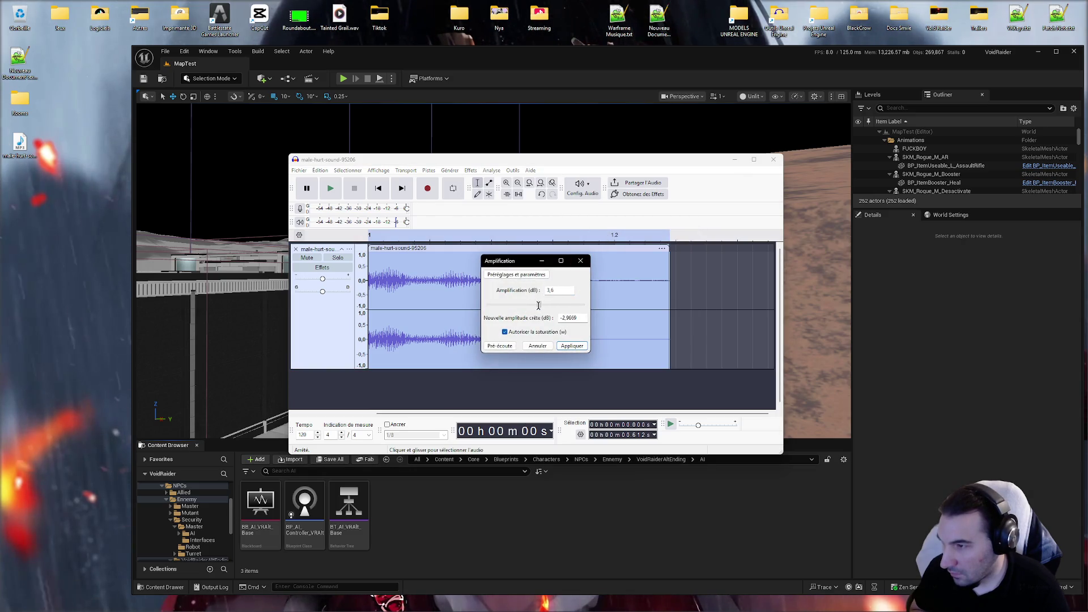
pyautogui.click(570, 345)
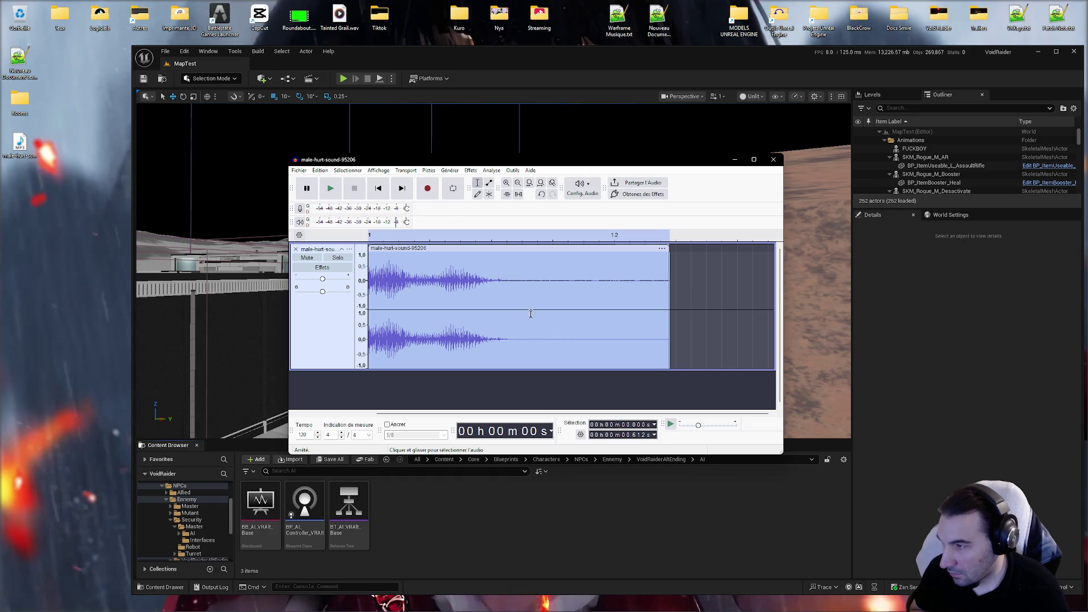
pyautogui.click(332, 192)
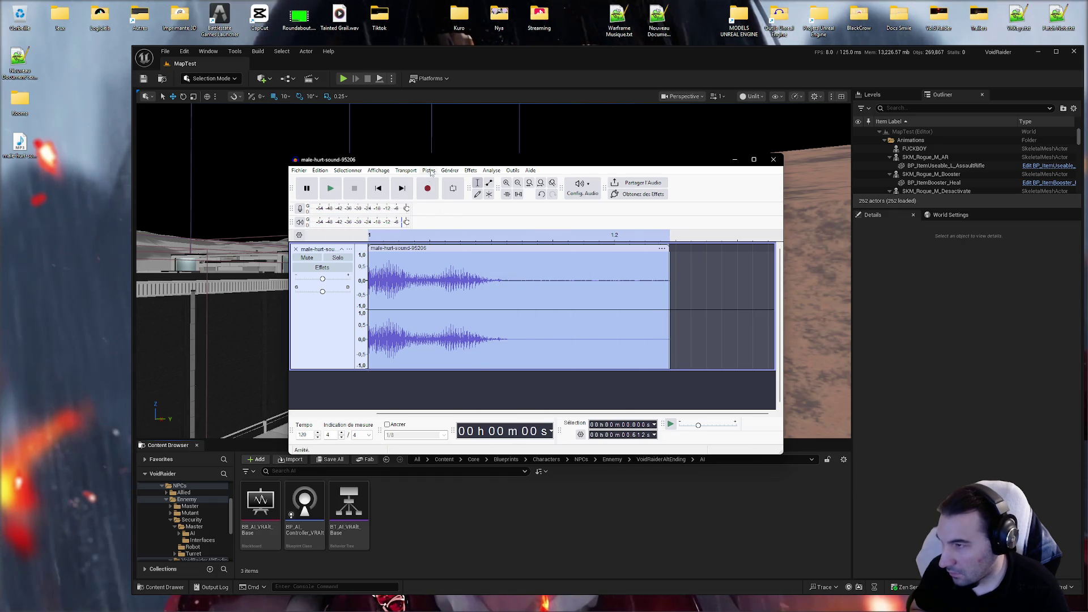
# Step: Apply a second Amplification pass and listen to the result
pyautogui.click(470, 169)
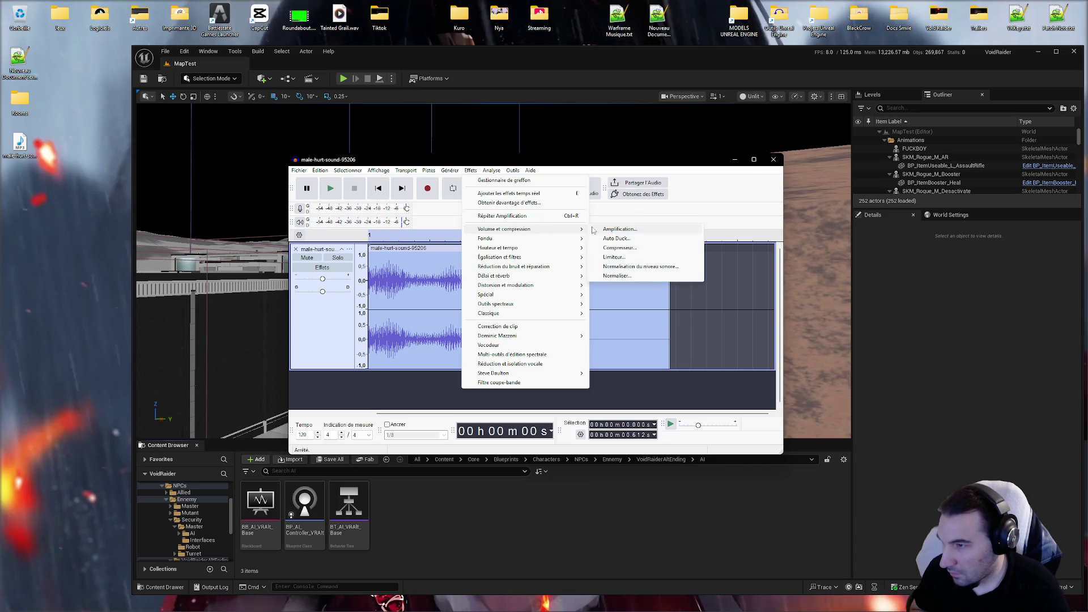
pyautogui.click(618, 228)
pyautogui.click(572, 344)
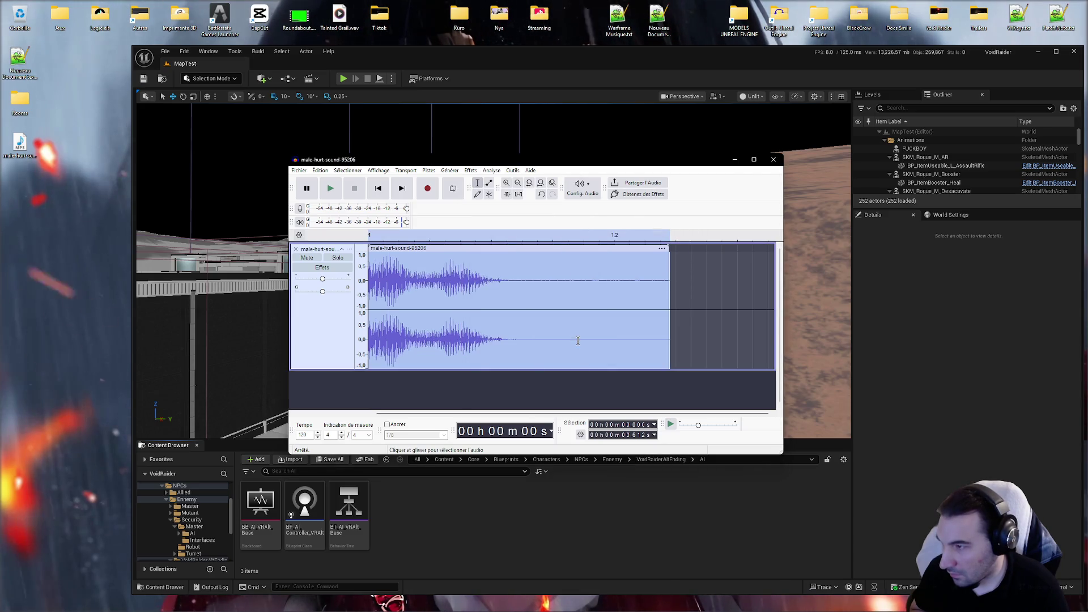
pyautogui.click(332, 191)
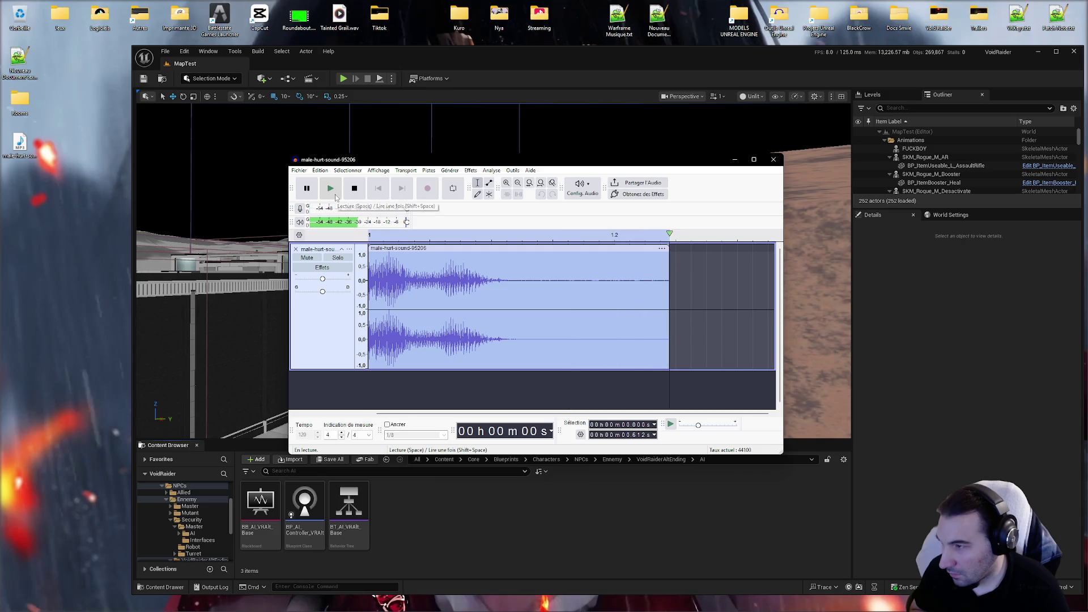
# Step: Select from 0.277 s to the clip end and apply Fade Out
pyautogui.click(501, 282)
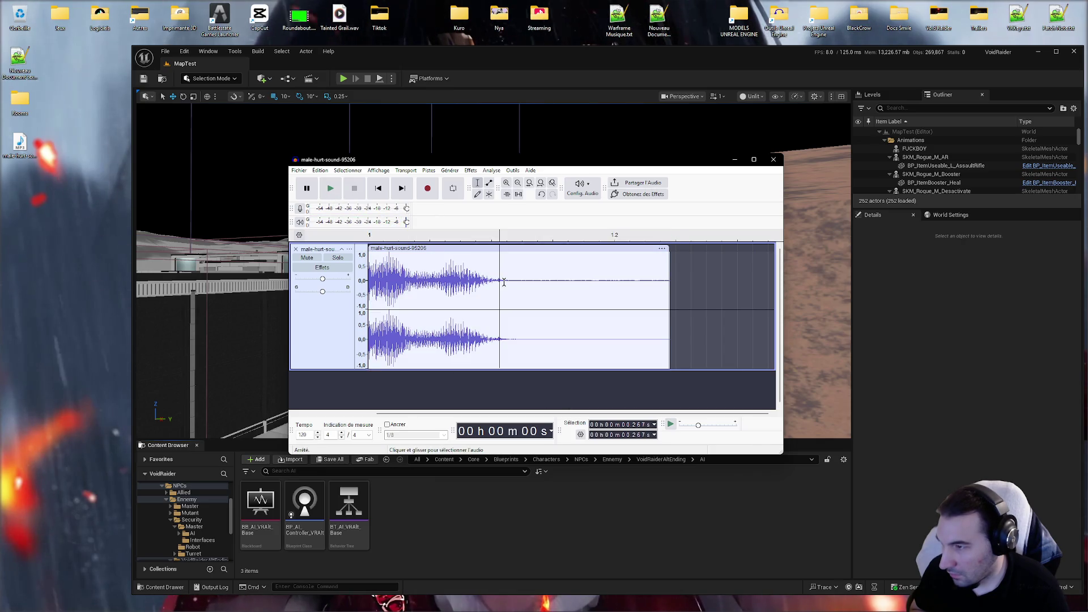
pyautogui.click(531, 282)
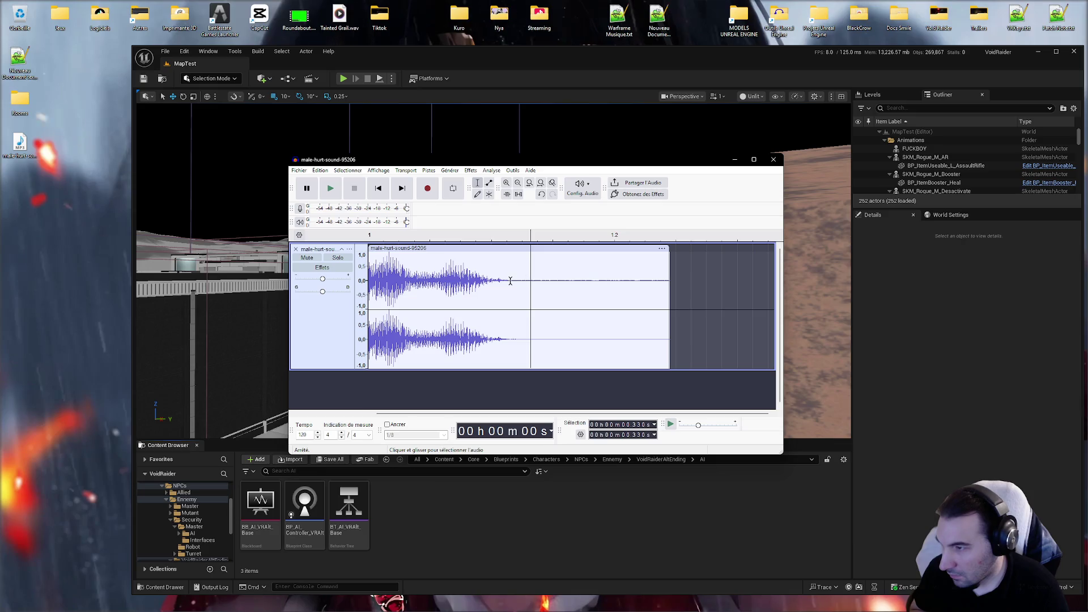
pyautogui.moveTo(504, 281); pyautogui.dragTo(796, 289)
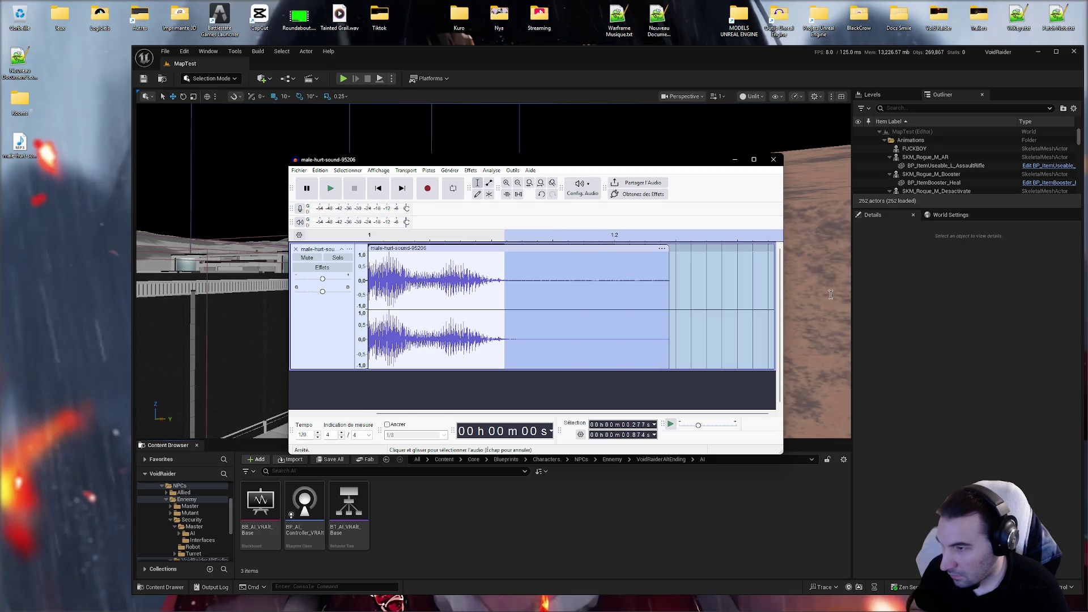
pyautogui.click(432, 170)
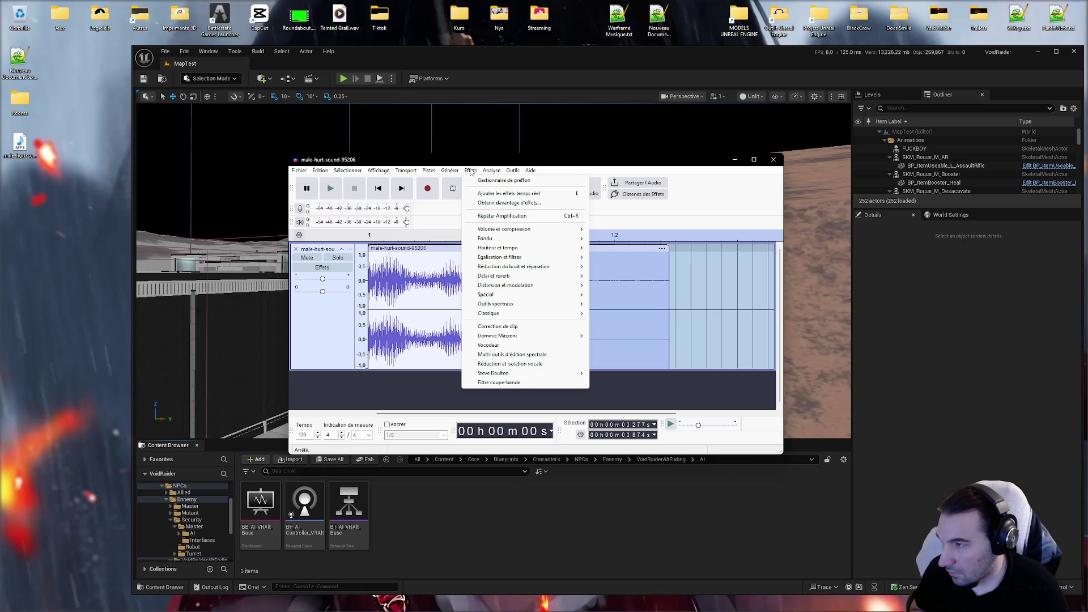
pyautogui.moveTo(544, 239)
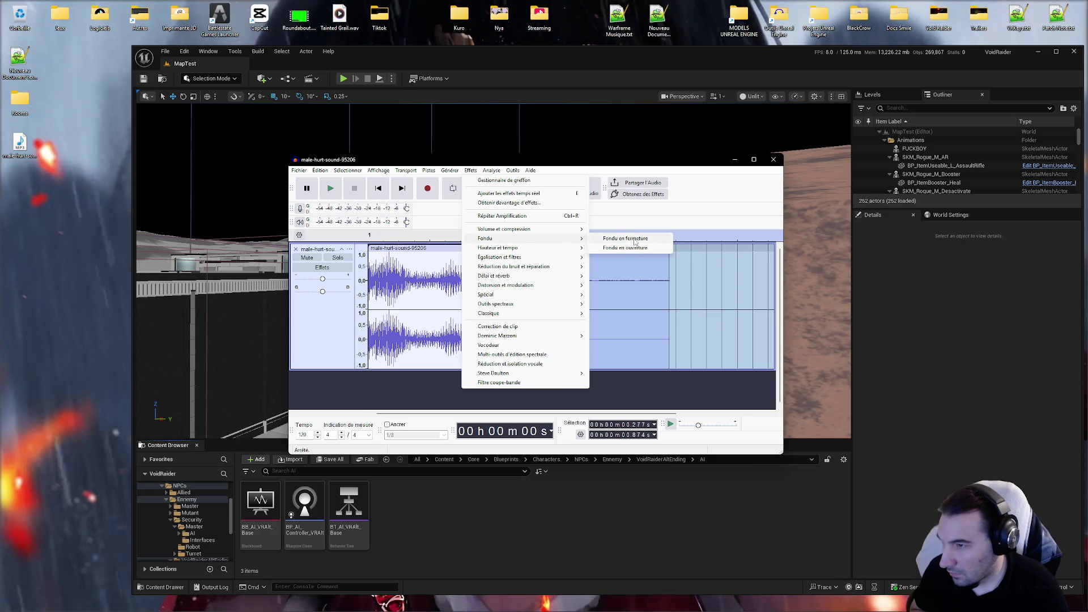
pyautogui.click(635, 241)
pyautogui.click(601, 280)
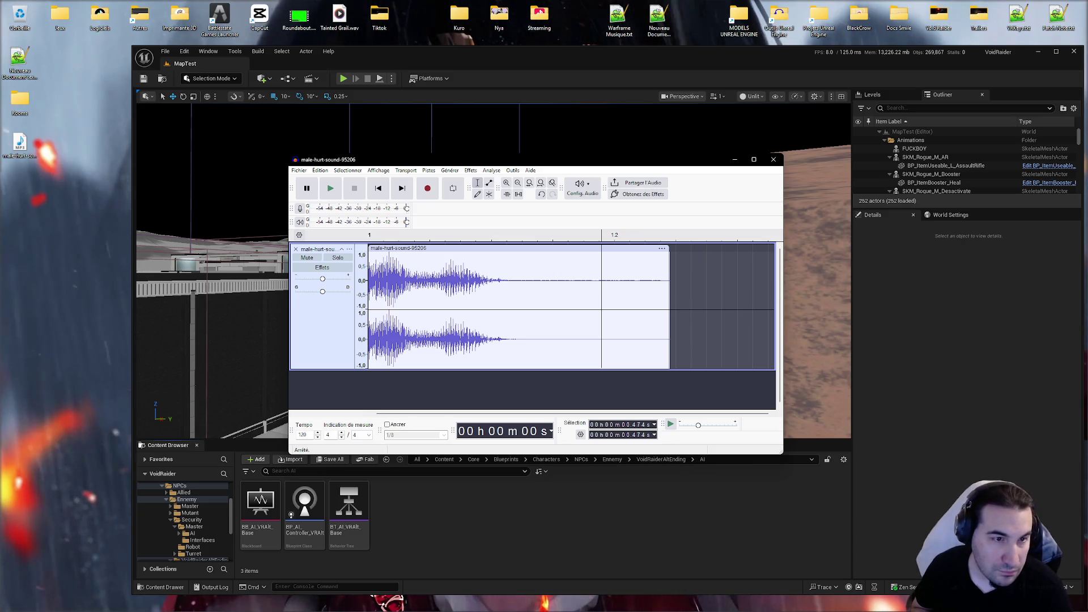
pyautogui.click(577, 41)
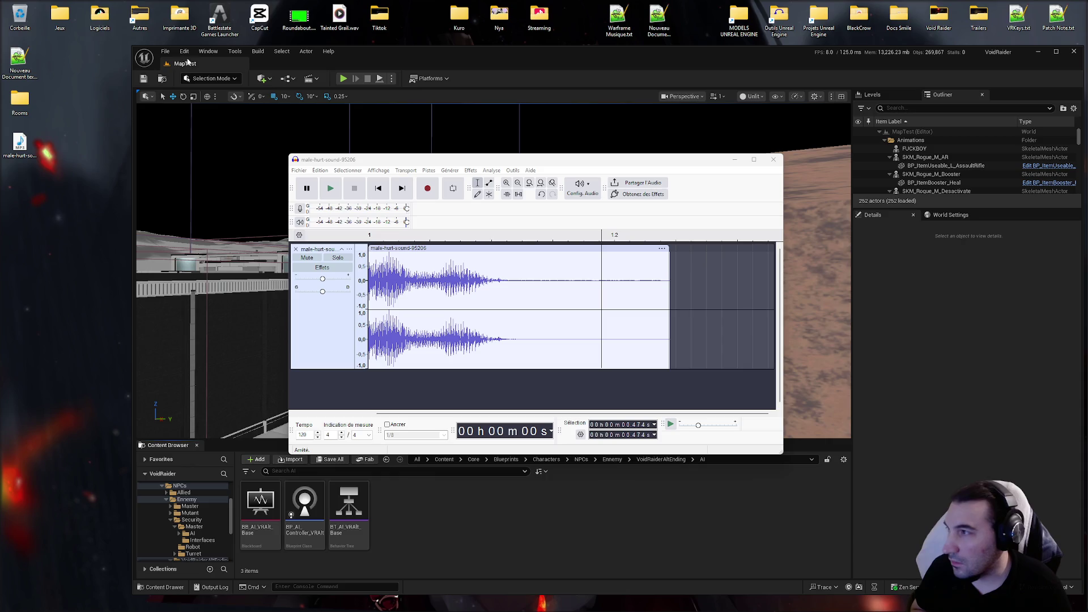
# Step: Drag the Audacity window down and right so it sits lower over Unreal Engine
pyautogui.moveTo(469, 165)
pyautogui.mouseDown()
pyautogui.moveTo(222, 146)
pyautogui.moveTo(536, 182)
pyautogui.mouseUp()
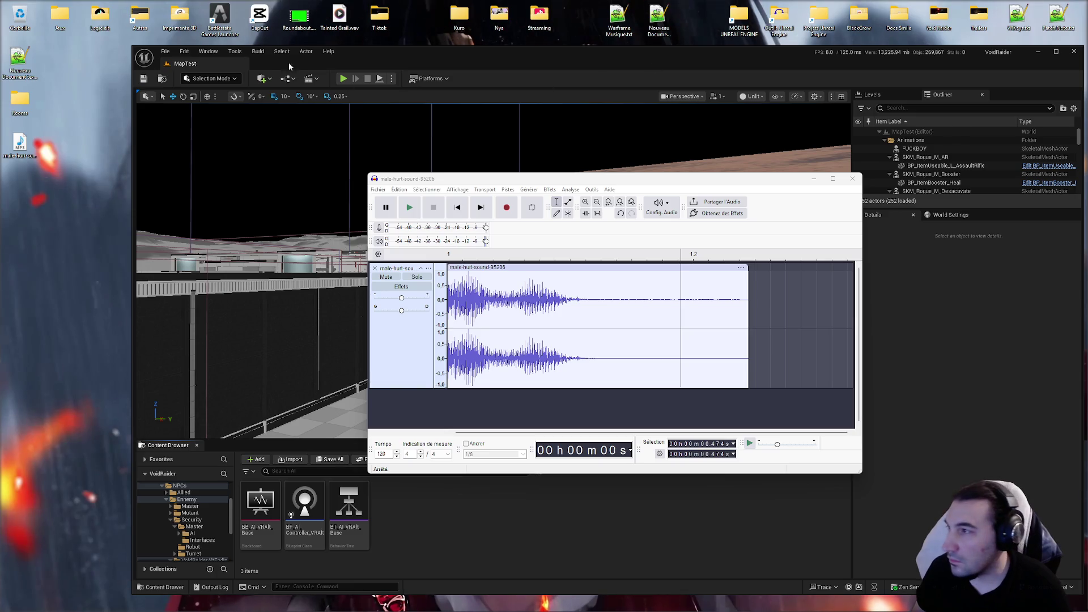
# Step: Normalize the entire male-hurt-sound-95206 clip to a -1.0 dB peak with DC offset removed
pyautogui.hotkey('ctrl', 'a')
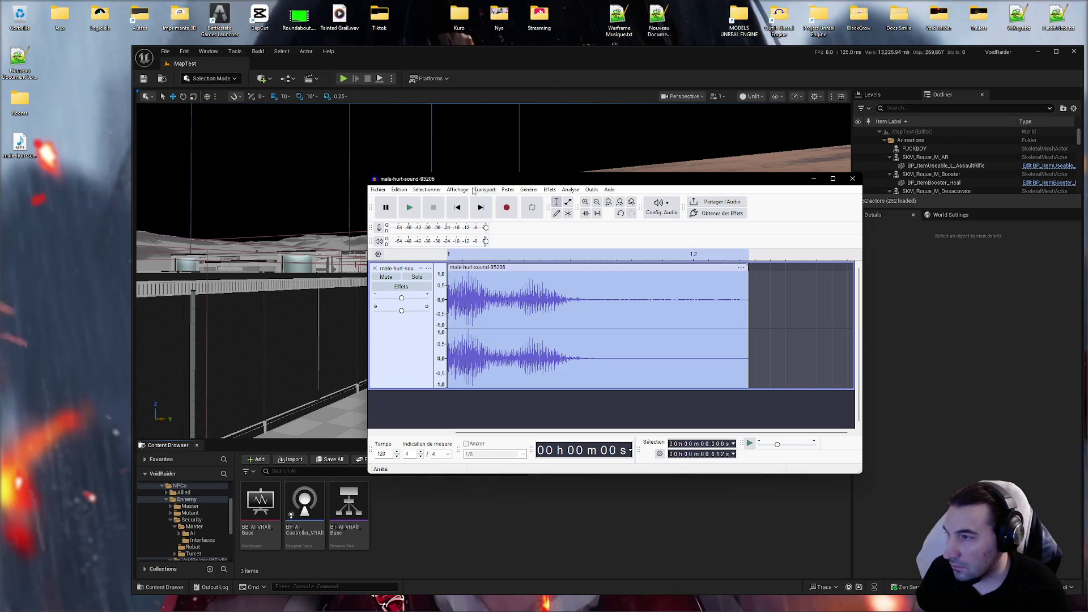
pyautogui.click(549, 190)
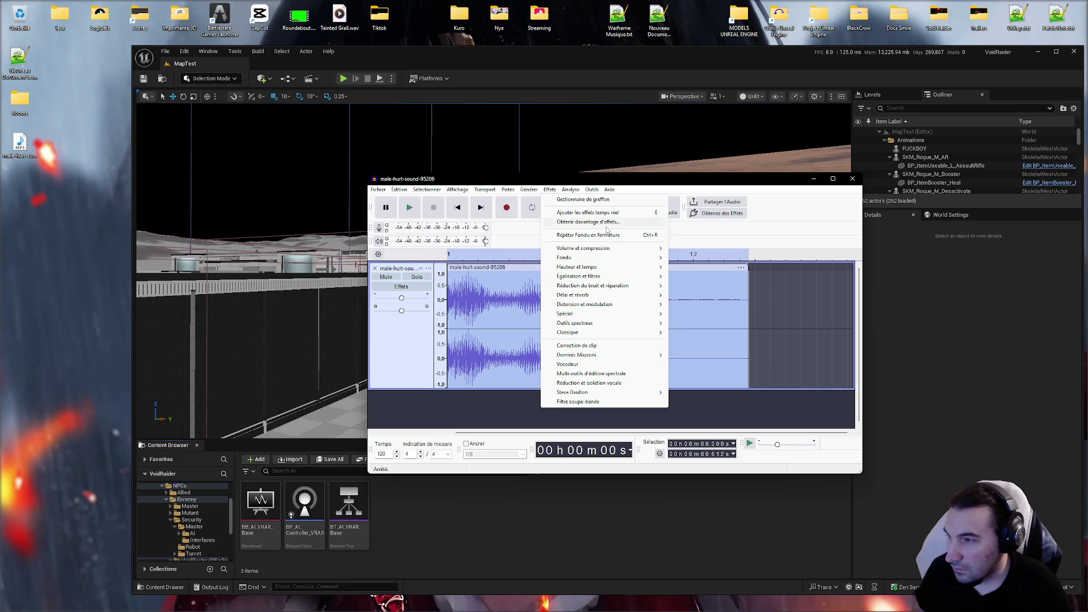
pyautogui.moveTo(605, 261)
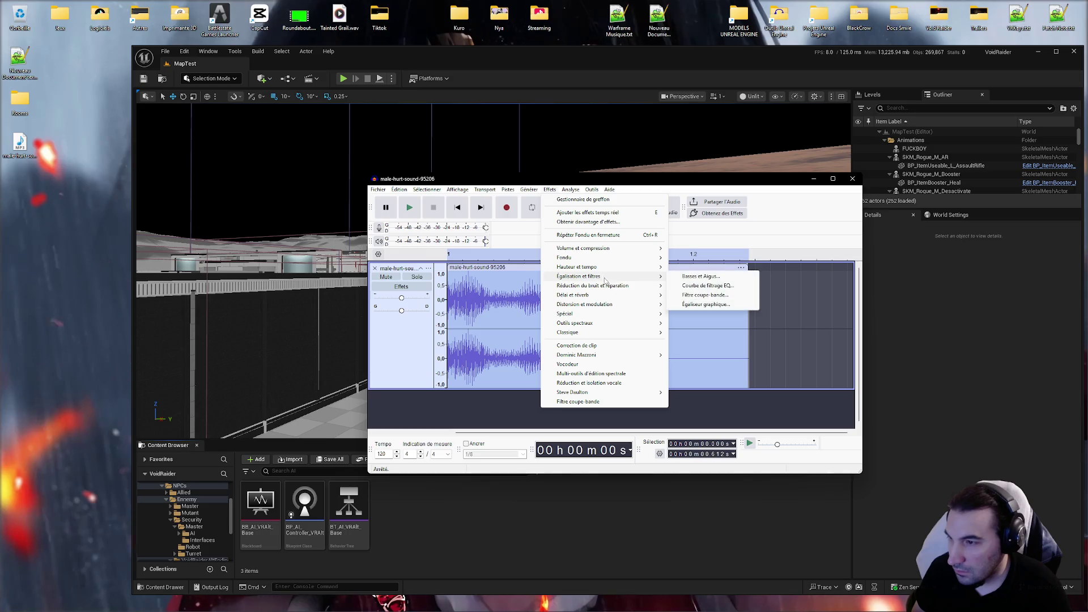
pyautogui.moveTo(605, 284)
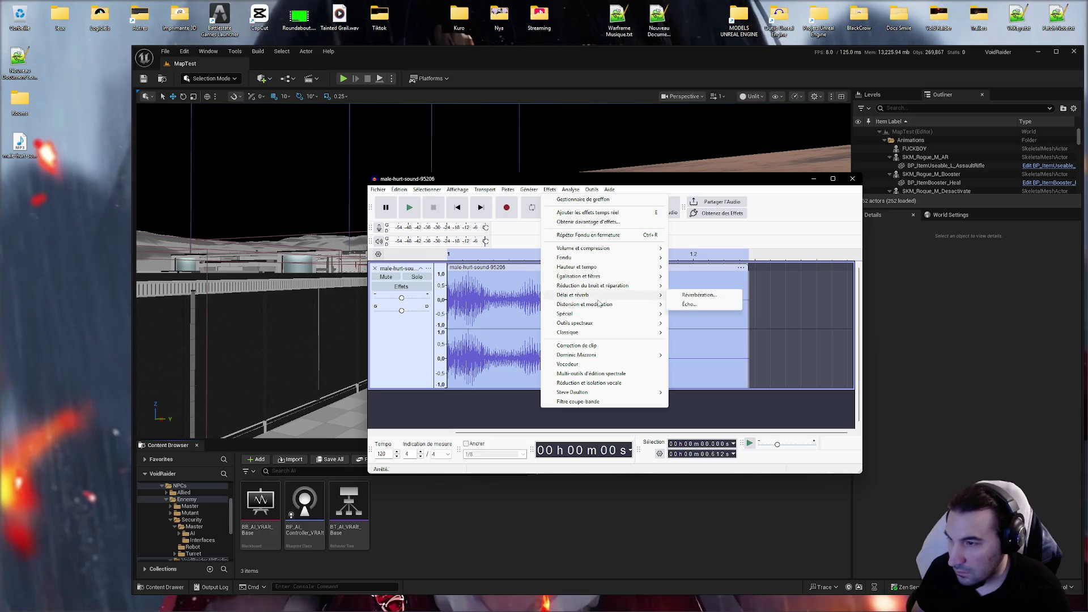
pyautogui.moveTo(599, 306)
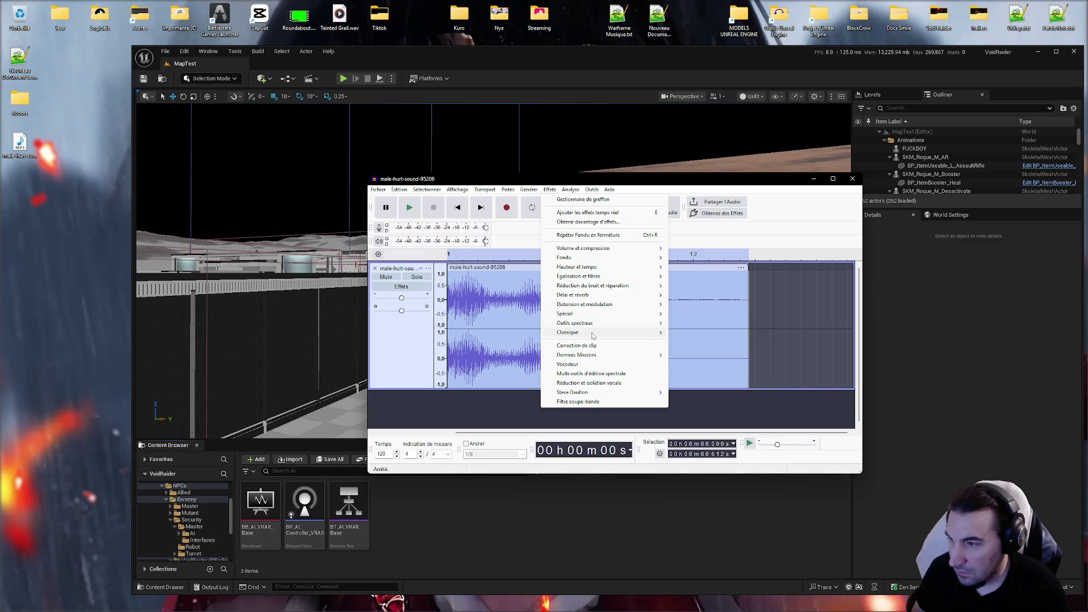
pyautogui.moveTo(592, 335)
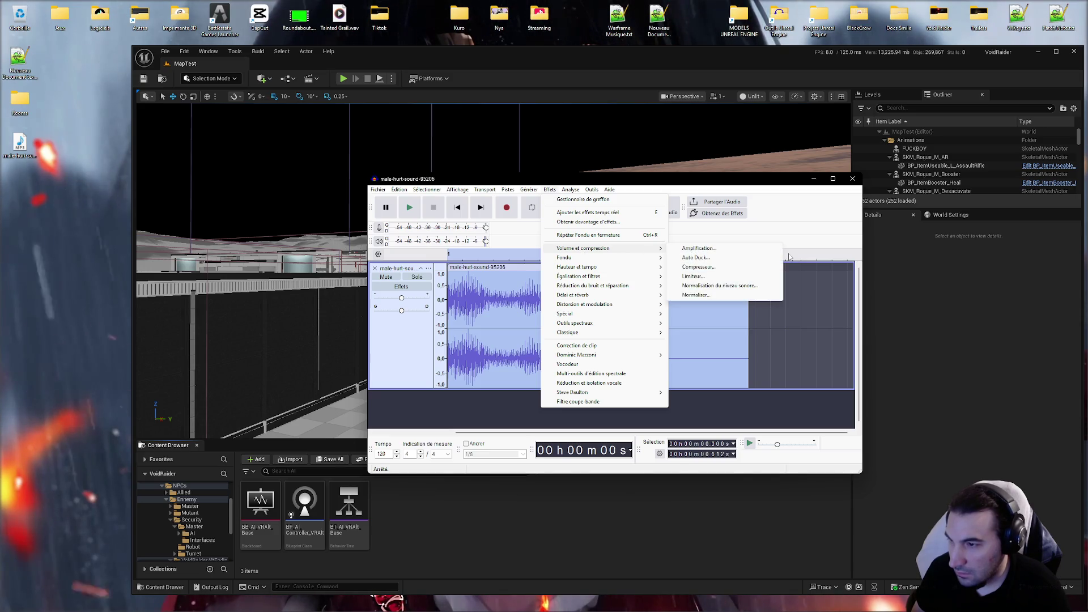
pyautogui.click(708, 297)
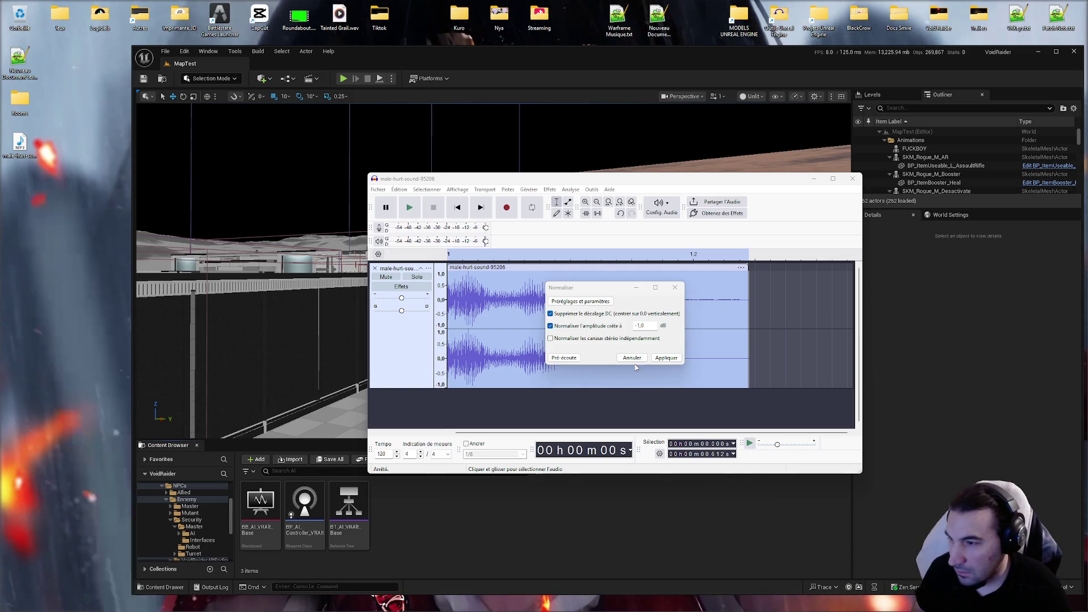
pyautogui.click(672, 360)
pyautogui.click(672, 361)
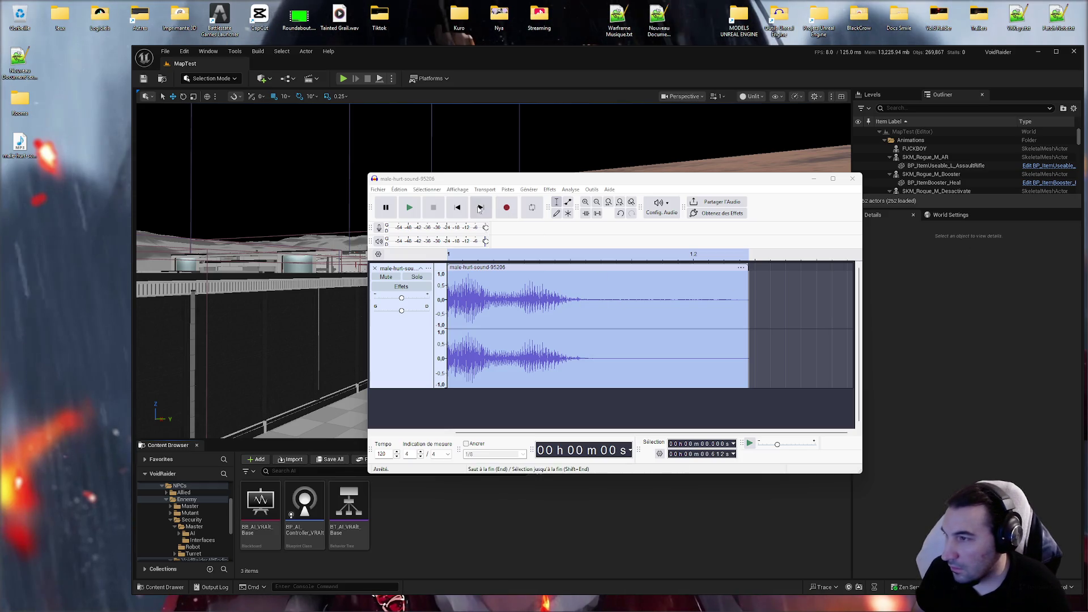
pyautogui.click(507, 189)
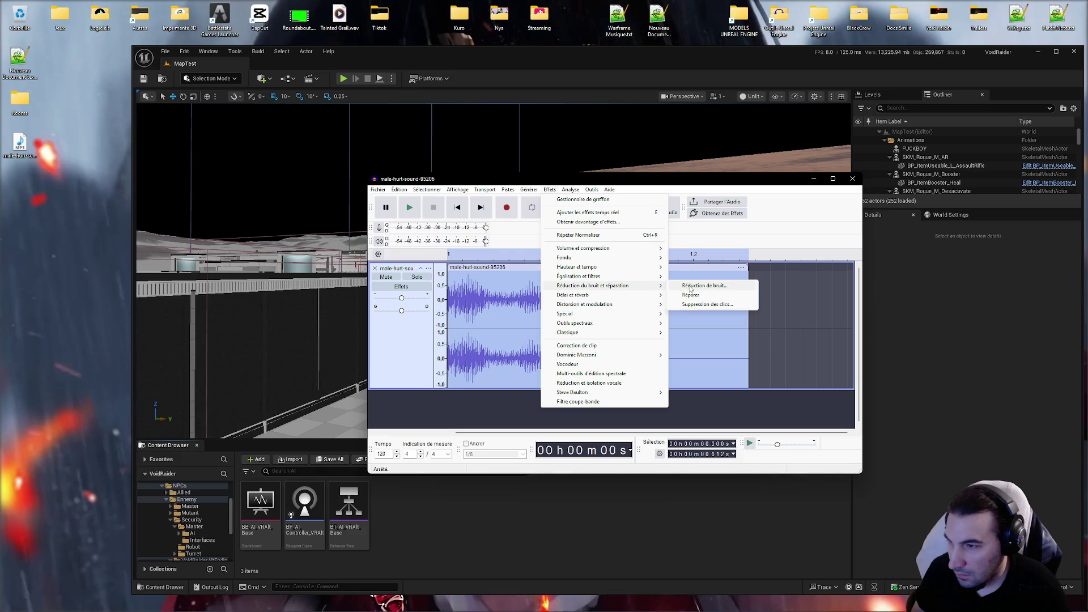
# Step: Capture a noise profile, apply Noise Reduction to the whole clip, and play it back
pyautogui.click(694, 286)
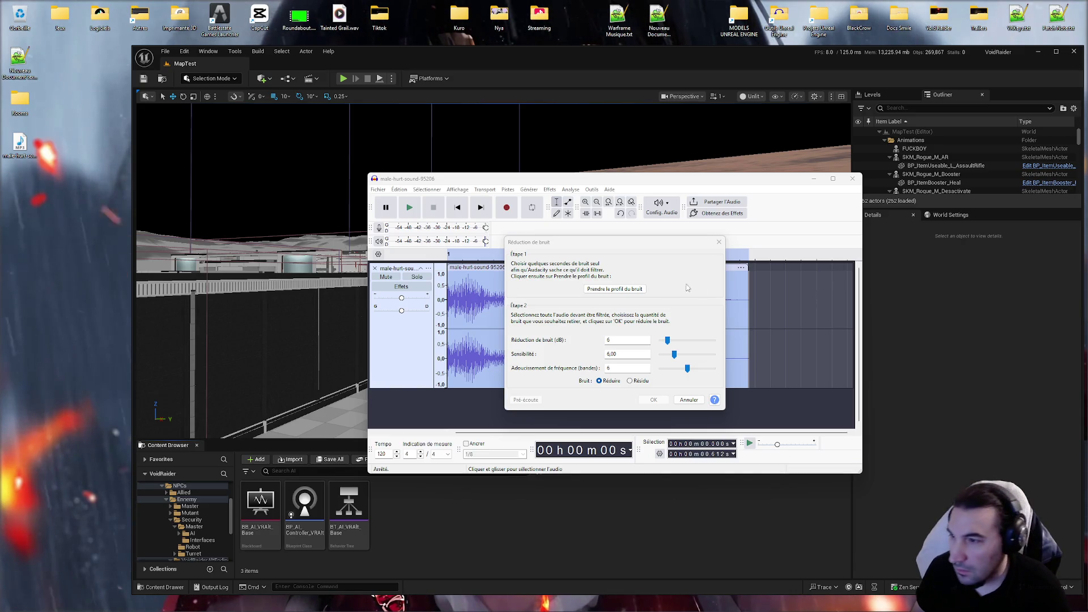
pyautogui.click(614, 289)
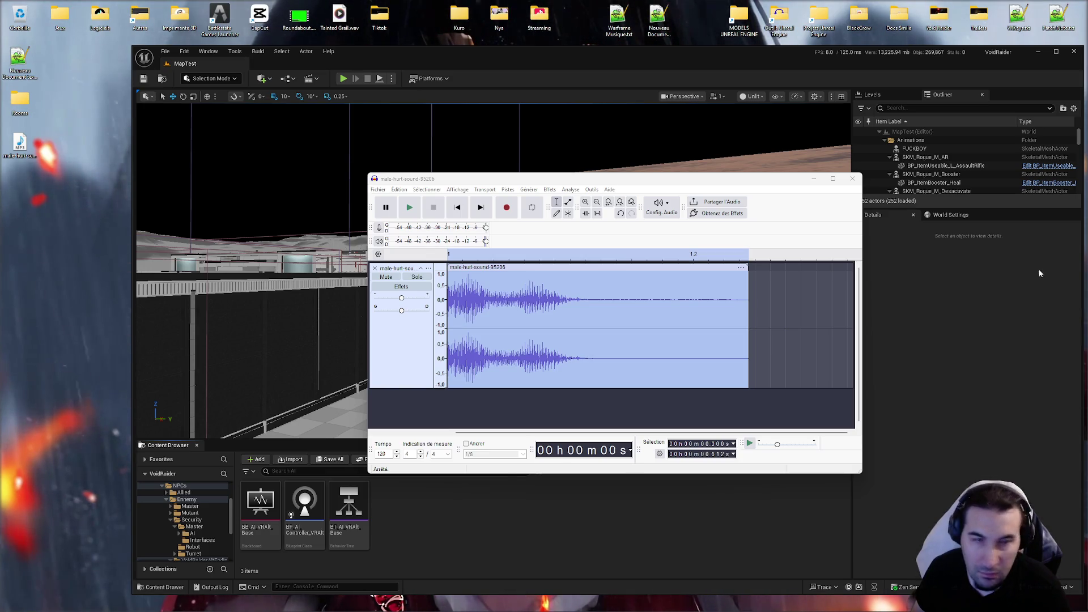
pyautogui.click(529, 190)
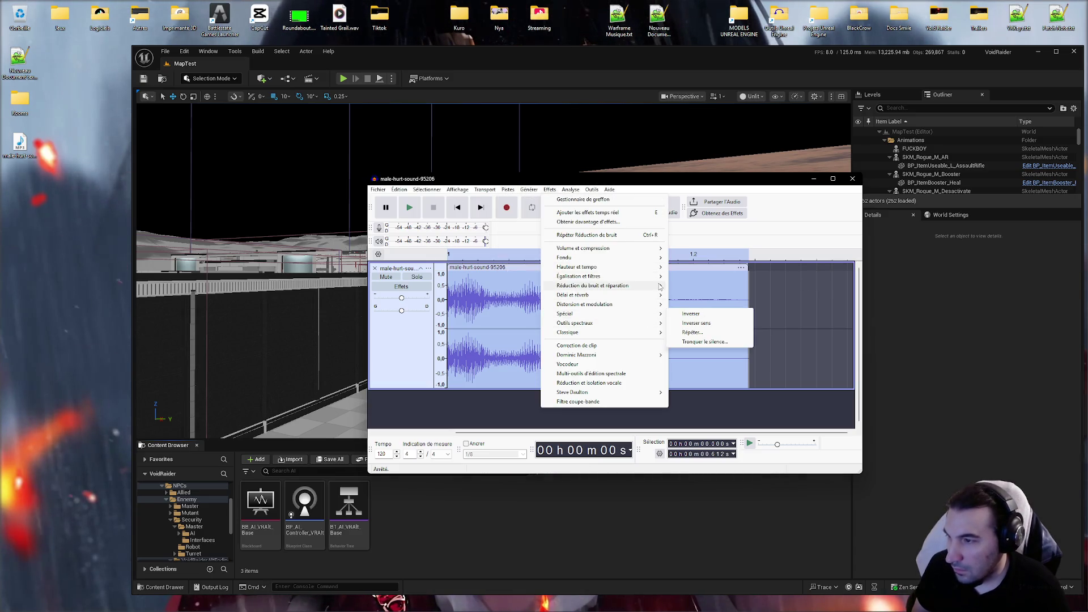
pyautogui.moveTo(652, 285)
pyautogui.click(690, 286)
pyautogui.click(657, 397)
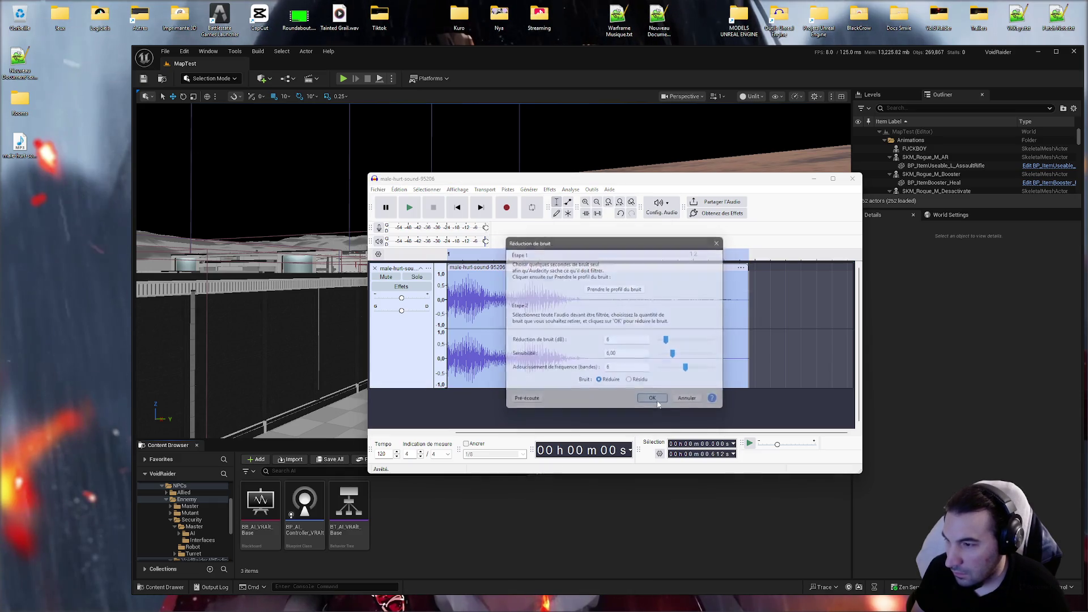
pyautogui.click(419, 208)
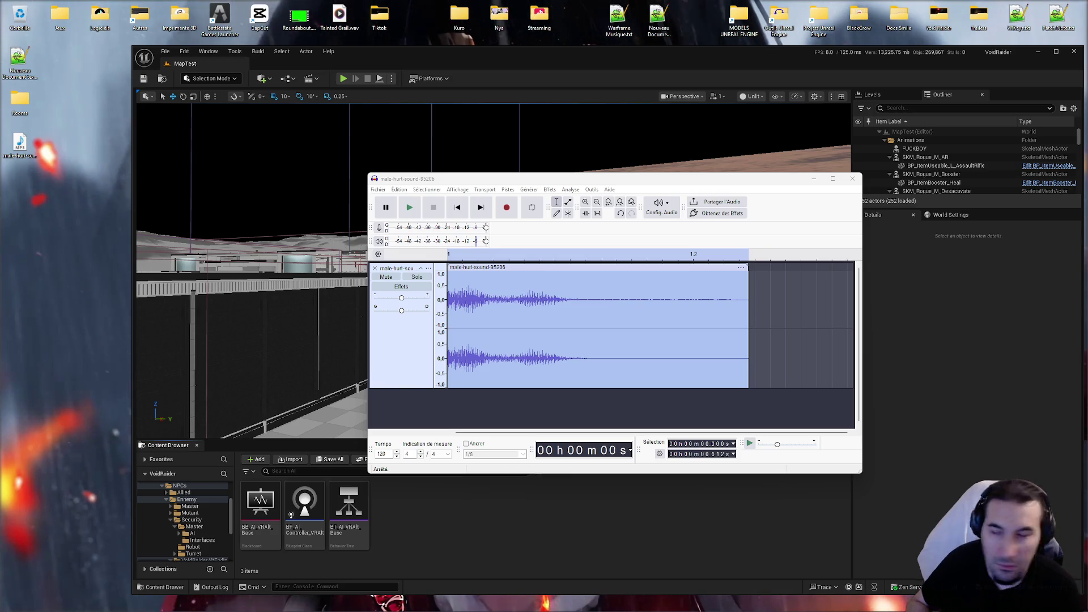
# Step: Undo the noise reduction to restore the original waveform and select the whole clip
pyautogui.click(612, 309)
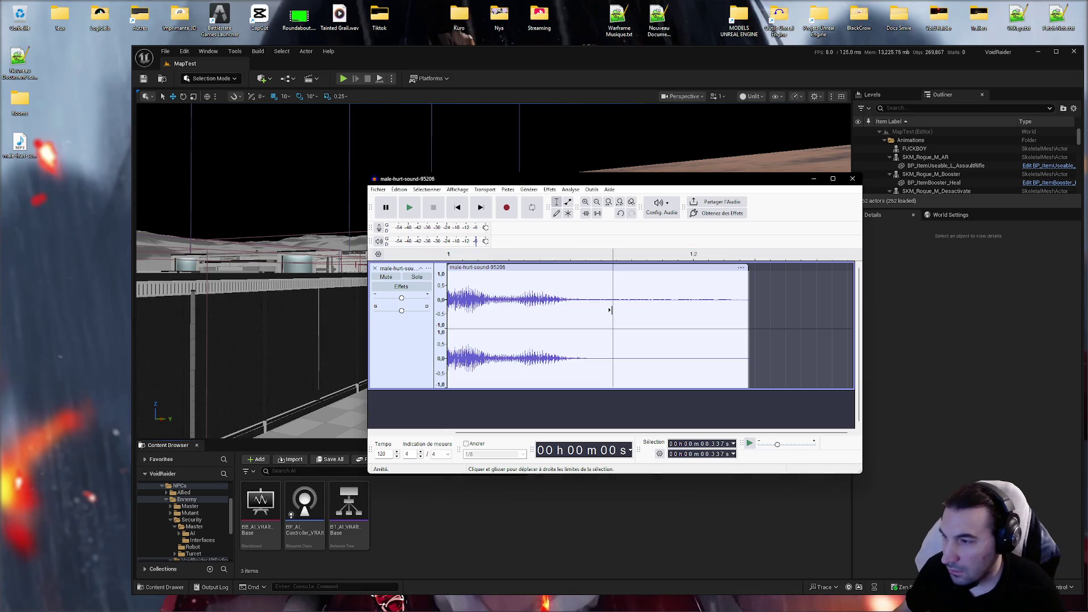
pyautogui.hotkey('ctrl', 'z')
pyautogui.hotkey('ctrl', 'y')
pyautogui.hotkey('ctrl', 'z')
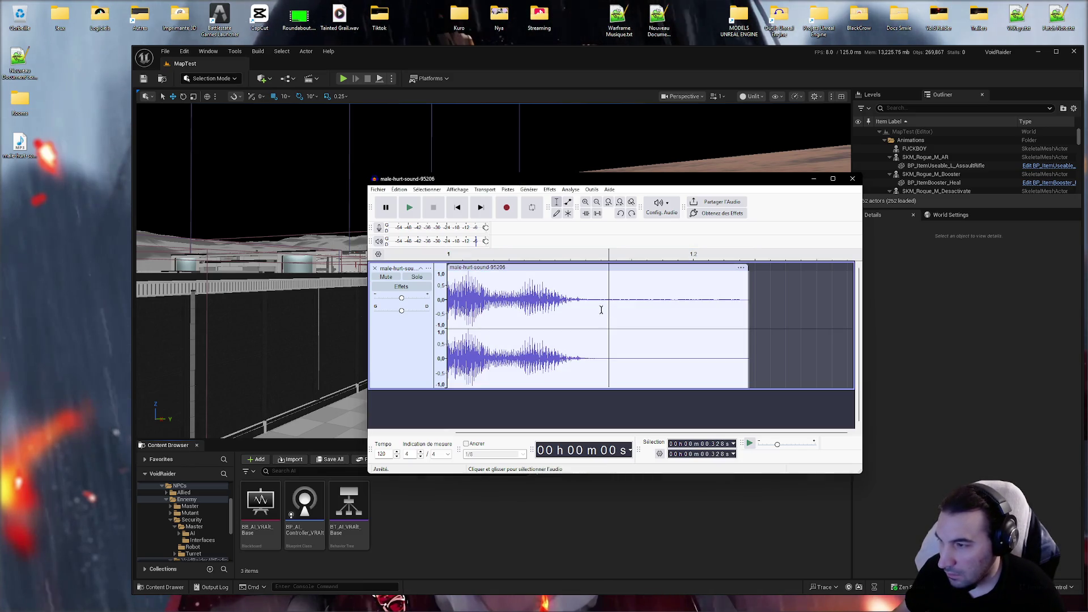
pyautogui.hotkey('ctrl', 'a')
pyautogui.click(550, 189)
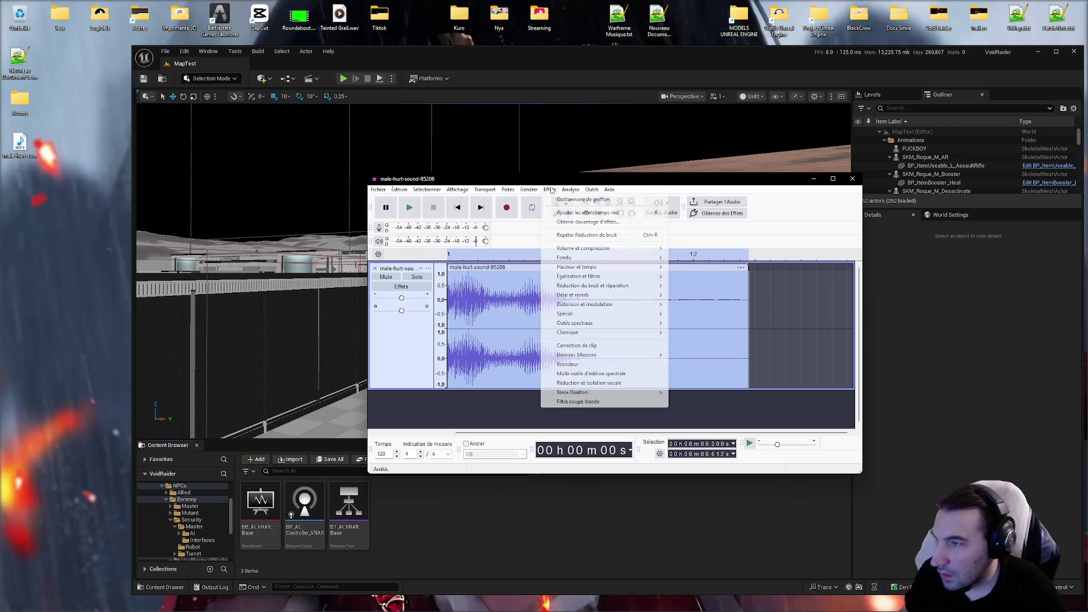
pyautogui.moveTo(623, 304)
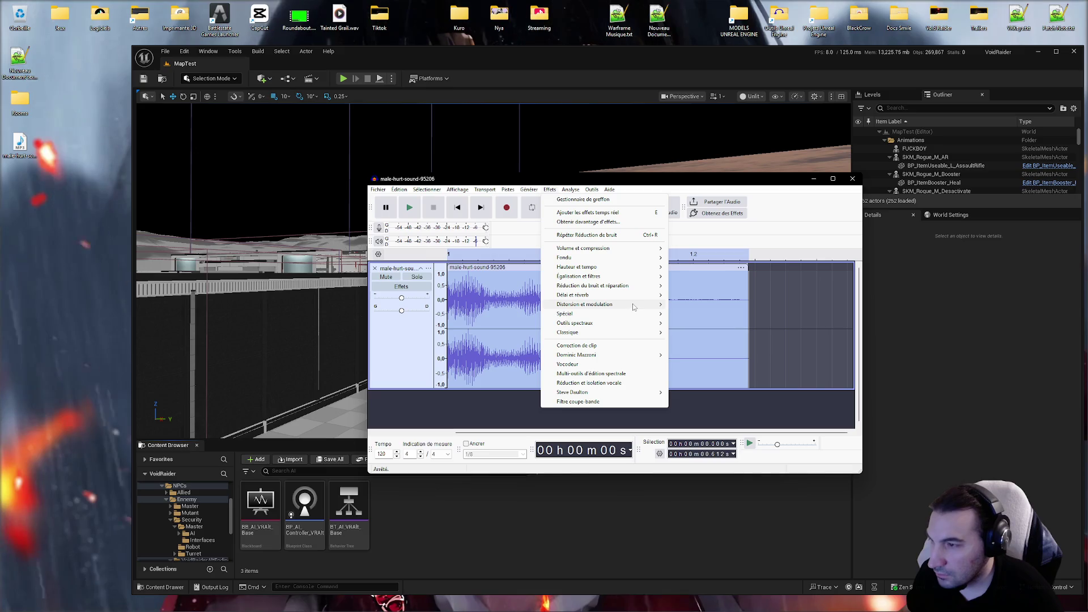
pyautogui.click(723, 357)
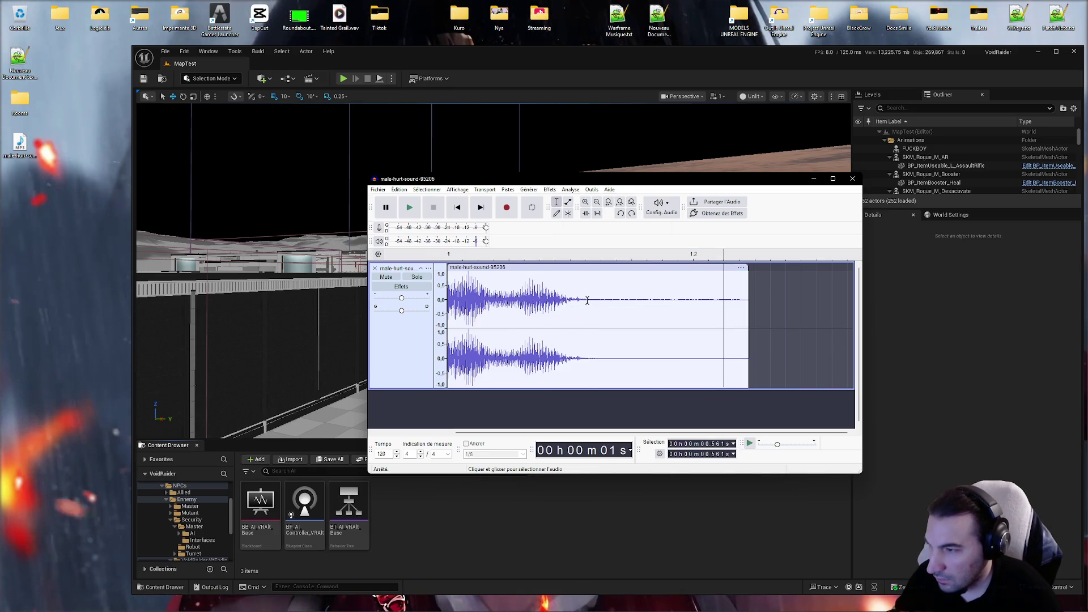
# Step: Delete the quiet tail from 0.285 s, restore it, then select that tail again
pyautogui.moveTo(587, 301); pyautogui.dragTo(739, 306)
pyautogui.press('Delete')
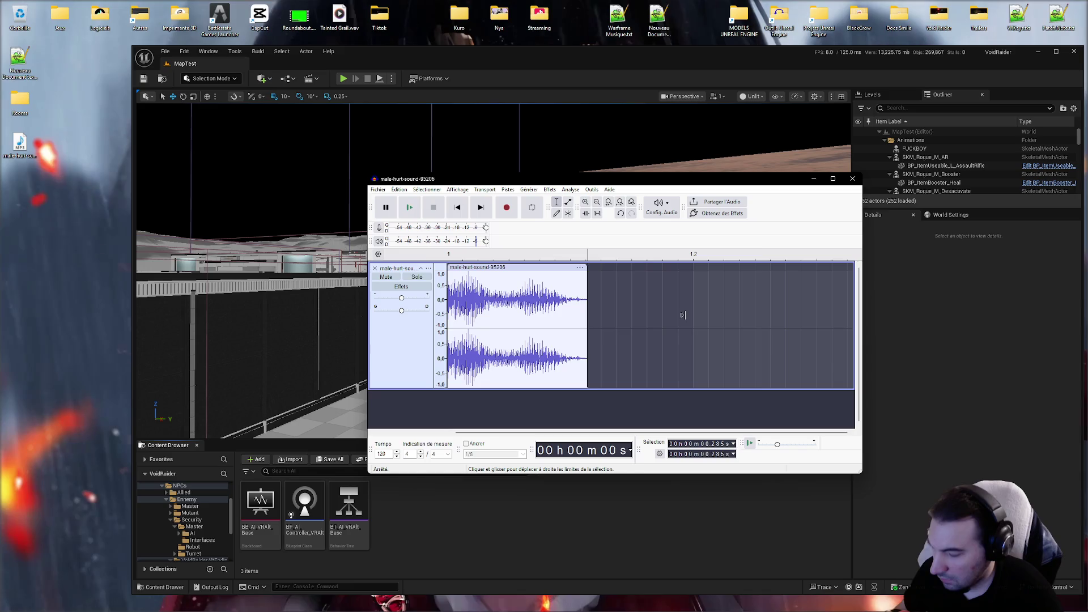
pyautogui.hotkey('ctrl', 'z')
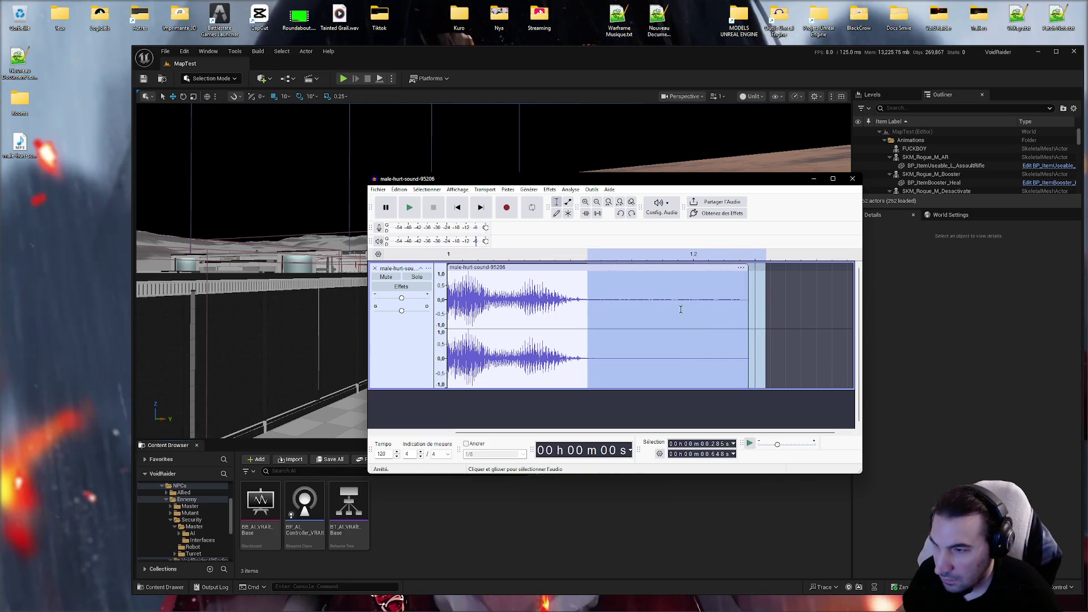
pyautogui.rightClick(648, 311)
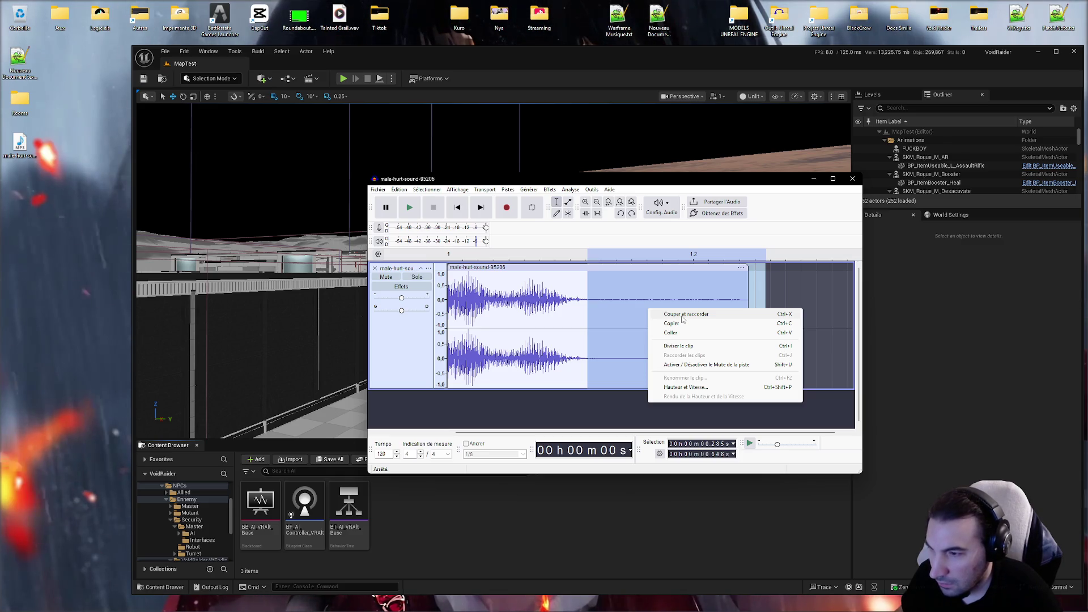
pyautogui.click(617, 317)
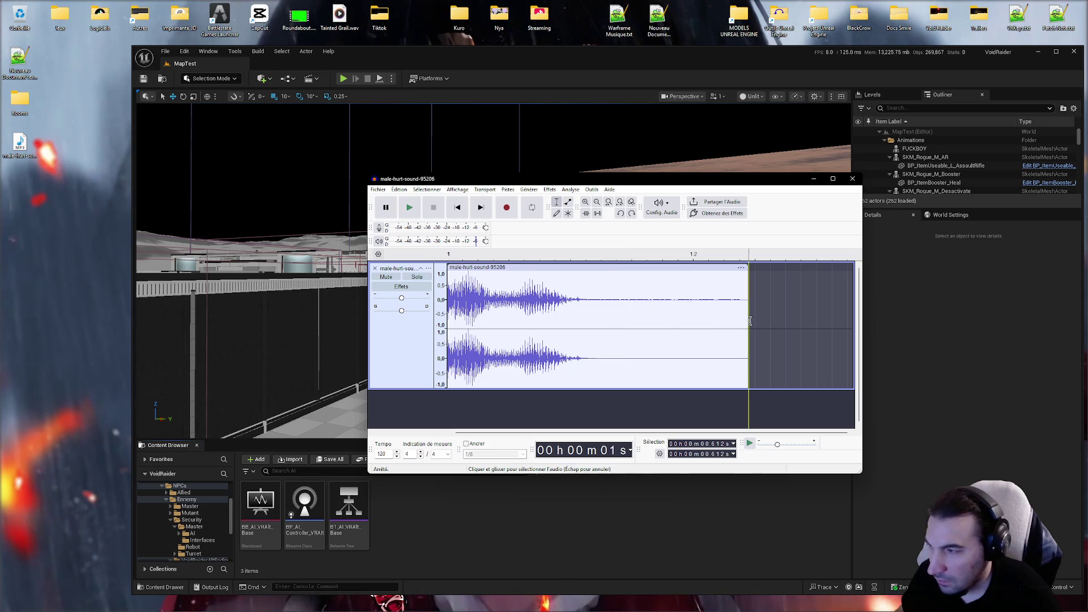
pyautogui.click(633, 300)
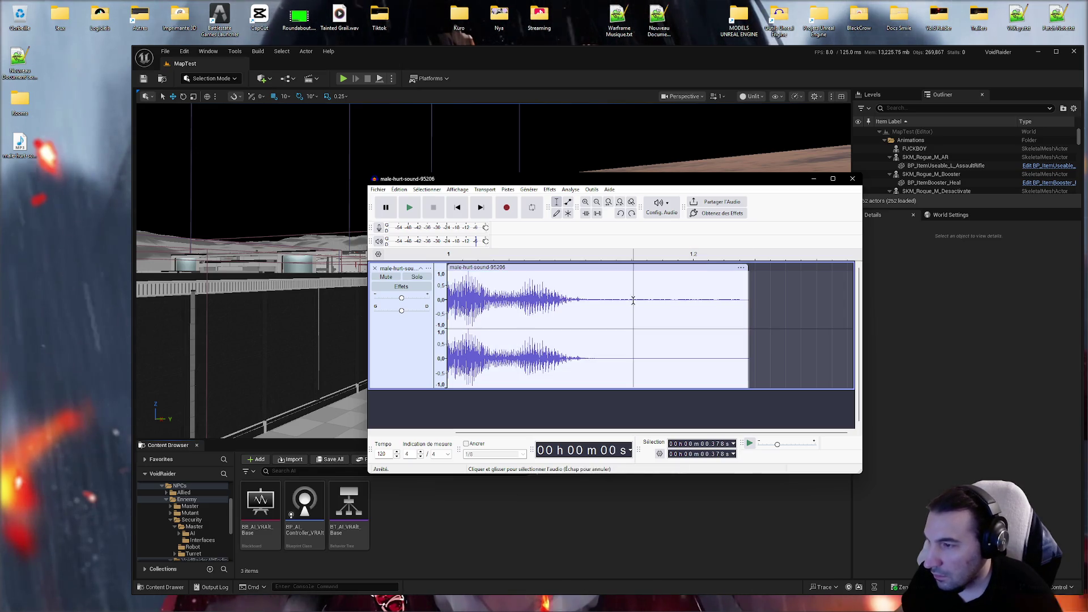
pyautogui.moveTo(588, 301); pyautogui.dragTo(759, 301)
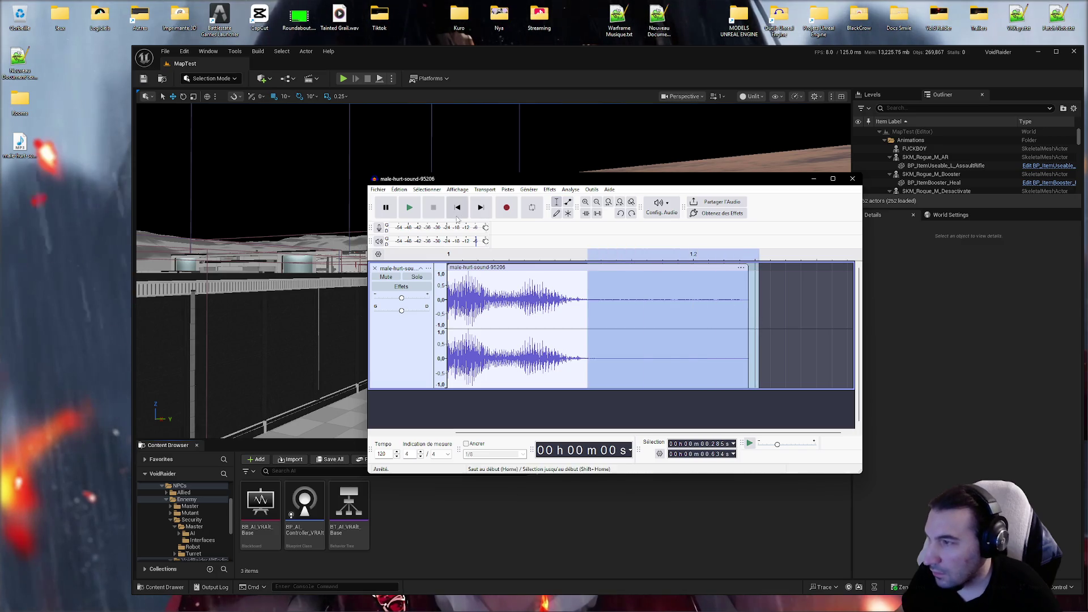
# Step: Open the Noise Reduction settings, close them, and select the whole clip
pyautogui.click(549, 189)
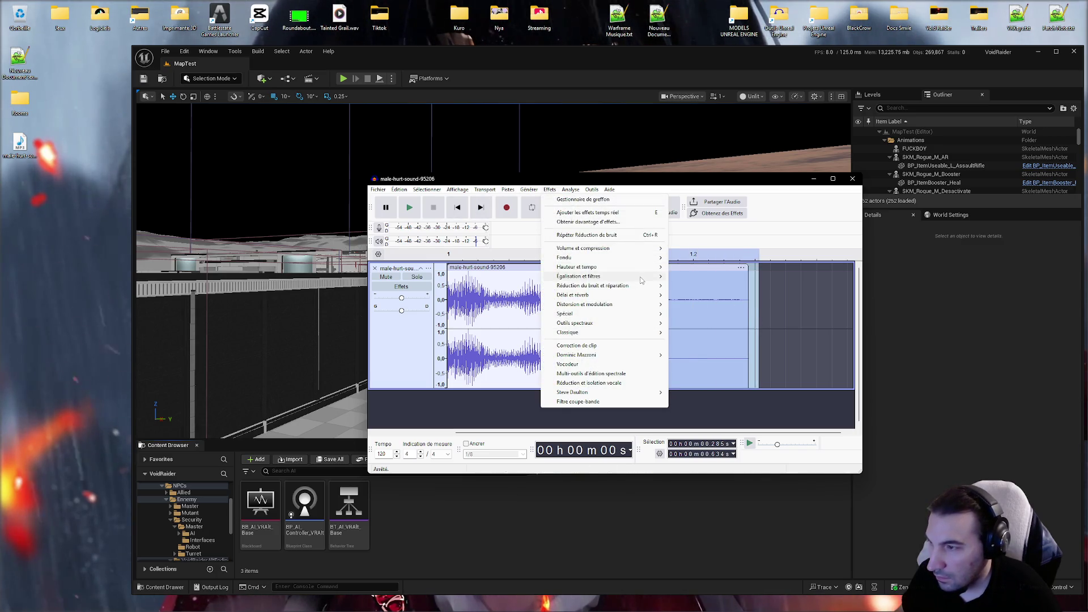
pyautogui.moveTo(642, 280)
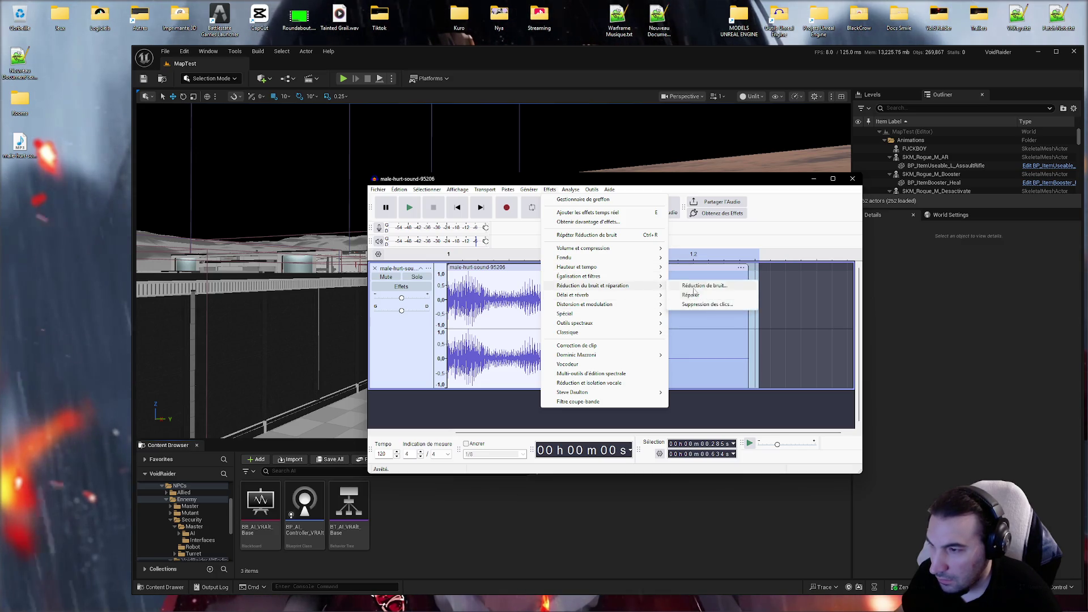
pyautogui.click(676, 294)
pyautogui.click(614, 289)
pyautogui.moveTo(589, 317); pyautogui.dragTo(327, 310)
pyautogui.hotkey('ctrl', 'a')
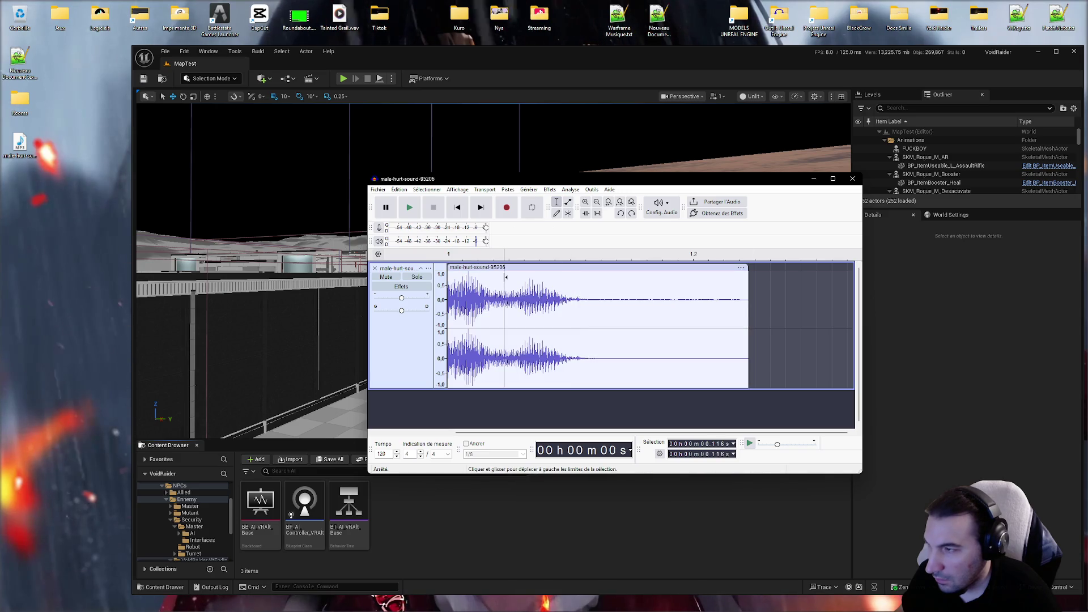
# Step: Apply Noise Reduction to the whole clip, play it from the start, and reselect it
pyautogui.click(551, 190)
pyautogui.moveTo(617, 285)
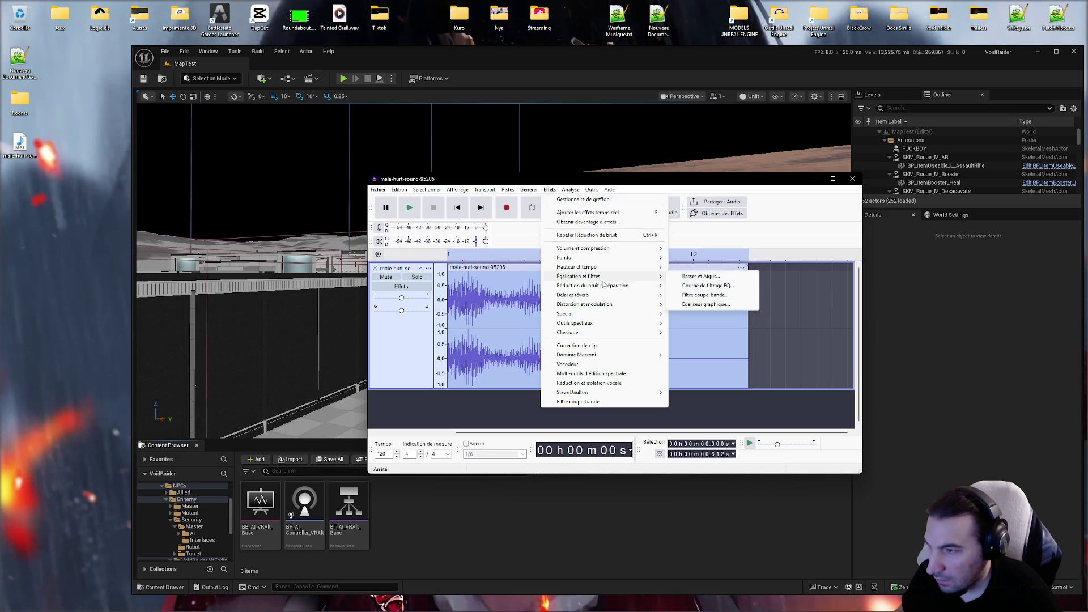
pyautogui.click(697, 286)
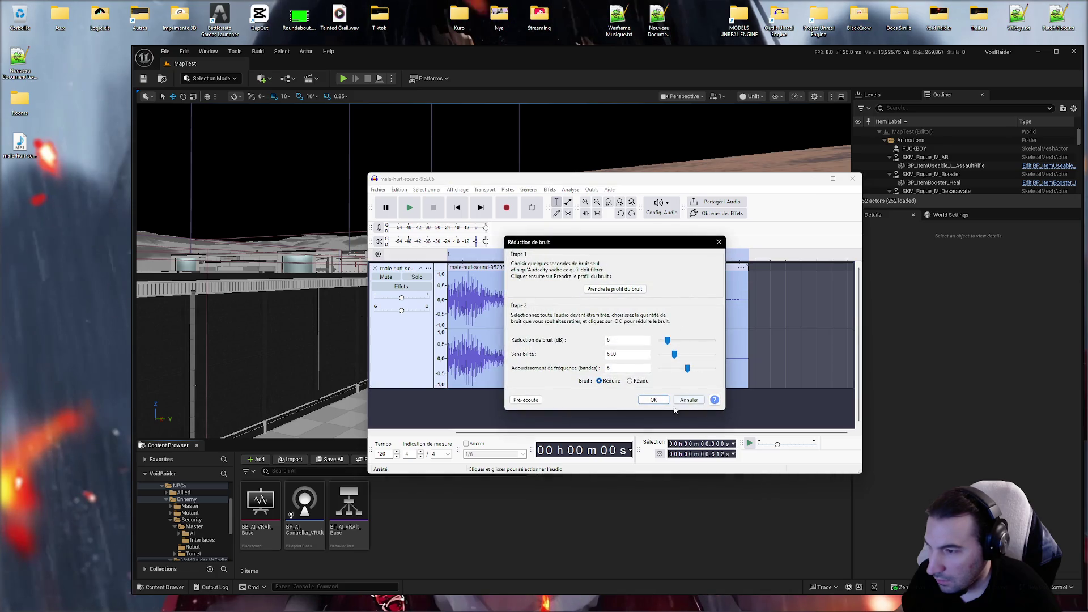
pyautogui.click(657, 400)
pyautogui.click(631, 321)
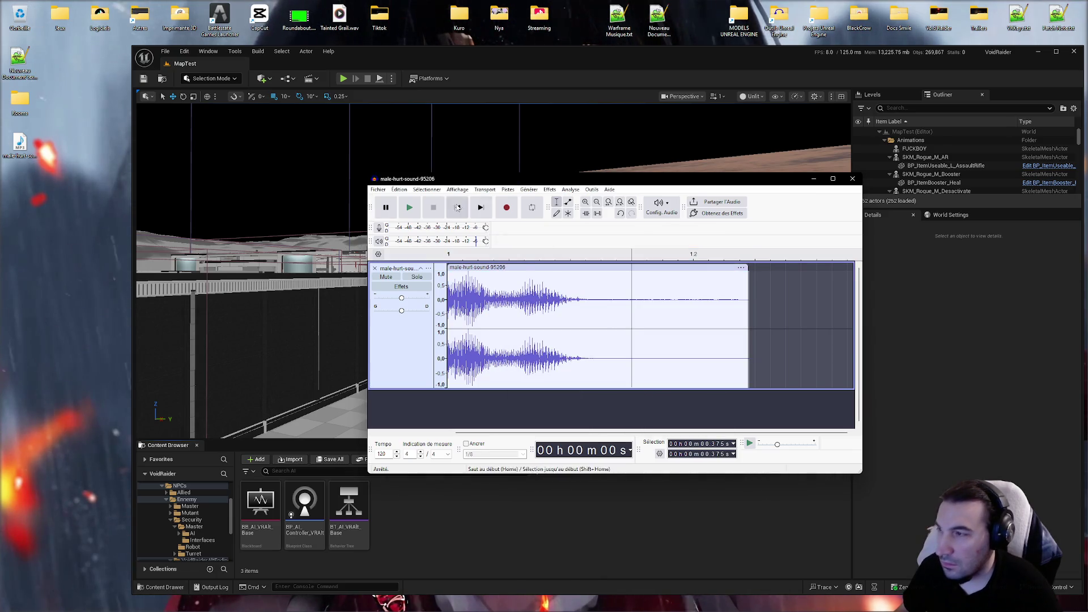
pyautogui.click(447, 302)
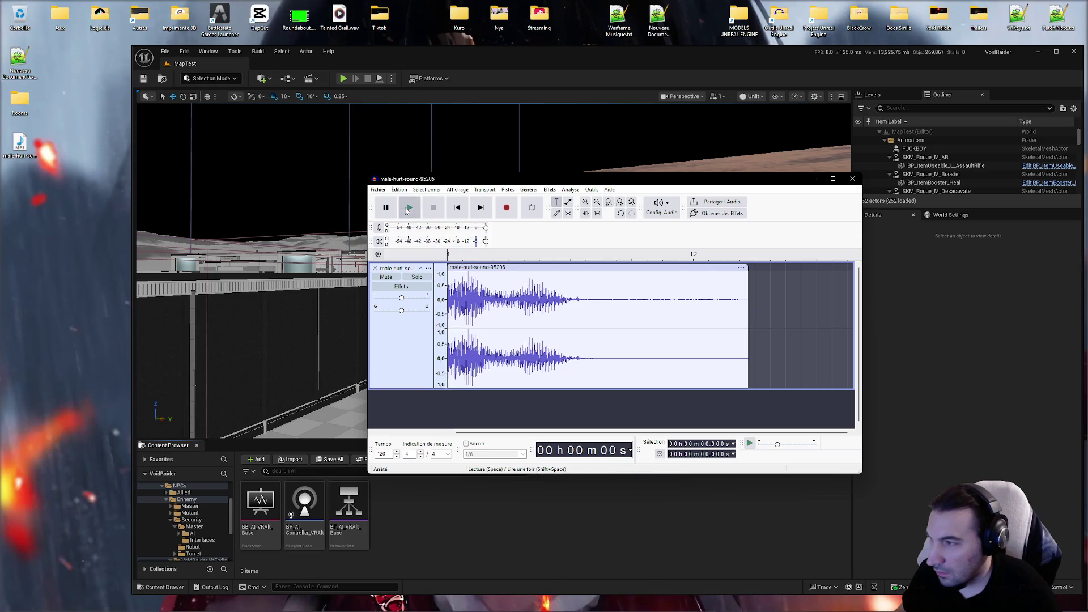
pyautogui.click(408, 208)
pyautogui.doubleClick(668, 271)
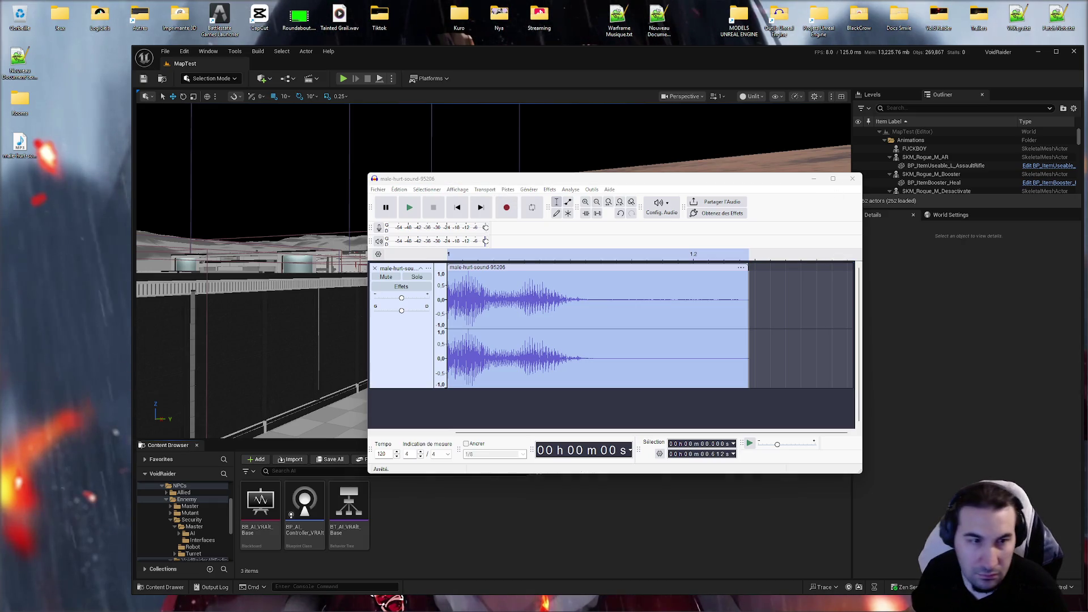
pyautogui.click(508, 189)
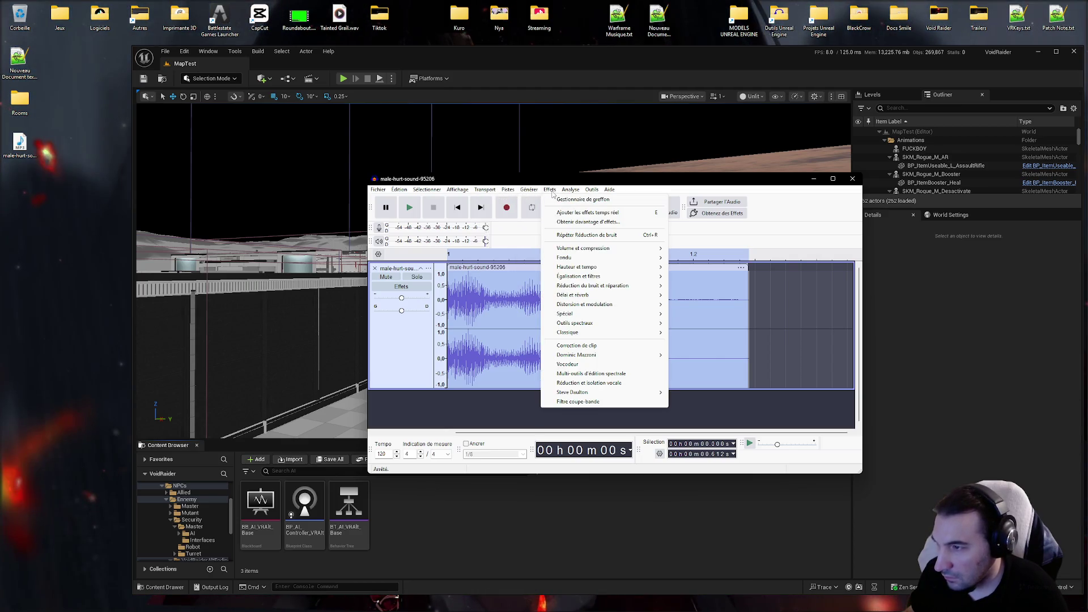
# Step: Apply a 1000 Hz high-pass filter with 6 dB roll-off to the clip and play it
pyautogui.moveTo(617, 316)
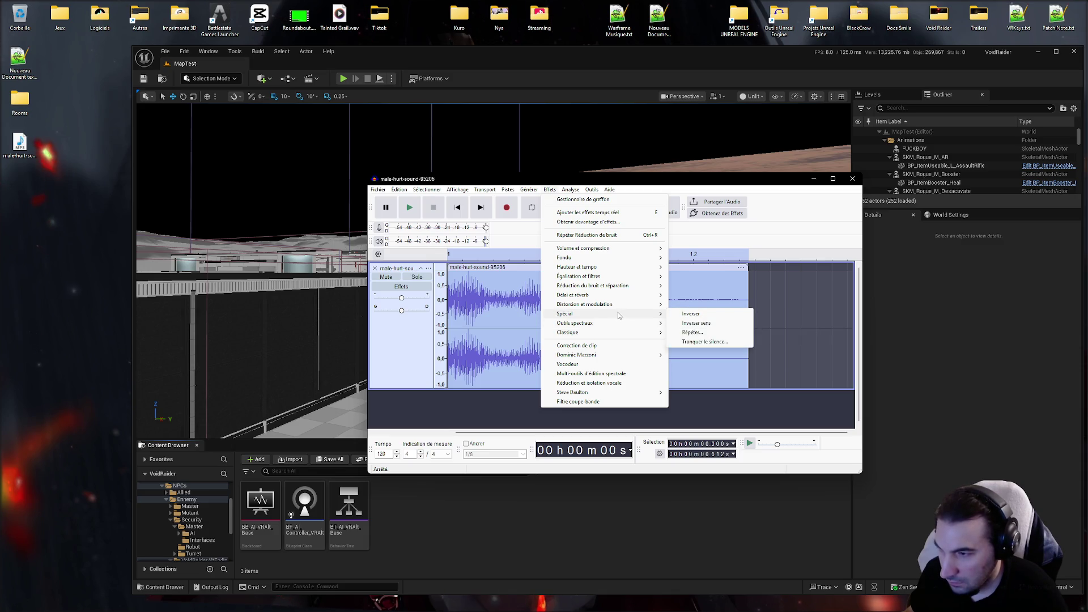
pyautogui.moveTo(624, 286)
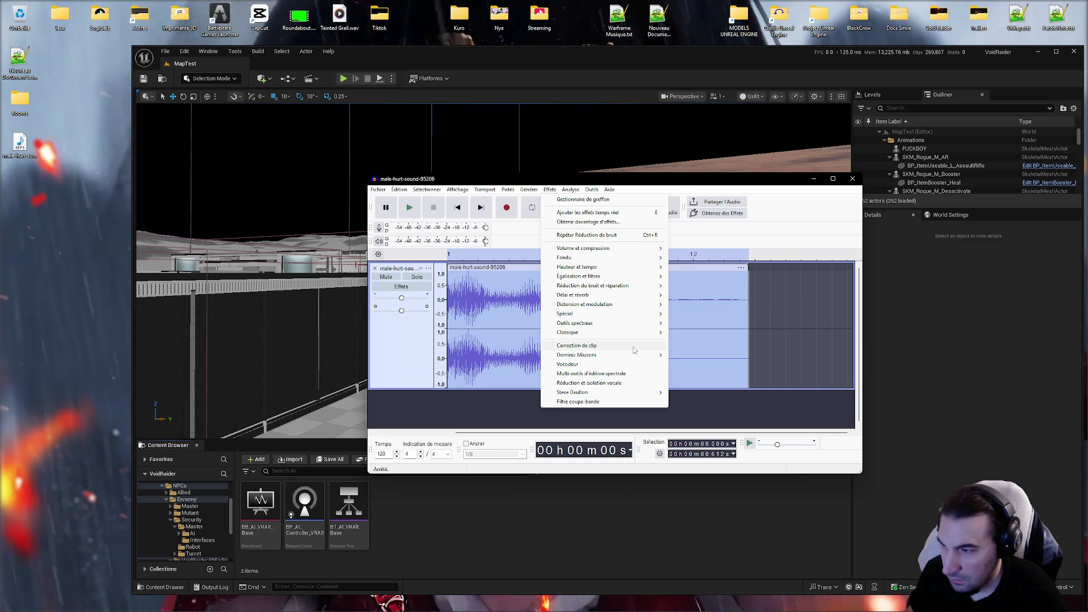
pyautogui.moveTo(632, 361)
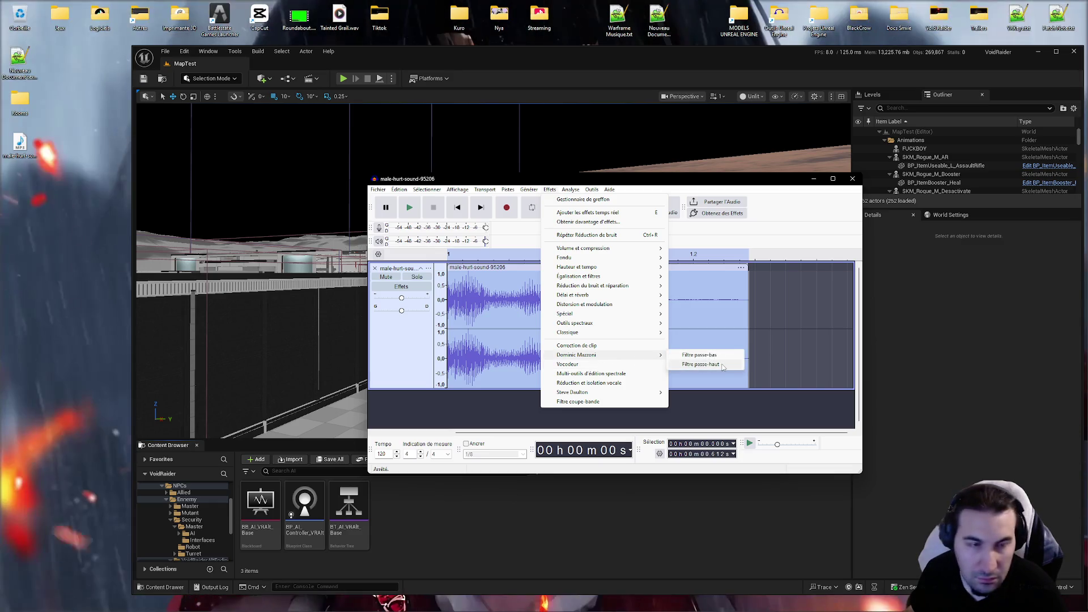
pyautogui.click(722, 365)
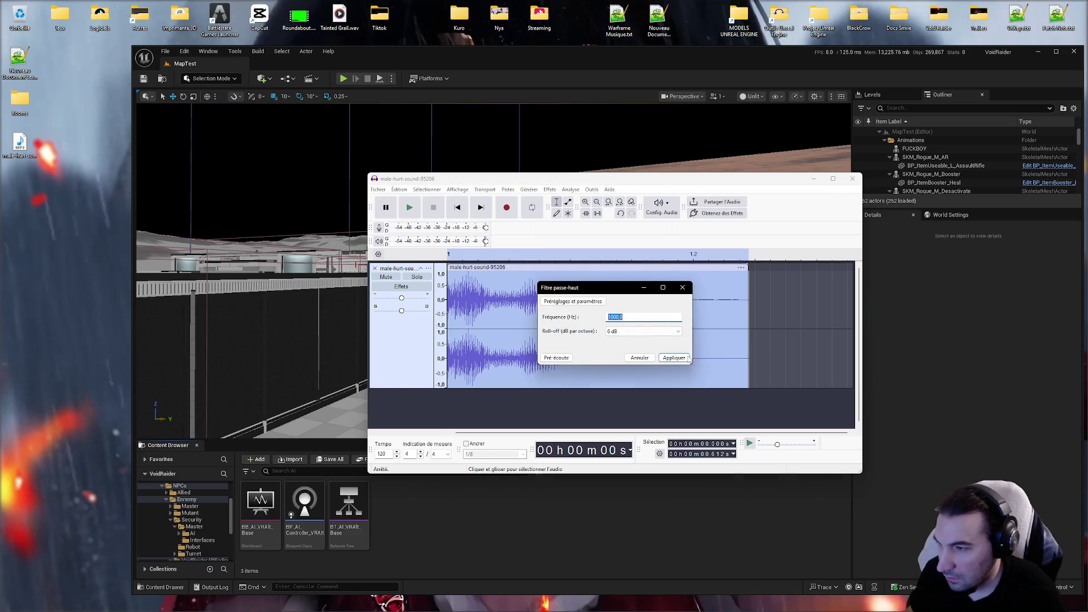
pyautogui.click(676, 375)
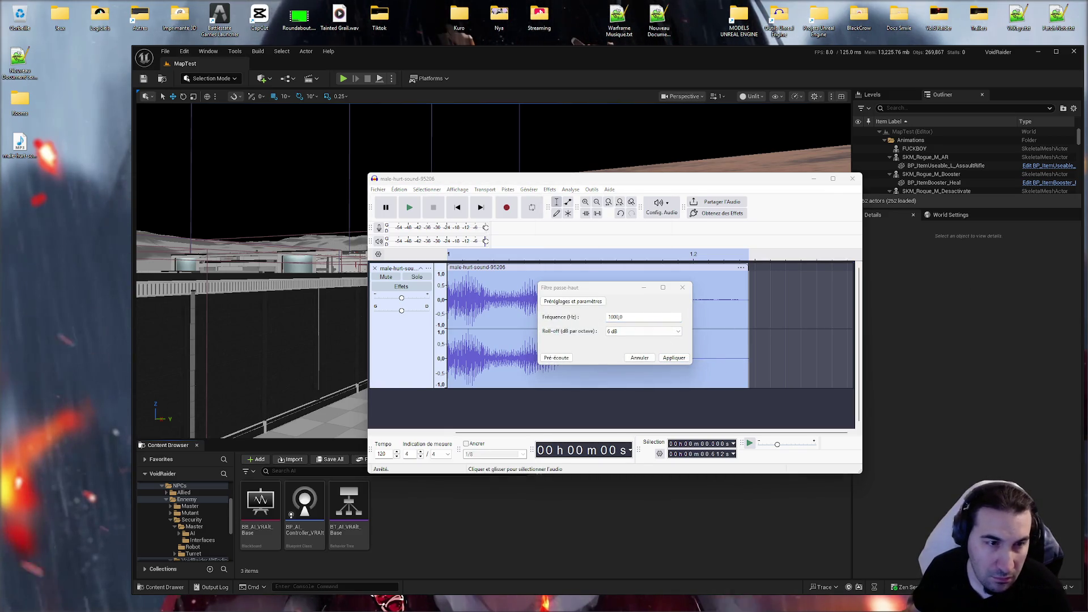
pyautogui.click(674, 358)
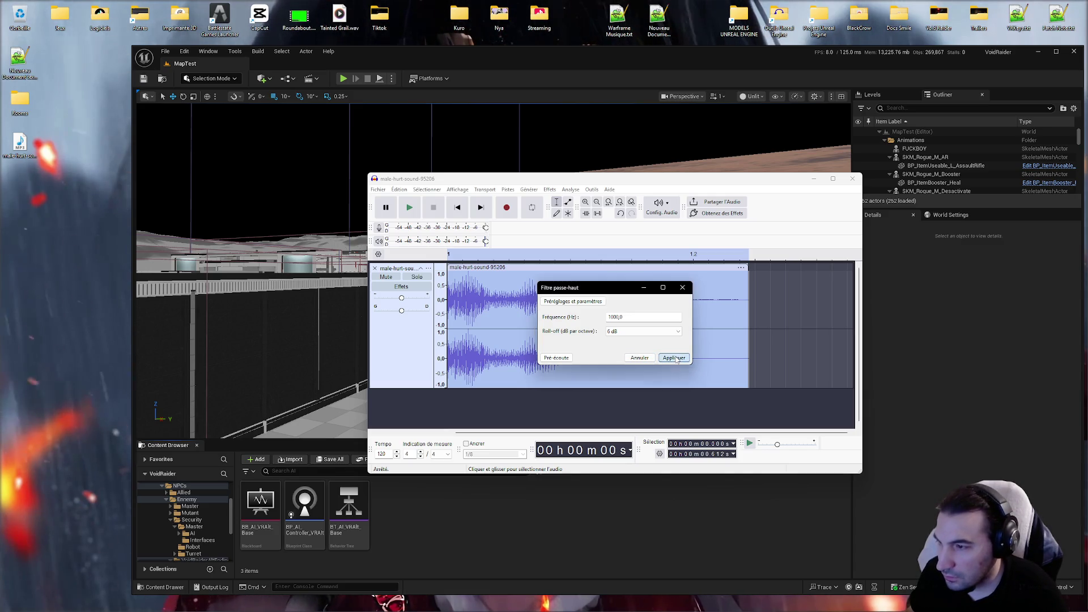
pyautogui.click(415, 211)
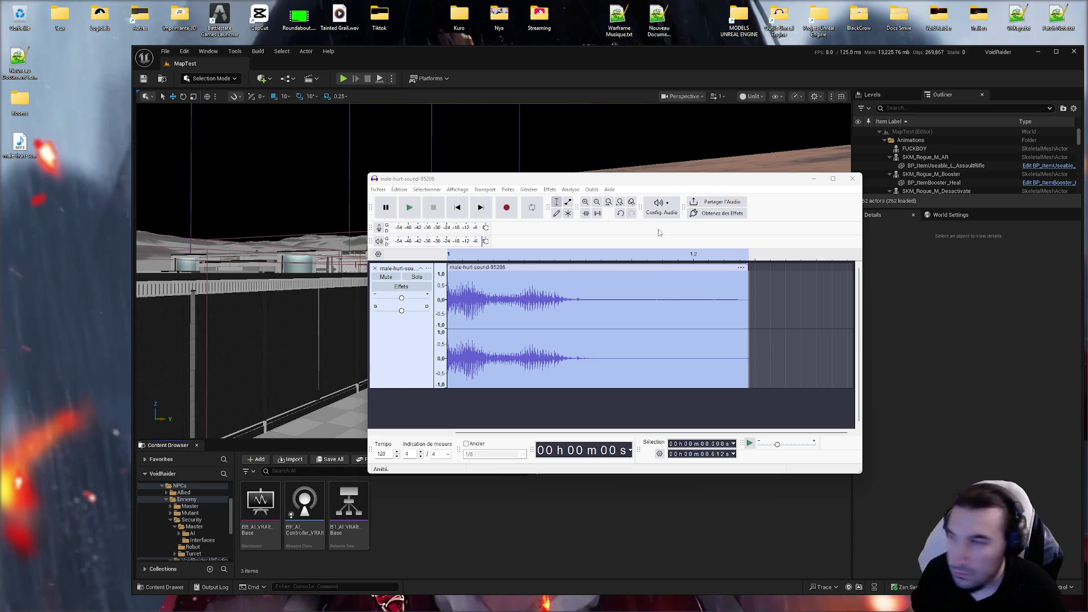
# Step: Open Égaliseur graphique from the Égalisation et filtres effects for the hurt-sound clip
pyautogui.click(549, 189)
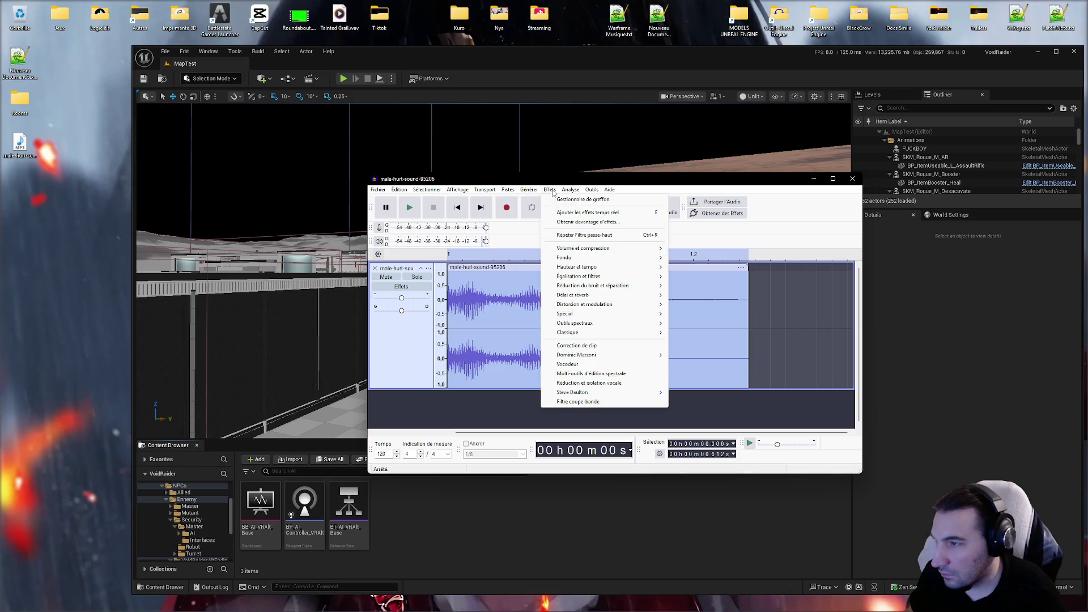
pyautogui.moveTo(626, 305)
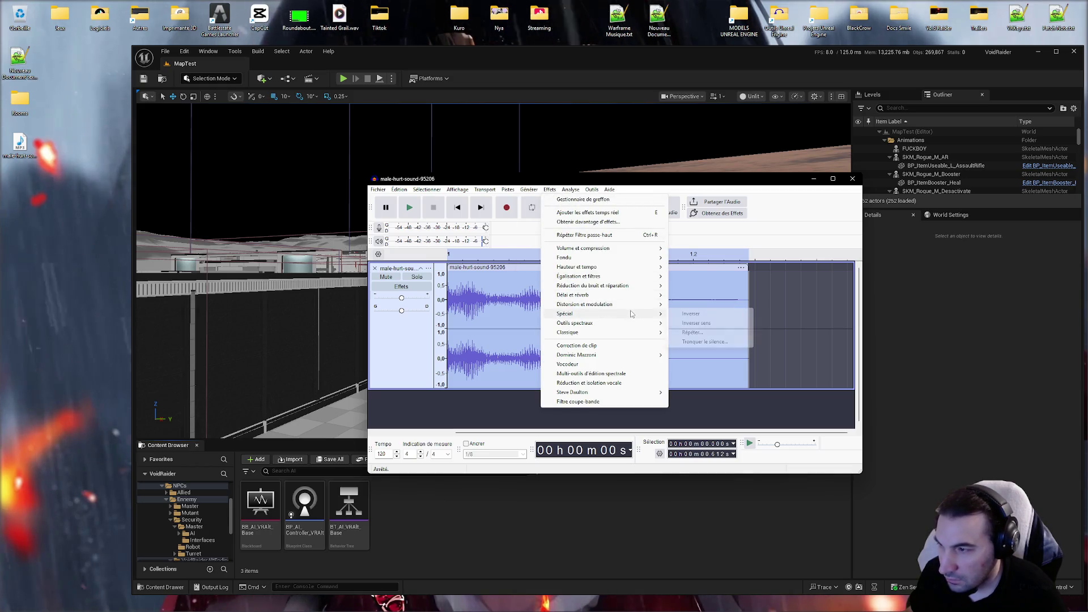
pyautogui.moveTo(636, 271)
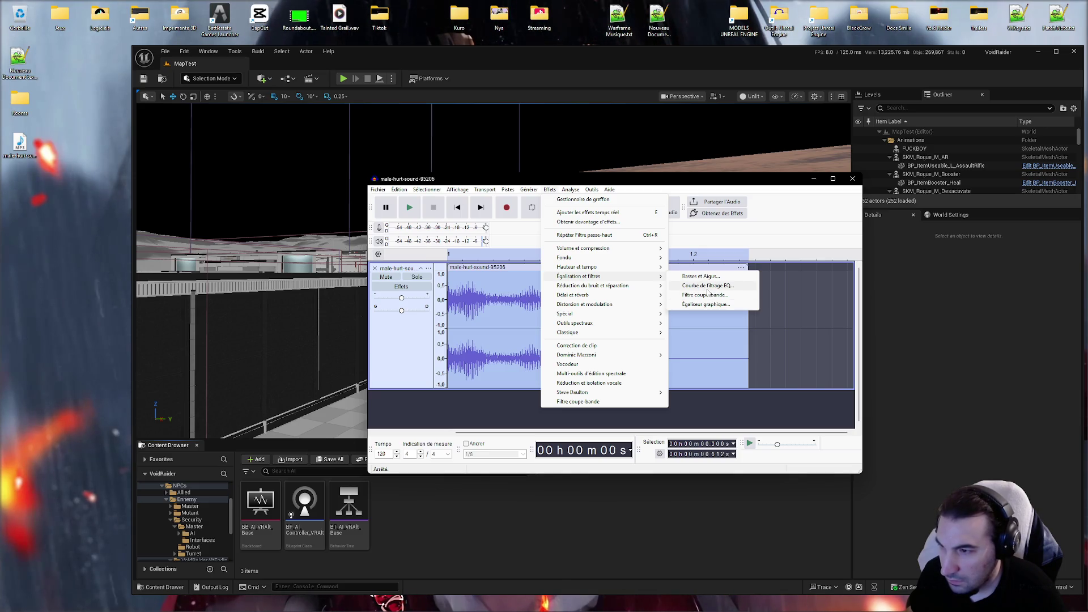
pyautogui.click(705, 304)
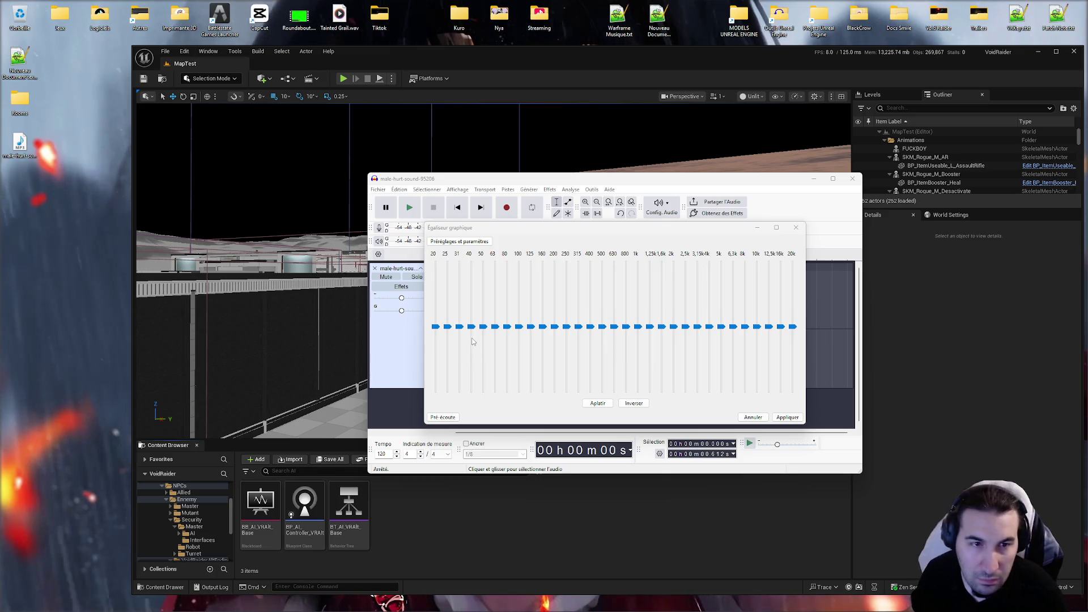
# Step: Cut the 20, 25, 50, 63, 80, 125 and 200 Hz EQ bands to the minimum
pyautogui.moveTo(434, 326); pyautogui.dragTo(449, 379)
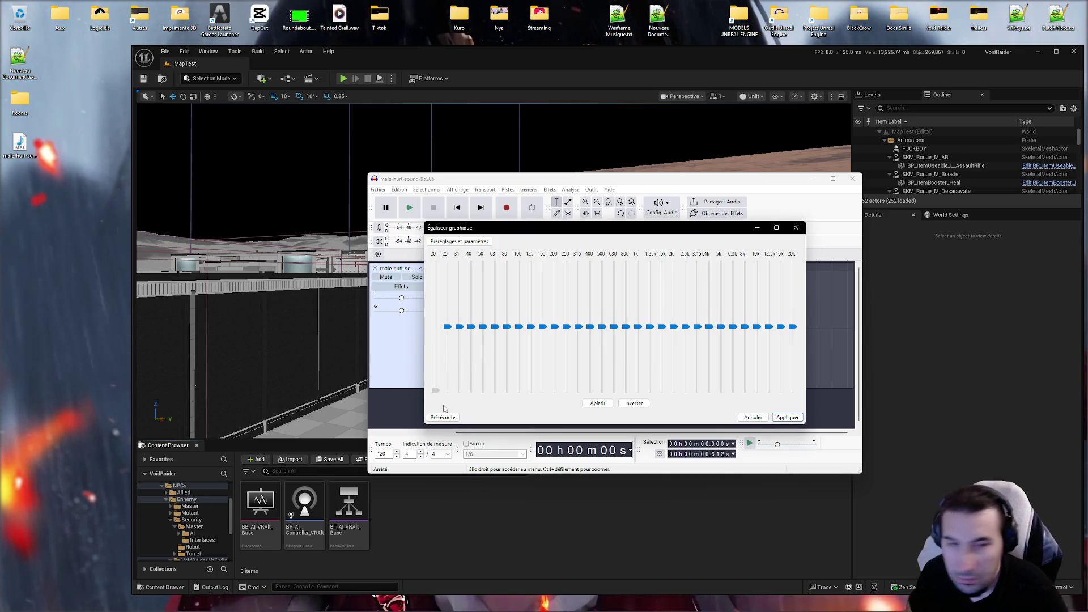
pyautogui.moveTo(448, 327); pyautogui.dragTo(448, 391)
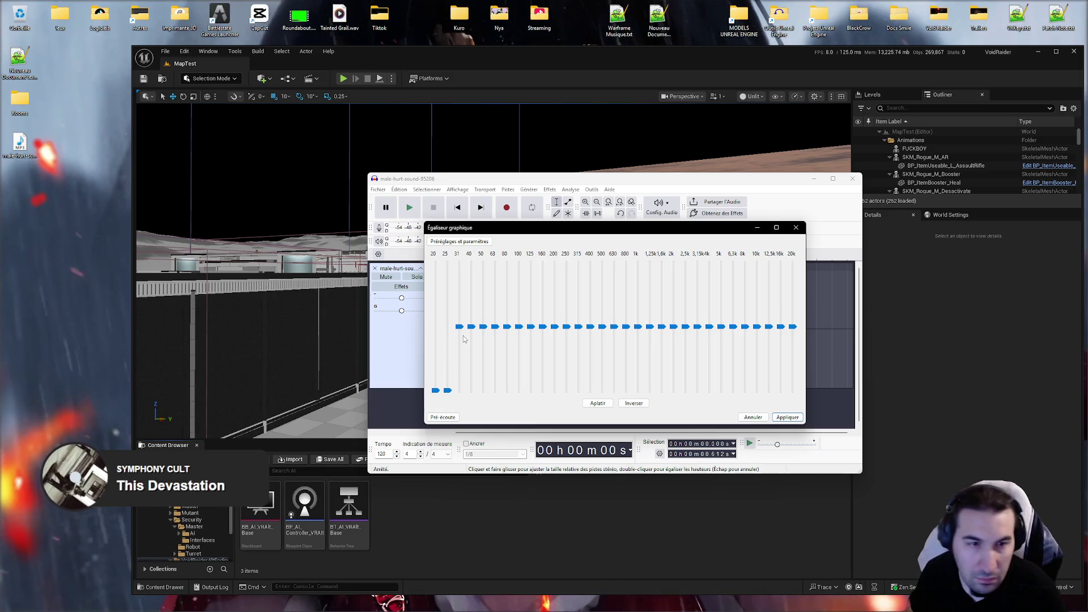
pyautogui.moveTo(483, 326); pyautogui.dragTo(497, 420)
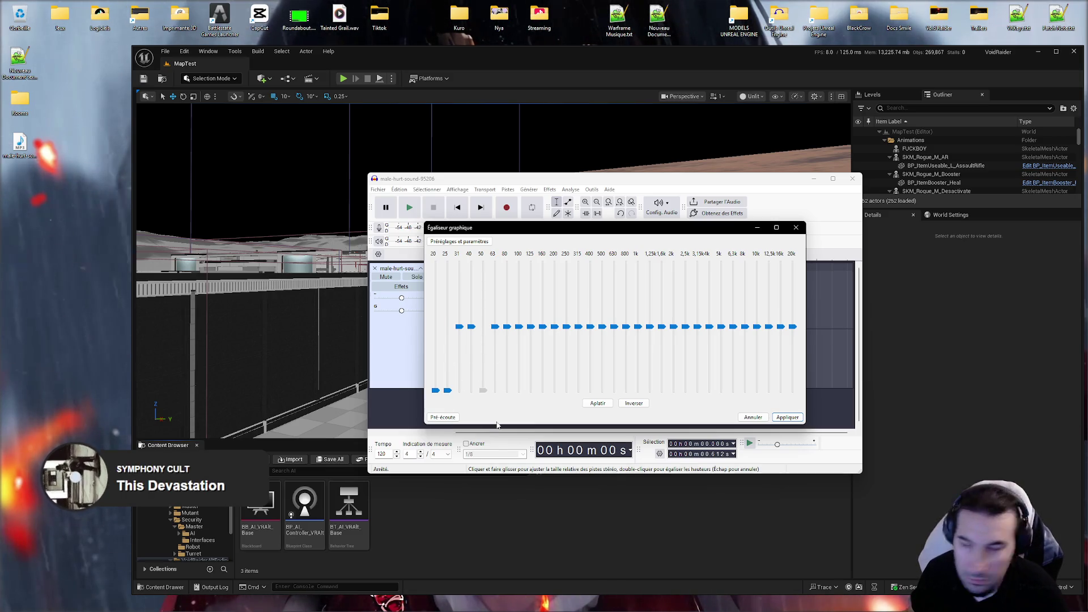
pyautogui.moveTo(494, 327); pyautogui.dragTo(503, 401)
pyautogui.moveTo(507, 326)
pyautogui.mouseDown()
pyautogui.moveTo(508, 411)
pyautogui.moveTo(518, 338)
pyautogui.moveTo(520, 422)
pyautogui.mouseUp()
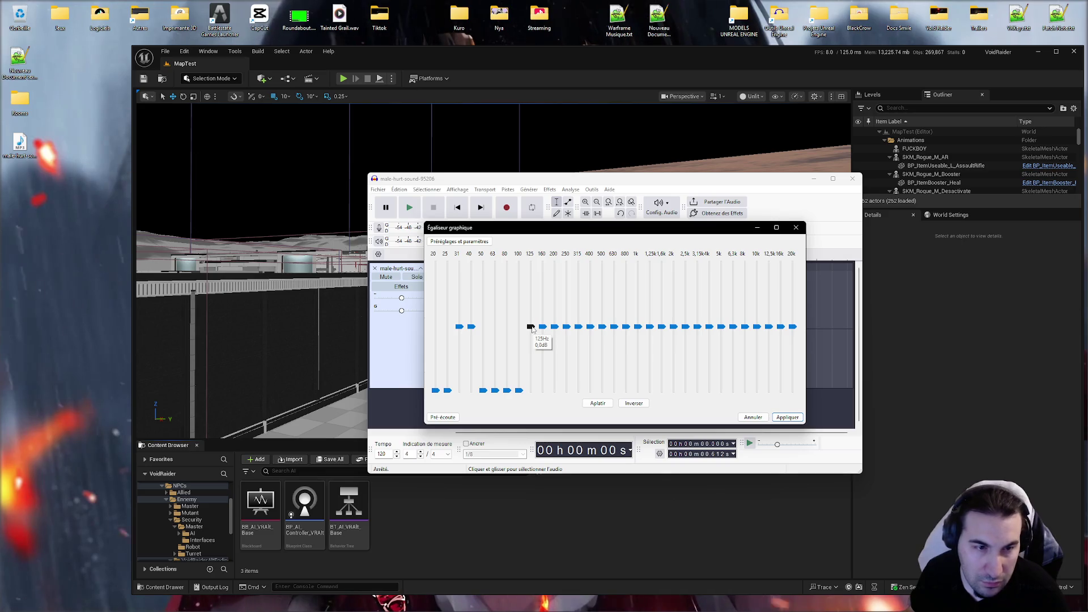
pyautogui.moveTo(531, 328); pyautogui.dragTo(531, 389)
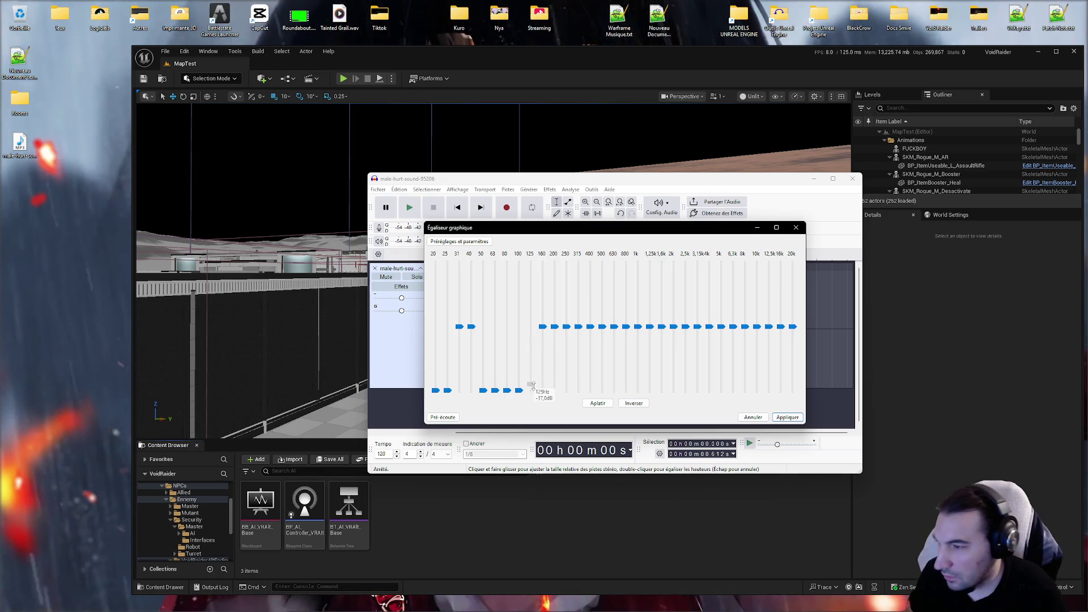
pyautogui.moveTo(554, 326); pyautogui.dragTo(556, 385)
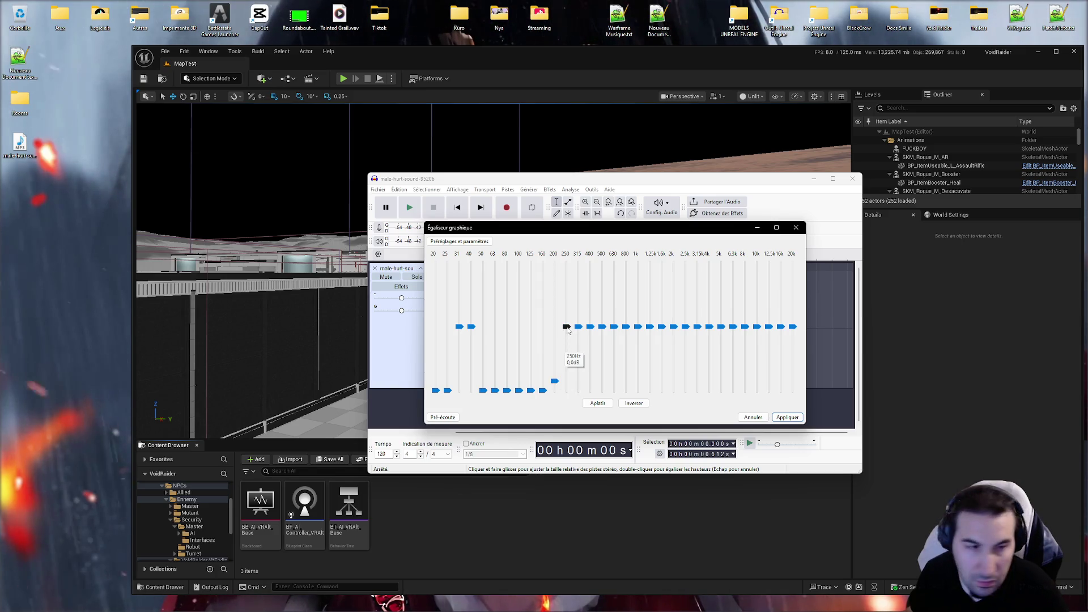
# Step: Lower the 250 Hz, 315 Hz and 500 Hz (-4 dB) bands into a rising slope
pyautogui.moveTo(575, 374); pyautogui.dragTo(586, 378)
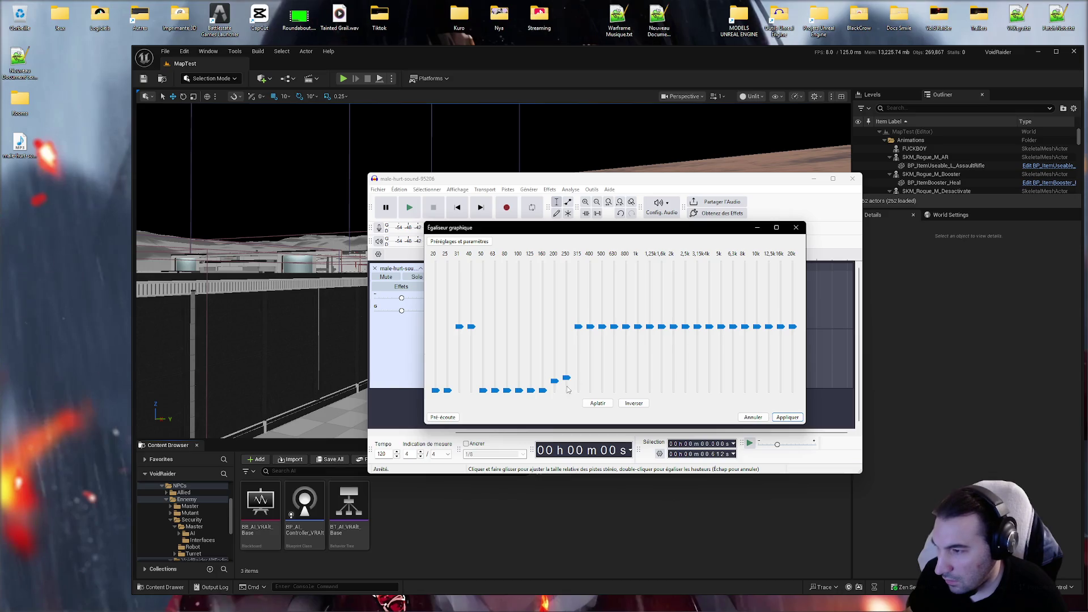
pyautogui.moveTo(578, 331)
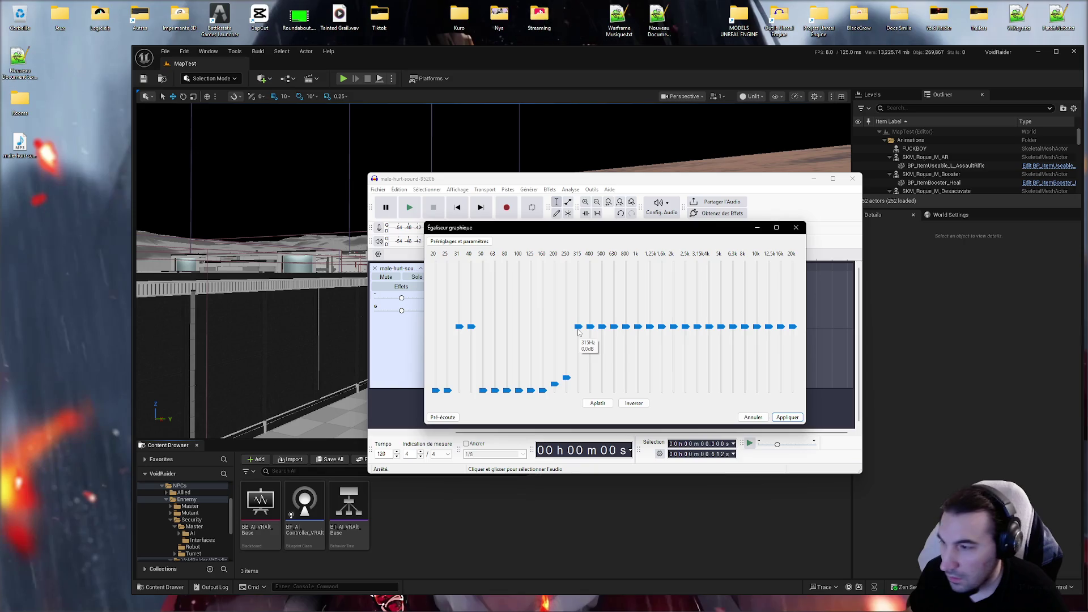
pyautogui.moveTo(571, 380); pyautogui.dragTo(572, 373)
pyautogui.moveTo(578, 328)
pyautogui.mouseDown()
pyautogui.moveTo(577, 361)
pyautogui.moveTo(594, 340)
pyautogui.moveTo(600, 349)
pyautogui.mouseUp()
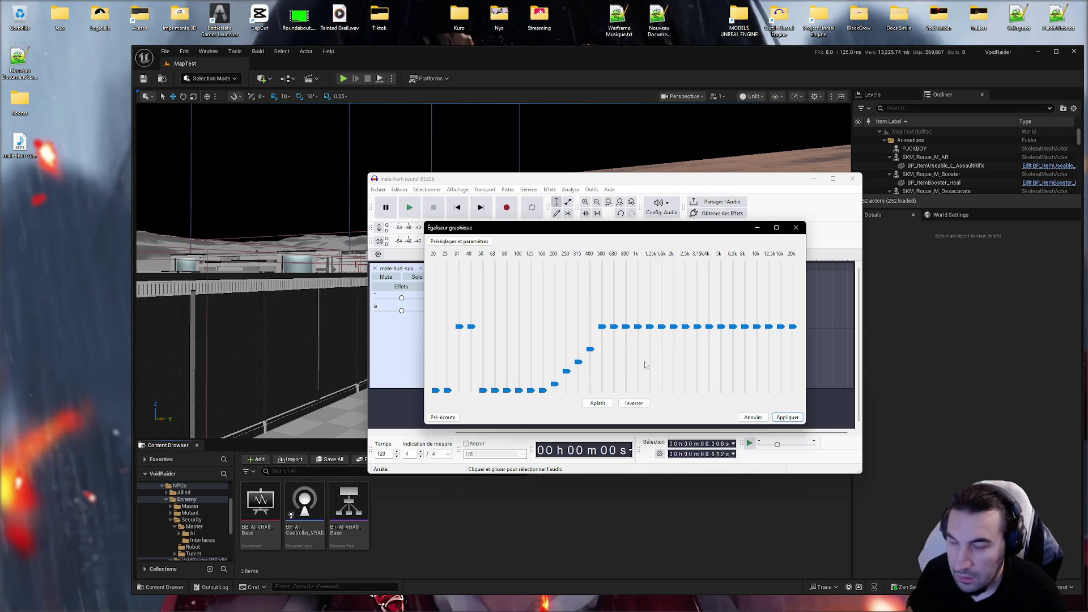
pyautogui.moveTo(566, 371); pyautogui.dragTo(566, 375)
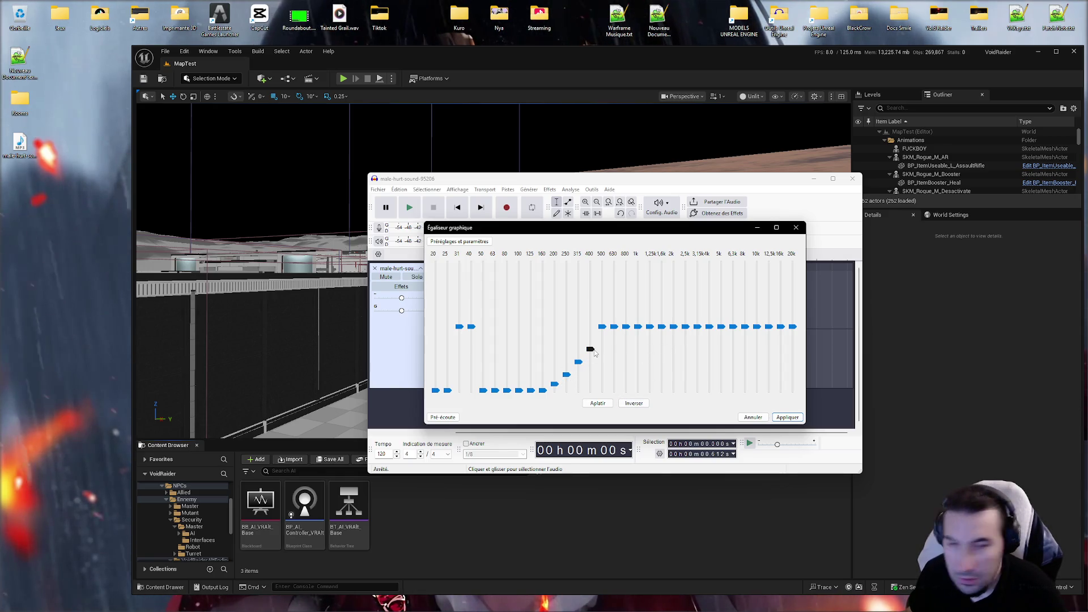
pyautogui.moveTo(594, 353)
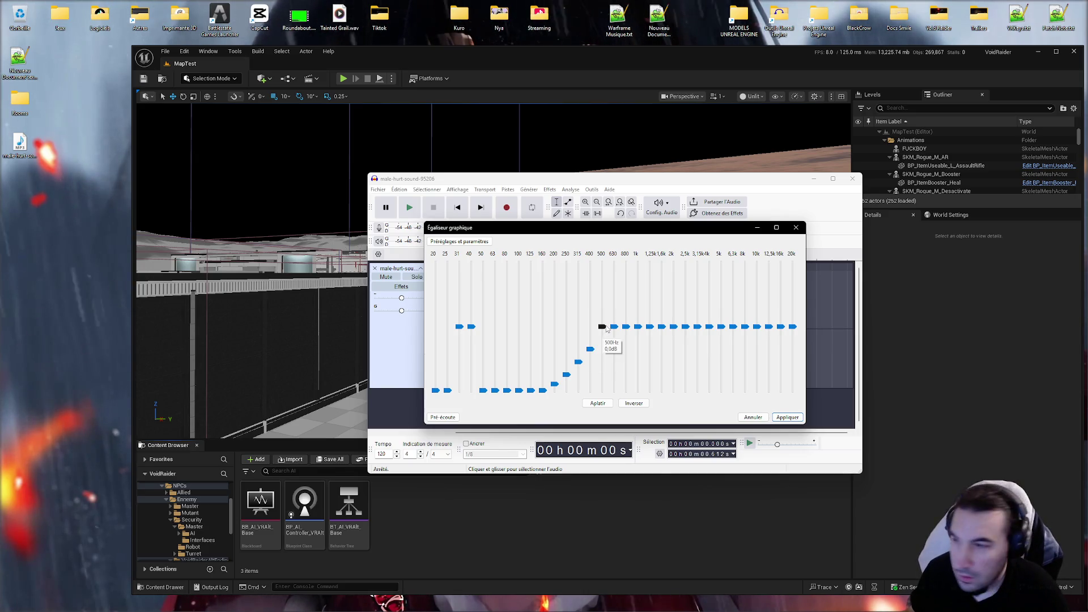
pyautogui.moveTo(606, 328); pyautogui.dragTo(608, 342)
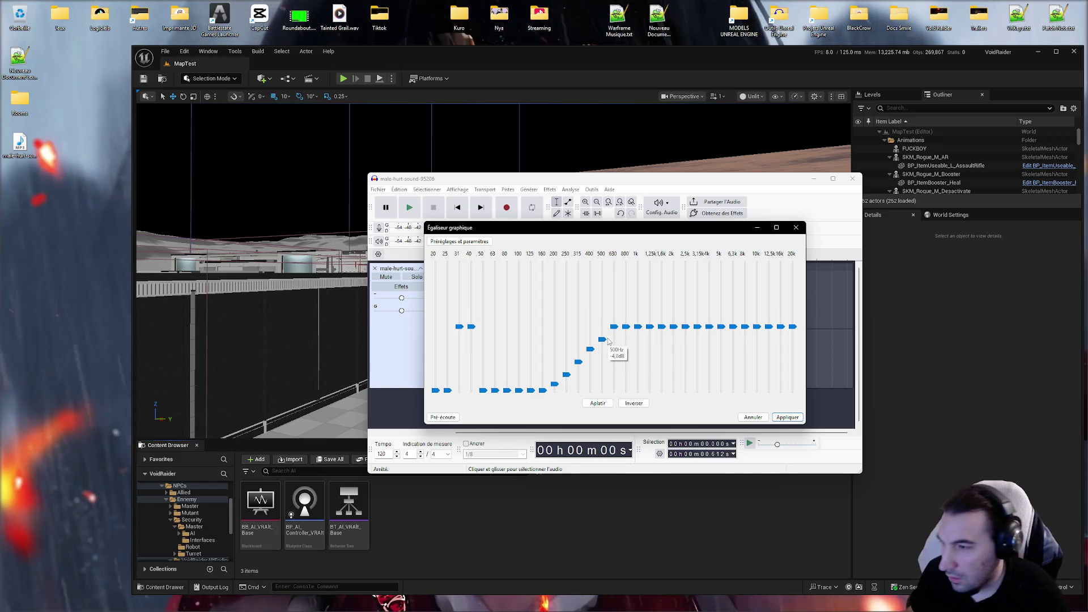
pyautogui.moveTo(555, 391); pyautogui.dragTo(579, 368)
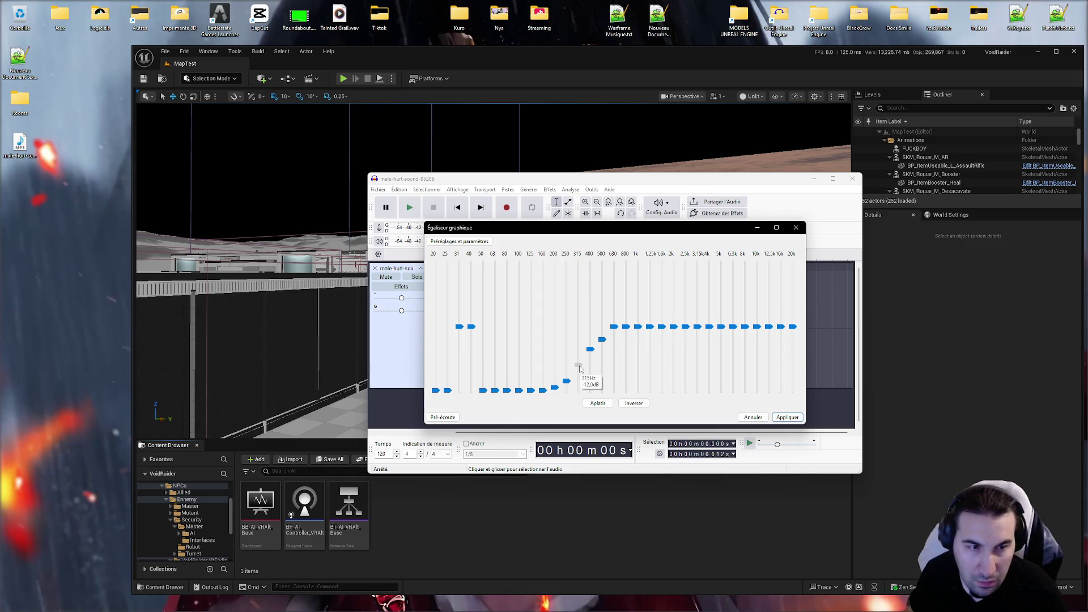
# Step: Shape the mid bands: 800 Hz -17 dB, 1 kHz -8, 2.5 kHz -5, 3.15 kHz -8, 5 kHz -12
pyautogui.click(592, 350)
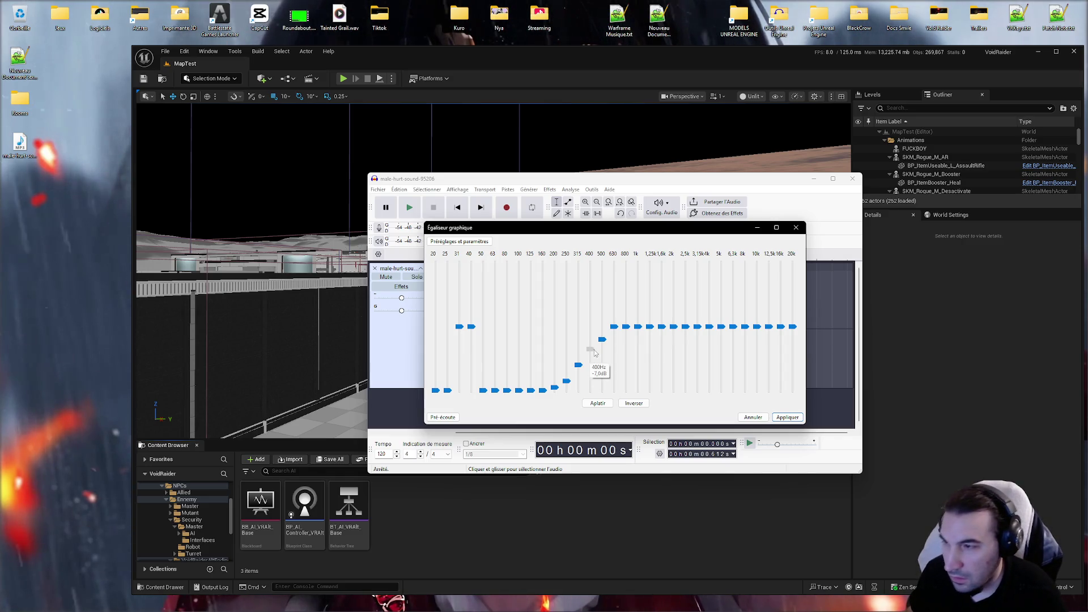
pyautogui.click(603, 341)
pyautogui.moveTo(593, 352); pyautogui.dragTo(614, 278)
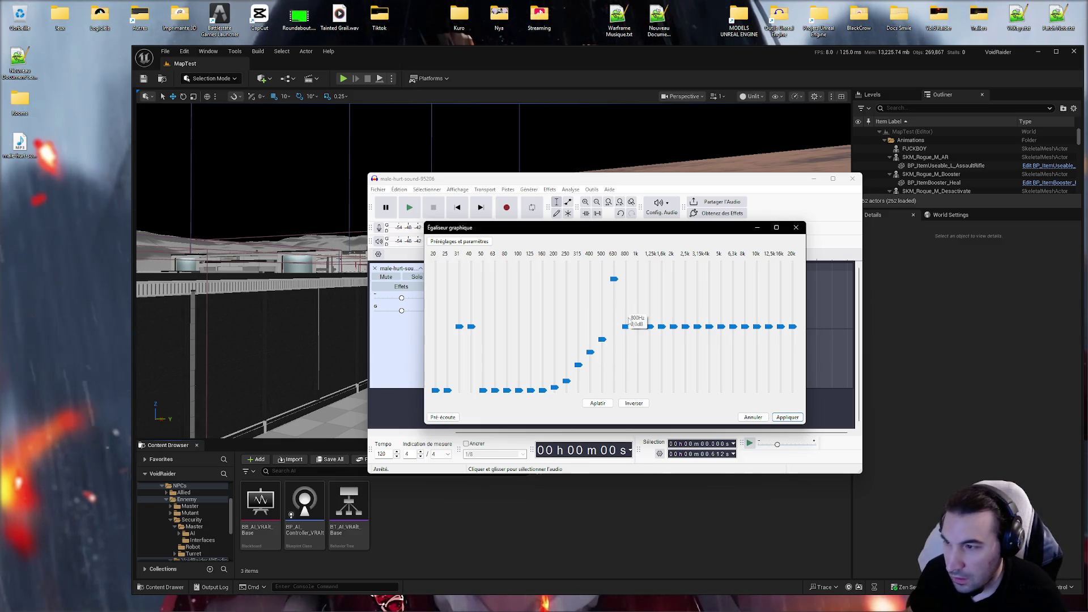
pyautogui.moveTo(627, 328); pyautogui.dragTo(634, 383)
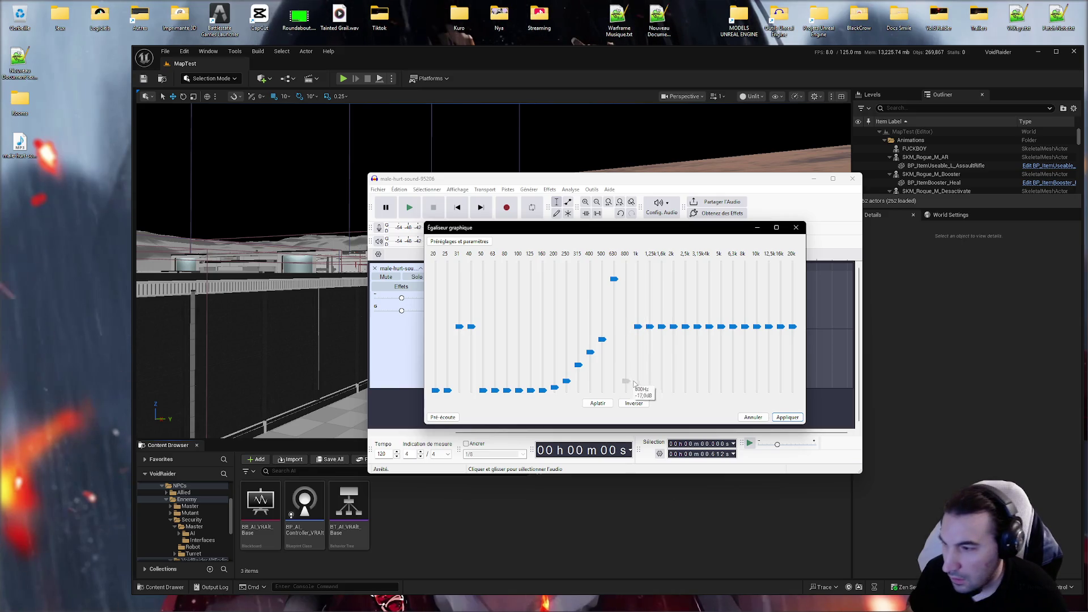
pyautogui.moveTo(638, 327); pyautogui.dragTo(637, 374)
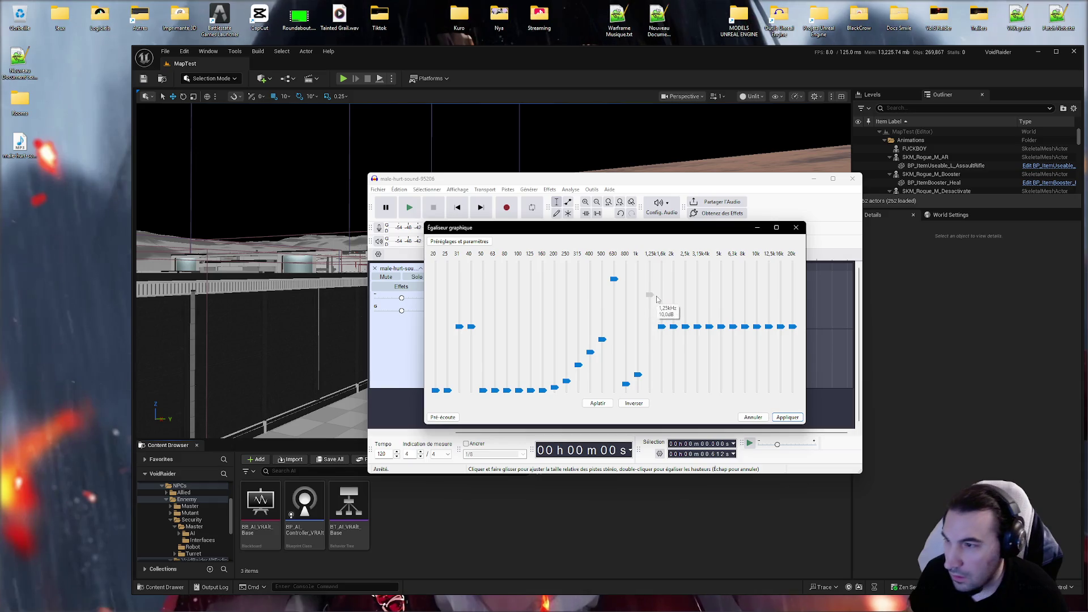
pyautogui.moveTo(661, 279); pyautogui.dragTo(661, 283)
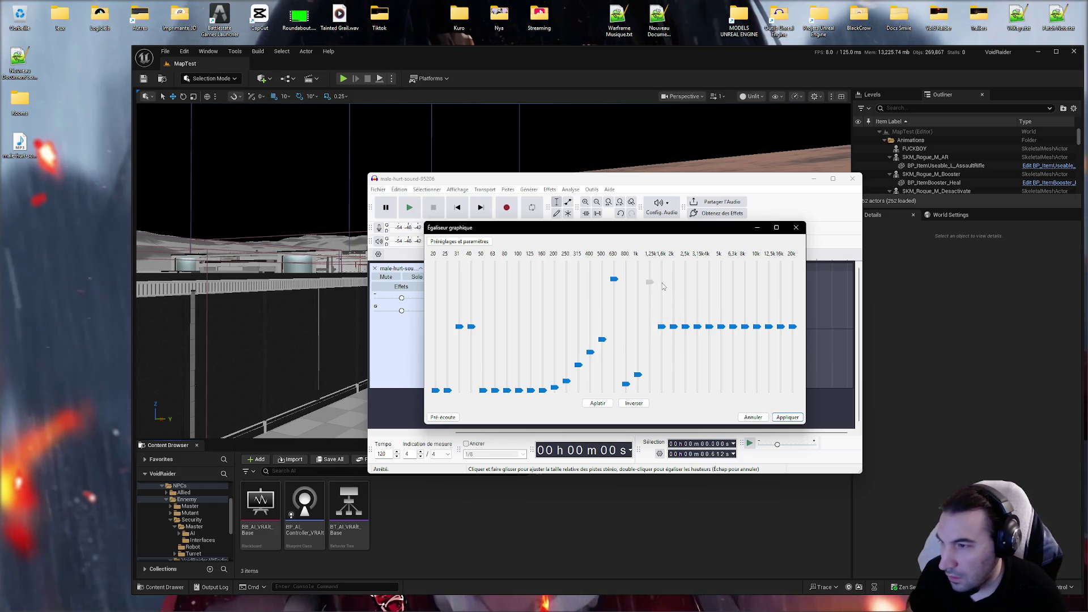
pyautogui.moveTo(664, 330)
pyautogui.mouseDown()
pyautogui.moveTo(668, 356)
pyautogui.moveTo(687, 331)
pyautogui.mouseUp()
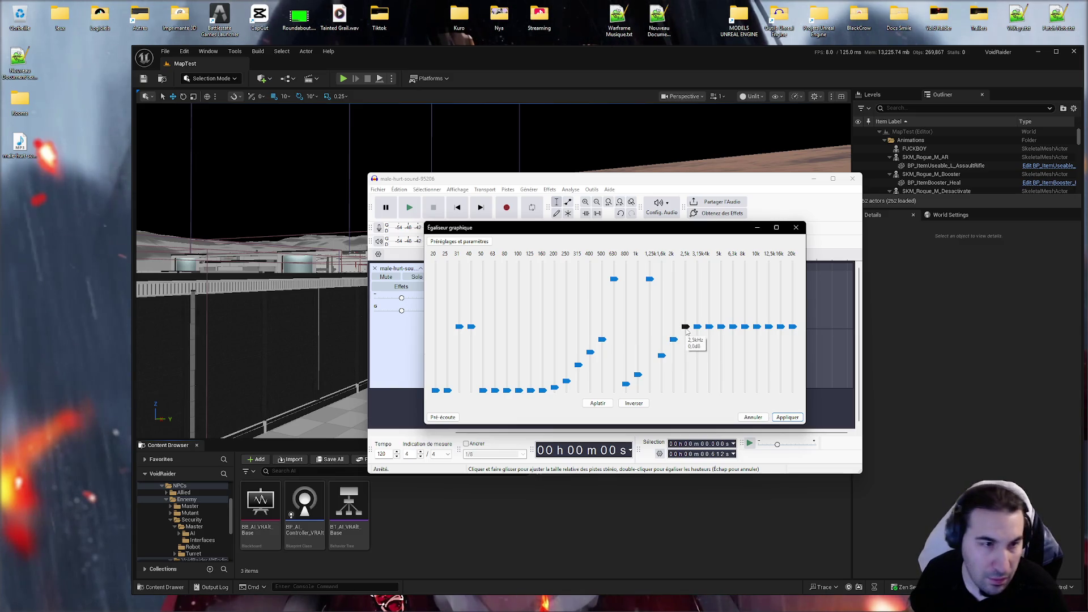
pyautogui.moveTo(686, 332)
pyautogui.mouseDown()
pyautogui.moveTo(688, 346)
pyautogui.moveTo(674, 347)
pyautogui.mouseUp()
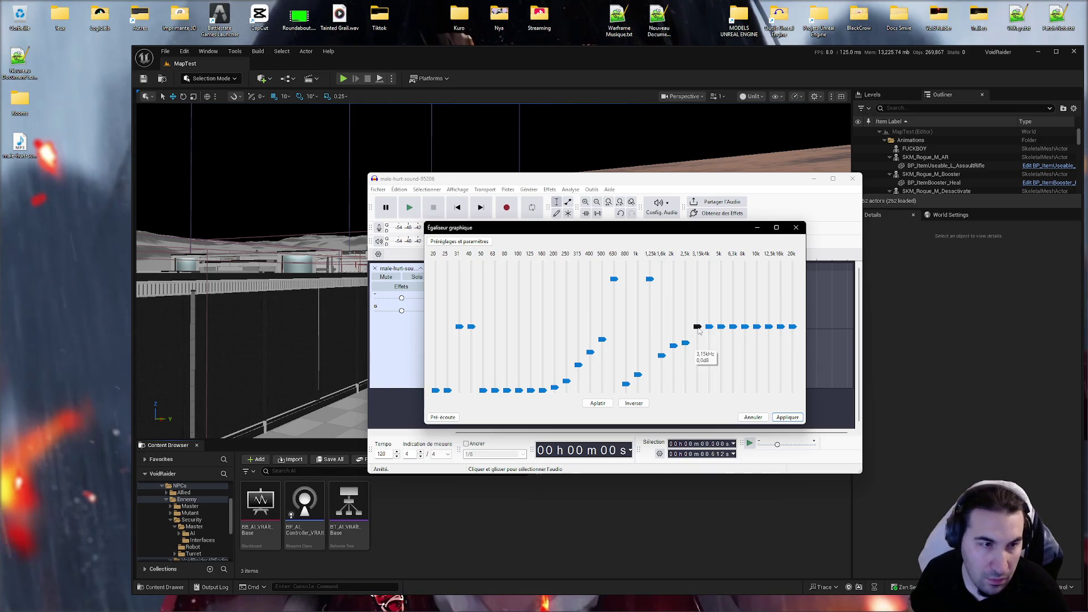
pyautogui.moveTo(697, 327)
pyautogui.mouseDown()
pyautogui.moveTo(699, 355)
pyautogui.moveTo(709, 327)
pyautogui.moveTo(714, 367)
pyautogui.mouseUp()
pyautogui.moveTo(722, 329); pyautogui.dragTo(722, 374)
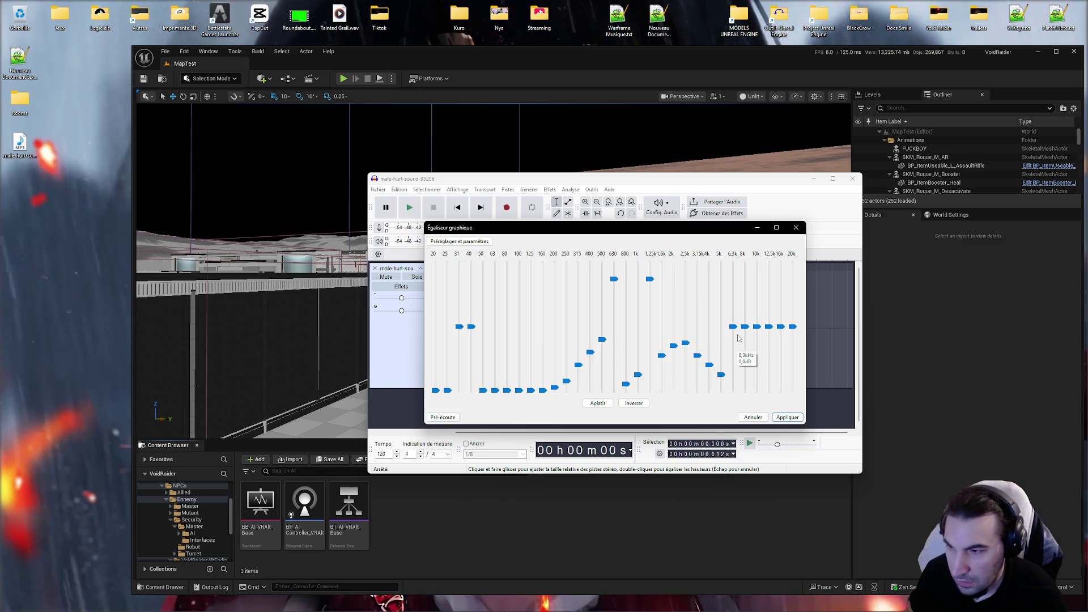
# Step: Cut the 6.3, 8, 10, 12.5, 16 and 20 kHz EQ bands to the minimum
pyautogui.moveTo(734, 332); pyautogui.dragTo(733, 392)
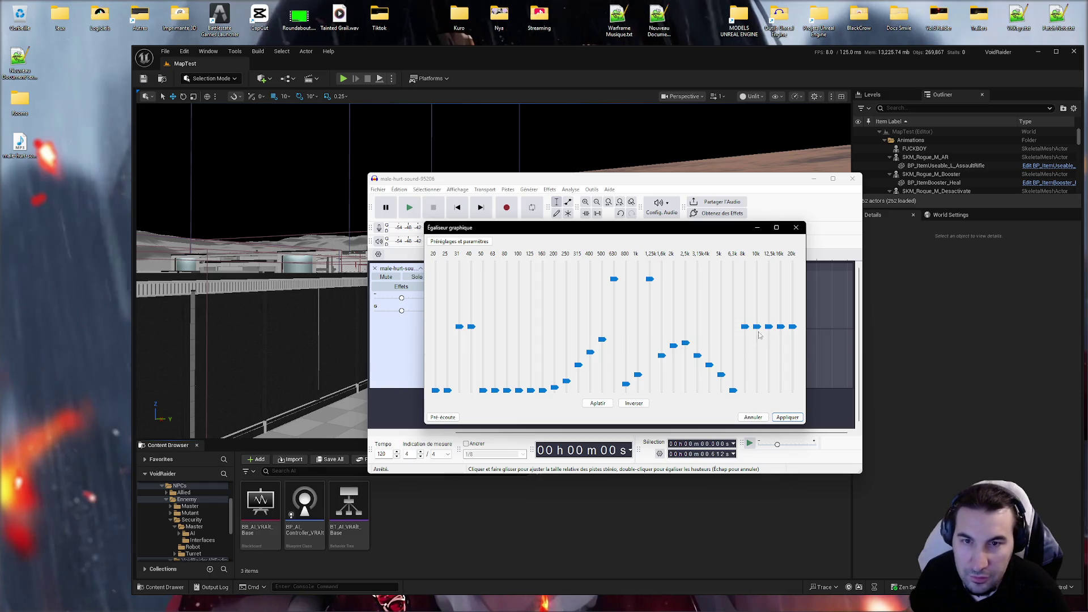
pyautogui.moveTo(736, 392); pyautogui.dragTo(733, 383)
pyautogui.moveTo(744, 327); pyautogui.dragTo(745, 391)
pyautogui.moveTo(756, 326); pyautogui.dragTo(757, 391)
pyautogui.moveTo(769, 327); pyautogui.dragTo(779, 409)
pyautogui.moveTo(785, 353); pyautogui.dragTo(780, 391)
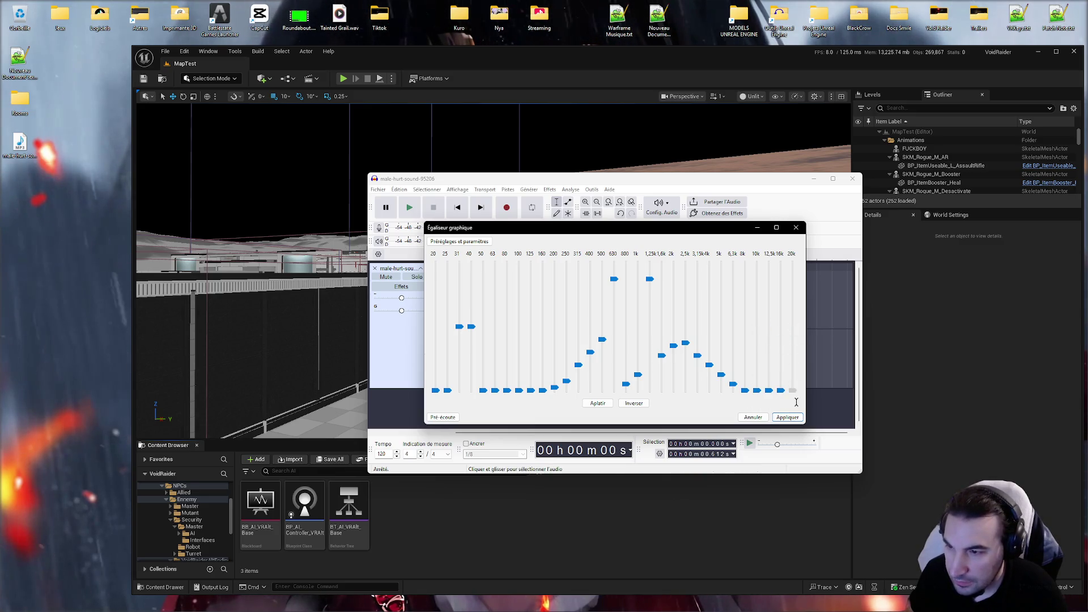
pyautogui.moveTo(792, 327); pyautogui.dragTo(793, 391)
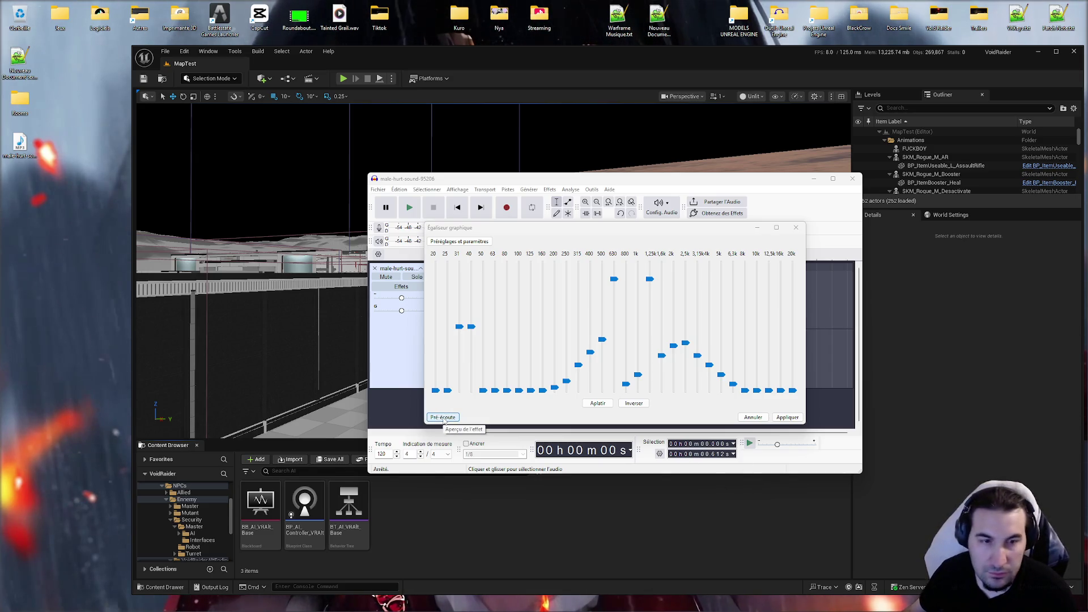
# Step: Save the current EQ curve as the HelmetSciFi preset
pyautogui.click(475, 242)
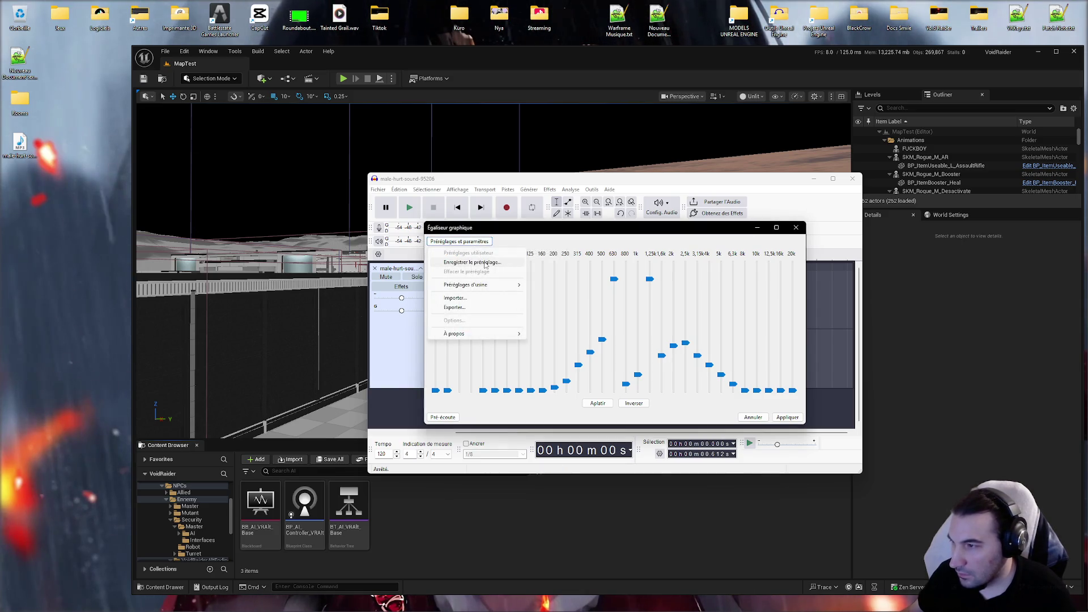
pyautogui.click(485, 263)
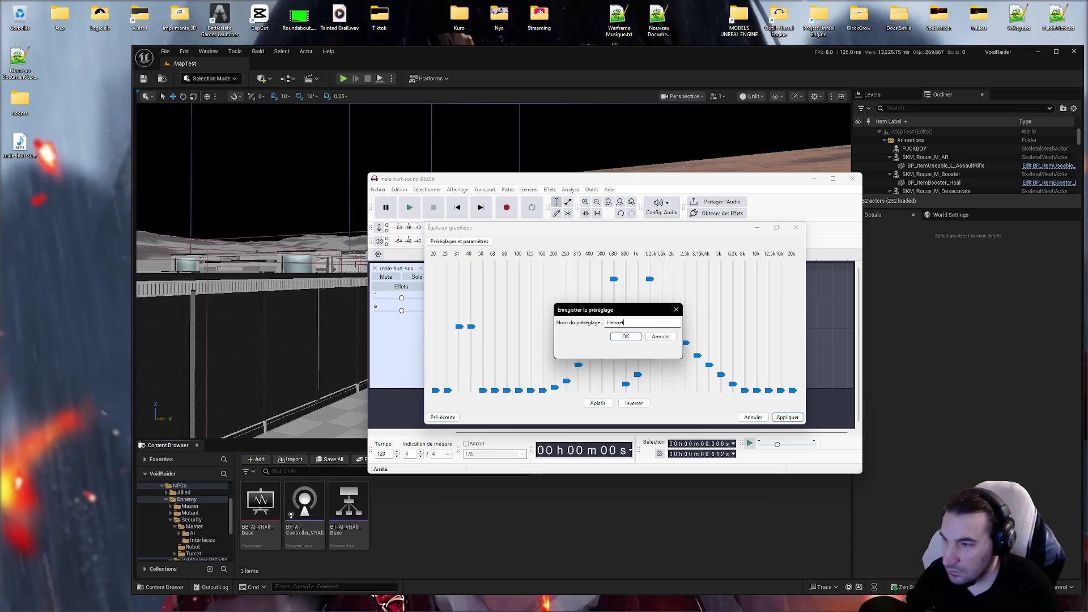
pyautogui.write('HelmetScifi')
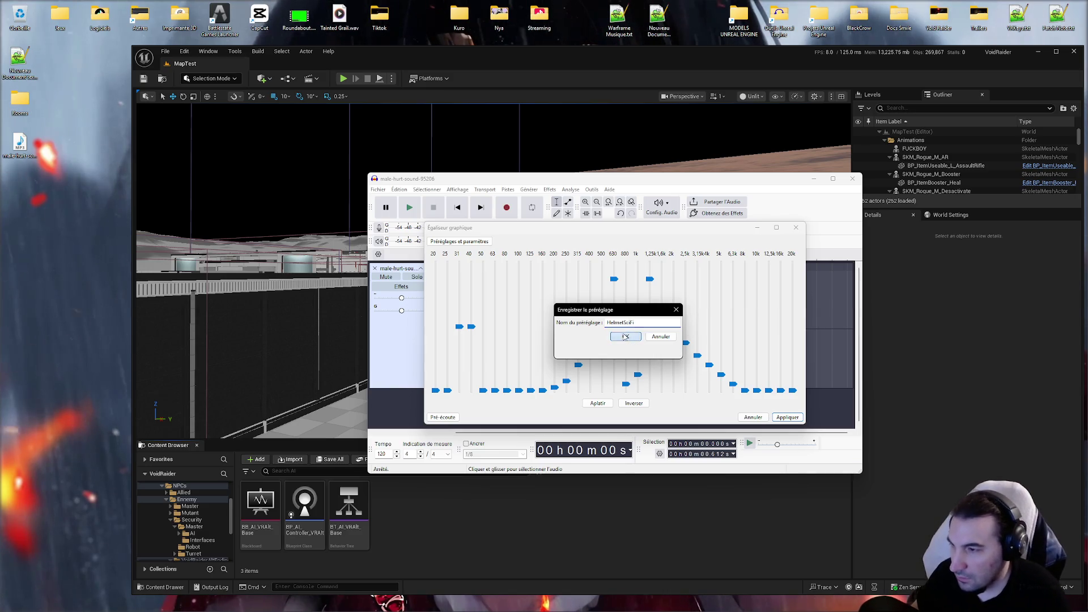
pyautogui.press('Return')
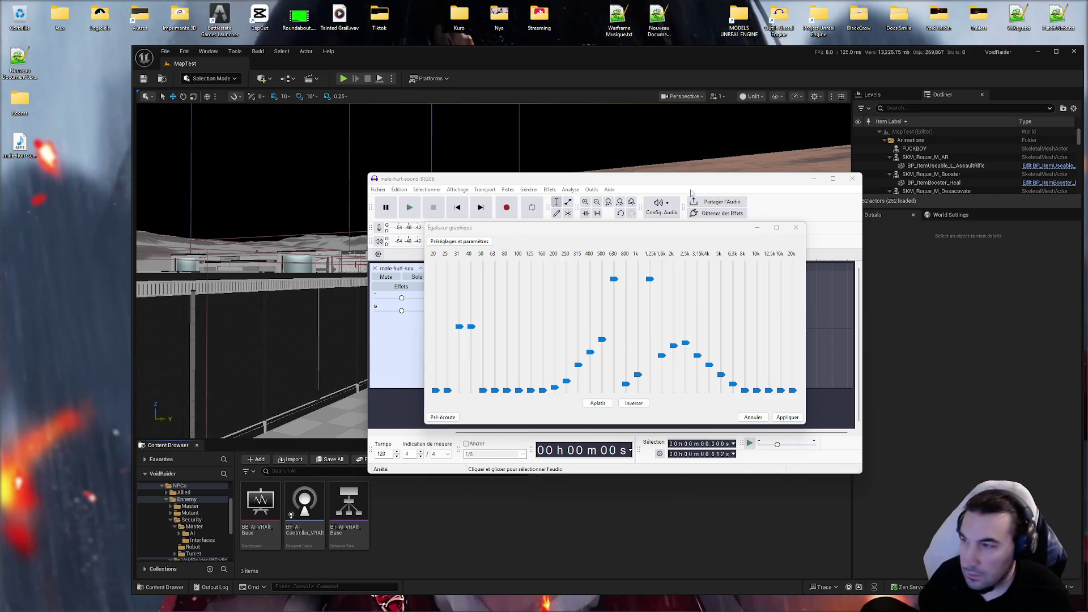
# Step: Preview the equalized sound twice and apply the graphic EQ to the clip
pyautogui.click(459, 242)
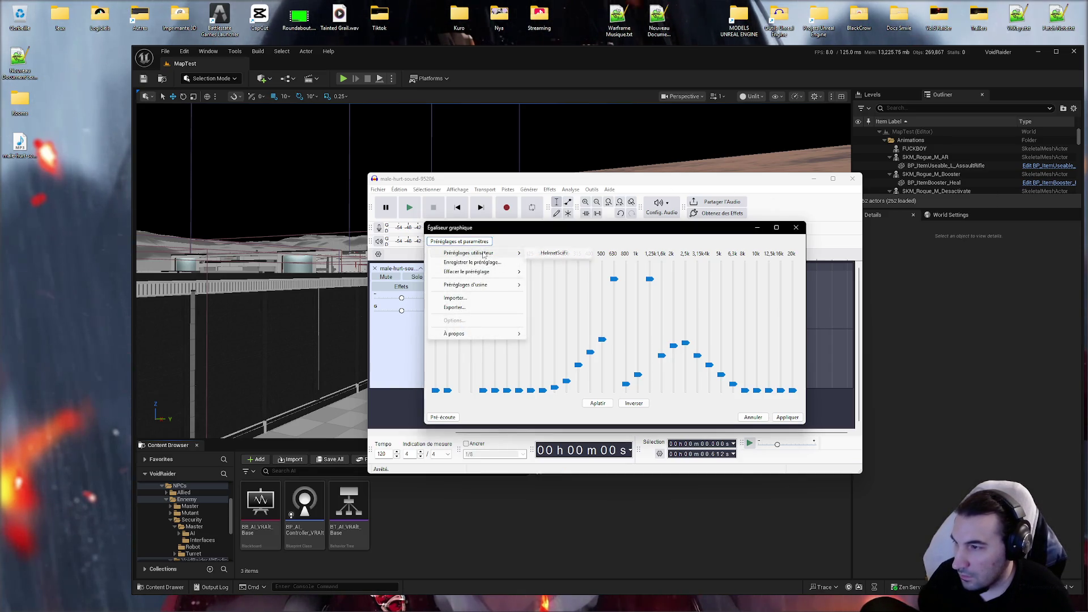
pyautogui.moveTo(503, 275)
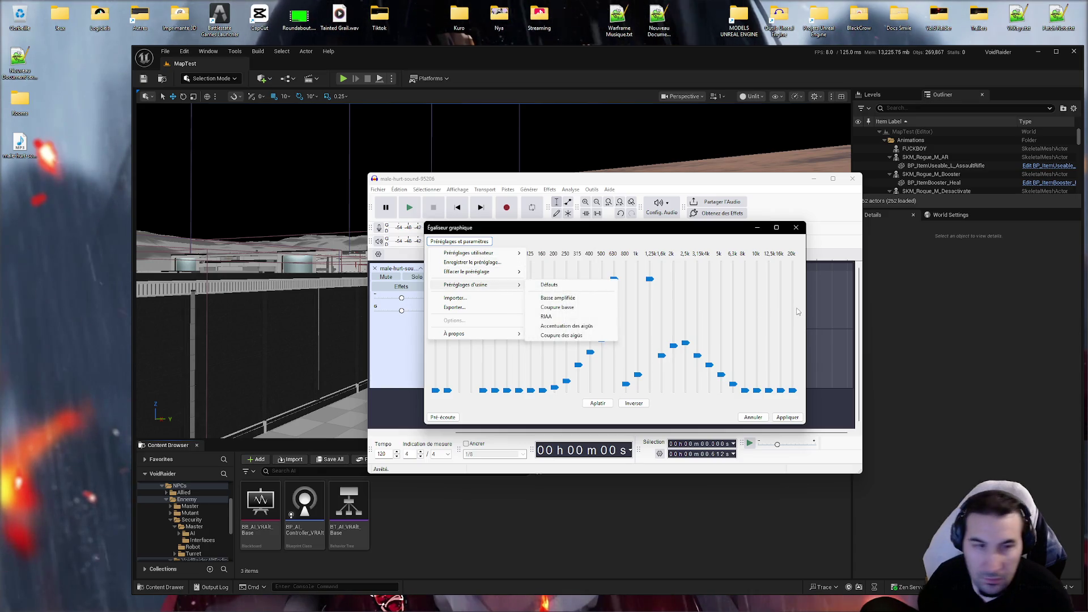
pyautogui.click(835, 332)
pyautogui.click(442, 417)
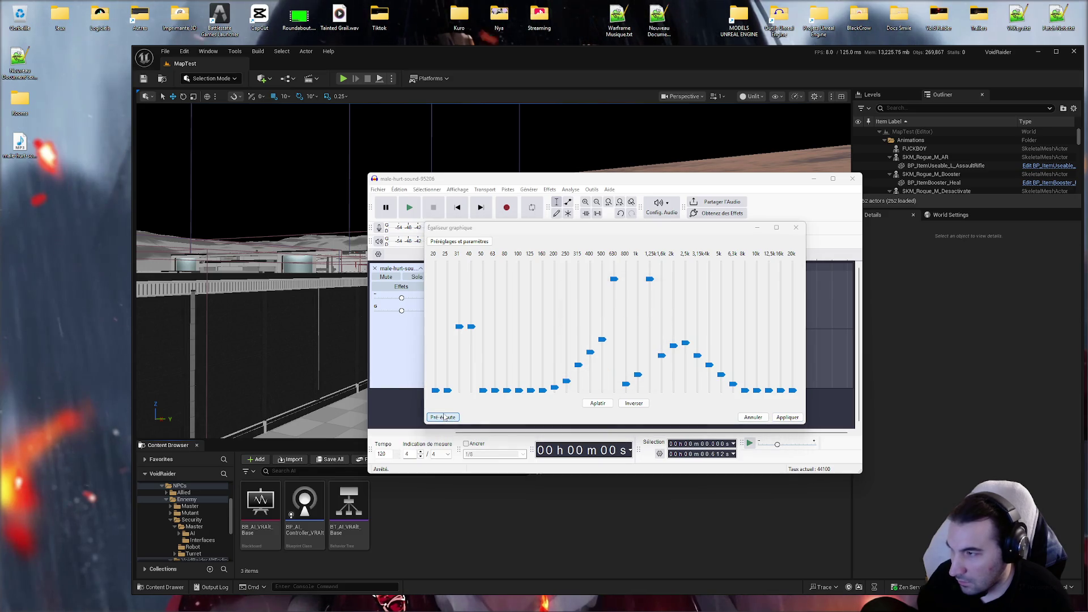
pyautogui.click(444, 418)
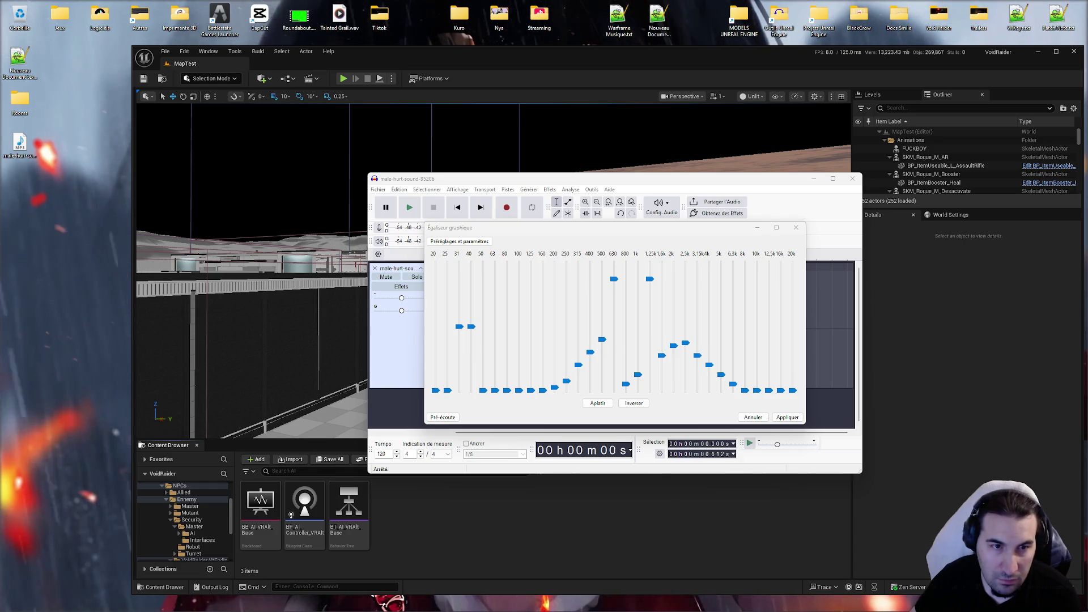
pyautogui.click(793, 417)
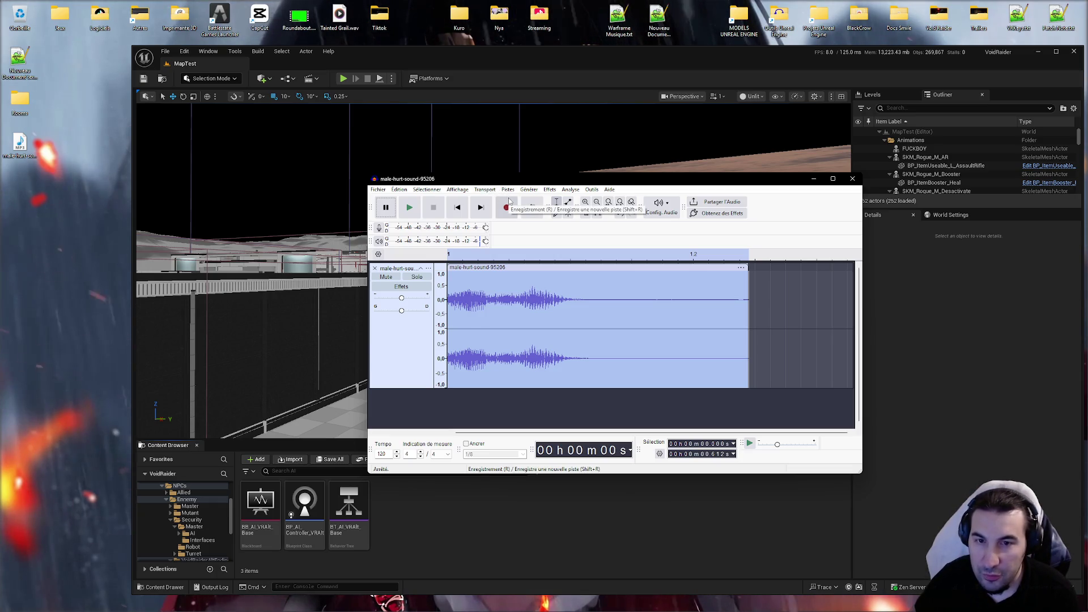
# Step: Open the Compresseur effect and edit its threshold, gain and knee fields
pyautogui.click(549, 189)
pyautogui.moveTo(640, 248)
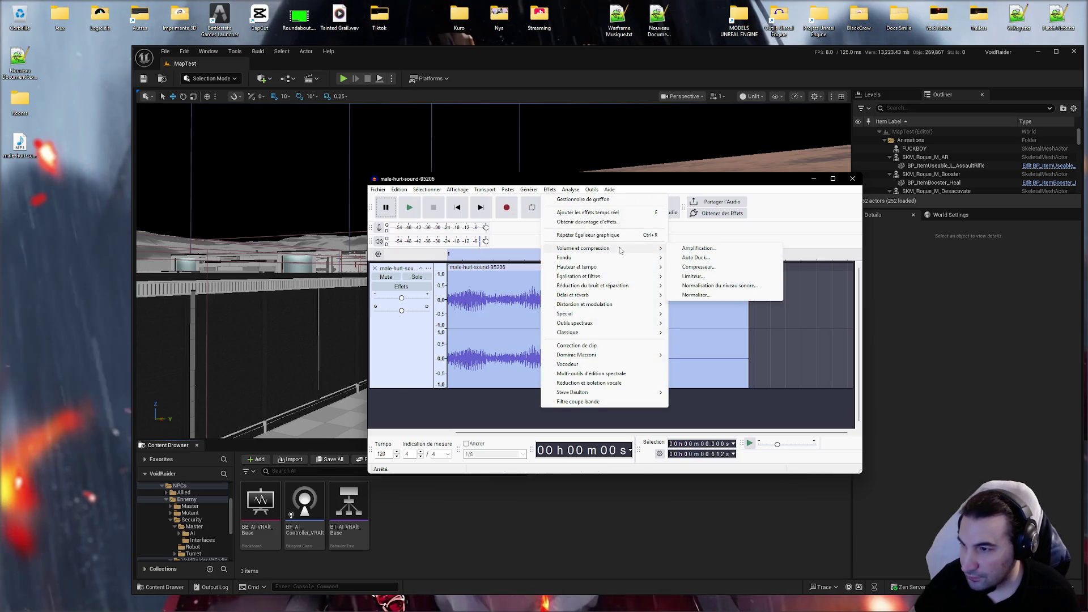
pyautogui.click(698, 267)
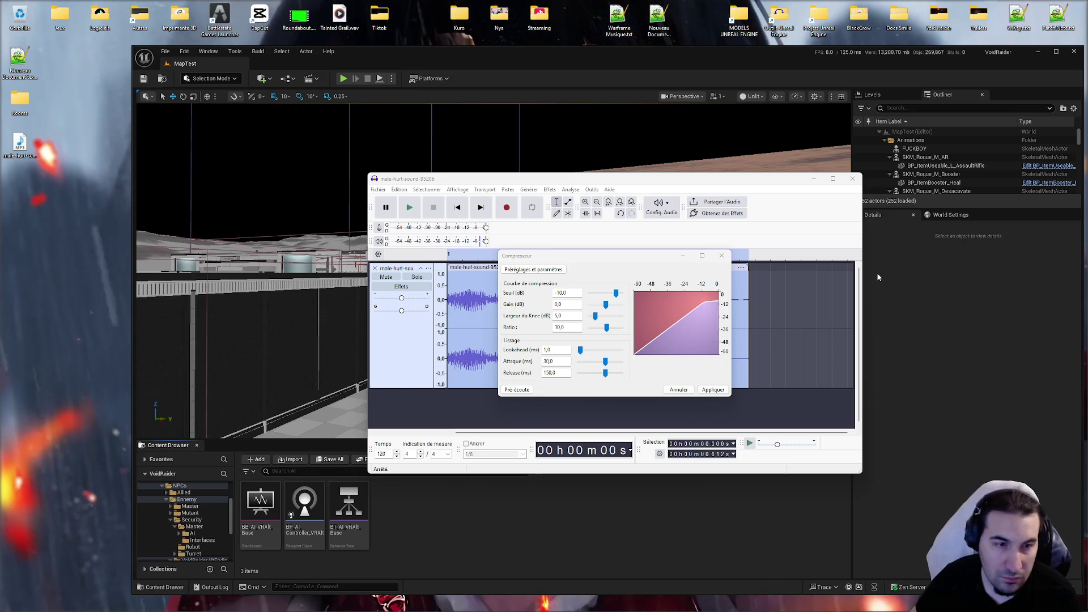
pyautogui.click(560, 292)
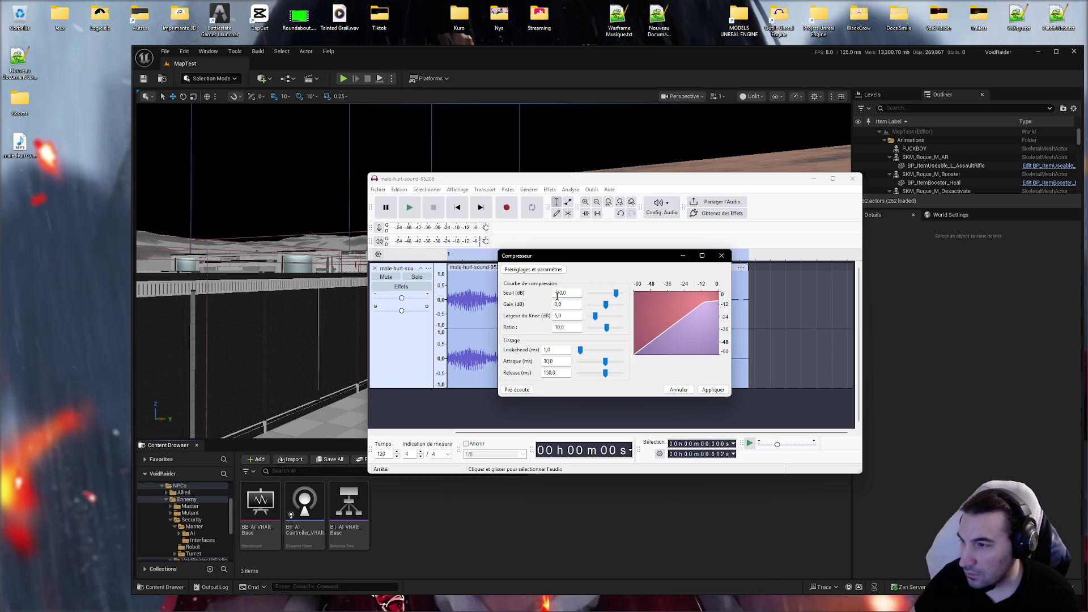
pyautogui.click(557, 293)
pyautogui.press('BackSpace')
pyautogui.press('BackSpace')
pyautogui.write('20')
pyautogui.click(575, 307)
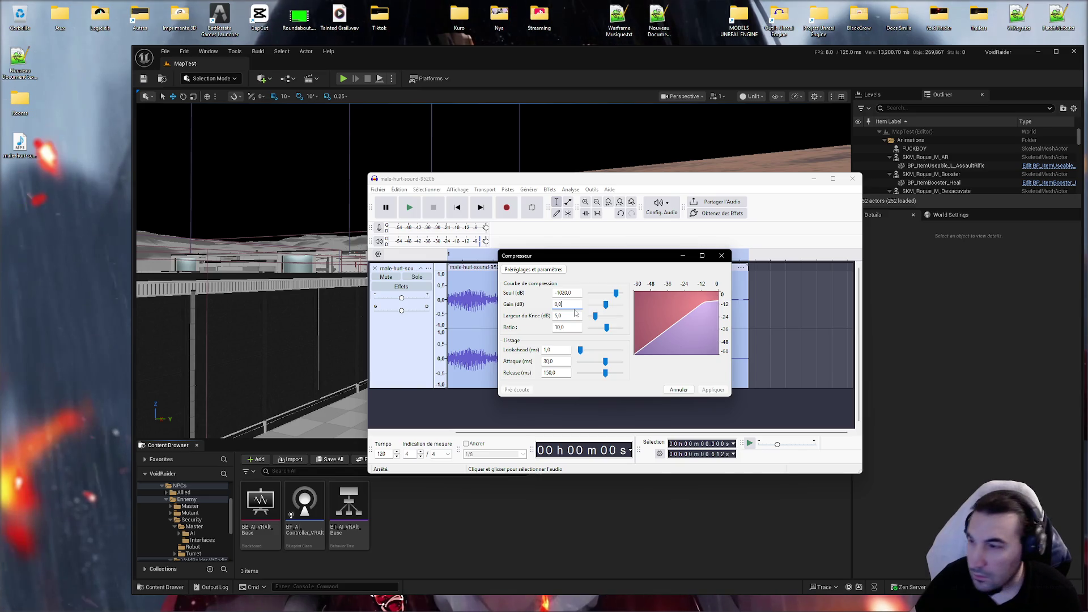
pyautogui.click(571, 316)
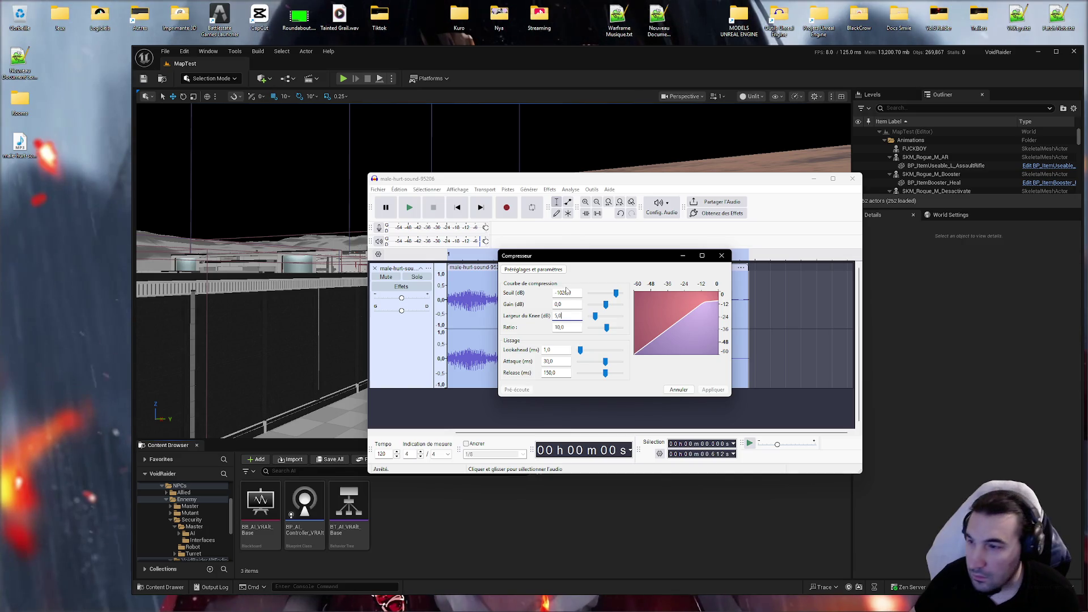
# Step: Set the compressor threshold to -12 dB and preview the result
pyautogui.click(524, 270)
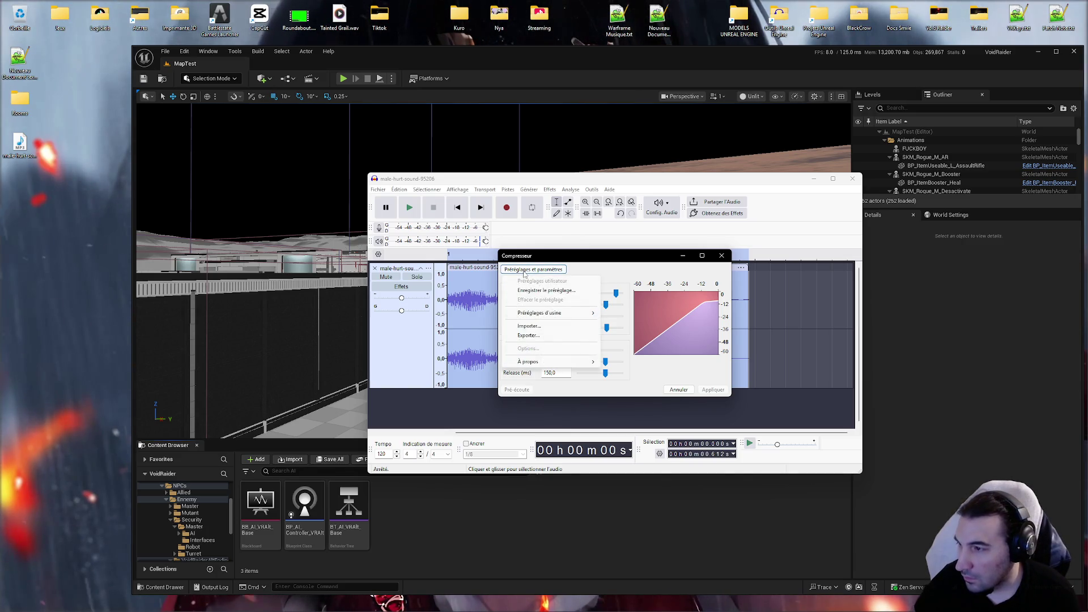
pyautogui.press('Escape')
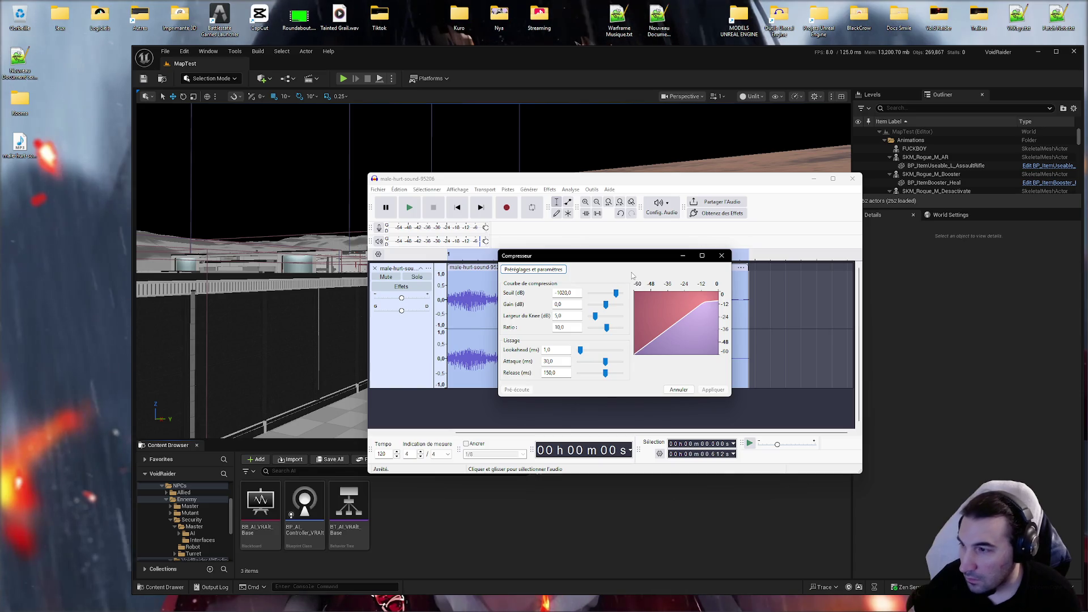
pyautogui.write('-20')
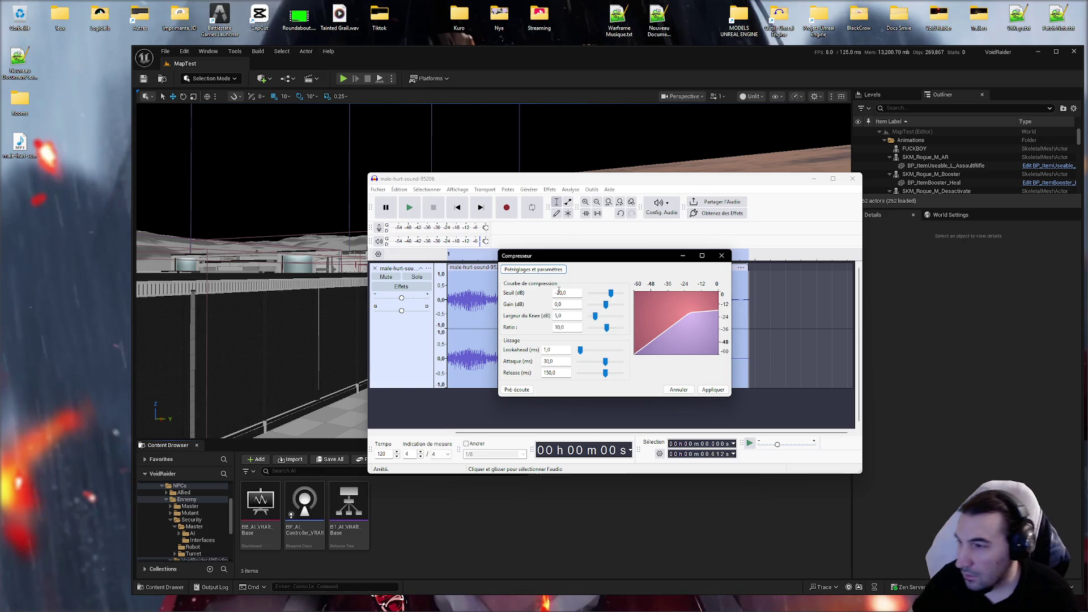
pyautogui.press('BackSpace')
pyautogui.press('BackSpace')
pyautogui.write('12')
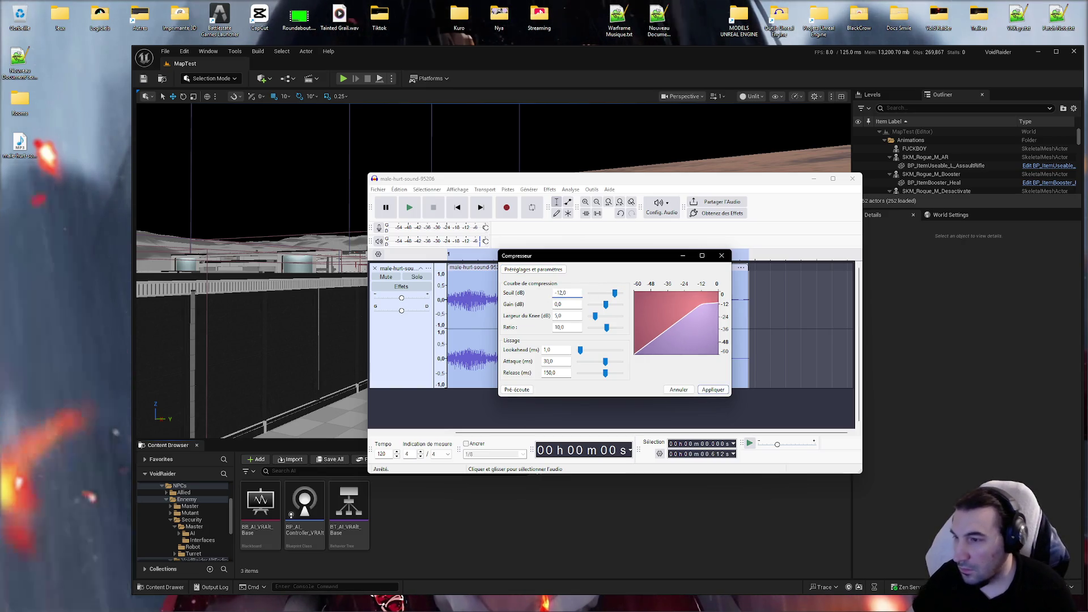
pyautogui.hotkey('shift', 'Tab')
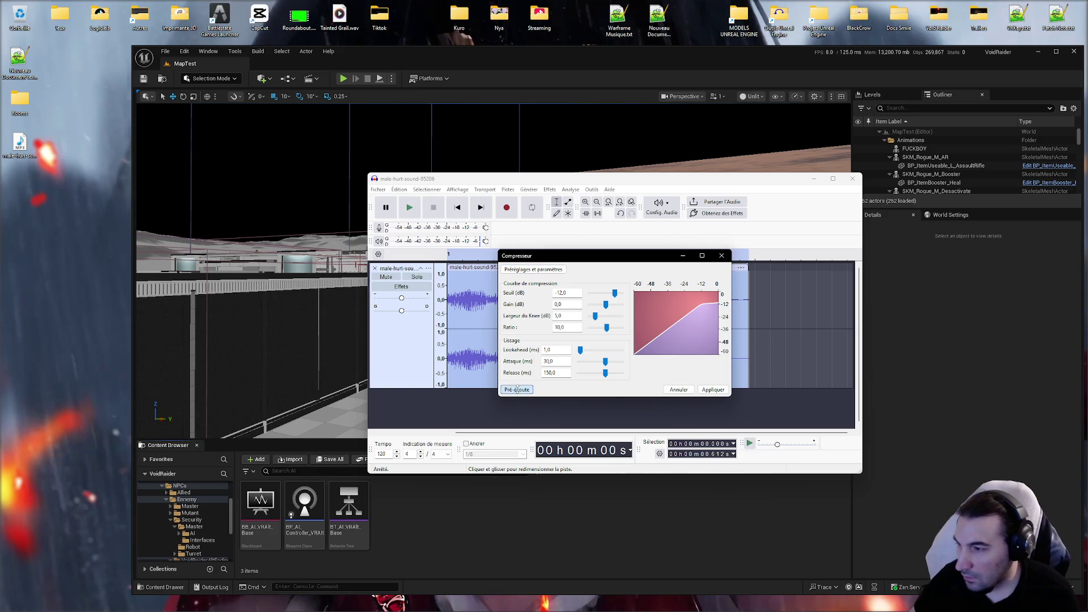
pyautogui.click(517, 390)
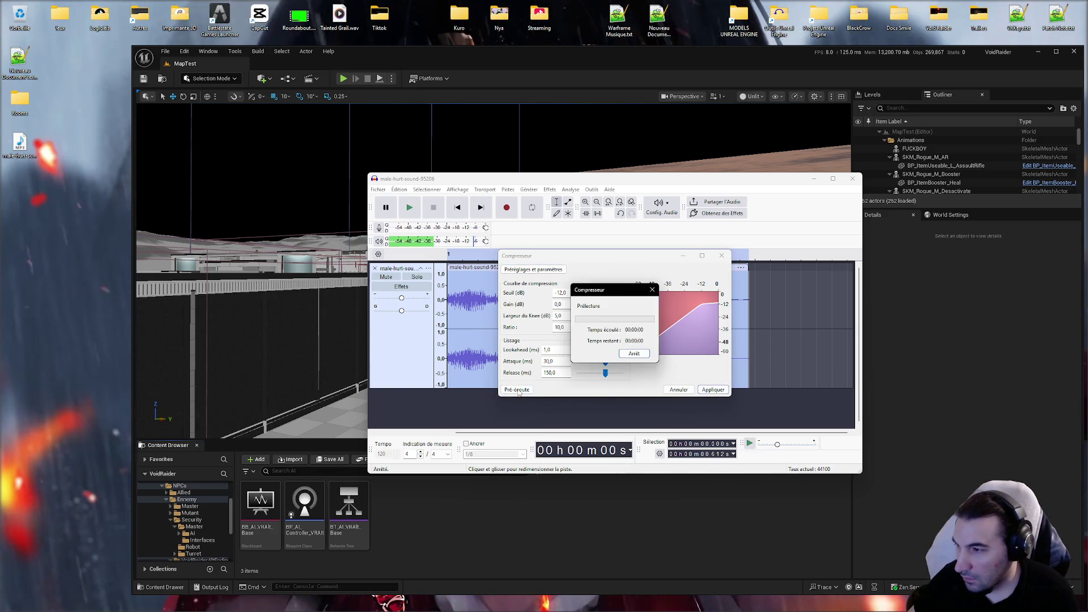
pyautogui.click(517, 389)
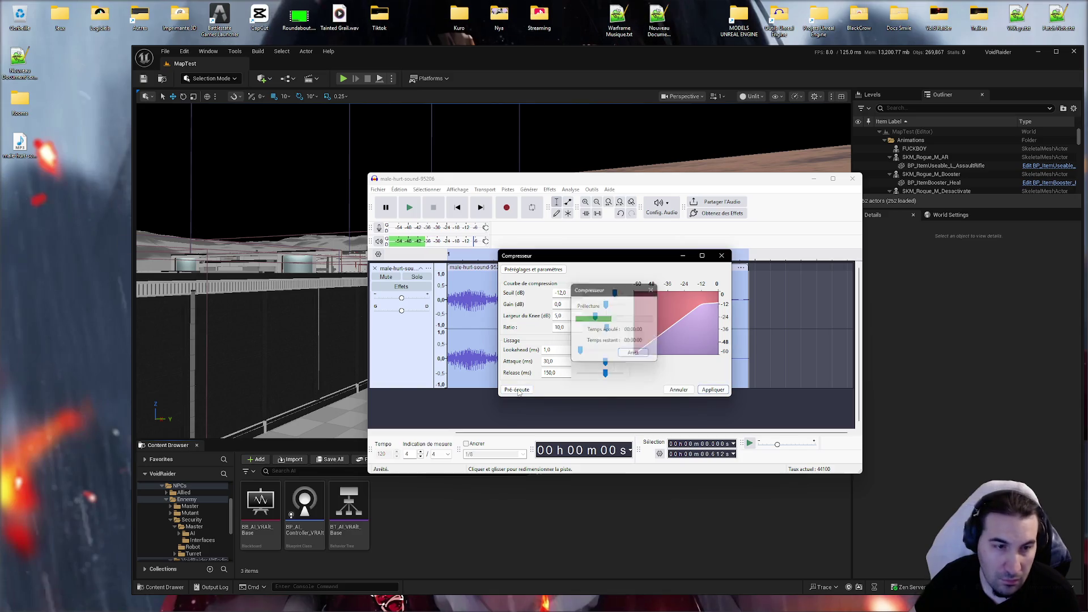
pyautogui.click(516, 390)
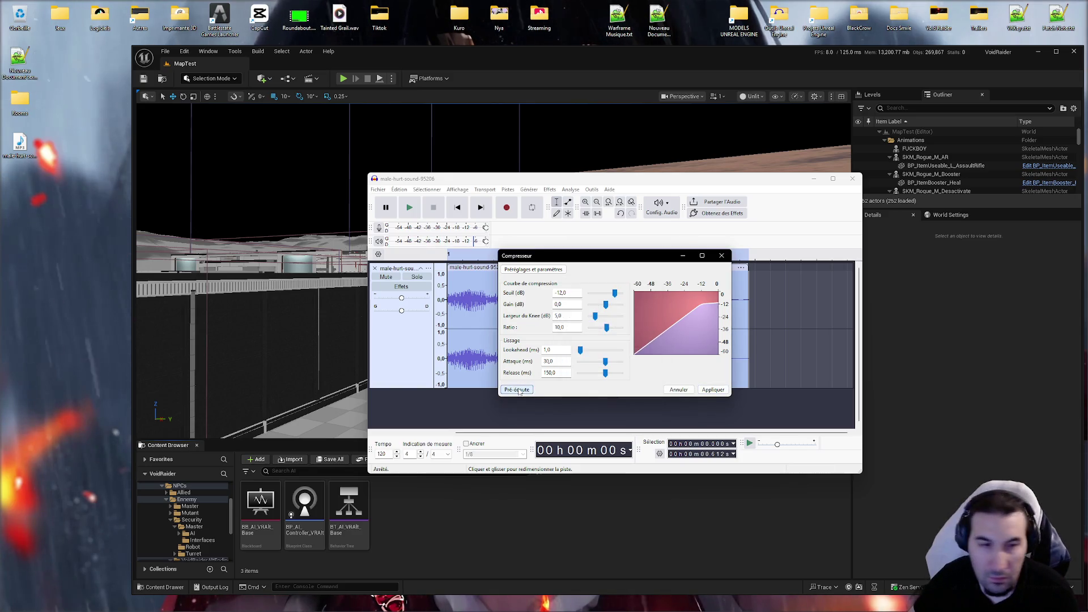
# Step: Set the compressor attack to 0,2 ms and release to 60 ms
pyautogui.doubleClick(555, 361)
pyautogui.write('02')
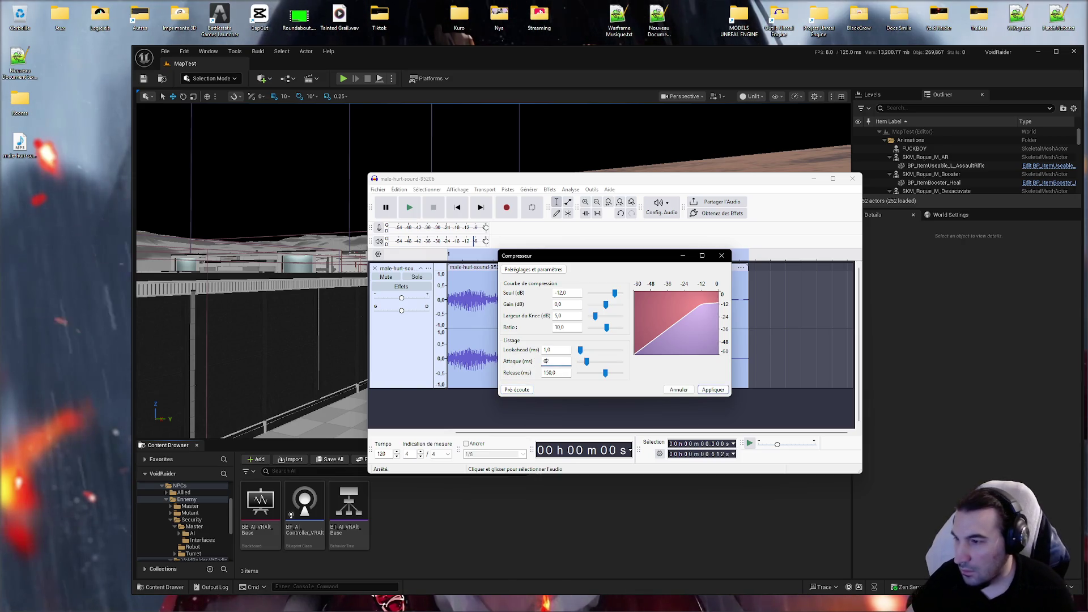
pyautogui.press('Left')
pyautogui.write(',')
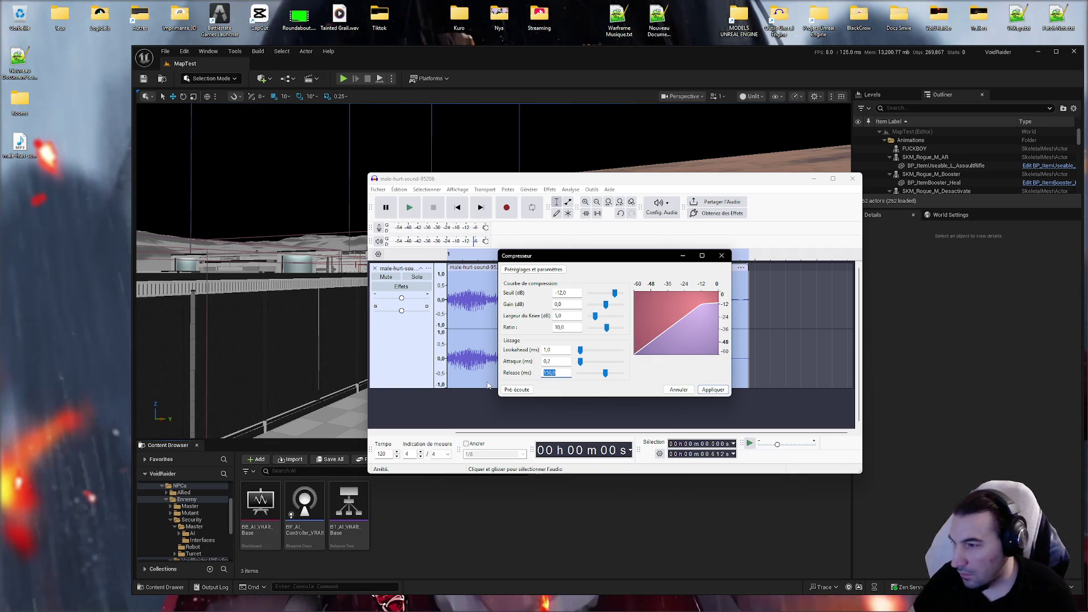
pyautogui.write('0')
pyautogui.click(548, 360)
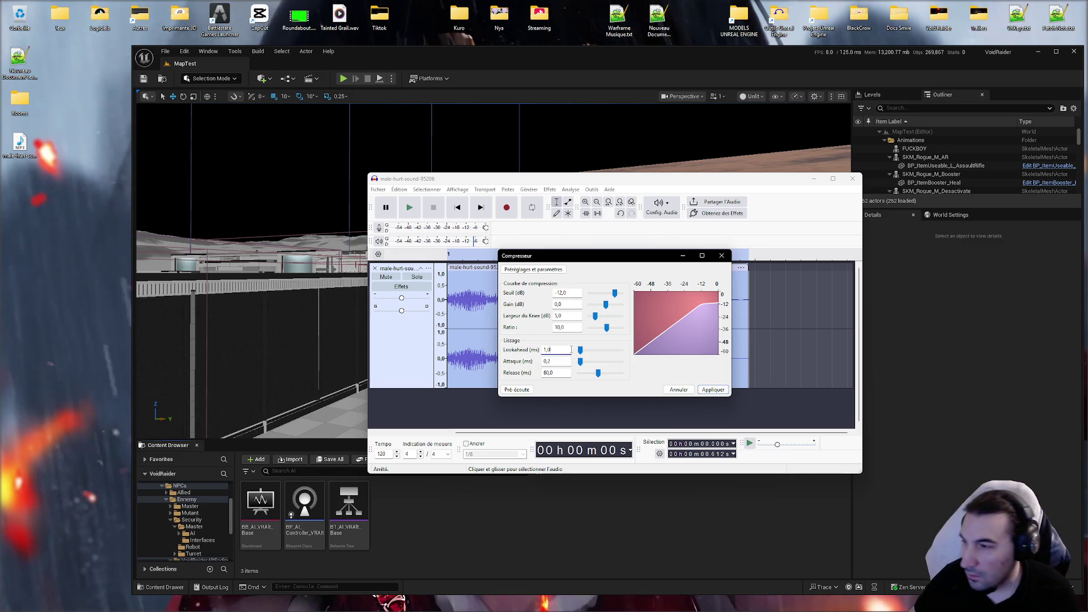
# Step: Set the compression ratio to 2,1 and preview the compressed sound
pyautogui.hotkey('shift', 'Tab')
pyautogui.hotkey('shift', 'Tab')
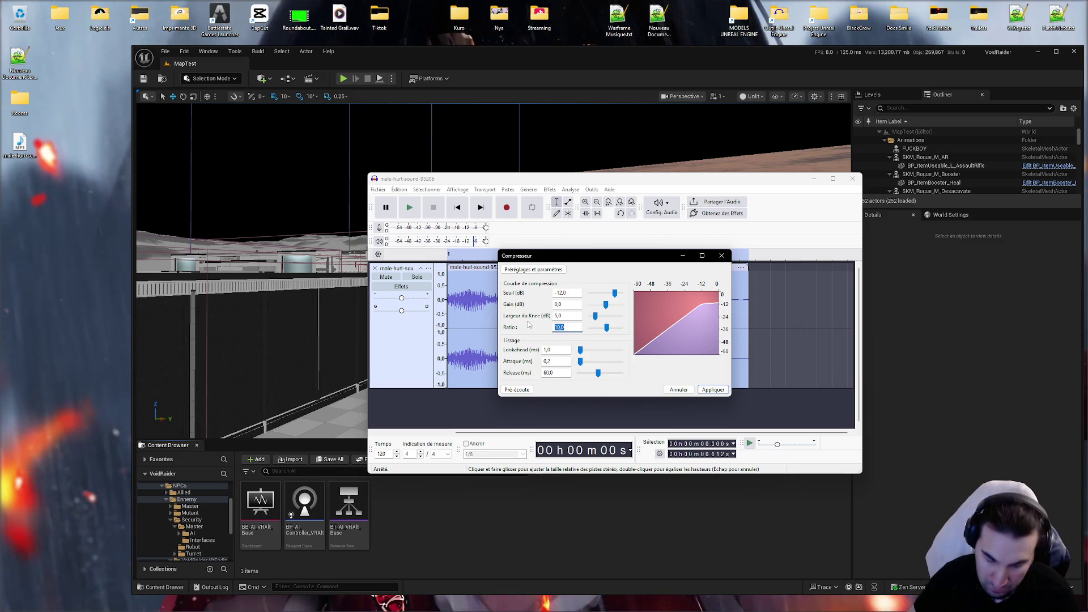
pyautogui.write('21')
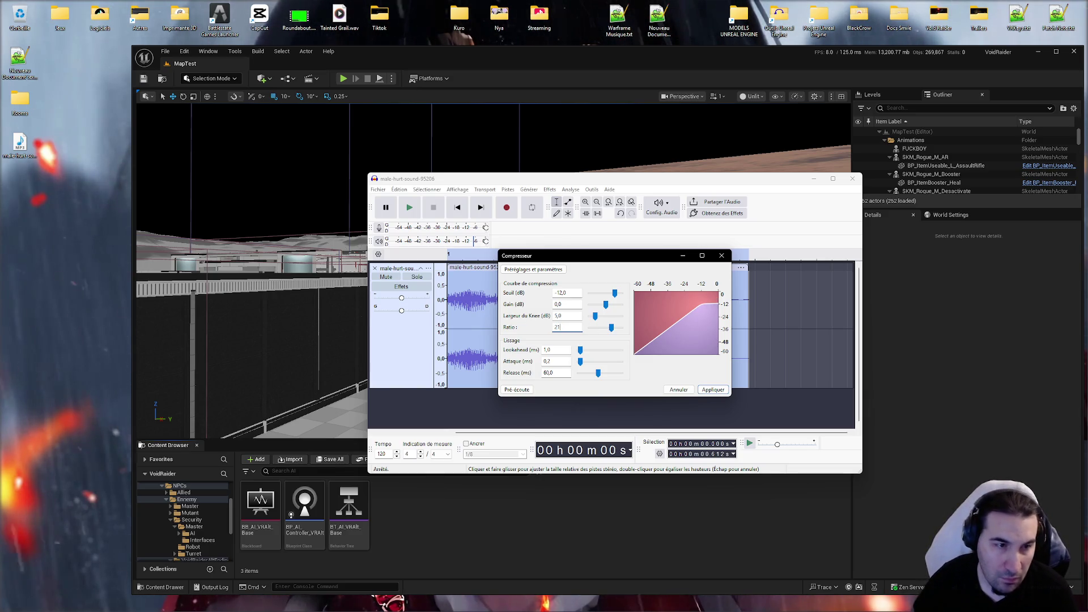
pyautogui.moveTo(611, 327); pyautogui.dragTo(598, 328)
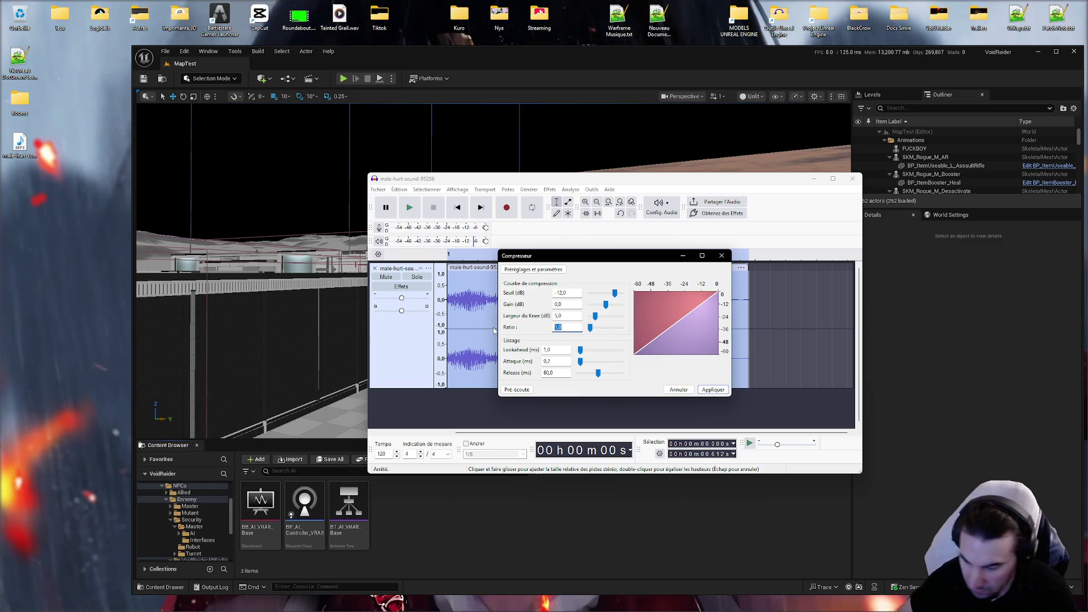
pyautogui.write('2,1')
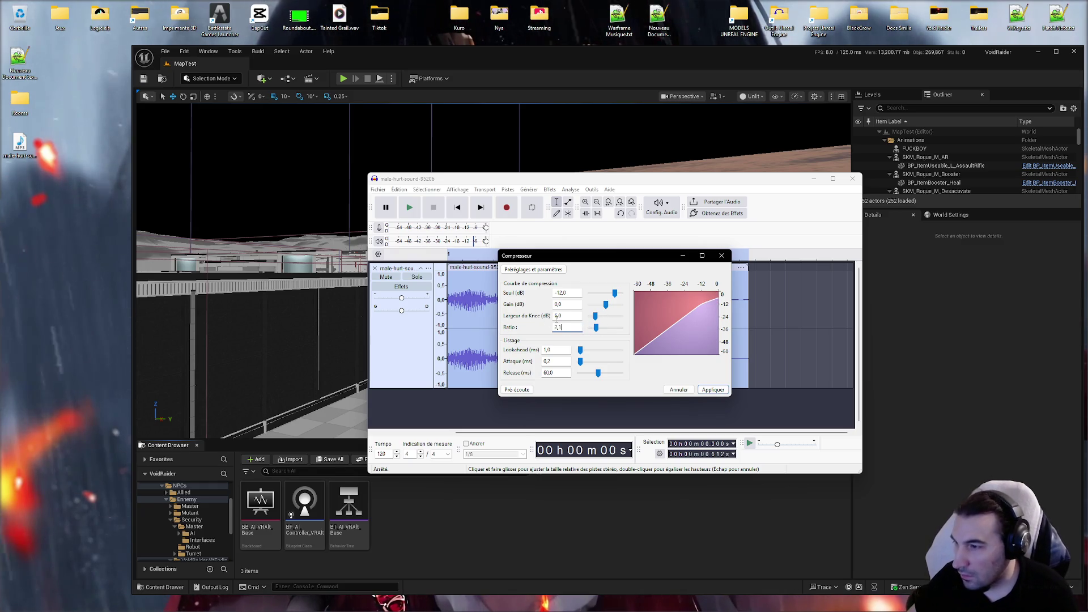
pyautogui.click(567, 316)
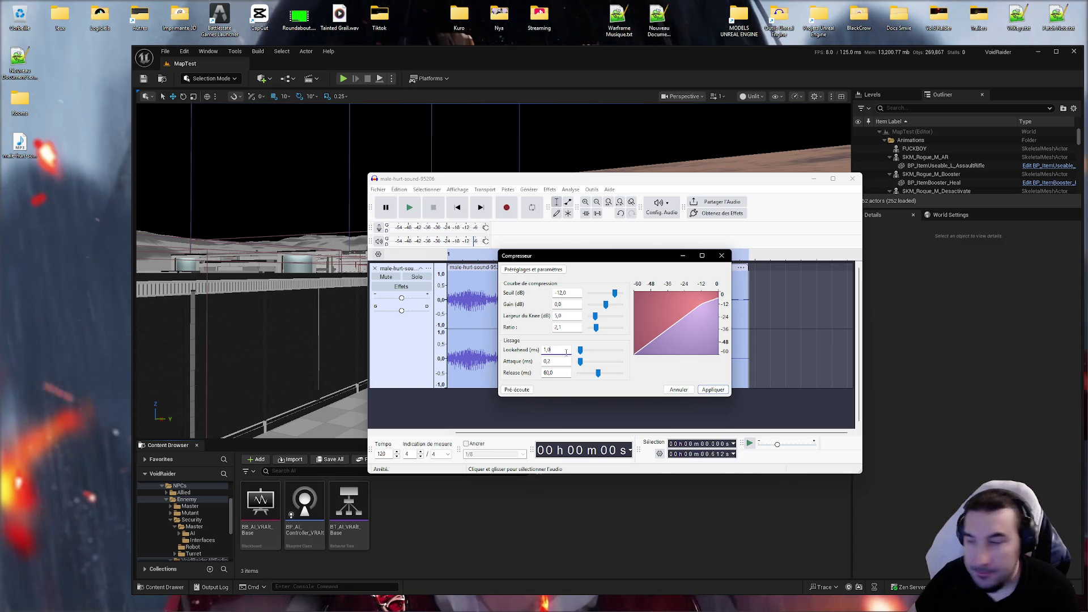
pyautogui.click(524, 390)
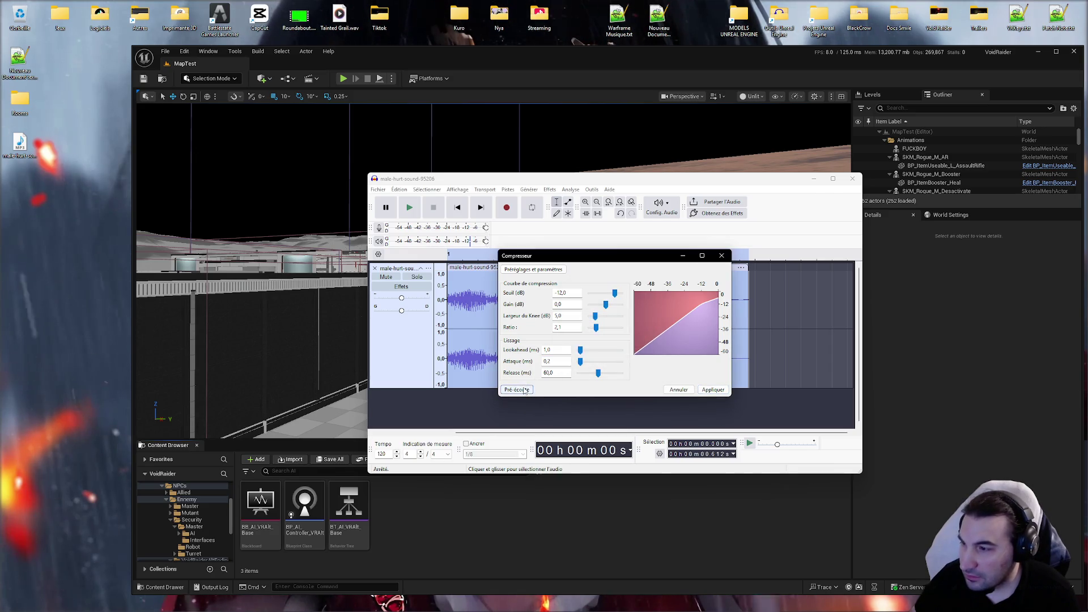
pyautogui.click(525, 390)
# Step: Save the current compressor settings as a preset named HelmetSciFi
pyautogui.click(536, 269)
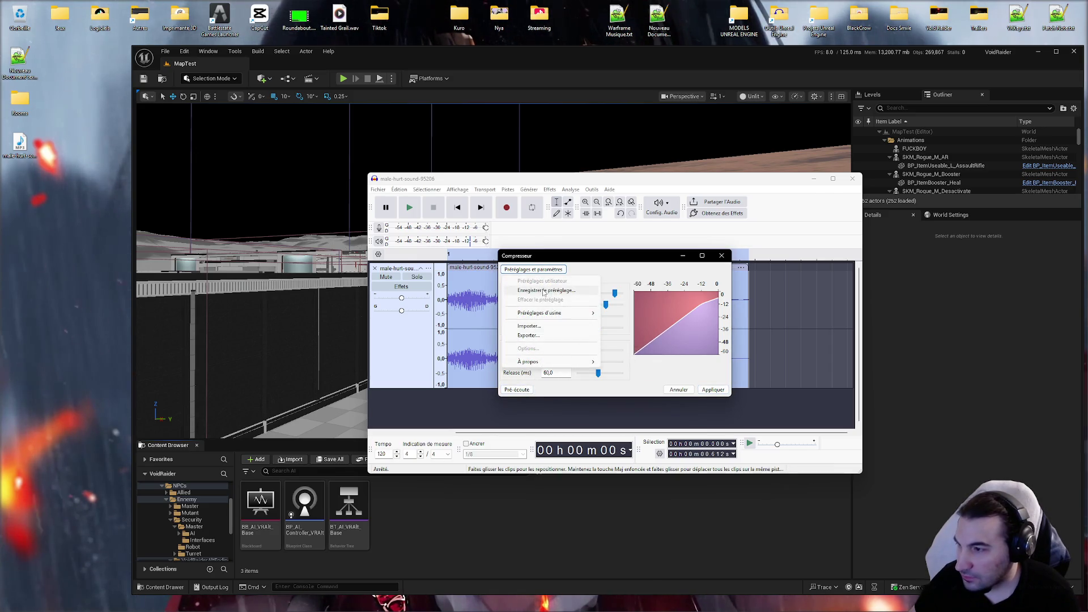
pyautogui.click(543, 291)
pyautogui.write('HelmetSciFi')
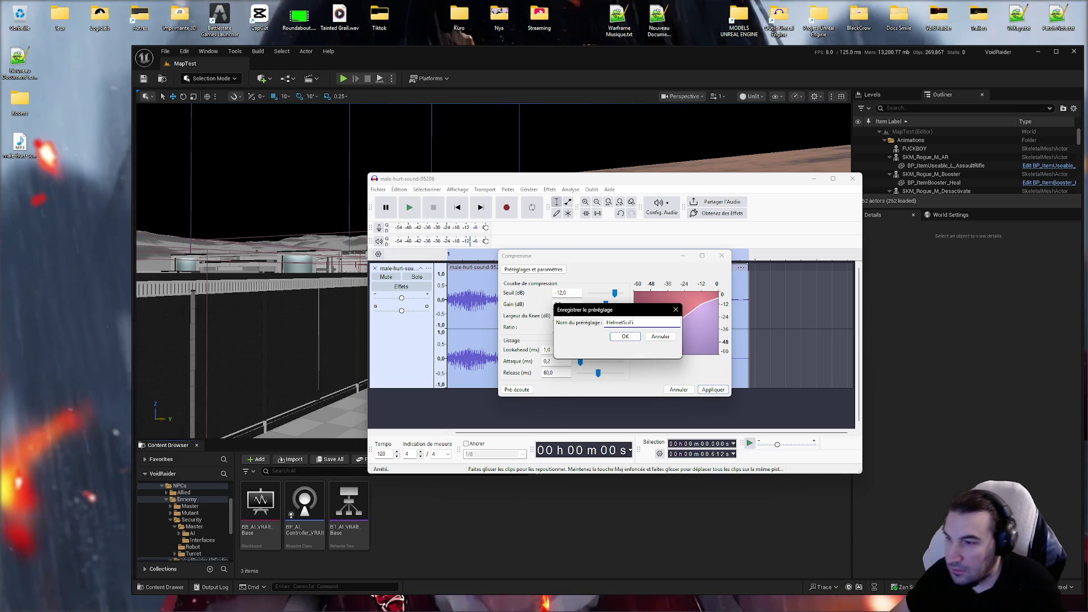
pyautogui.click(623, 338)
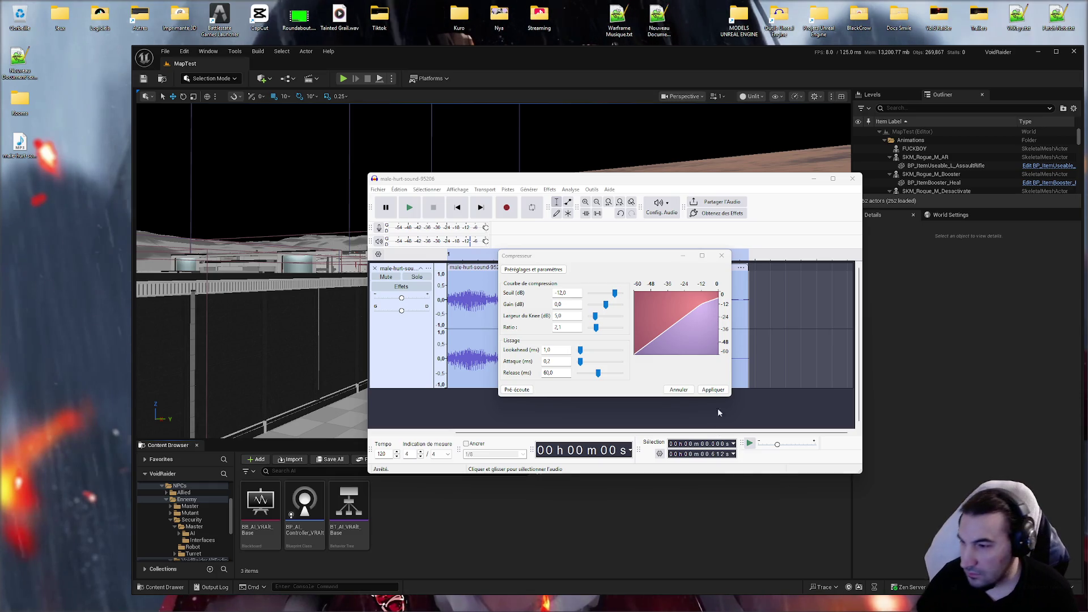
# Step: Apply the compression to the hurt sound and play it back
pyautogui.click(714, 390)
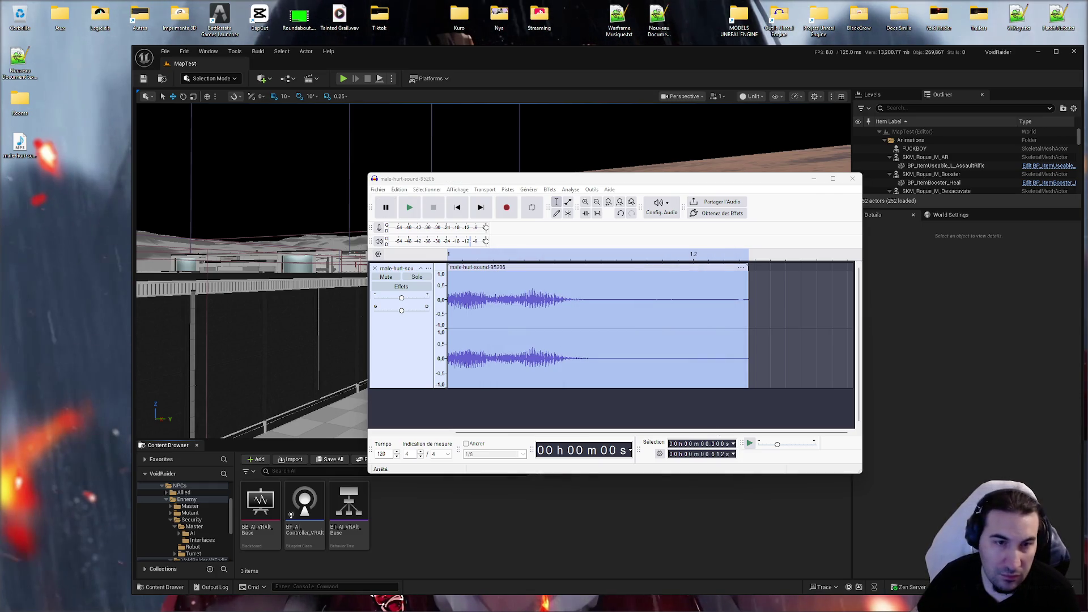
pyautogui.click(409, 207)
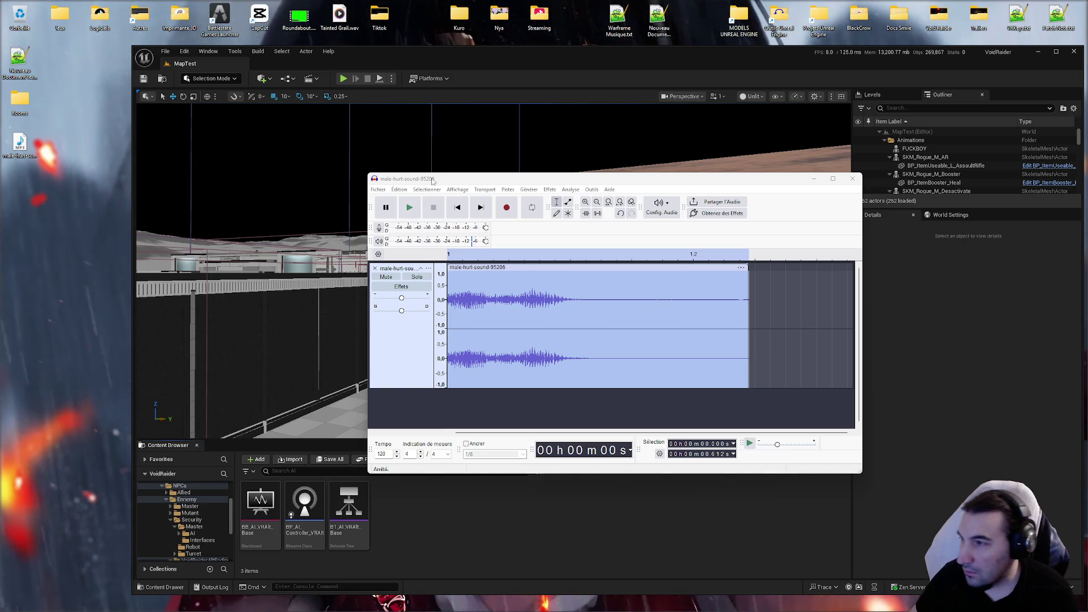
pyautogui.click(508, 189)
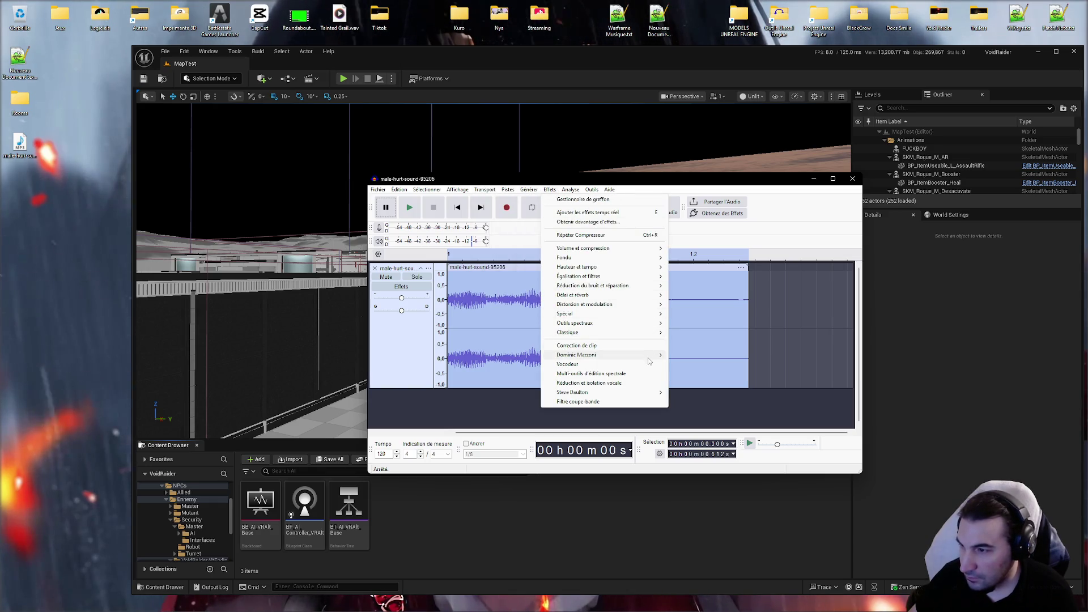
# Step: Apply a 1000 Hz high-pass filter to the hurt sound
pyautogui.moveTo(648, 356)
pyautogui.click(703, 363)
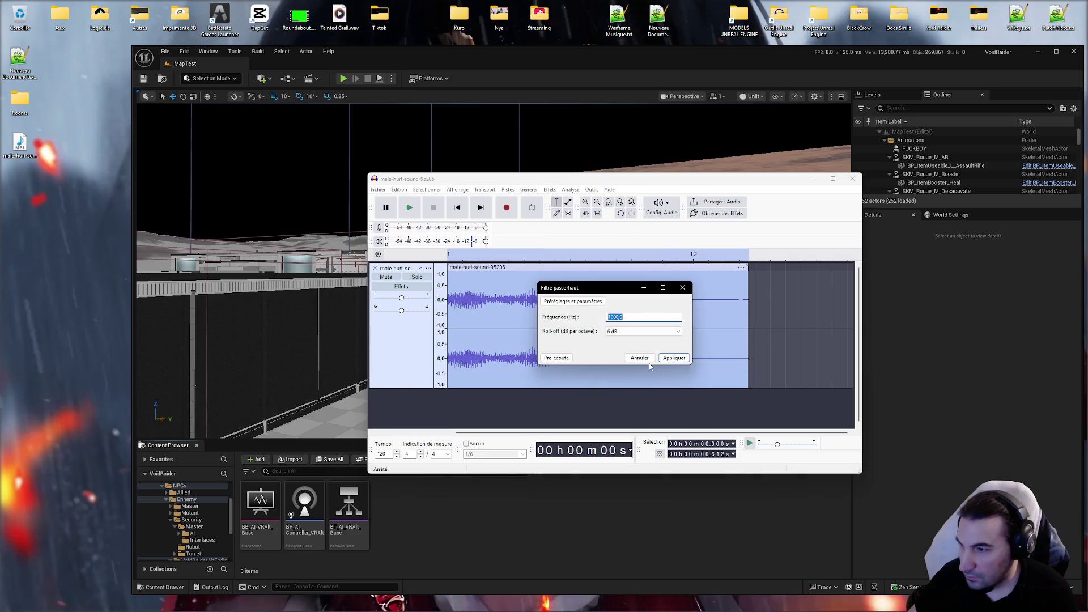
pyautogui.click(673, 358)
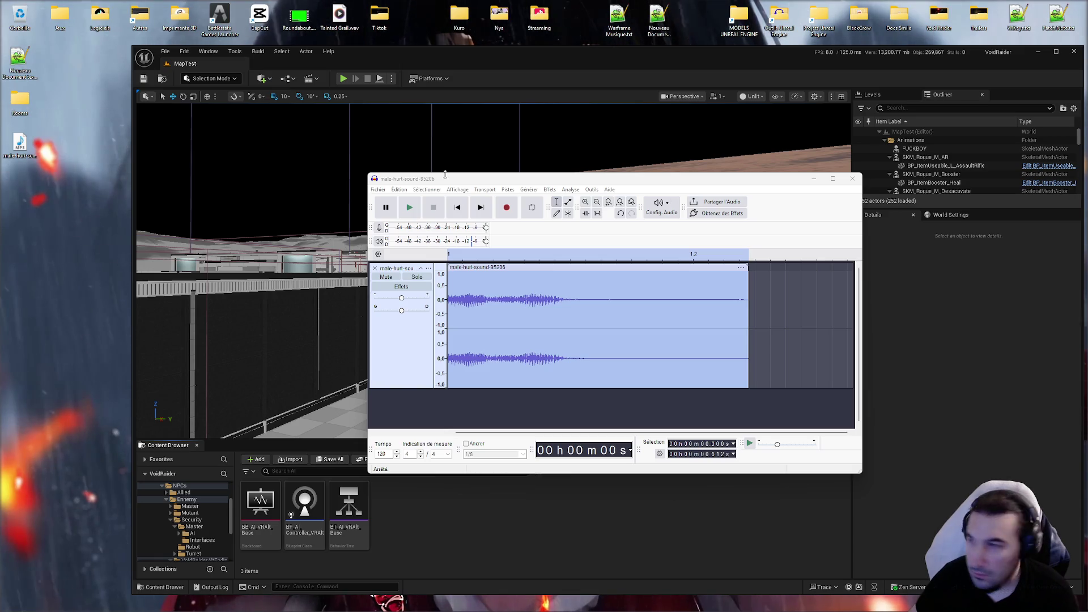
# Step: Apply the Graphic Equalizer (Égaliseur graphique) to the hurt sound
pyautogui.click(549, 189)
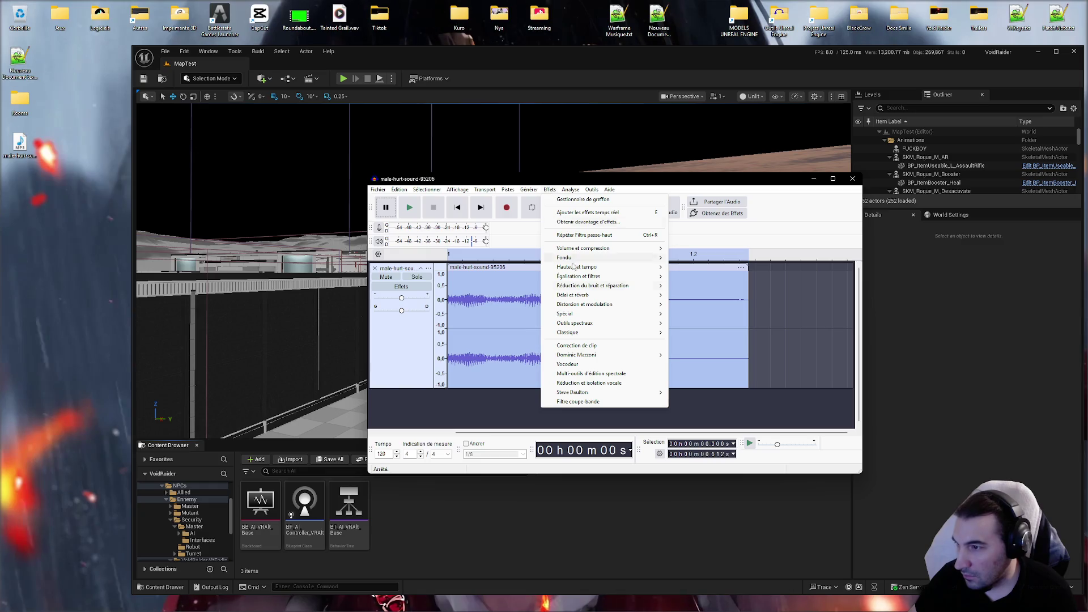
pyautogui.moveTo(628, 305)
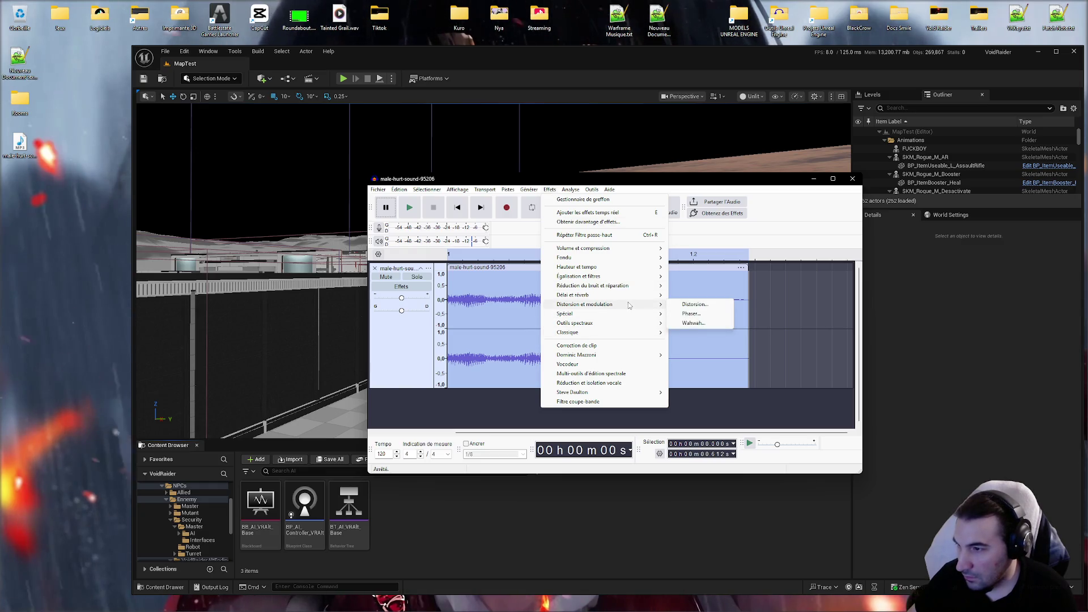
pyautogui.moveTo(637, 276)
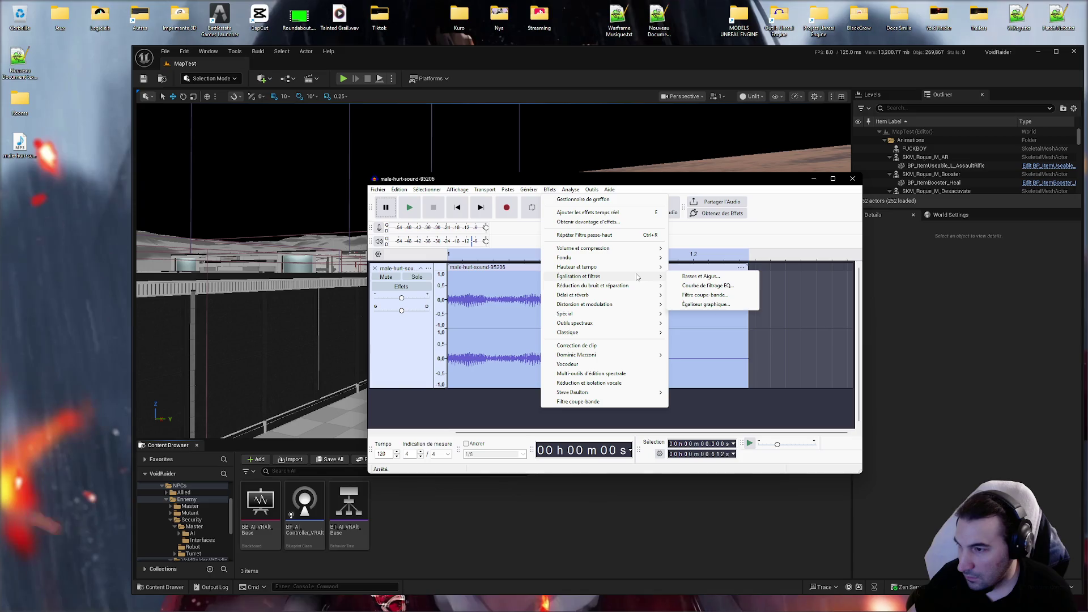
pyautogui.click(705, 304)
pyautogui.click(786, 418)
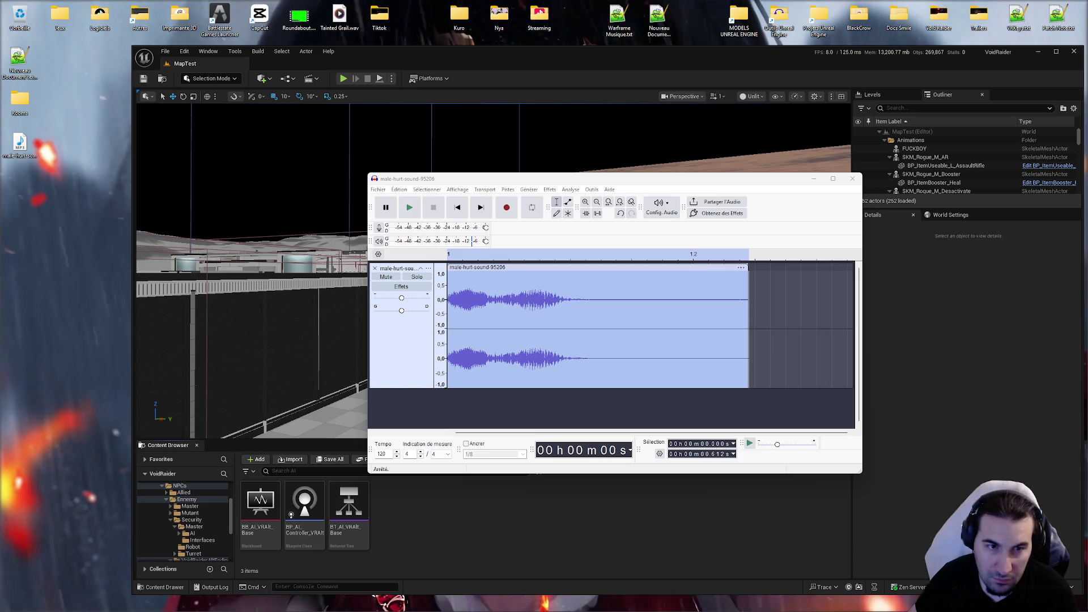
pyautogui.click(529, 190)
# Step: Apply the Classic Compressor at -12 dB threshold and 2:1 ratio, then play the result
pyautogui.moveTo(550, 189)
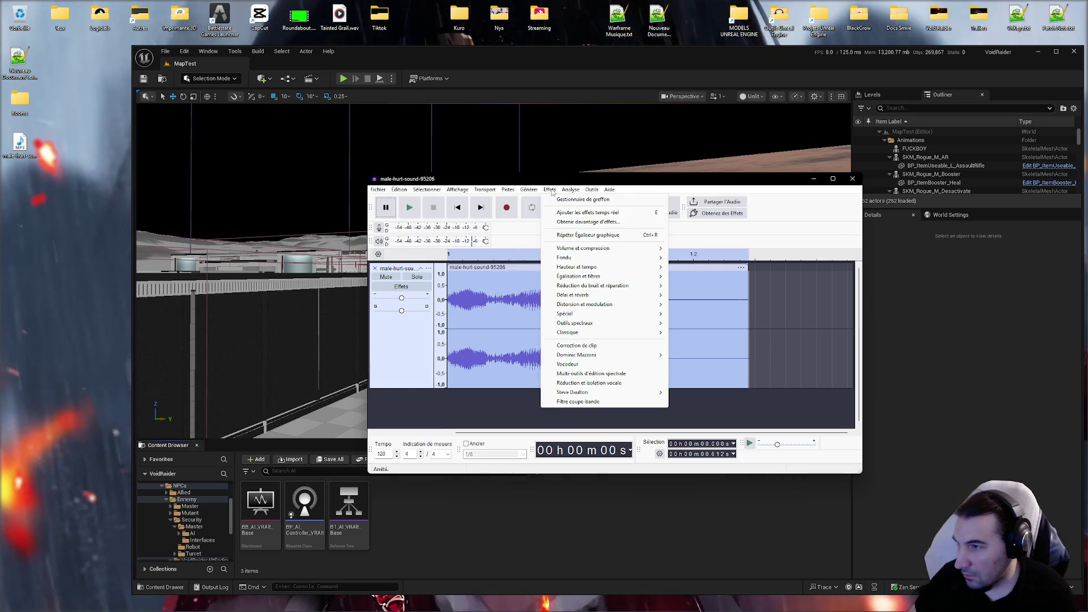
pyautogui.moveTo(646, 333)
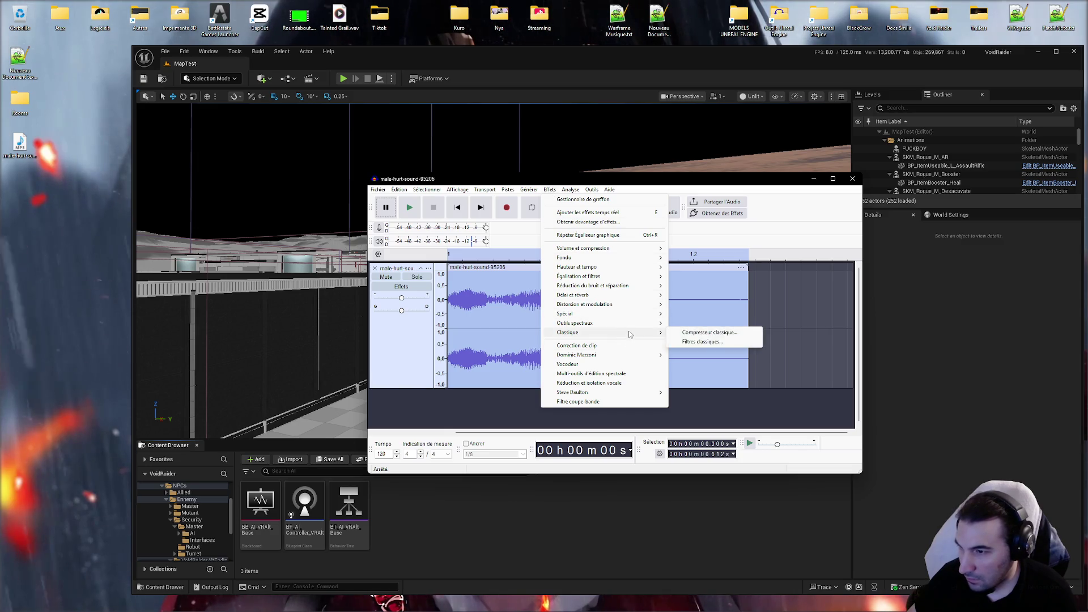
pyautogui.click(703, 335)
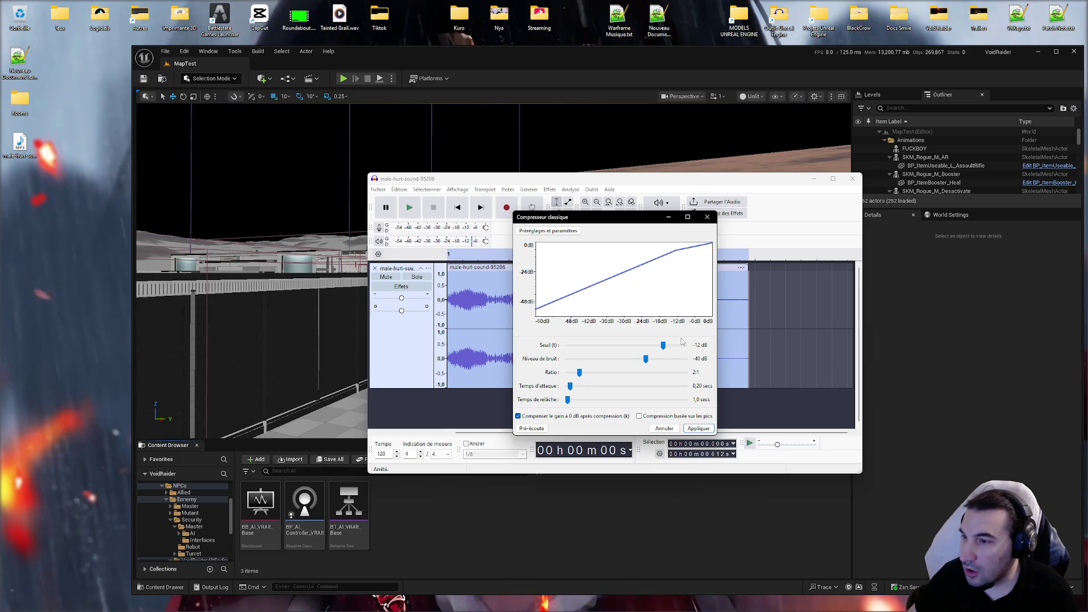
pyautogui.click(698, 429)
pyautogui.click(416, 208)
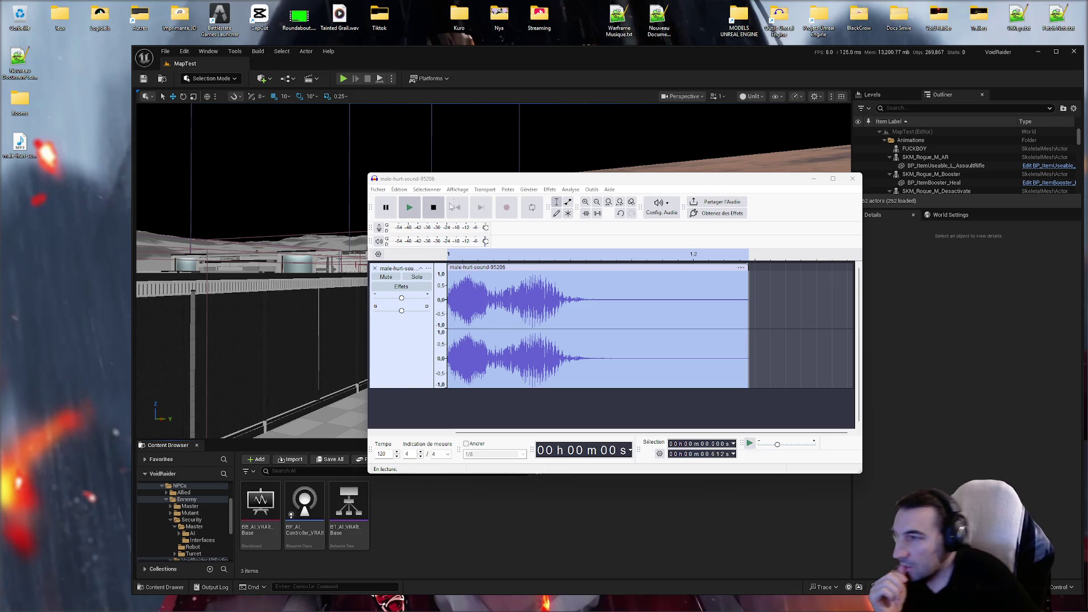
# Step: Create a new desktop text document named Audacity Template.txt and open it
pyautogui.rightClick(49, 250)
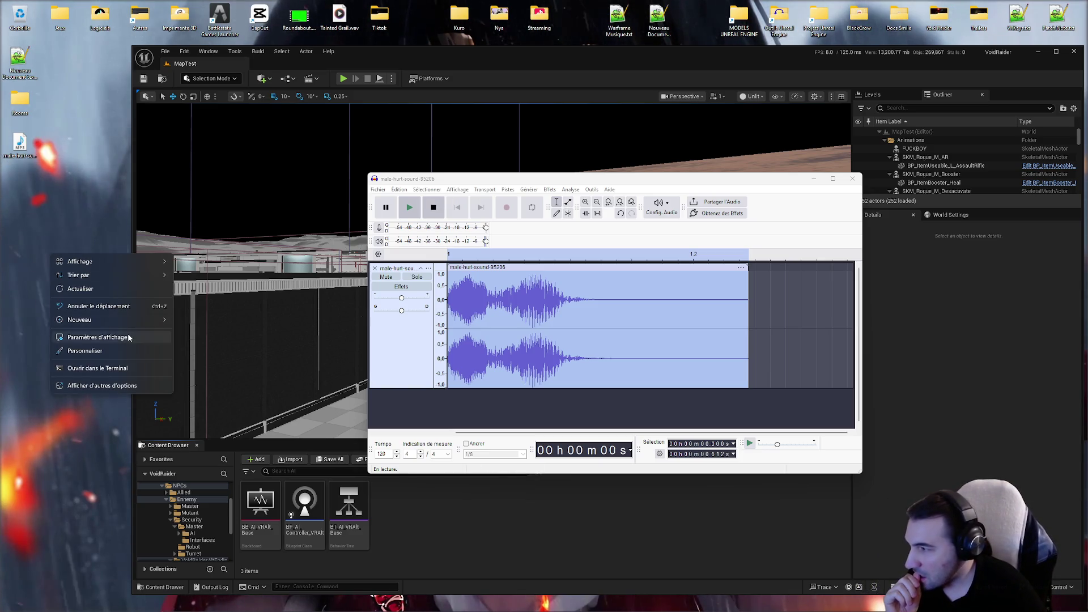
pyautogui.moveTo(133, 321)
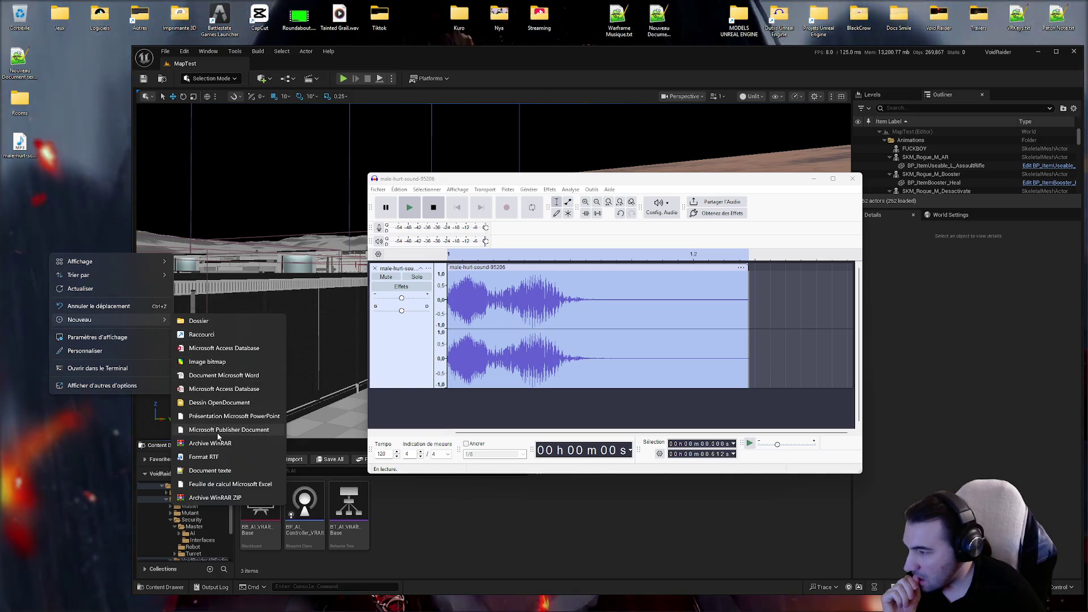
pyautogui.click(210, 471)
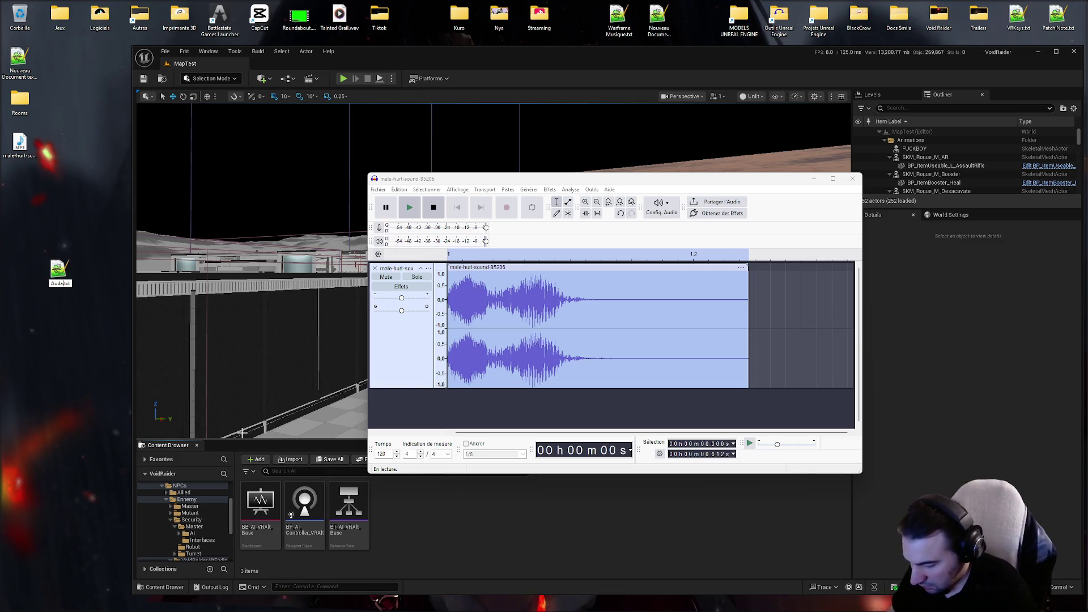
pyautogui.write('y Telp')
pyautogui.press('BackSpace')
pyautogui.press('BackSpace')
pyautogui.write('mplate')
pyautogui.press('Return')
pyautogui.press('Return')
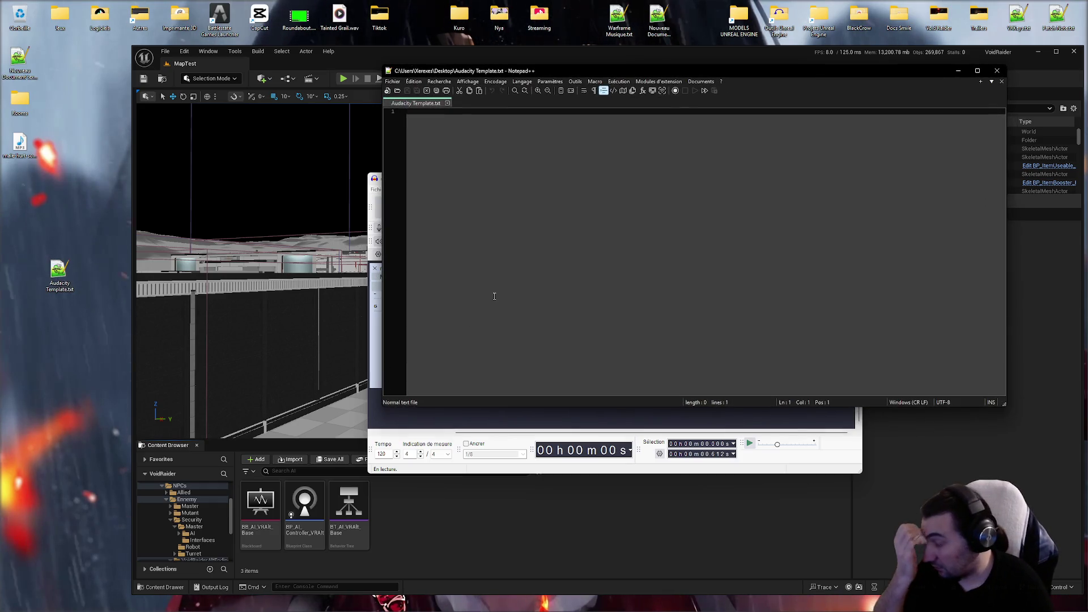
# Step: Write 'Sci Fi Helmet' on the first line and move the Notepad++ window aside
pyautogui.write('Sci Fi He')
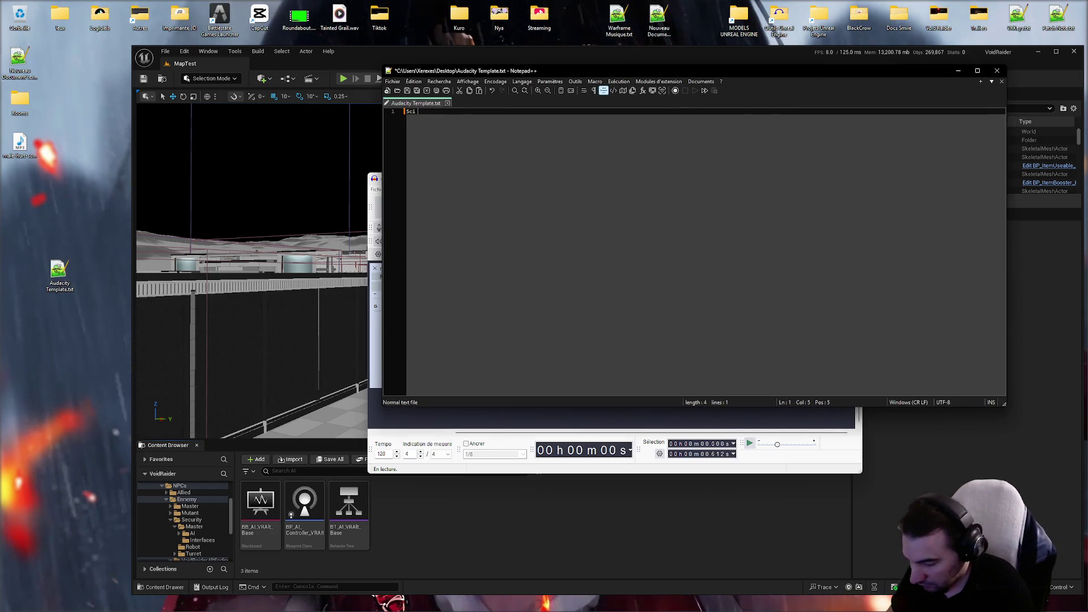
pyautogui.write('lmet')
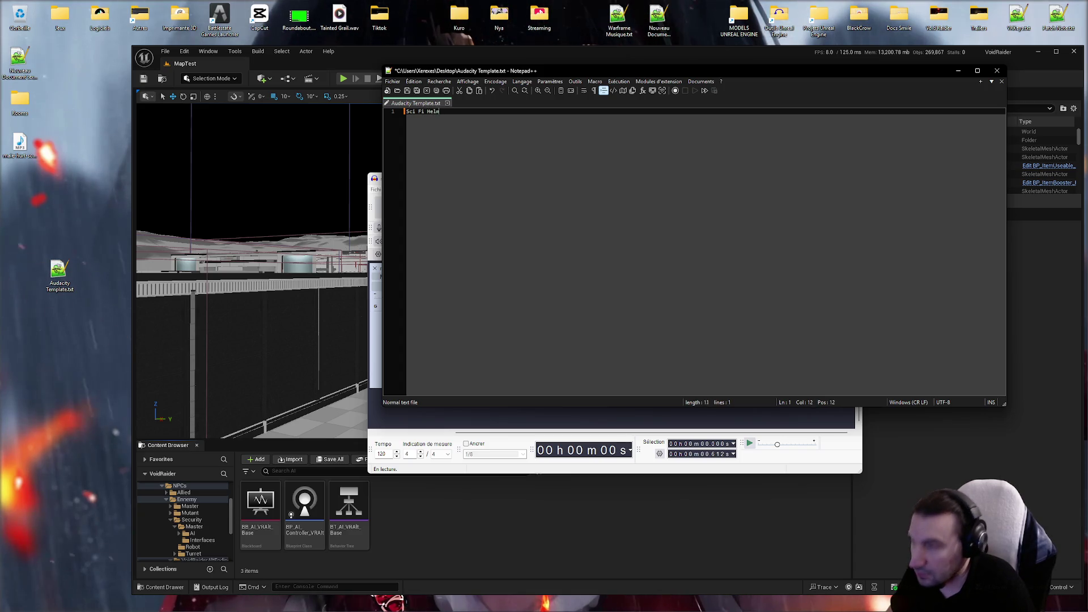
pyautogui.press('Return')
pyautogui.press('Return')
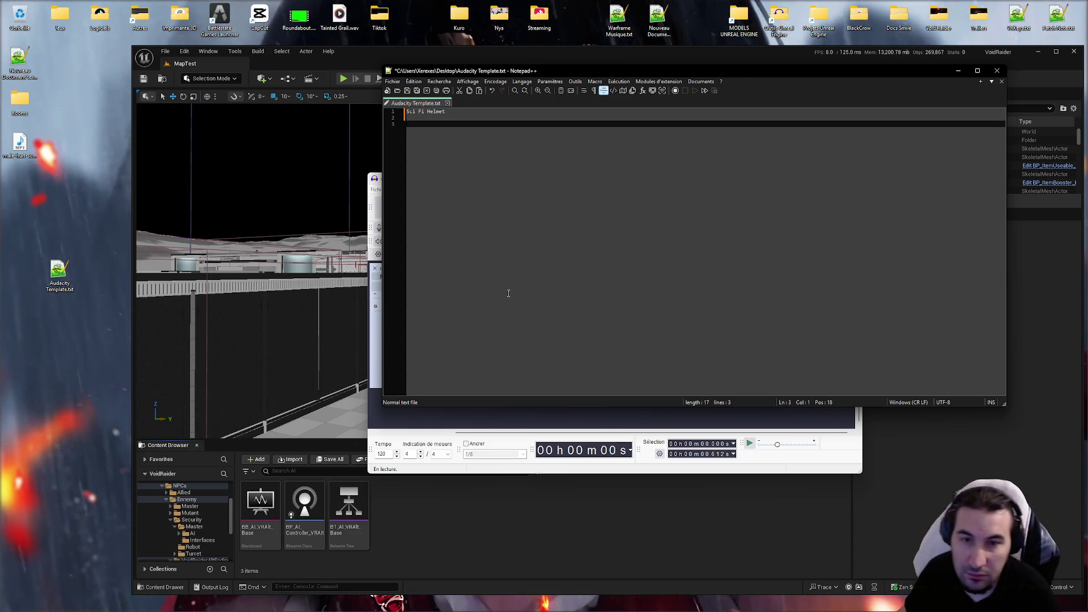
pyautogui.moveTo(821, 70)
pyautogui.mouseDown()
pyautogui.moveTo(468, 37)
pyautogui.moveTo(538, 67)
pyautogui.mouseUp()
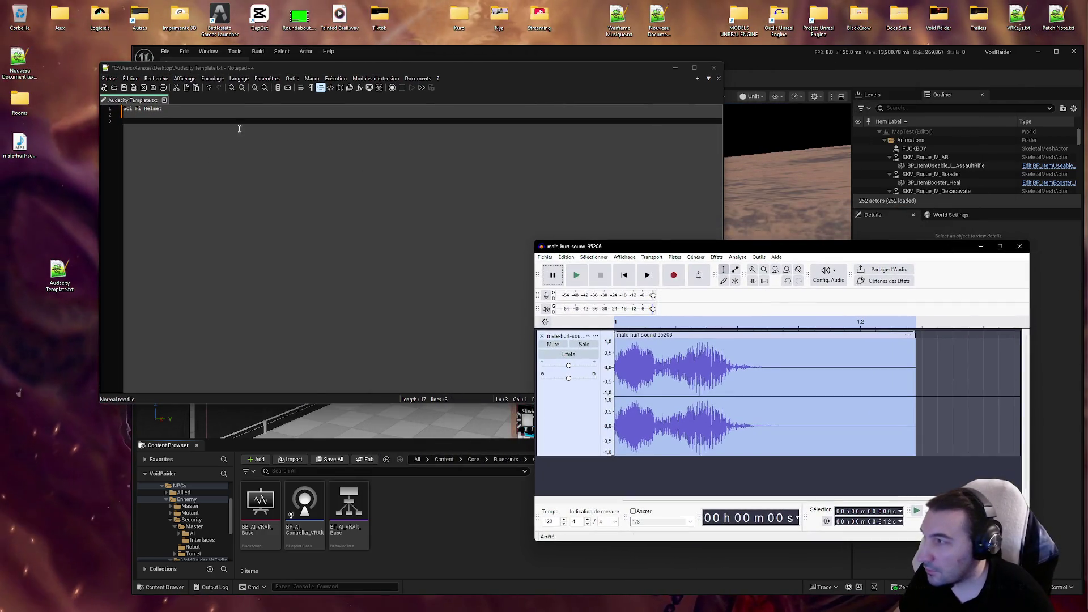
# Step: Show the Effets menu's Égalisation et filtres submenu in Audacity
pyautogui.click(717, 257)
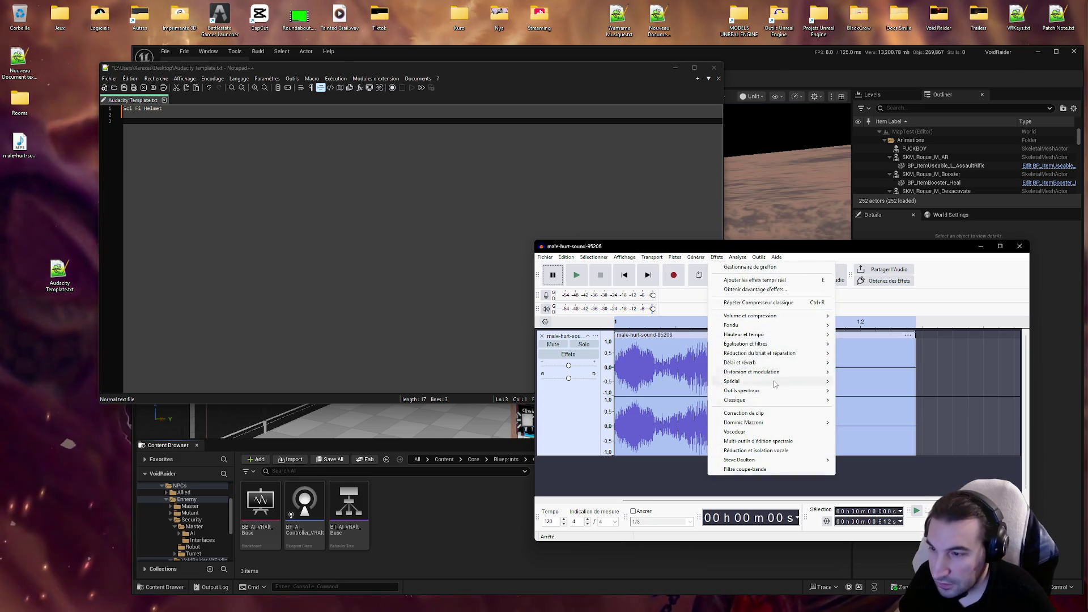
pyautogui.moveTo(775, 401)
pyautogui.moveTo(769, 345)
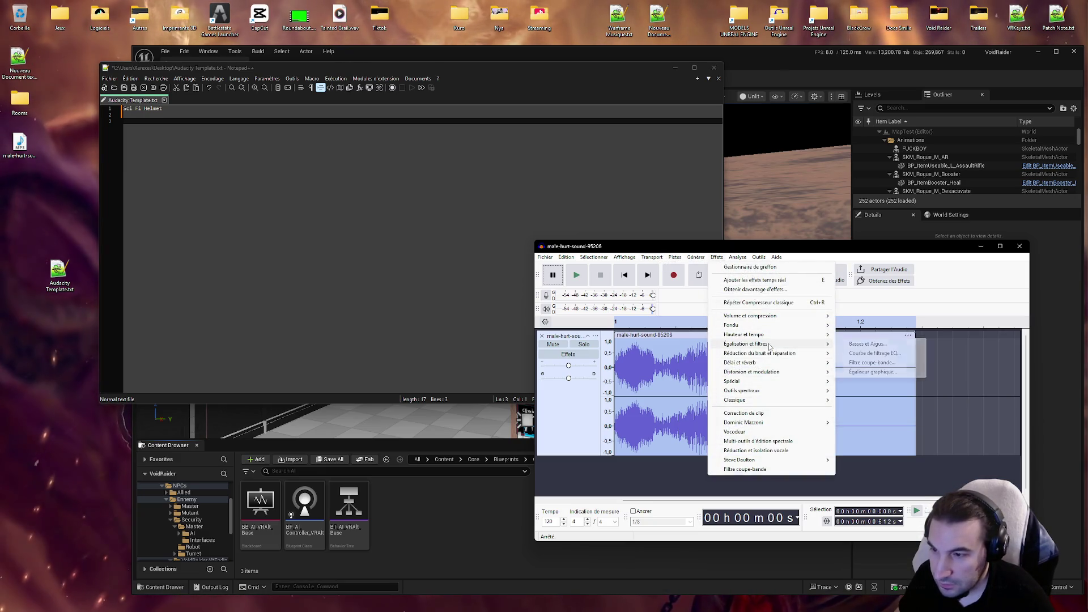
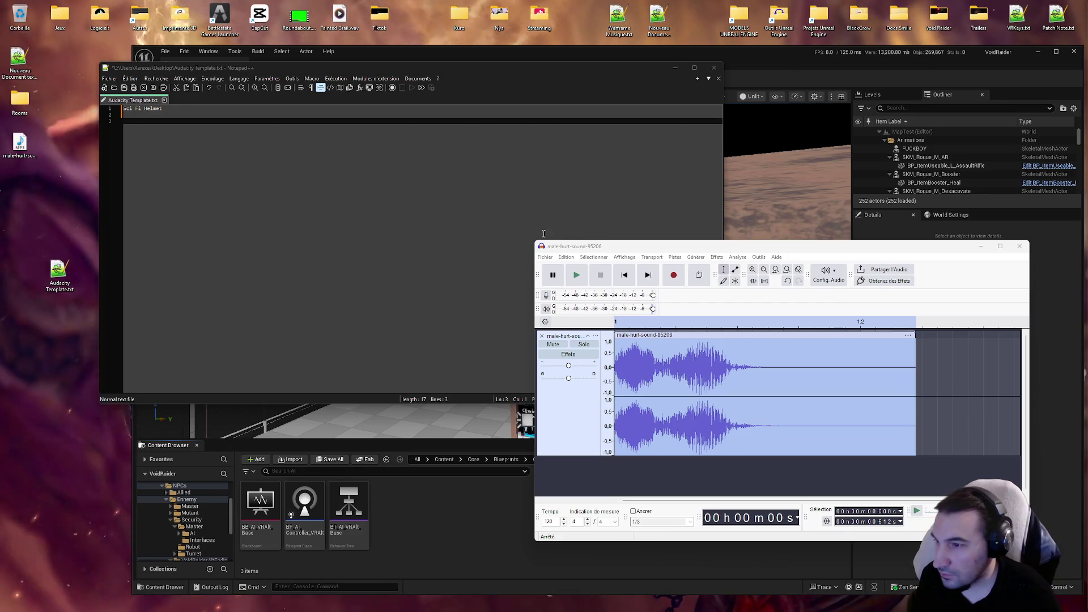
# Step: Look up Audacity's Dominic Mazzoni effects and begin typing the Mazzoni effect path on line 3
pyautogui.click(674, 256)
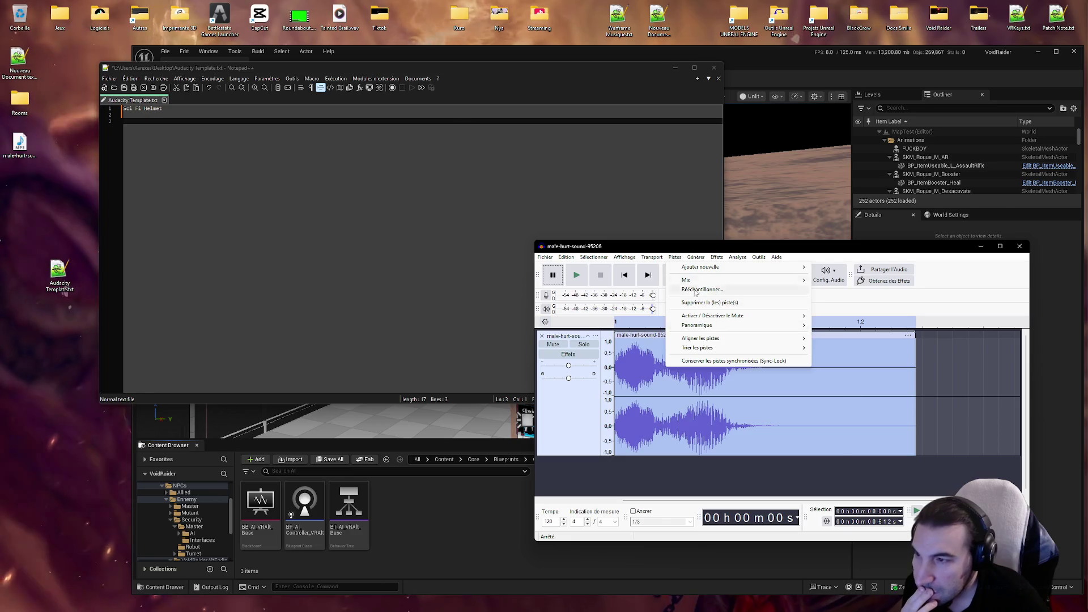
pyautogui.moveTo(717, 257)
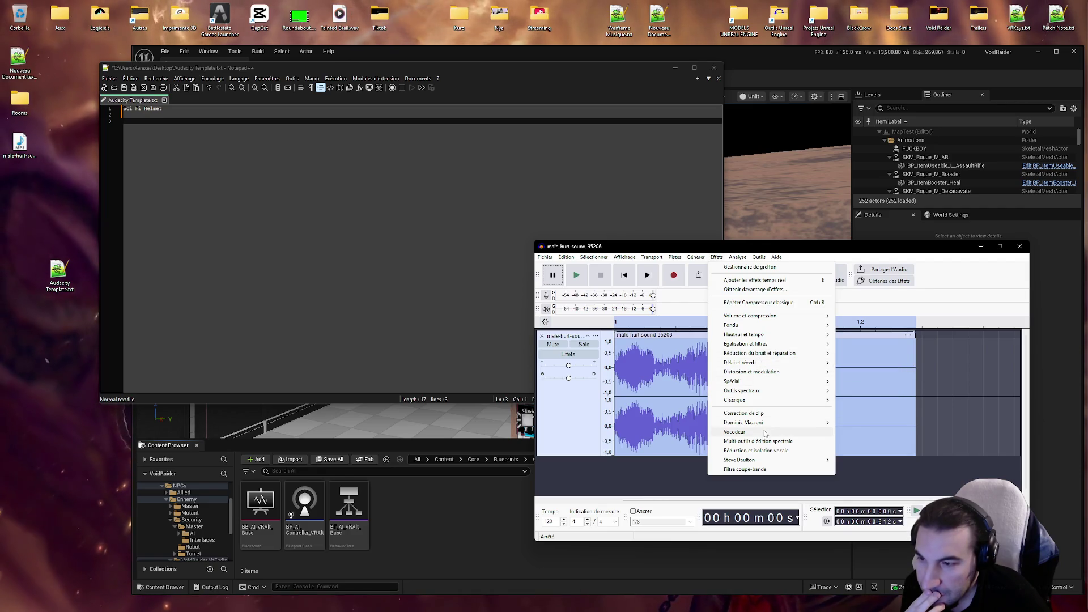
pyautogui.moveTo(764, 426)
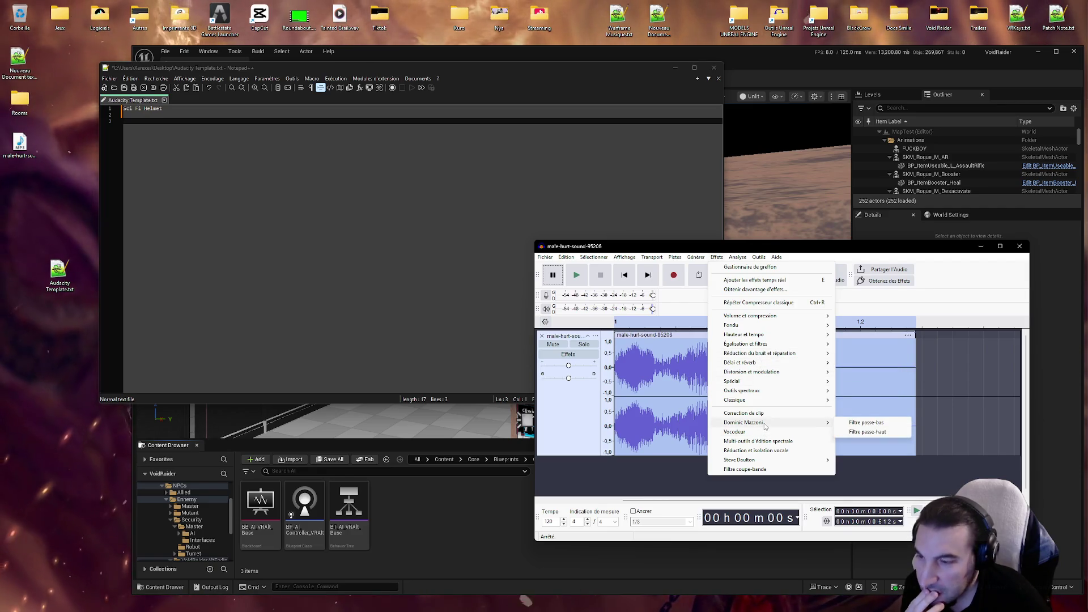
pyautogui.click(145, 128)
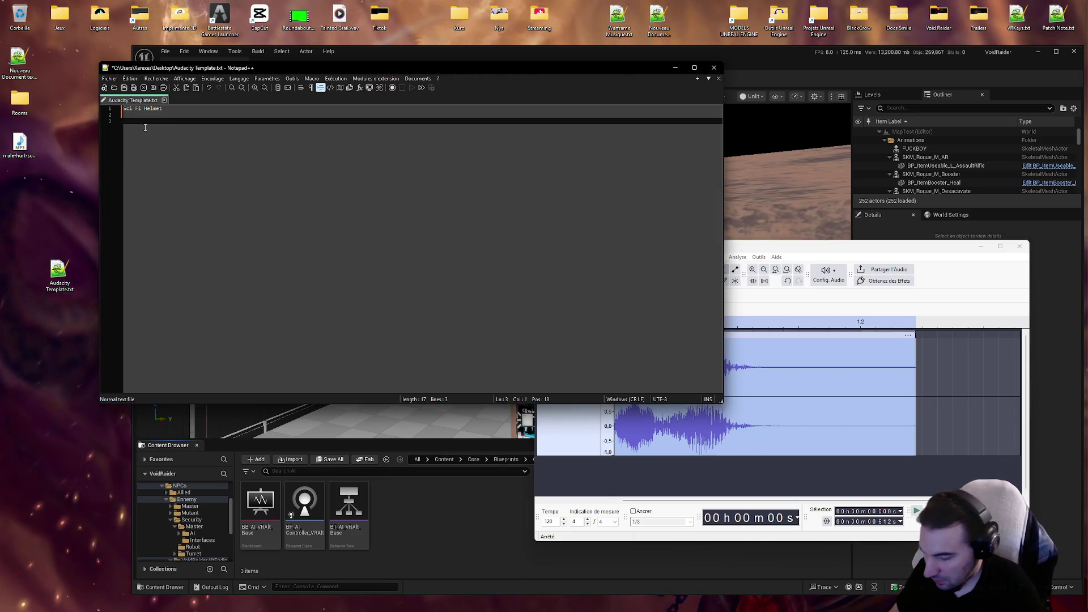
pyautogui.write('Efect >')
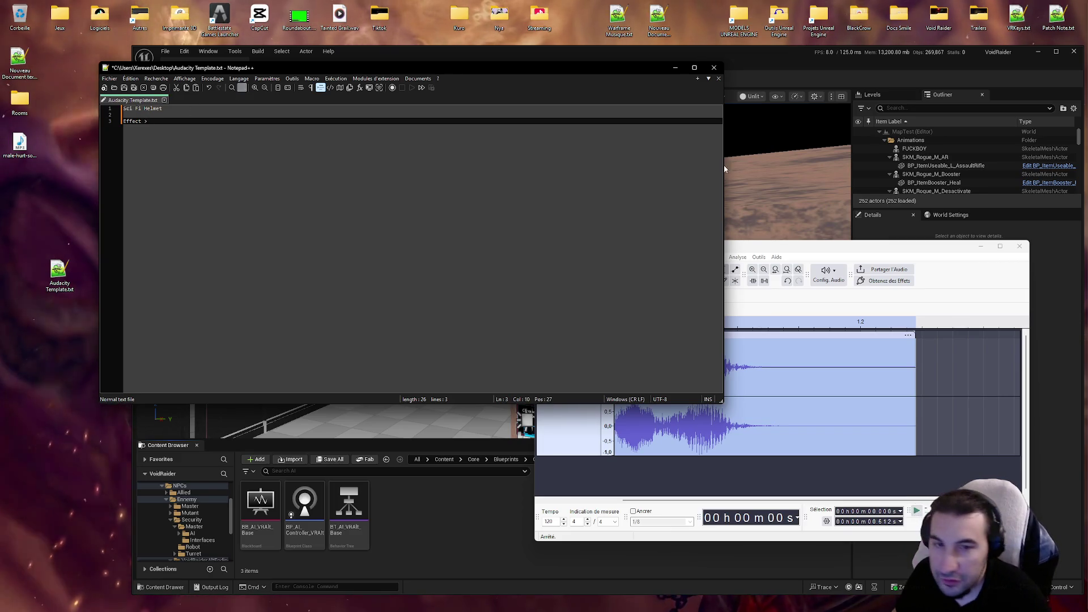
pyautogui.click(776, 259)
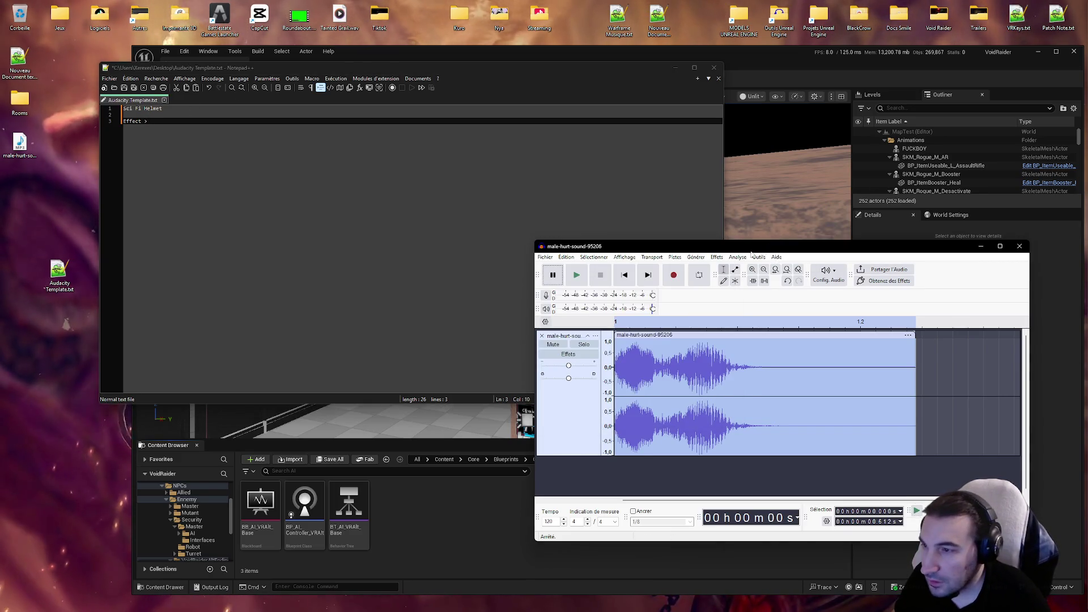
pyautogui.click(716, 256)
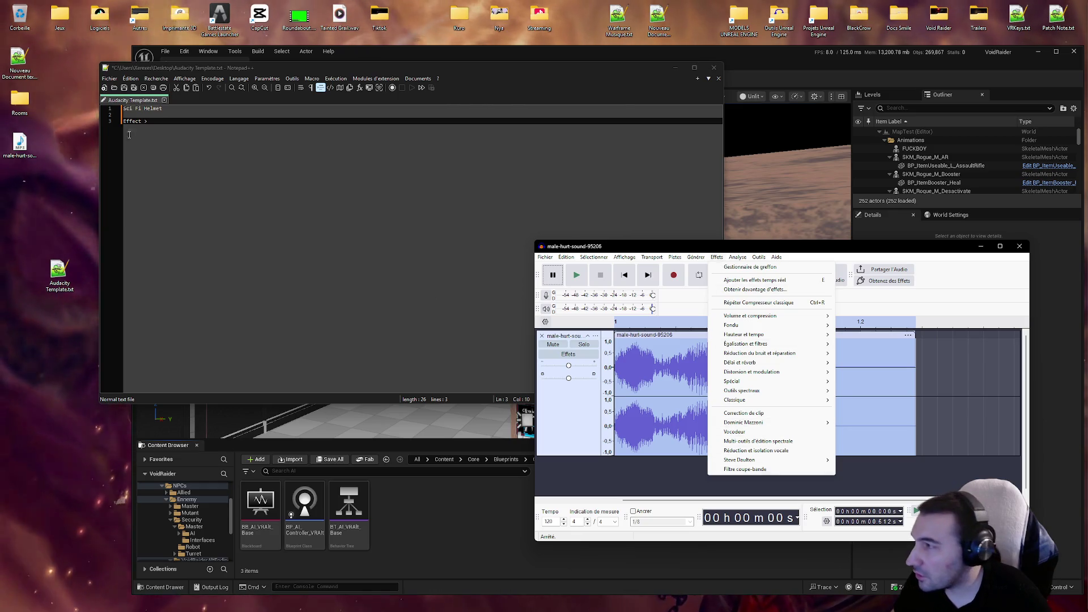
pyautogui.click(176, 123)
pyautogui.write('Dominic')
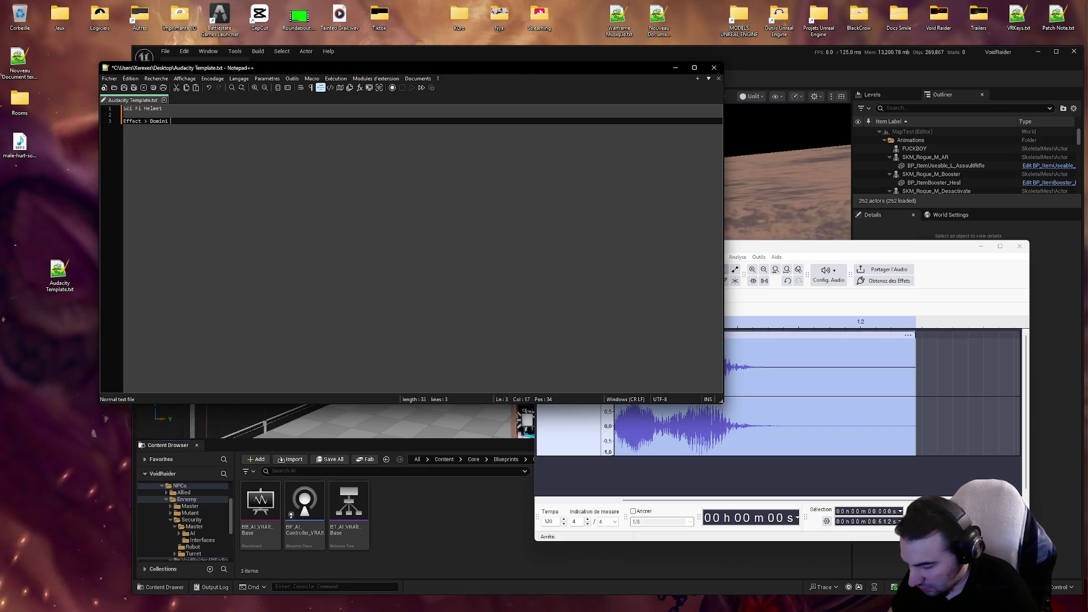
pyautogui.write('Ma')
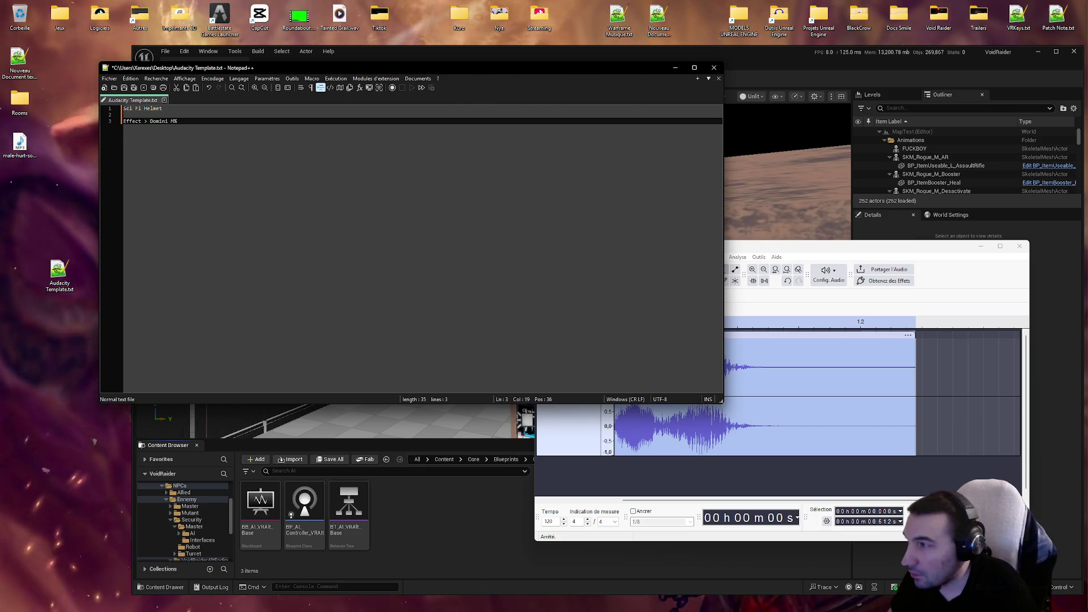
pyautogui.press('BackSpace')
pyautogui.write('zz')
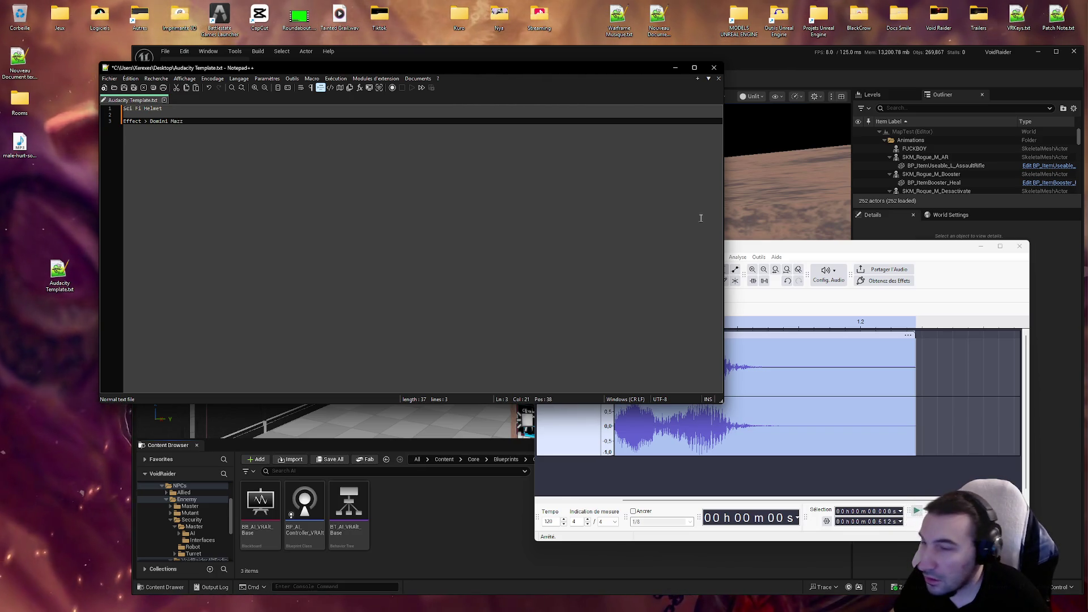
# Step: Complete line 3 as 'Effect > Dominic Mazzoni > Filtre passe haut'
pyautogui.click(753, 247)
pyautogui.click(714, 256)
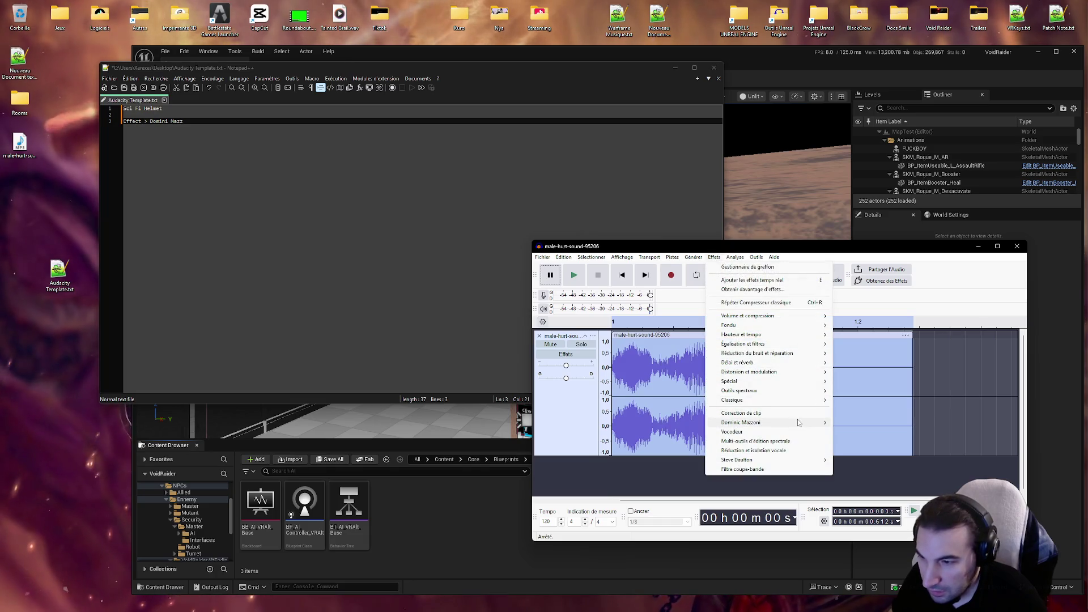
pyautogui.moveTo(798, 422)
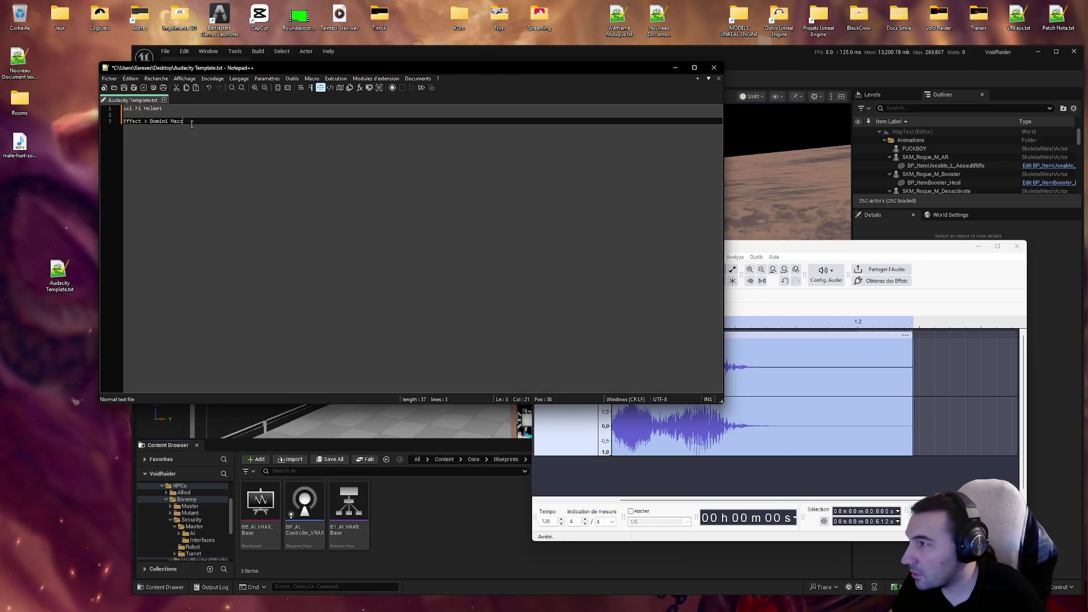
pyautogui.click(189, 122)
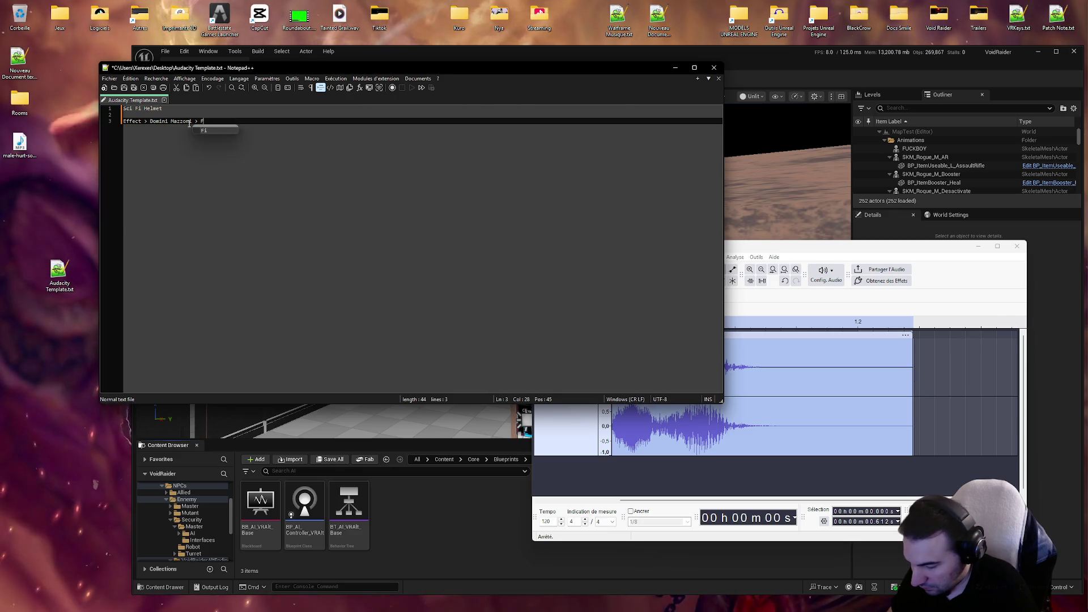
pyautogui.write('iltre hau')
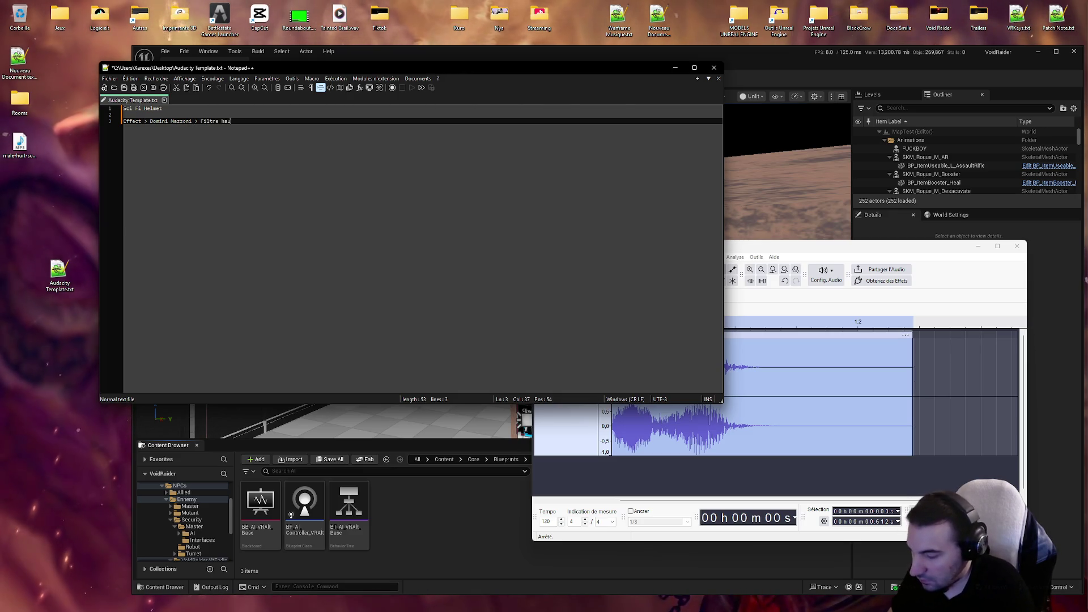
pyautogui.click(849, 246)
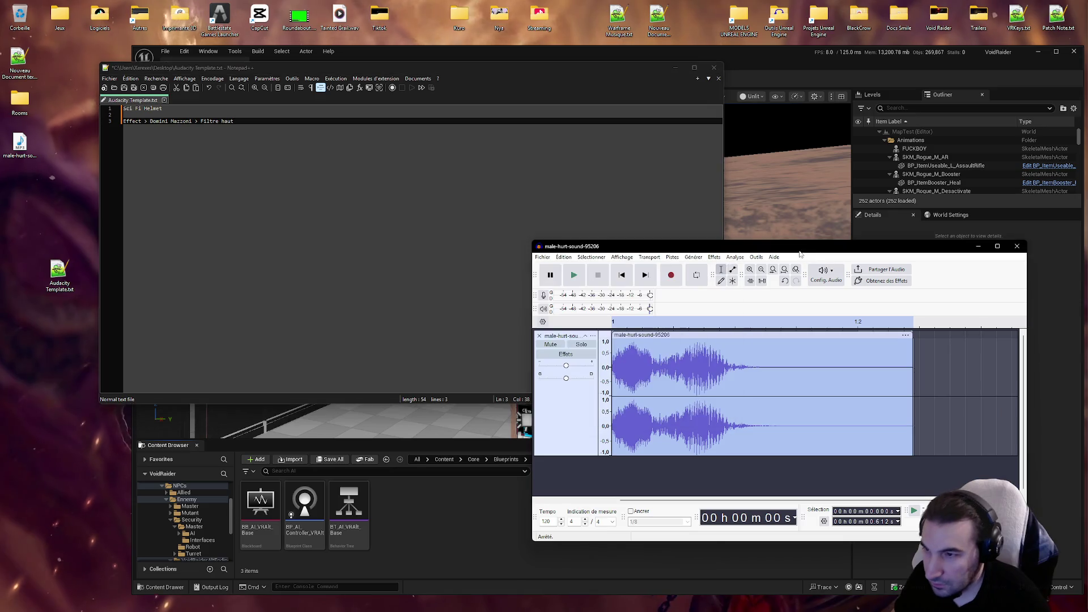
pyautogui.click(693, 256)
pyautogui.moveTo(715, 256)
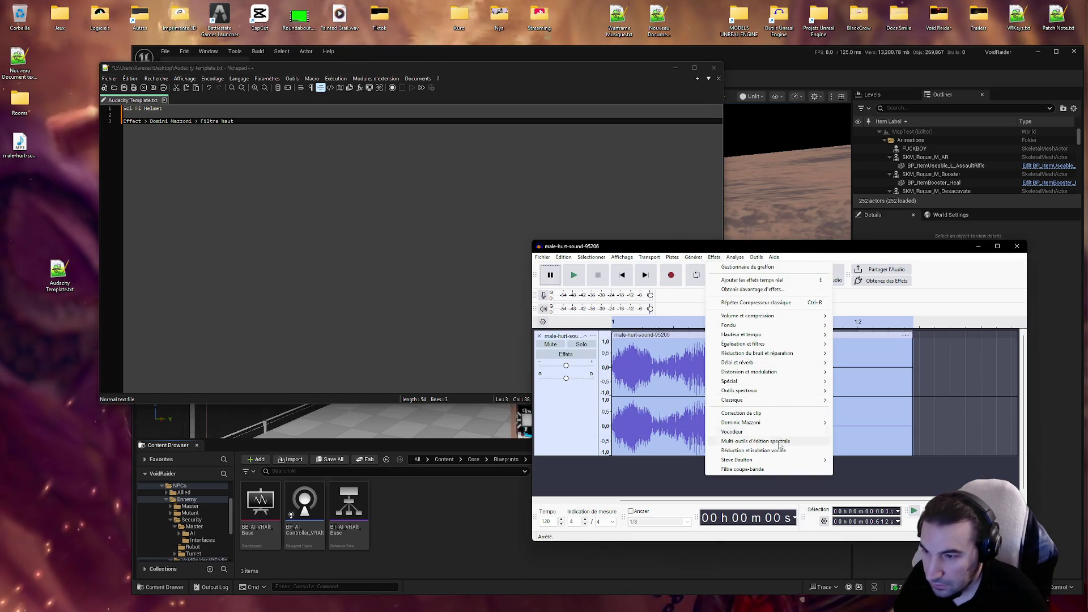
pyautogui.moveTo(787, 424)
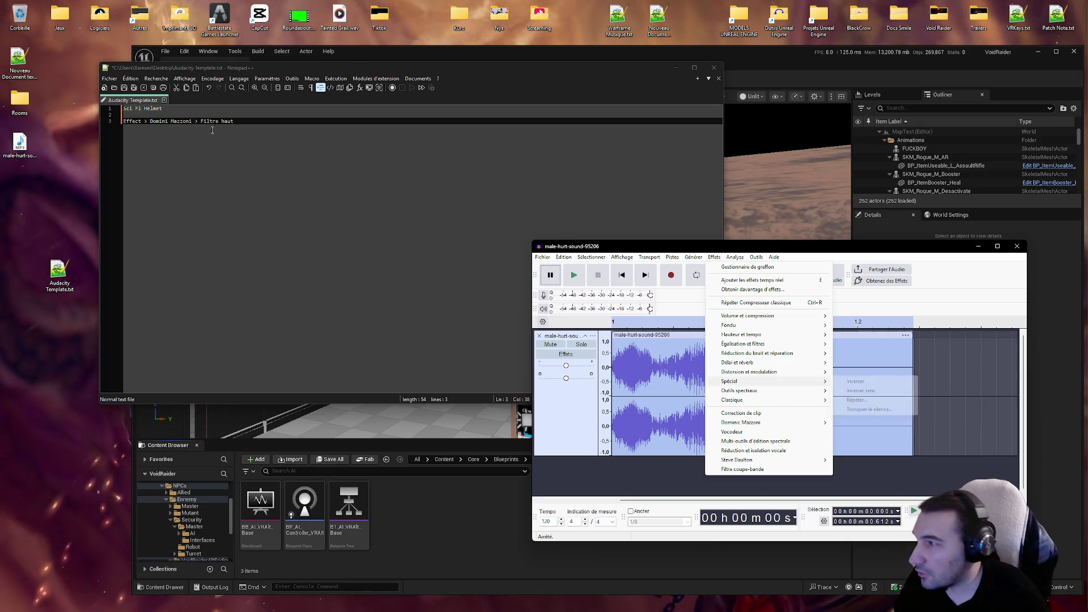
pyautogui.click(397, 170)
pyautogui.press('BackSpace')
pyautogui.press('BackSpace')
pyautogui.press('BackSpace')
pyautogui.write('passe haut')
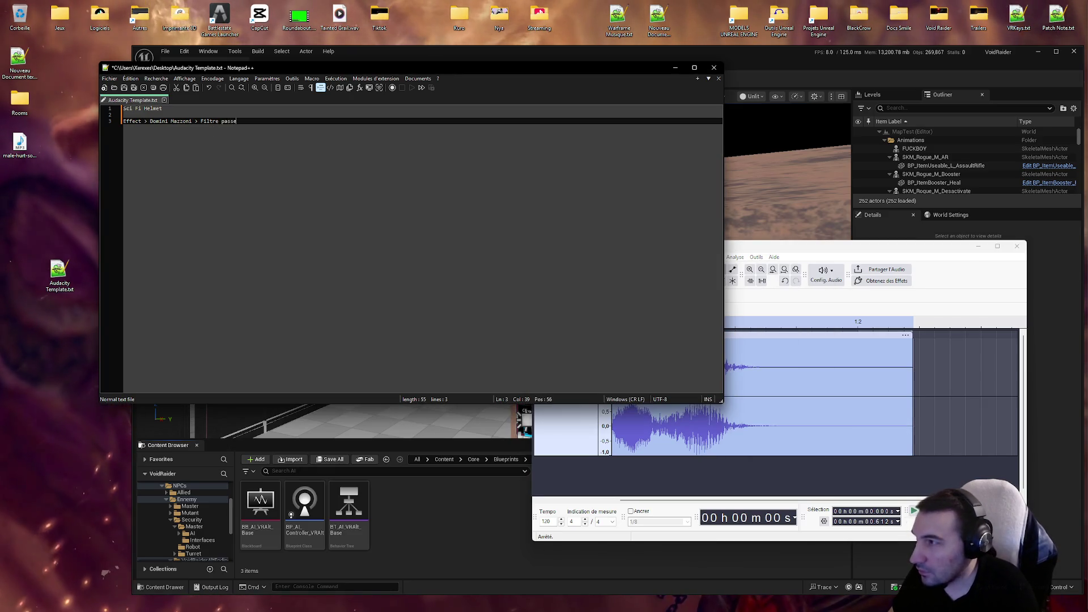
# Step: Start line 4 with 'Effect >' and consult Audacity's effect list for the next effect
pyautogui.press('Return')
pyautogui.write('Effect')
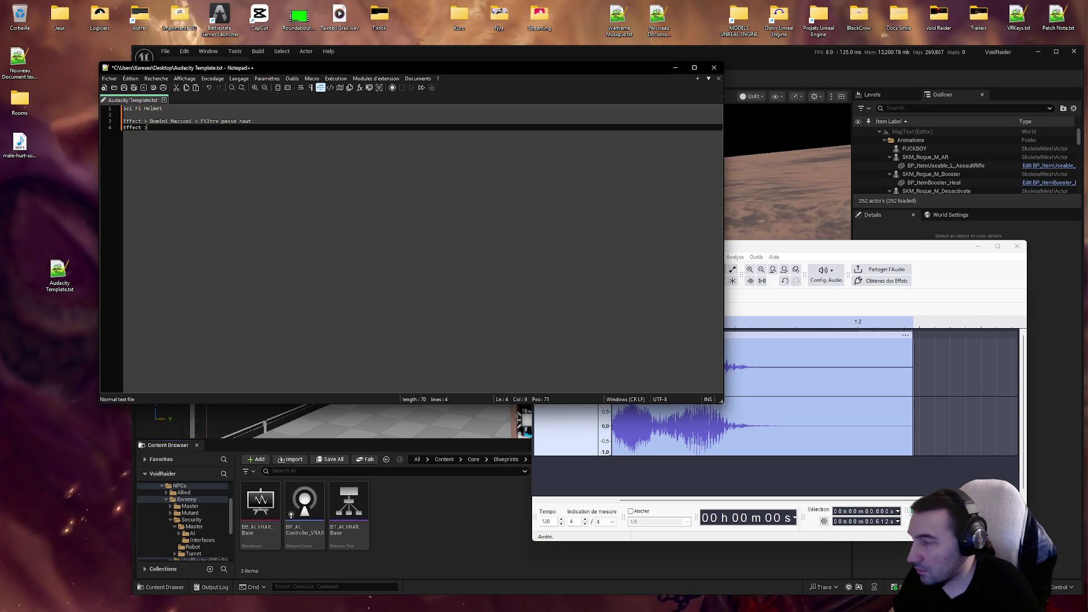
pyautogui.write(' >')
pyautogui.click(753, 247)
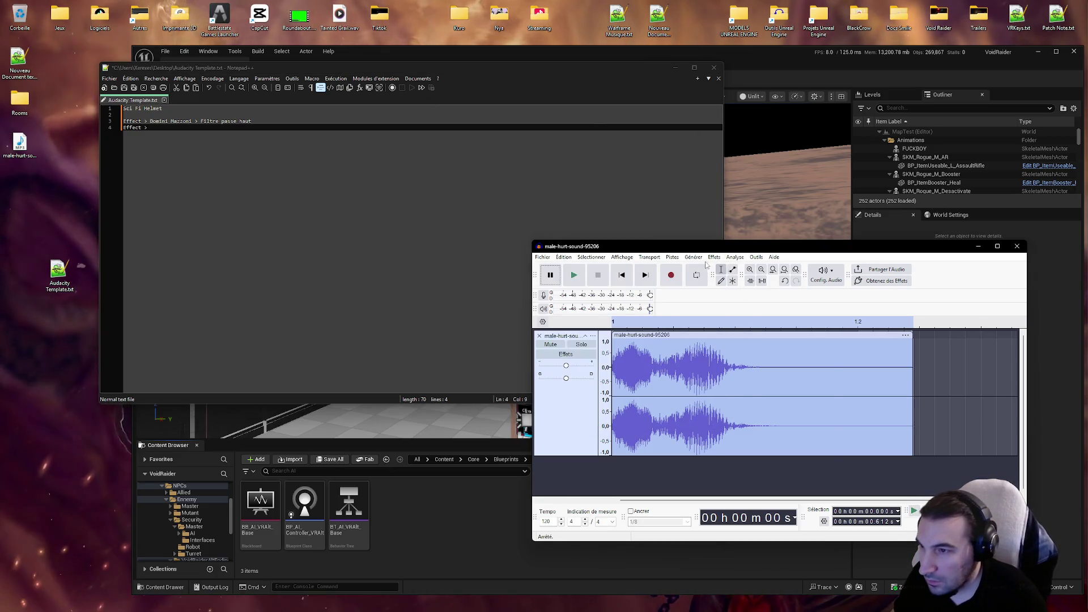
# Step: Check Audacity's effect categories and type 'Egalisateur et filtre >' on line 4
pyautogui.click(714, 257)
pyautogui.moveTo(765, 383)
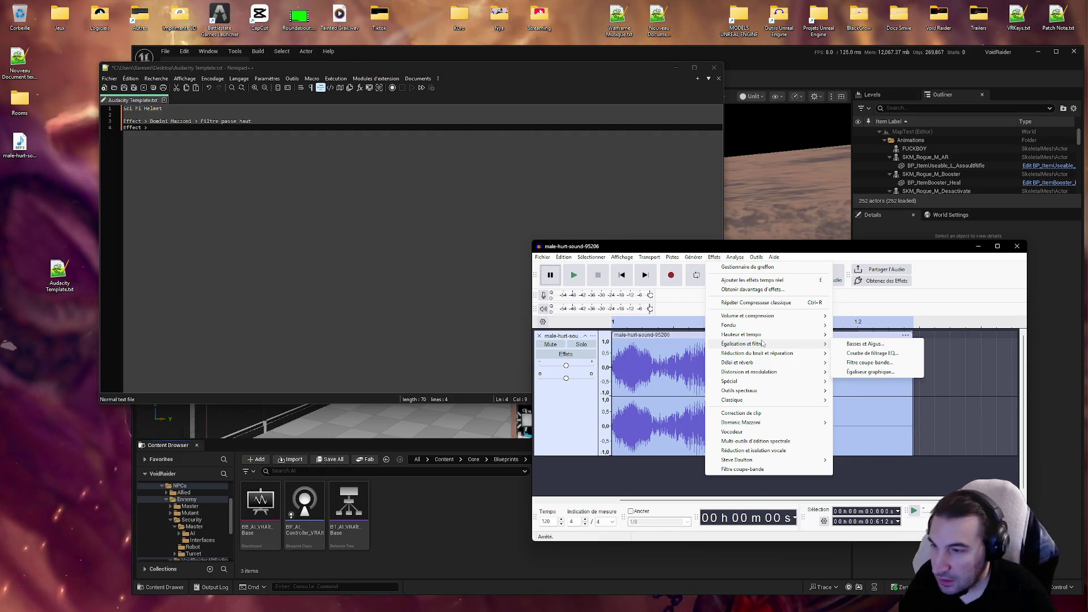
pyautogui.moveTo(176, 121); pyautogui.dragTo(175, 131)
pyautogui.write('Egalisati')
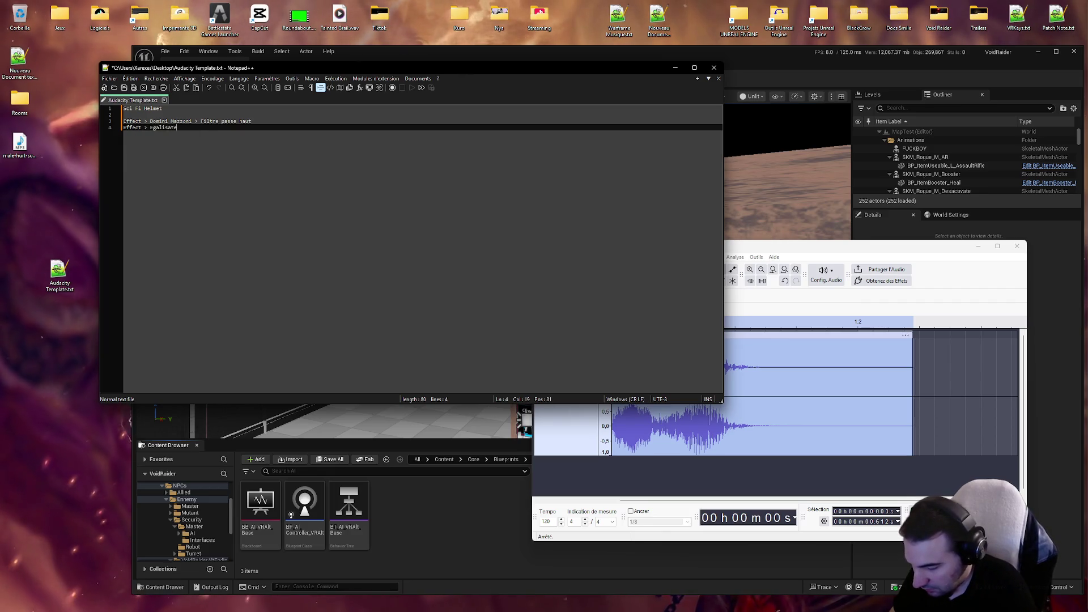
pyautogui.write('ur et filtre > ')
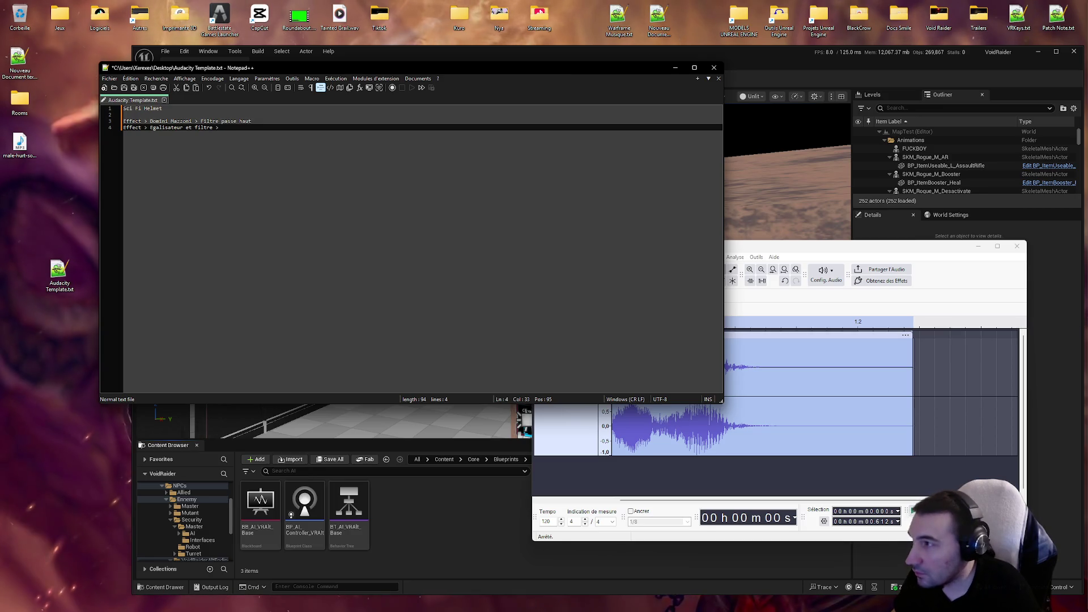
pyautogui.write('Eq')
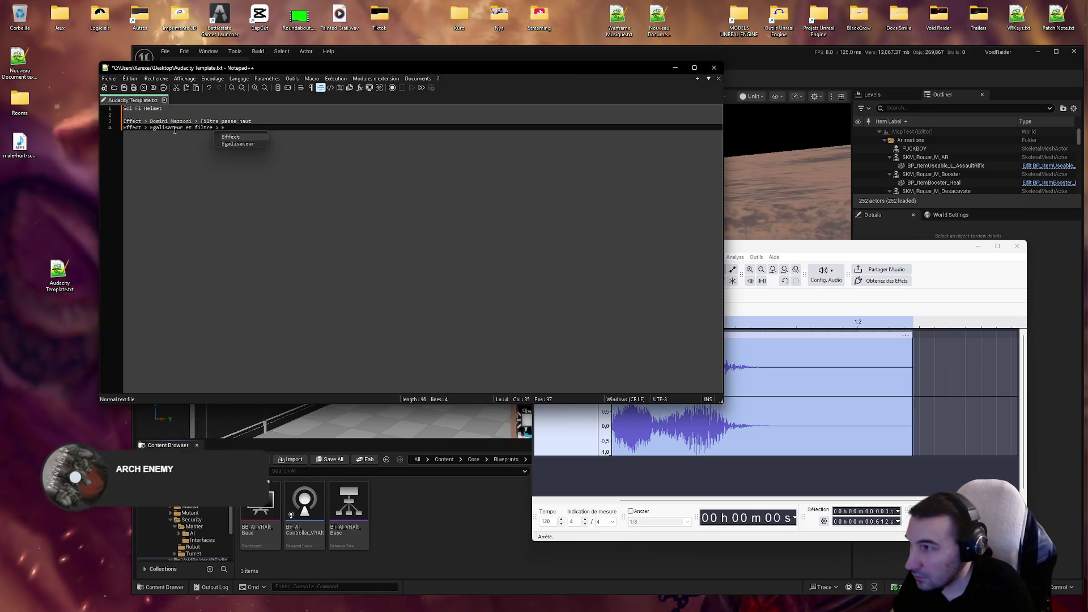
pyautogui.press('BackSpace')
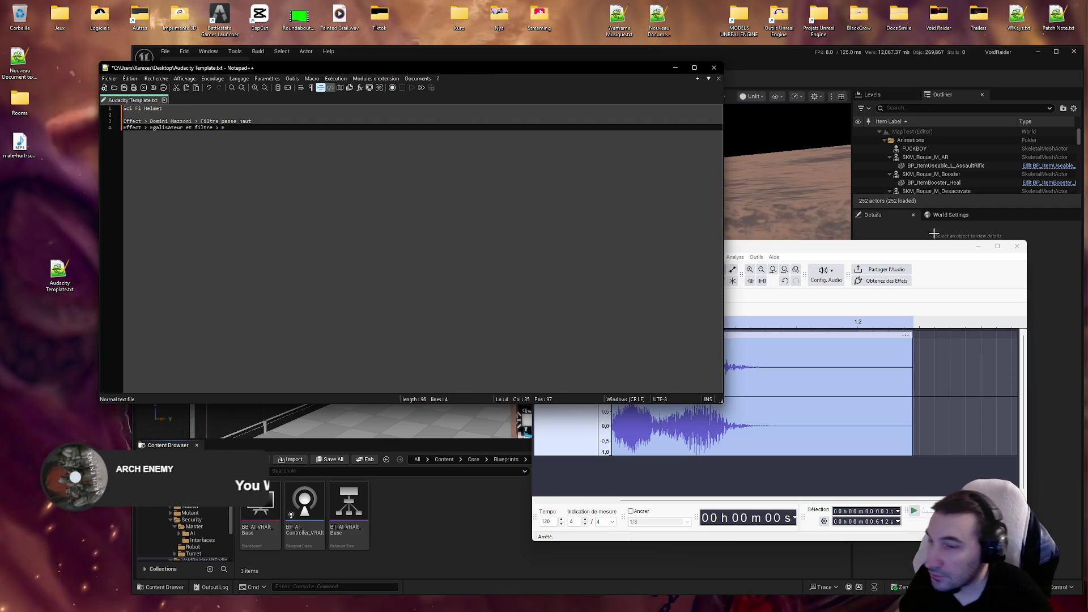
# Step: Finish line 4 as 'Effect > Egalisateur et filtre > Egalisateur graphique'
pyautogui.click(738, 248)
pyautogui.click(714, 257)
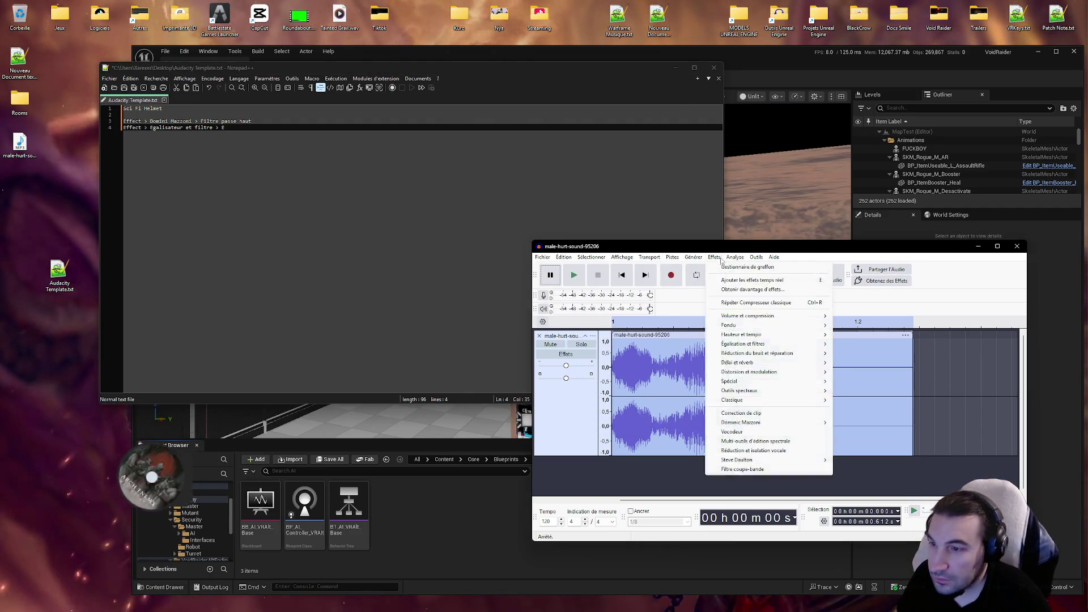
pyautogui.click(714, 257)
pyautogui.click(715, 257)
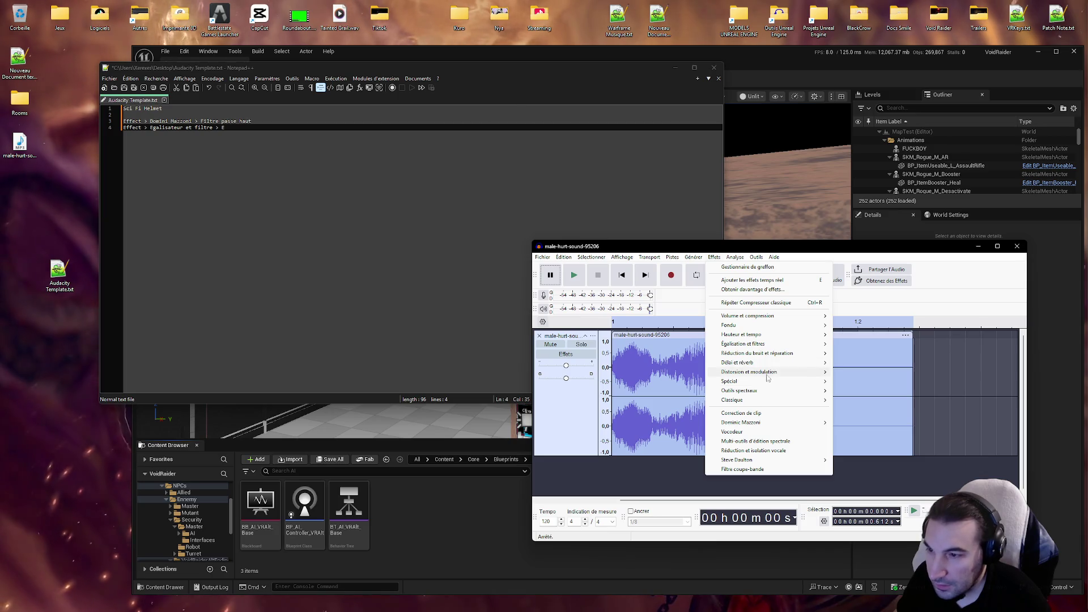
pyautogui.moveTo(787, 344)
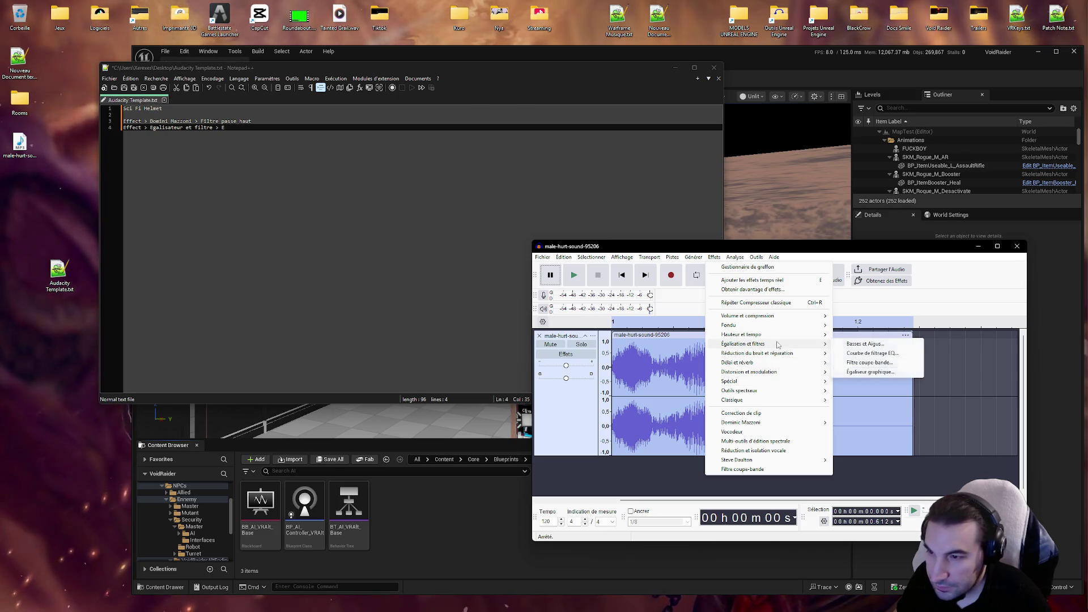
pyautogui.click(225, 129)
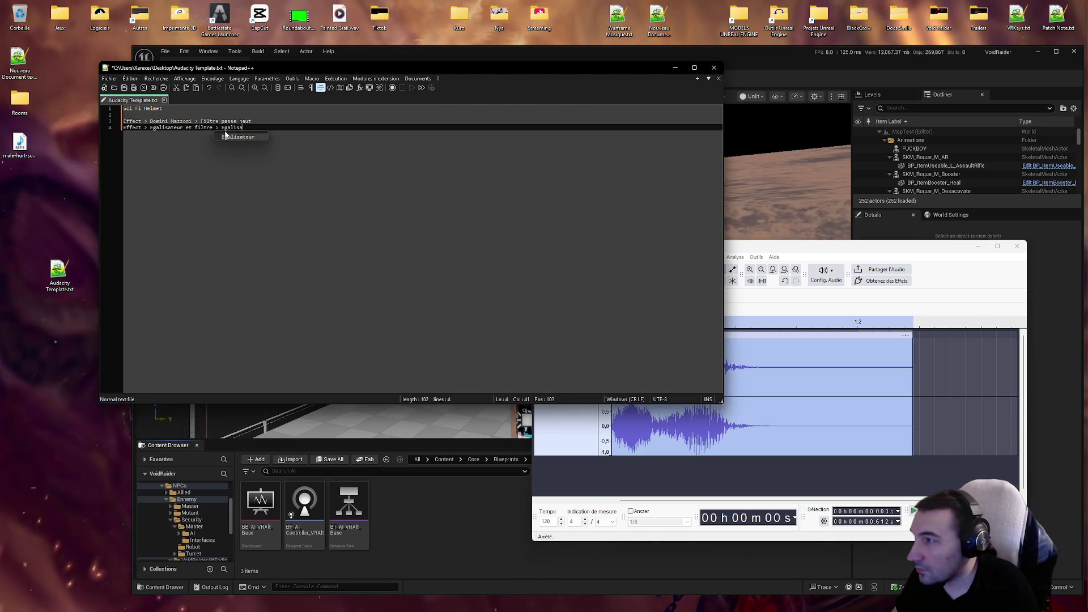
pyautogui.write('teur graphique')
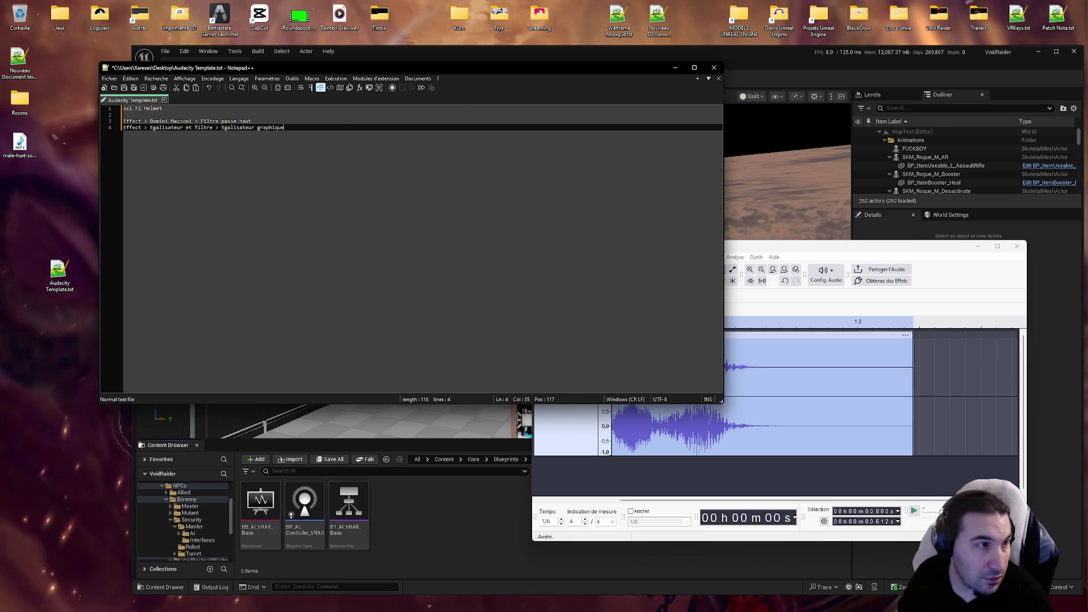
pyautogui.click(17, 181)
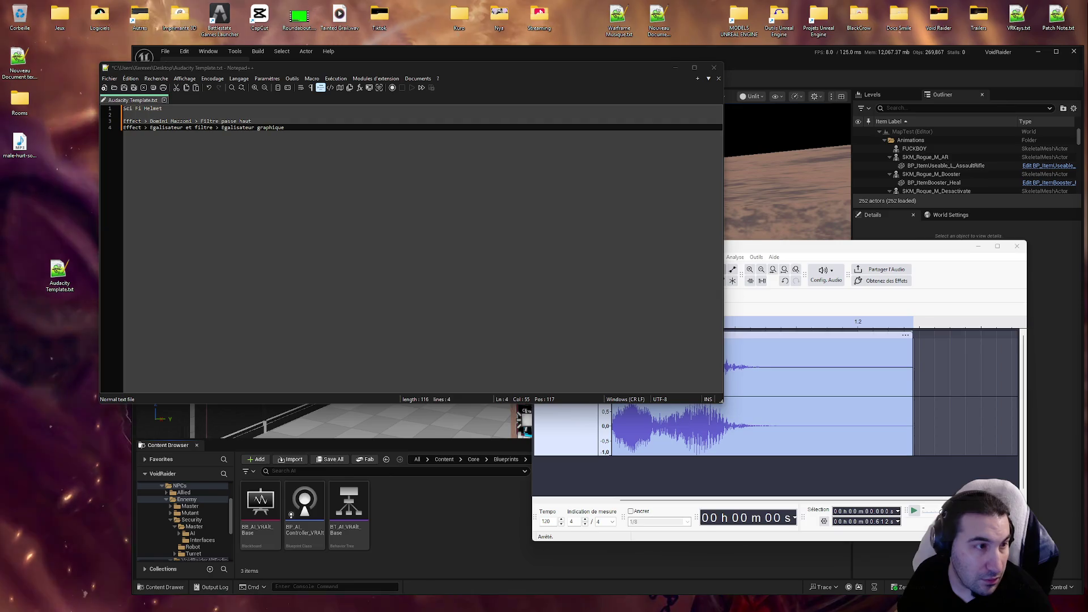
pyautogui.press('super')
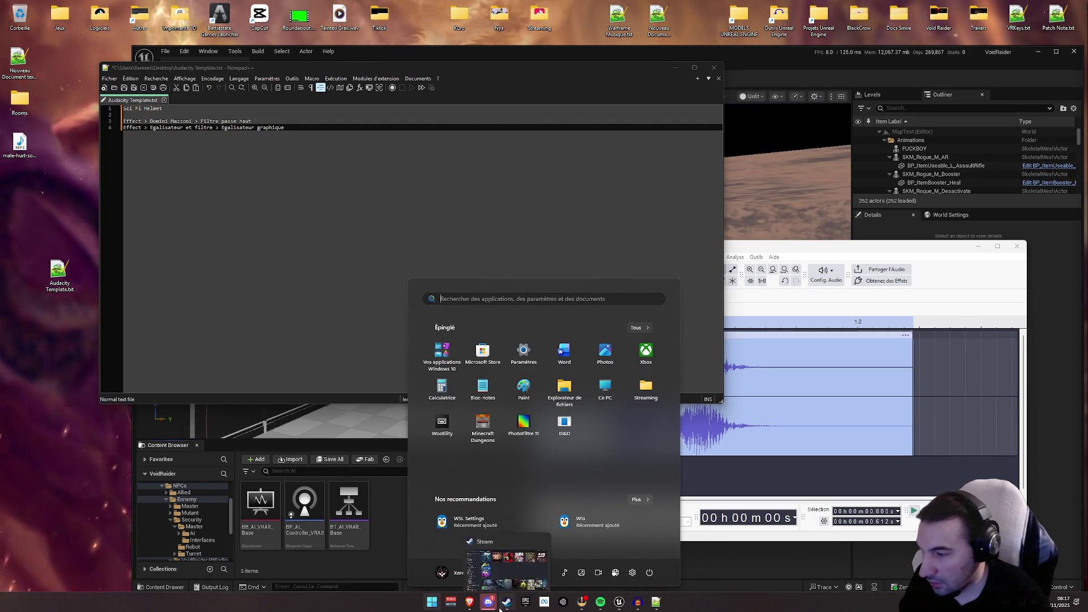
pyautogui.press('Escape')
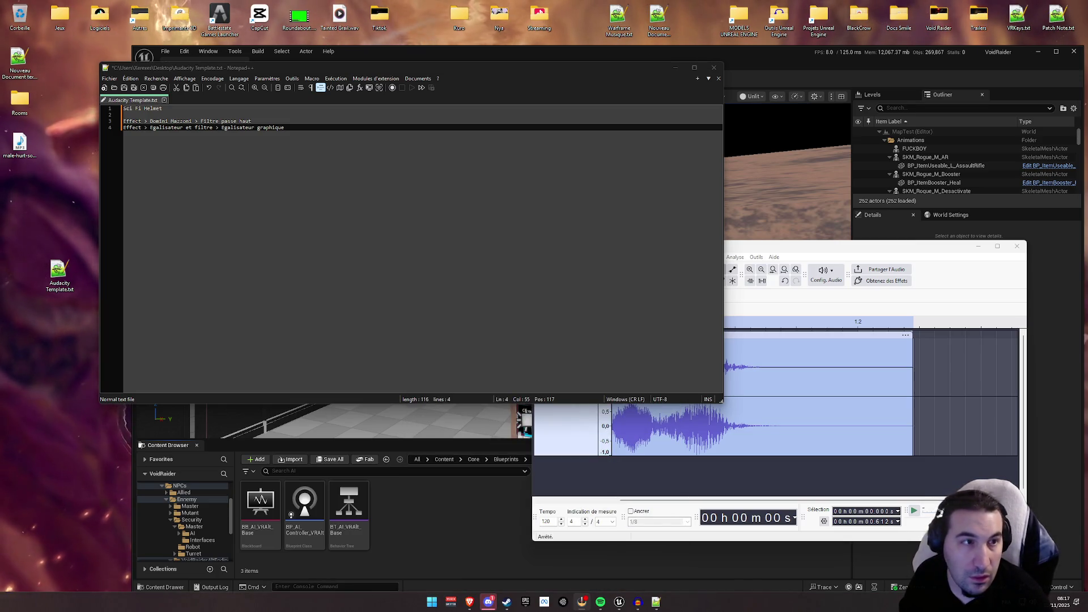
pyautogui.press('super')
pyautogui.press('Escape')
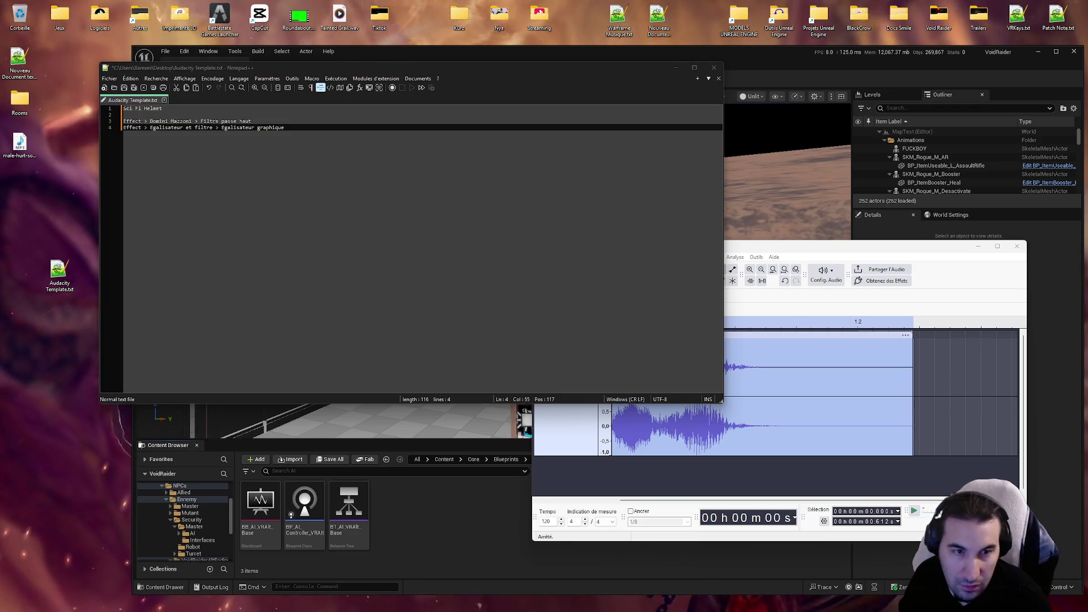
pyautogui.press('super')
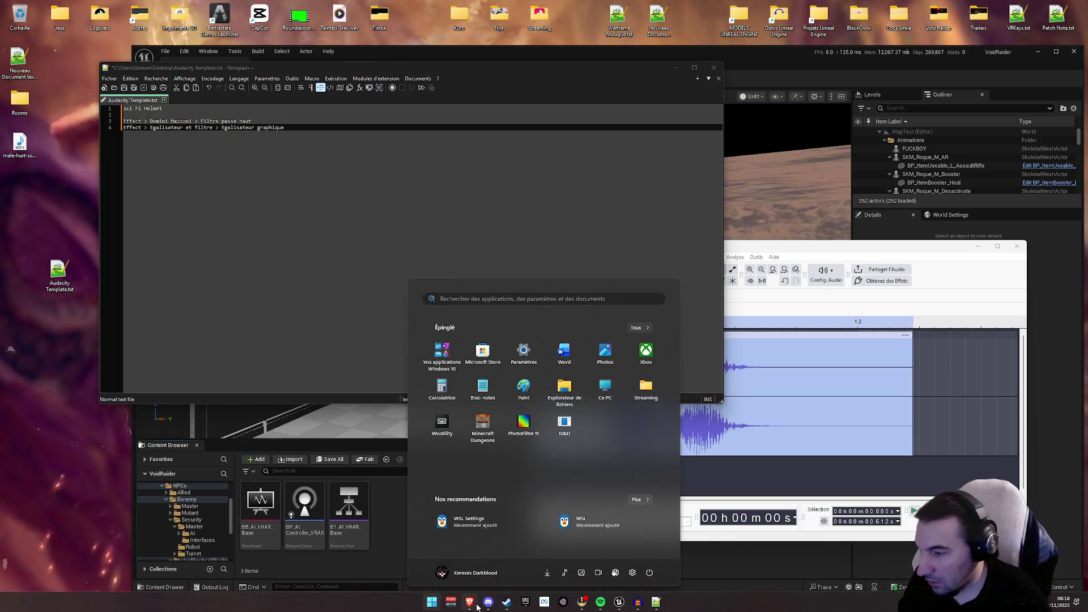
pyautogui.press('super')
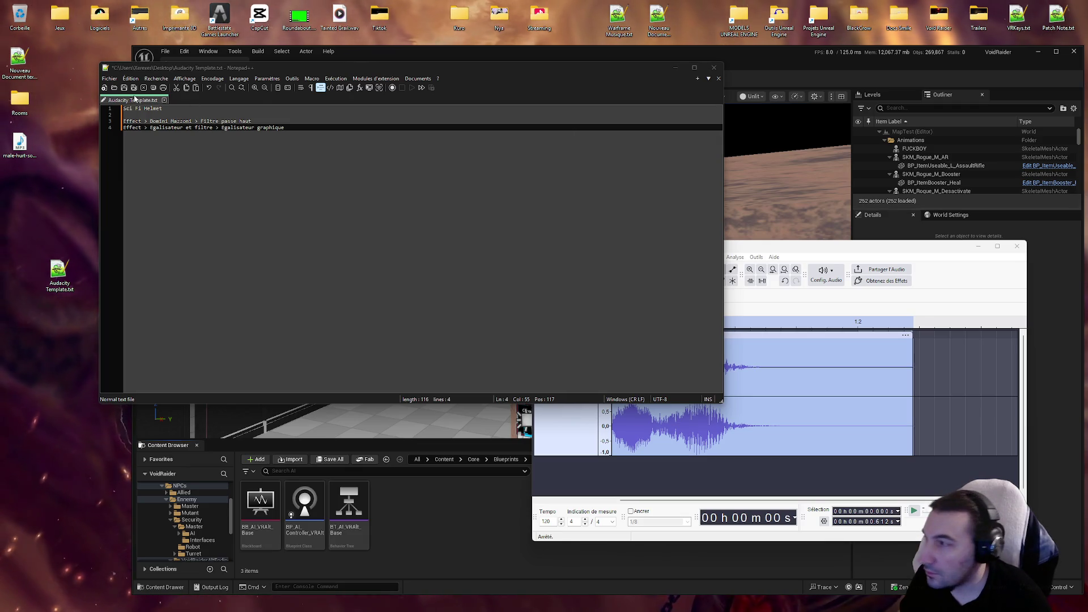
# Step: Append '"preset HelmetSciFi"' to line 4 and start a new 'Effect >' line
pyautogui.click(305, 127)
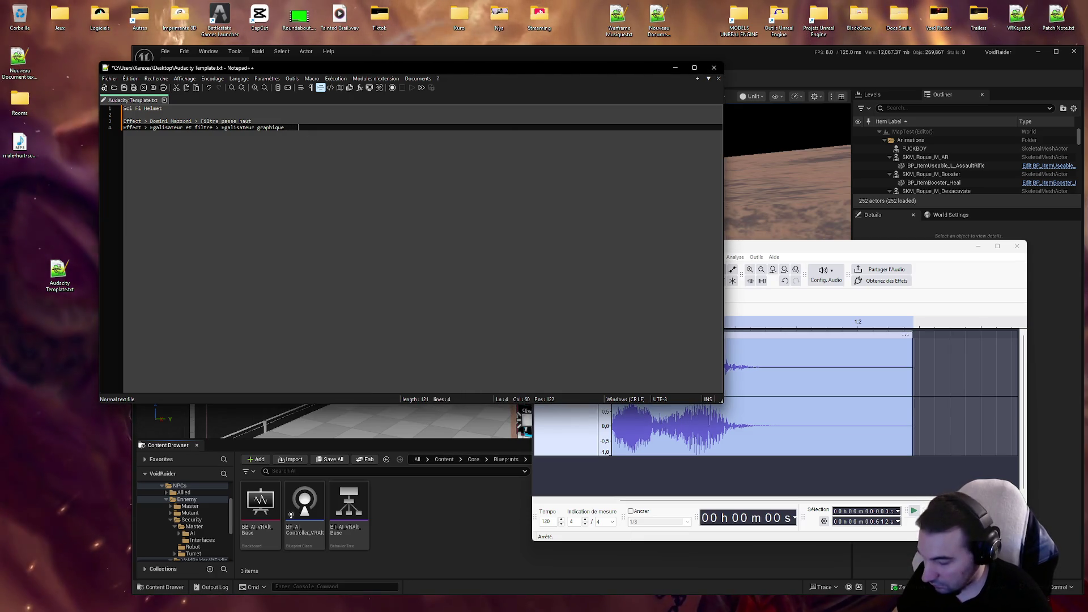
pyautogui.write('"prese')
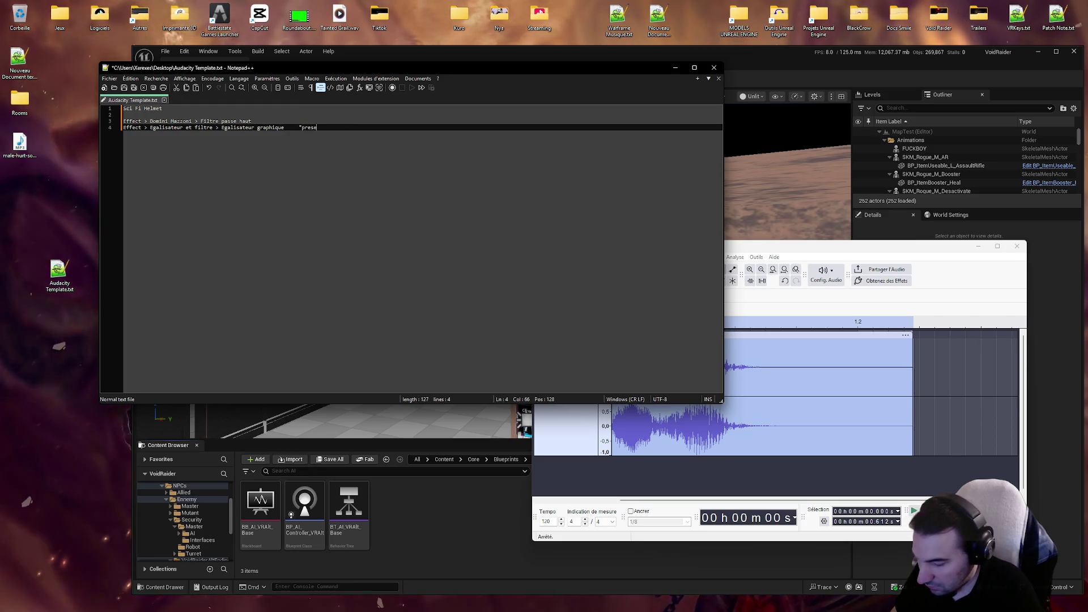
pyautogui.write('t Helmet ')
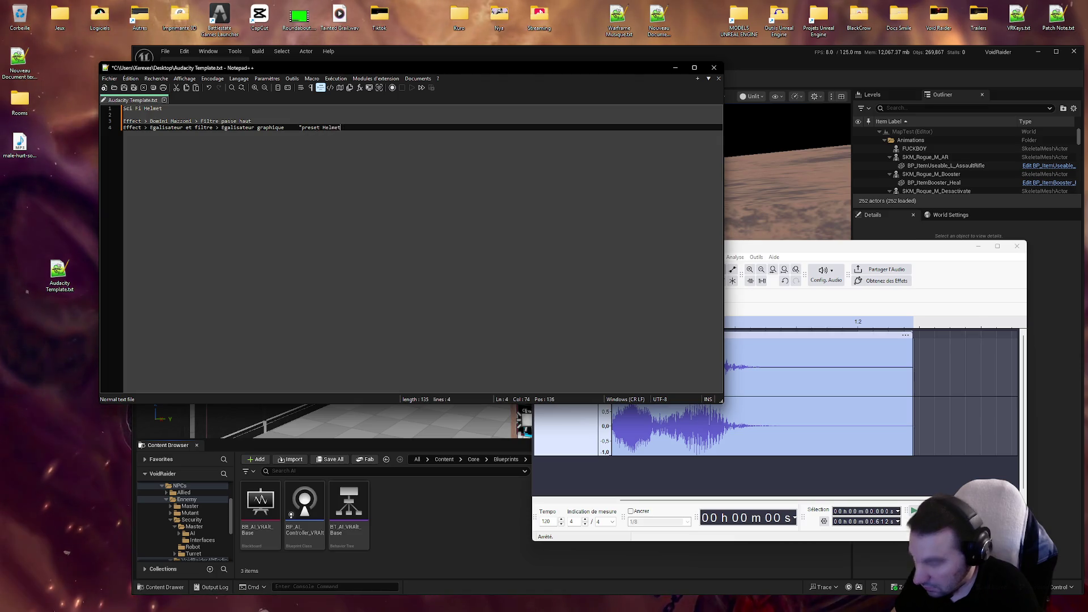
pyautogui.write('s')
pyautogui.write('Fi"')
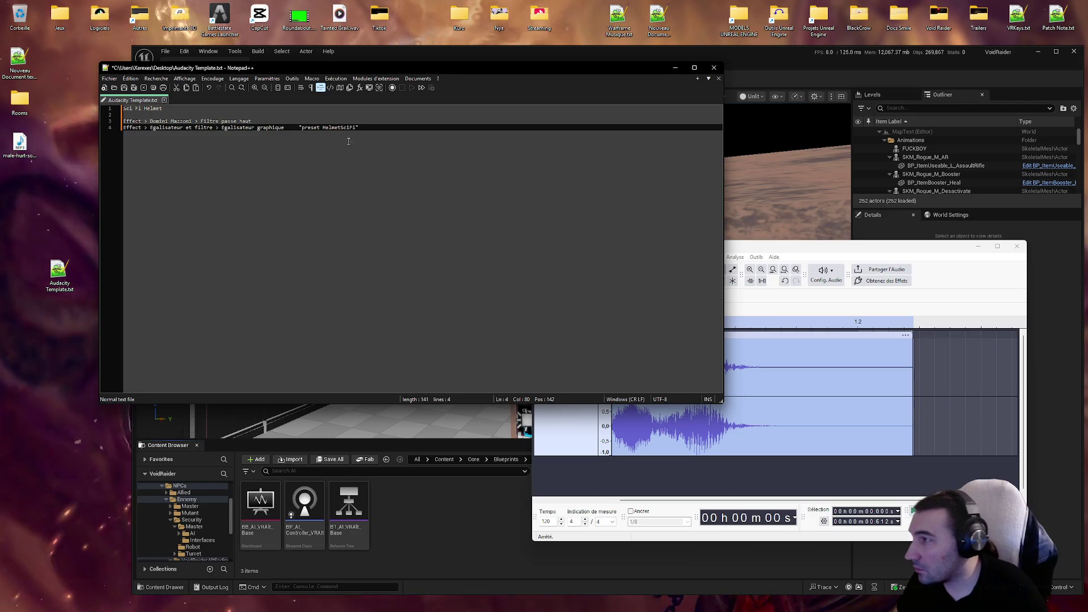
pyautogui.press('Return')
pyautogui.write('Effe')
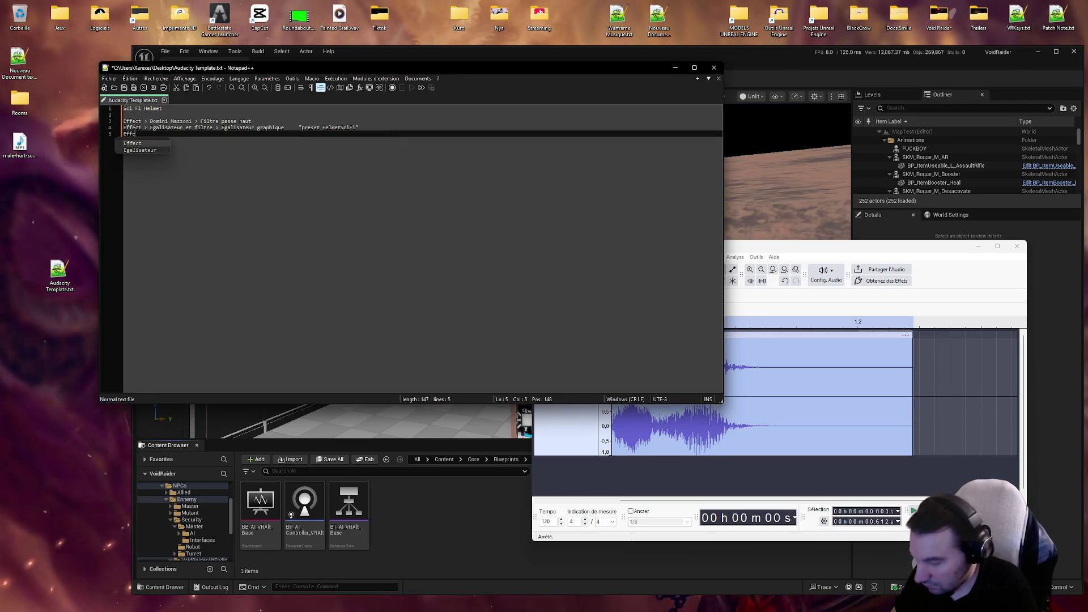
pyautogui.write('ct >')
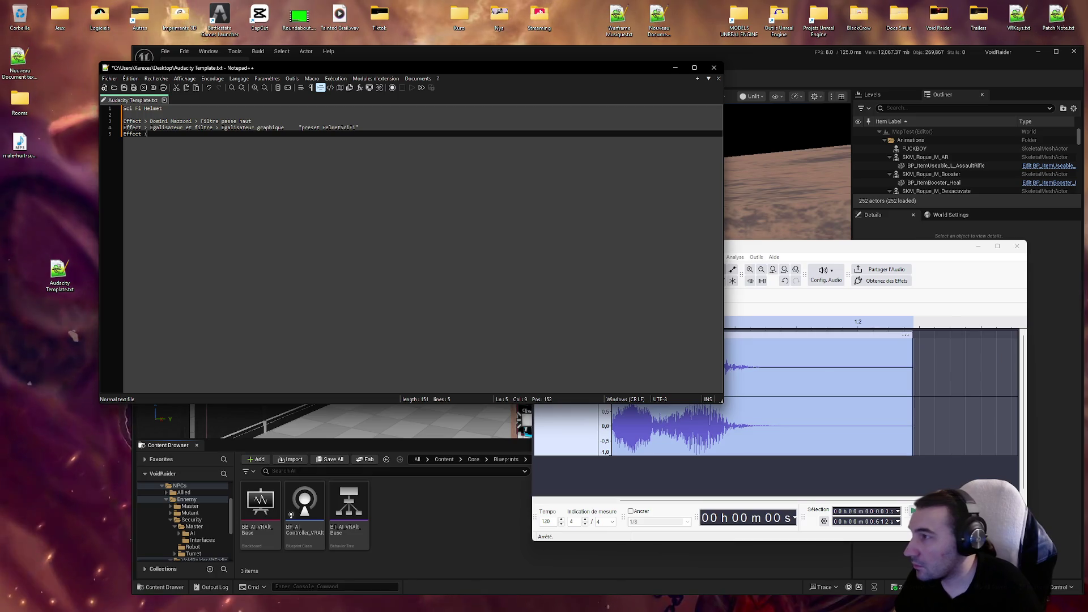
# Step: Complete line 5 as 'Effect > Classique > Compresseur Classique' and save the notes
pyautogui.click(770, 253)
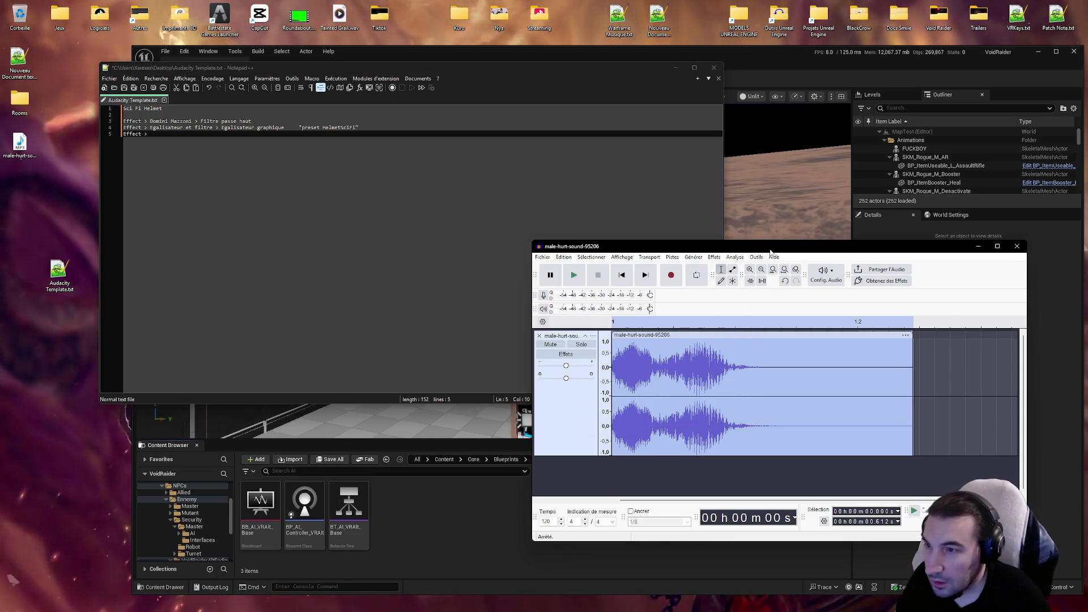
pyautogui.click(694, 257)
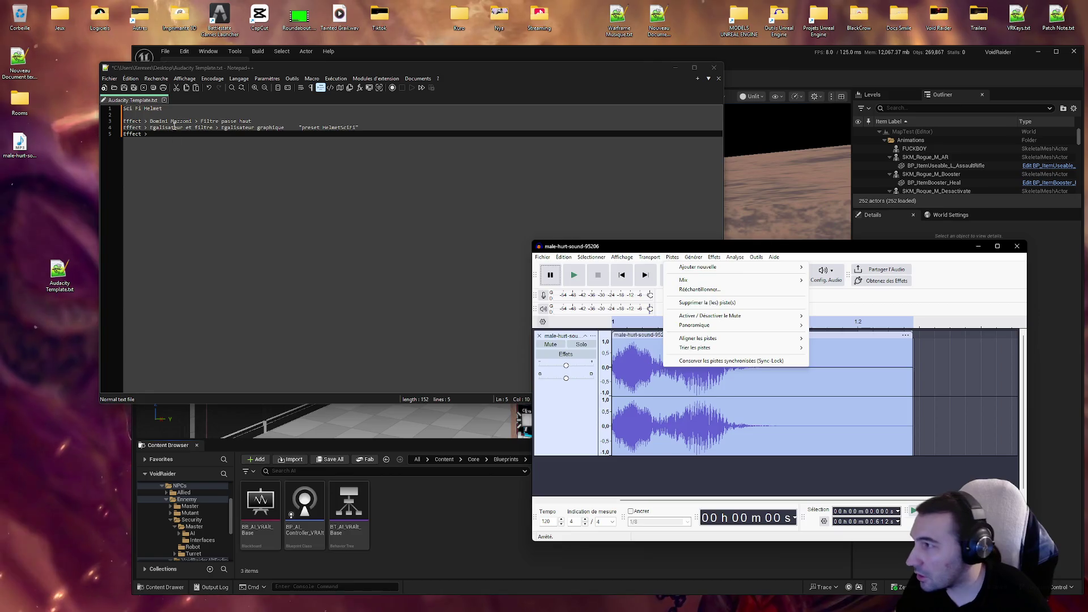
pyautogui.click(173, 132)
pyautogui.write('Cla')
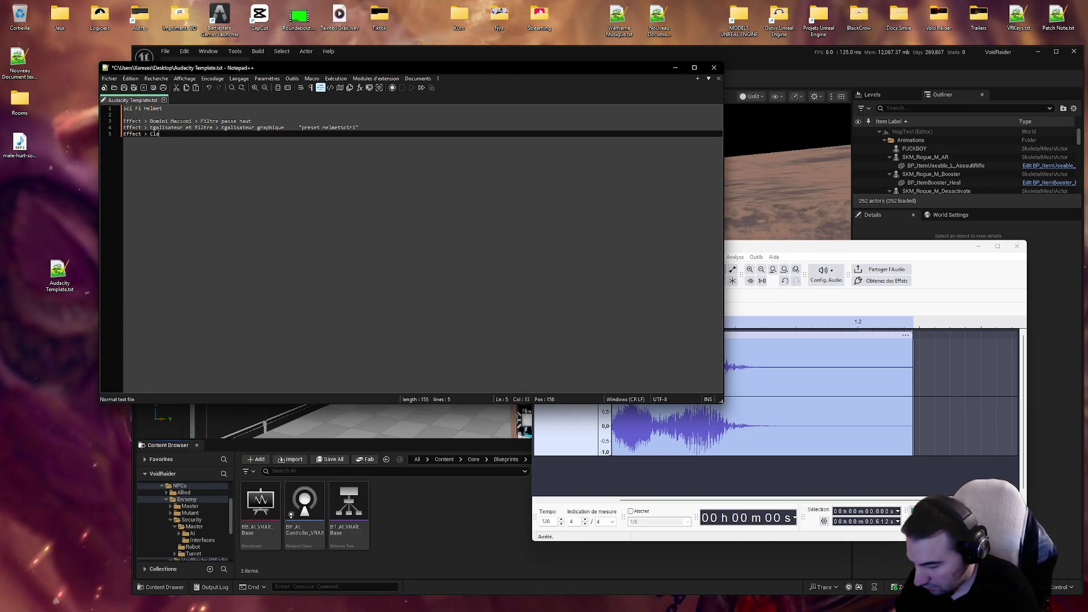
pyautogui.write('W')
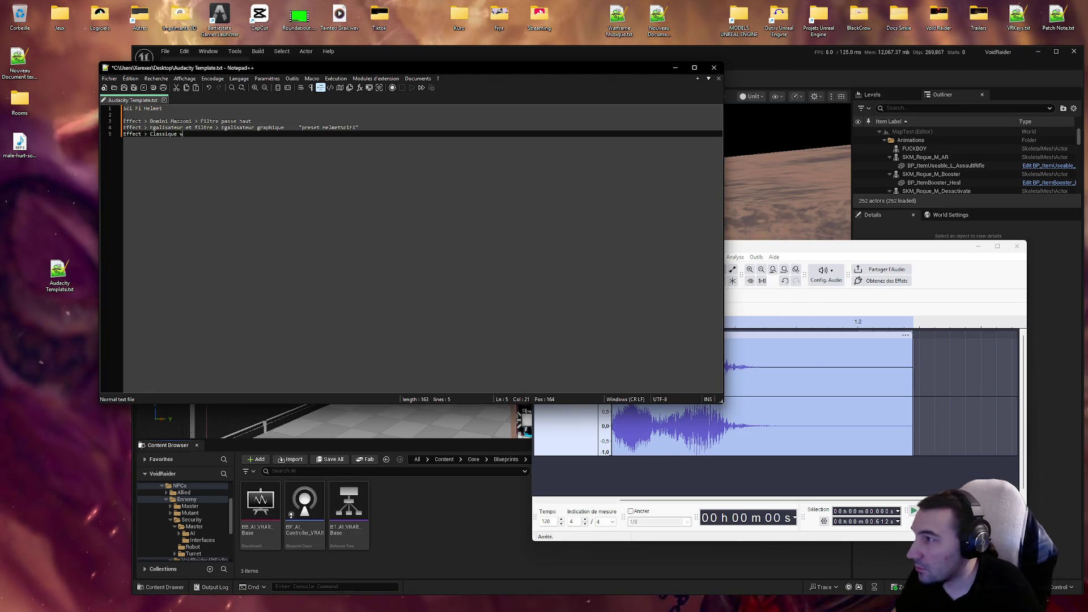
pyautogui.press('BackSpace')
pyautogui.write('>')
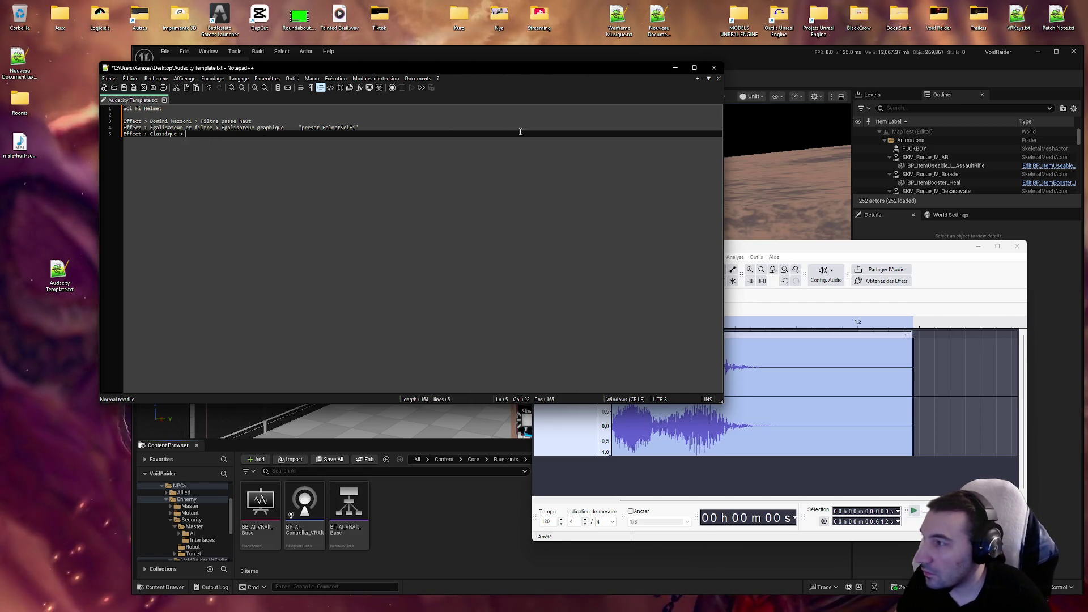
pyautogui.click(714, 257)
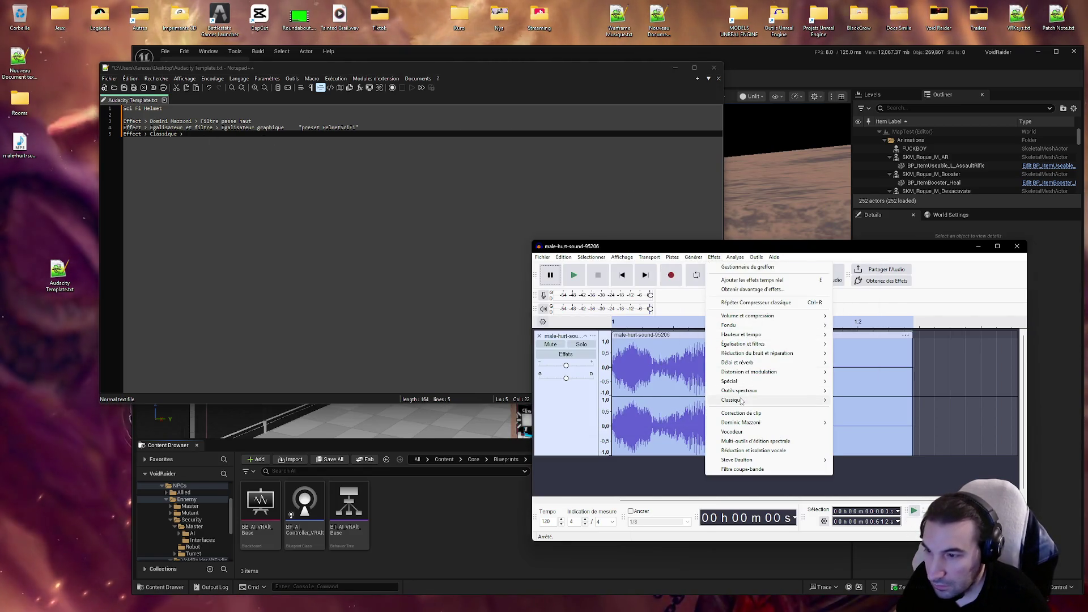
pyautogui.moveTo(738, 401)
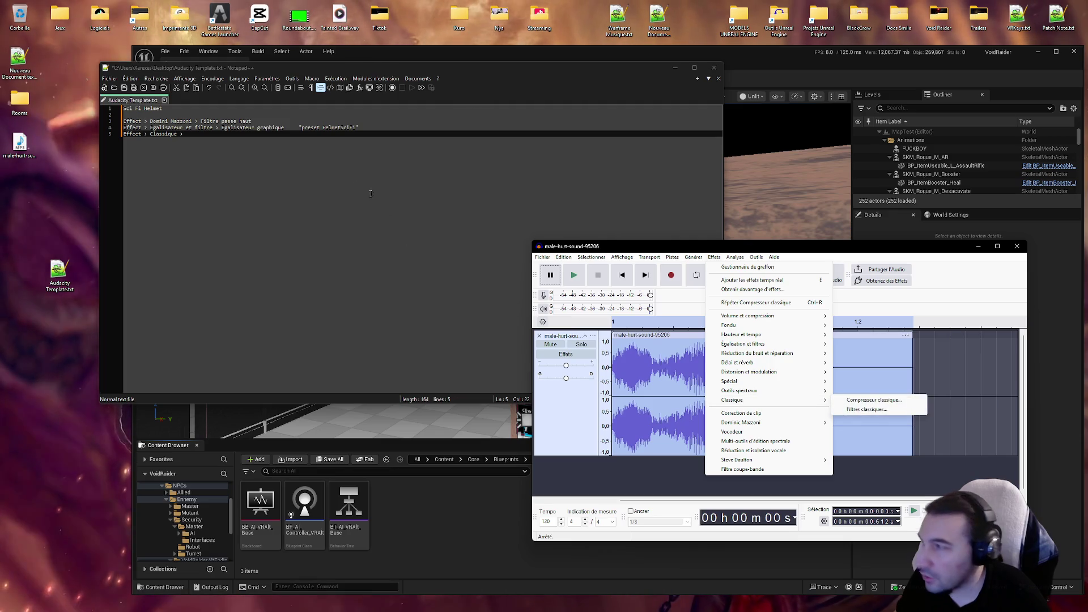
pyautogui.click(202, 137)
pyautogui.write('Com')
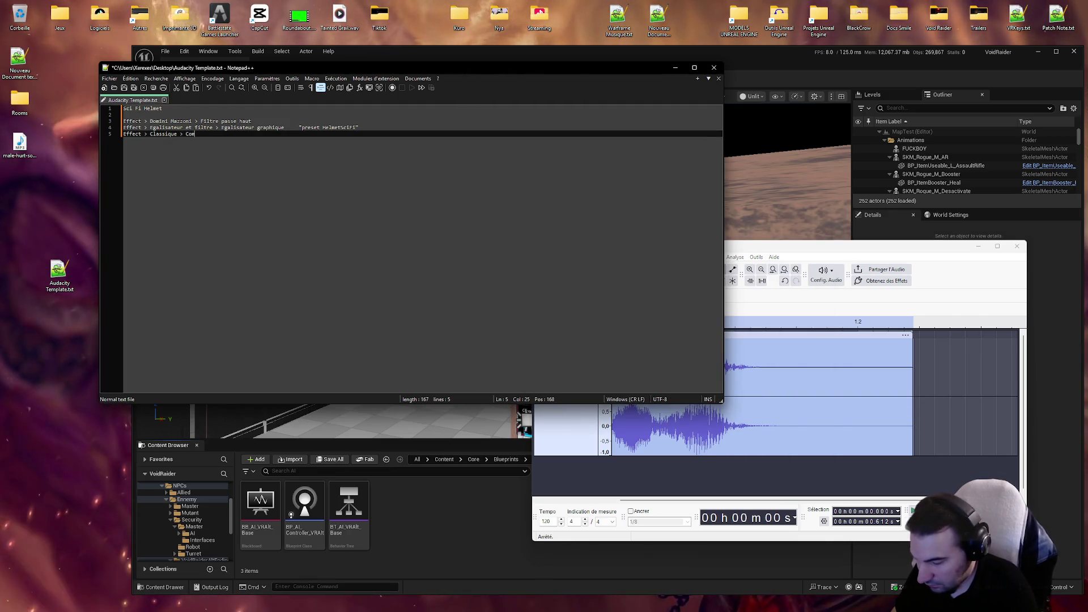
pyautogui.write('presseur ')
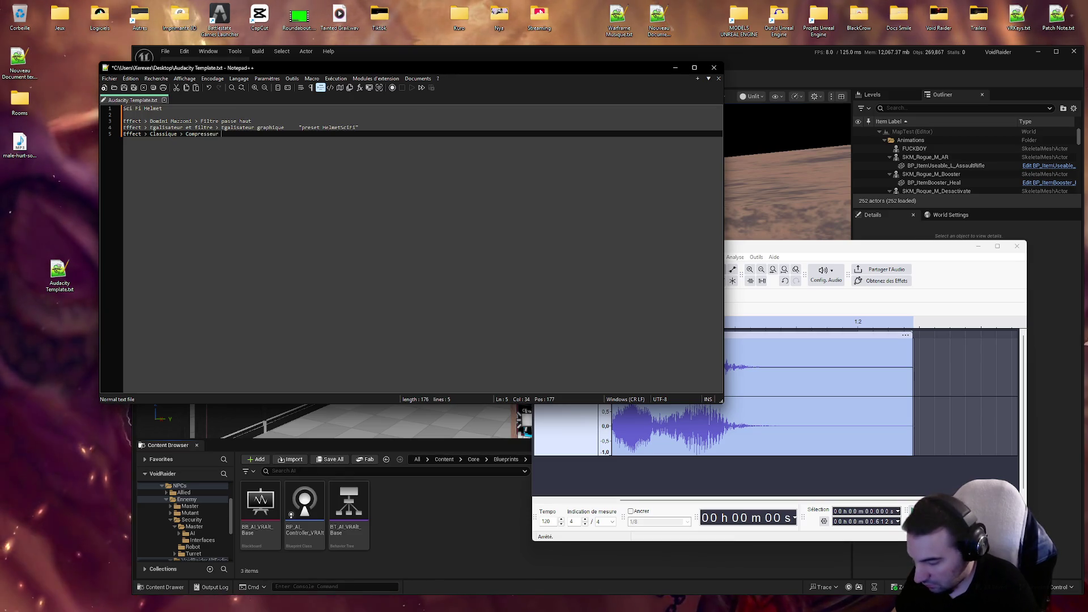
pyautogui.write('Classique')
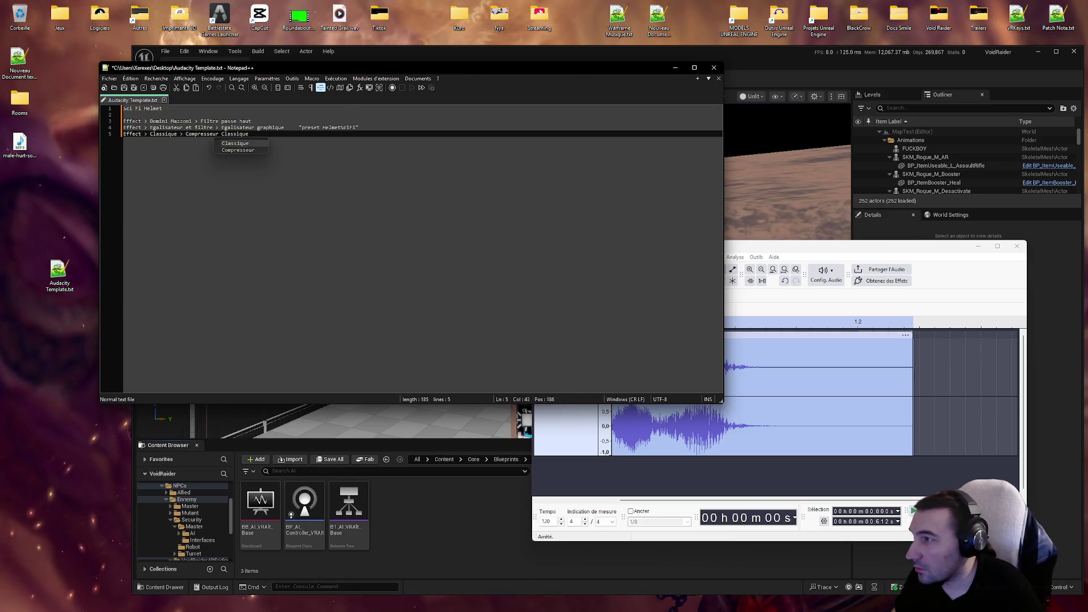
pyautogui.click(340, 127)
pyautogui.click(125, 88)
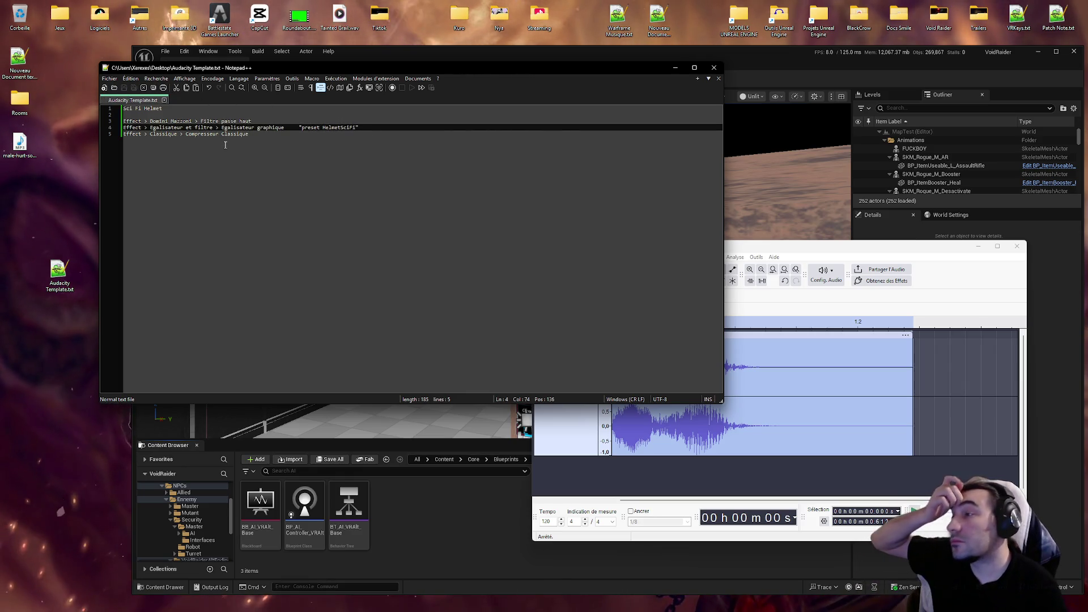
# Step: Wrap the Sci Fi Helmet title line in '< >'
pyautogui.tripleClick(125, 108)
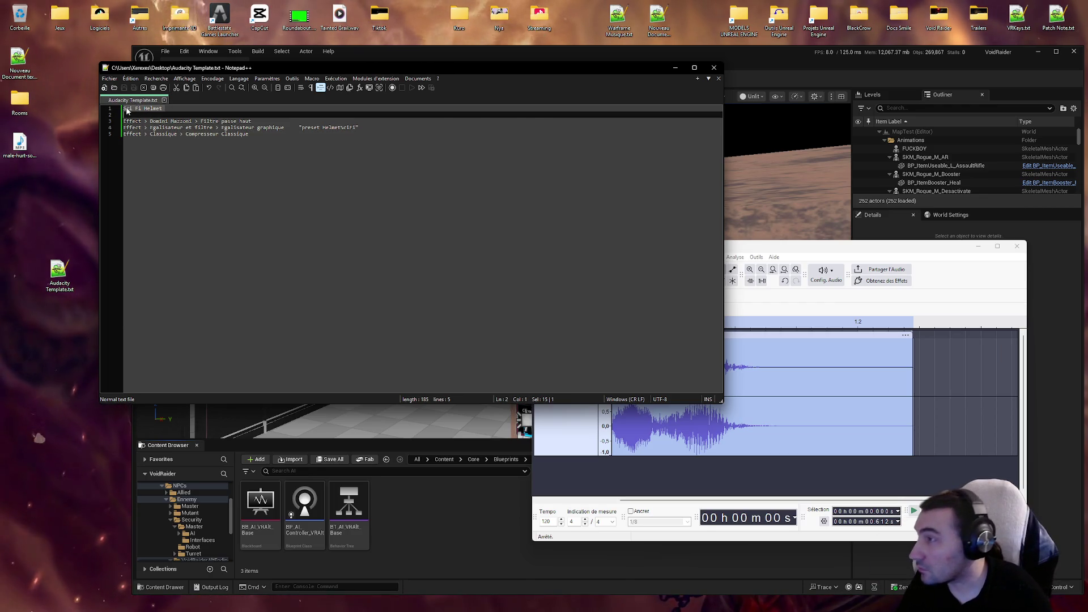
pyautogui.click(124, 108)
pyautogui.write('<')
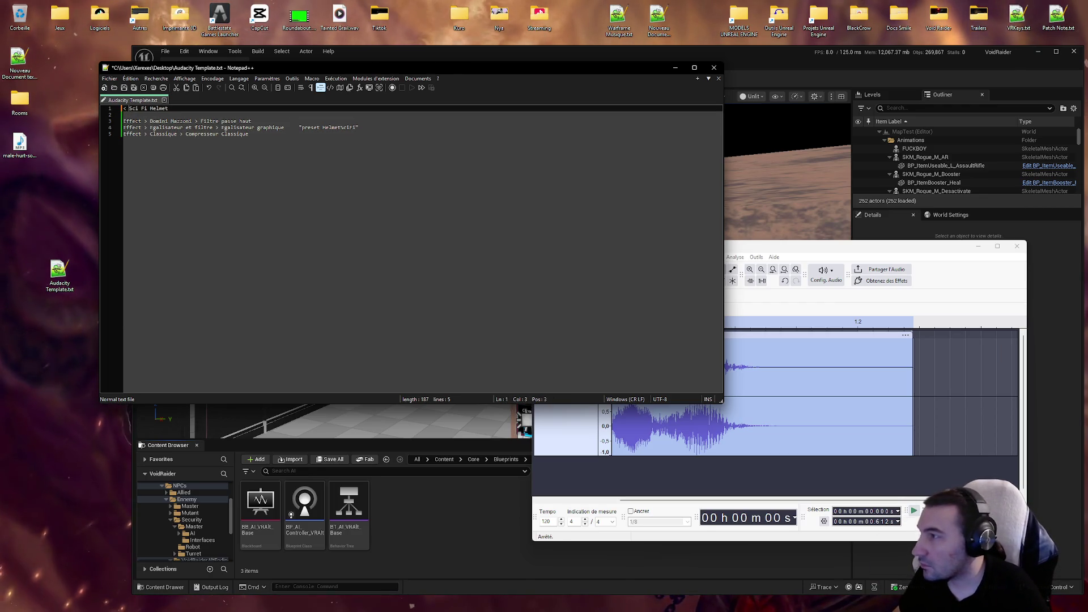
pyautogui.press('End')
pyautogui.write('>')
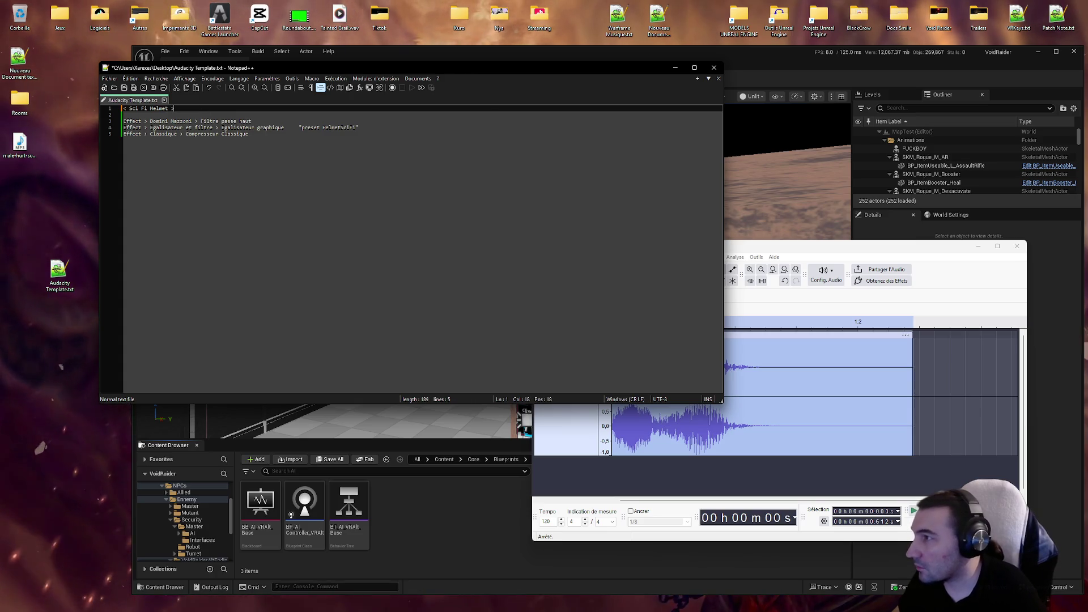
# Step: Add a dashed divider line below the steps and close Notepad++
pyautogui.click(358, 135)
pyautogui.press('Return')
pyautogui.press('Return')
pyautogui.write('-----------------------------------------------------')
pyautogui.click(243, 134)
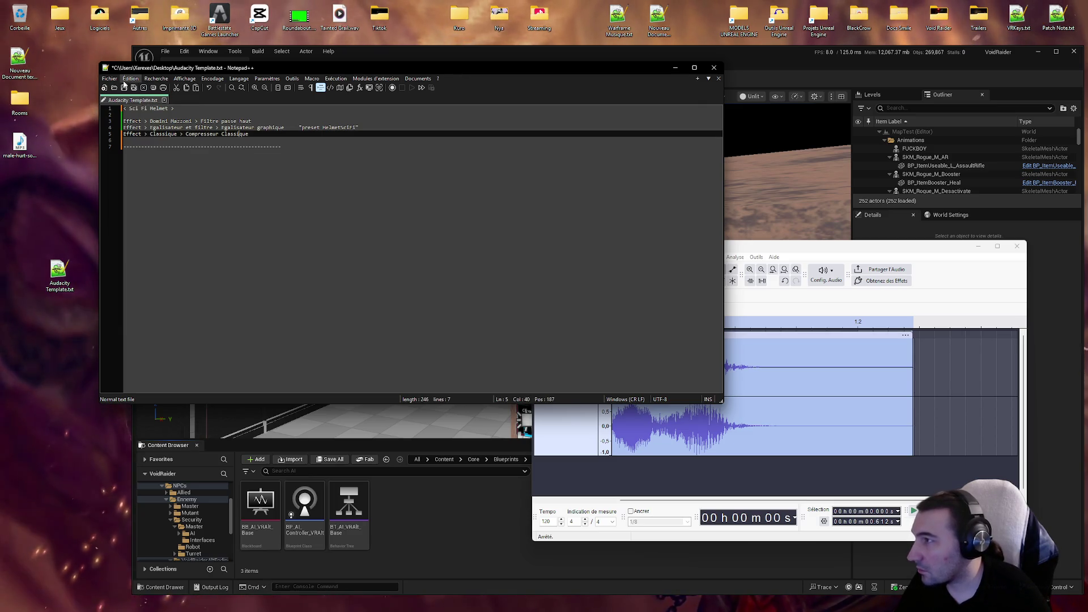
pyautogui.hotkey('alt', 'F4')
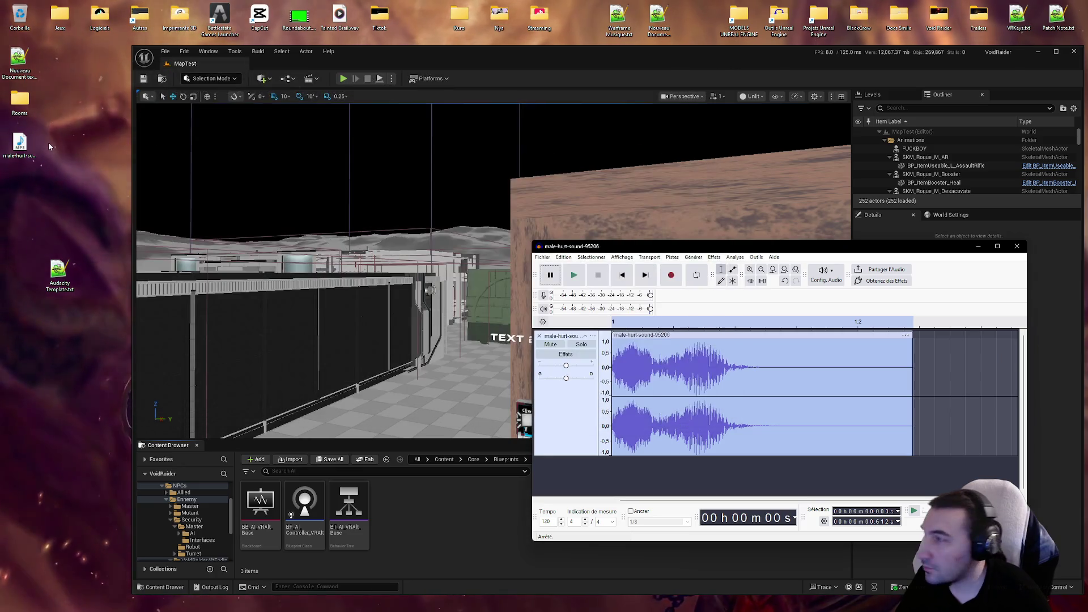
# Step: Close File Explorer and delete Audacity Template.txt from the desktop
pyautogui.click(58, 273)
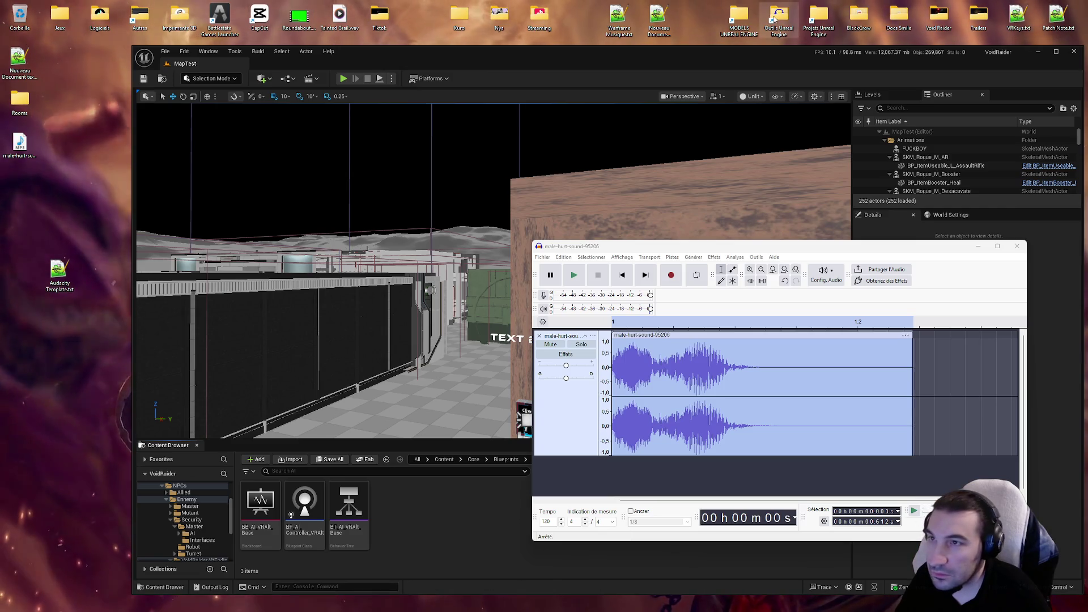
pyautogui.doubleClick(774, 21)
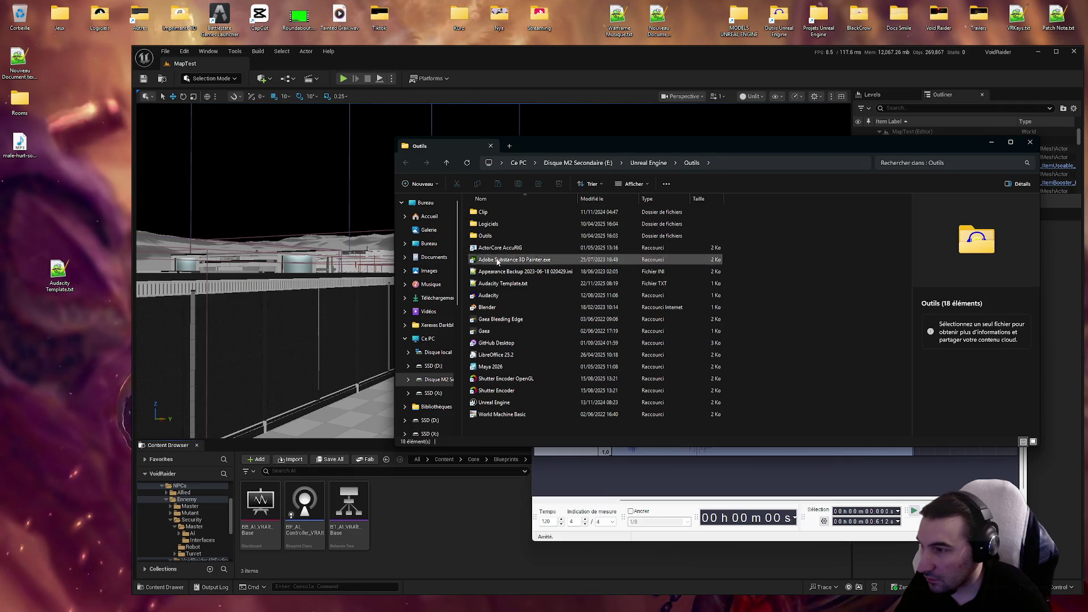
pyautogui.click(1030, 144)
pyautogui.click(57, 272)
pyautogui.press('Delete')
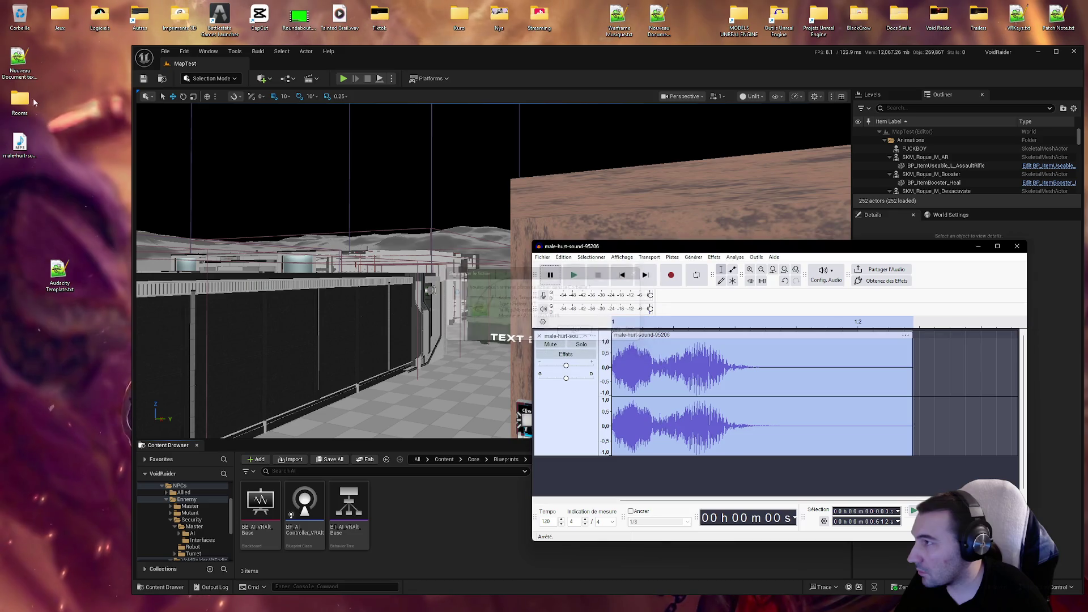
pyautogui.press('Return')
# Step: Cancel closing the Audacity project and play the male-hurt-sound-95206 clip
pyautogui.click(564, 257)
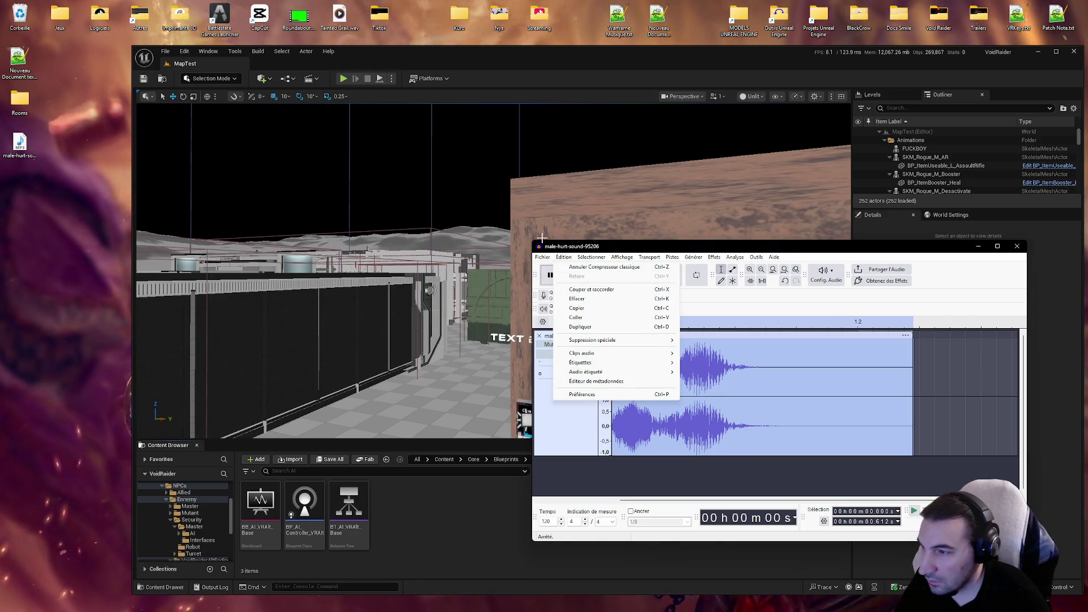
pyautogui.click(1015, 247)
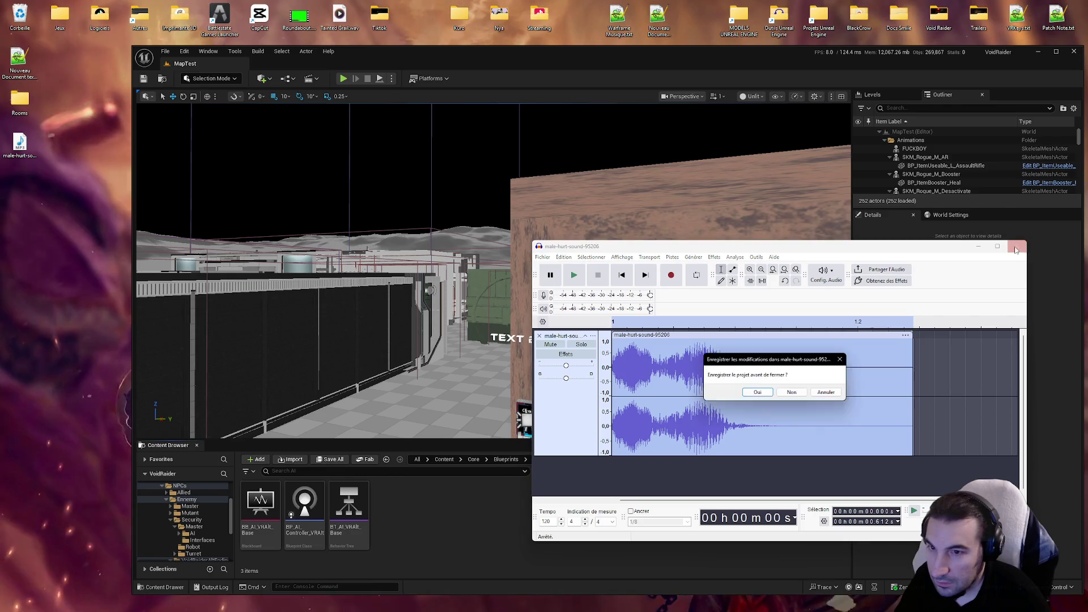
pyautogui.click(824, 392)
pyautogui.click(574, 274)
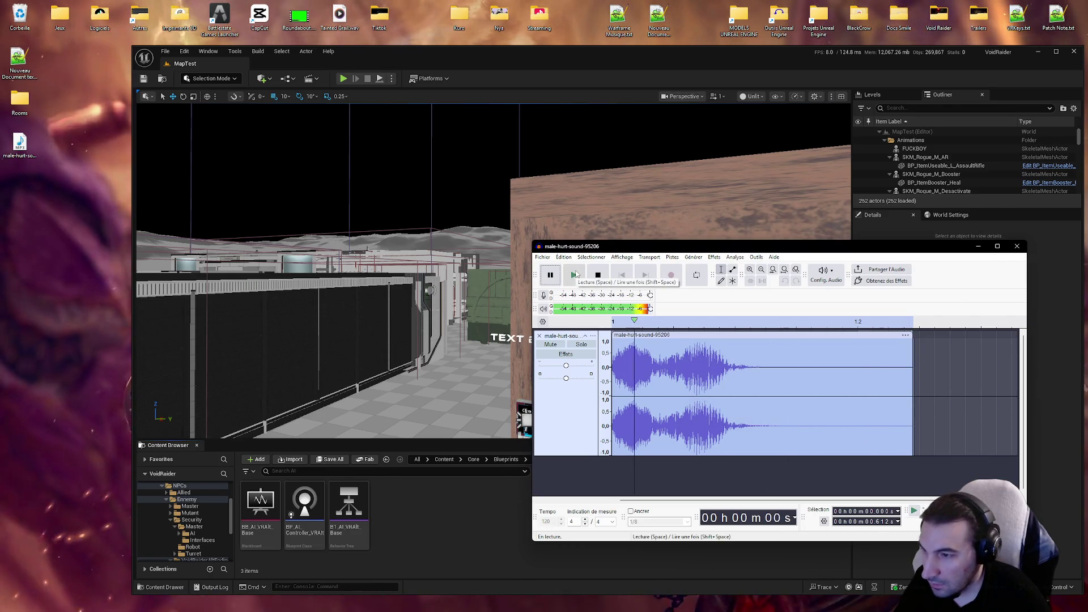
pyautogui.click(574, 275)
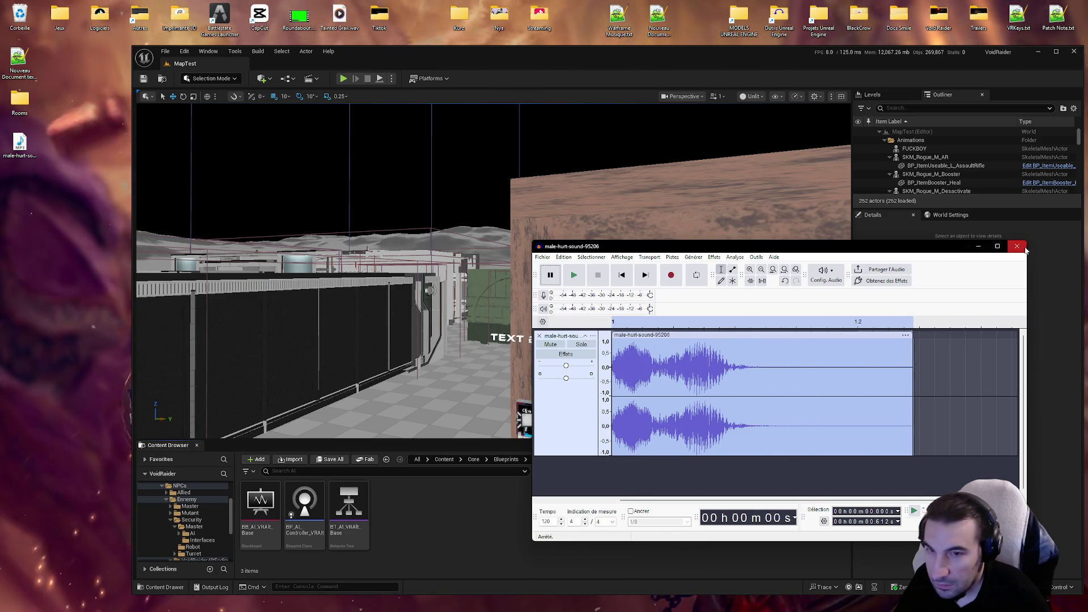
# Step: Replace the track with a fresh import of the MP3 and delete its silent start
pyautogui.click(539, 336)
pyautogui.moveTo(20, 144); pyautogui.dragTo(667, 373)
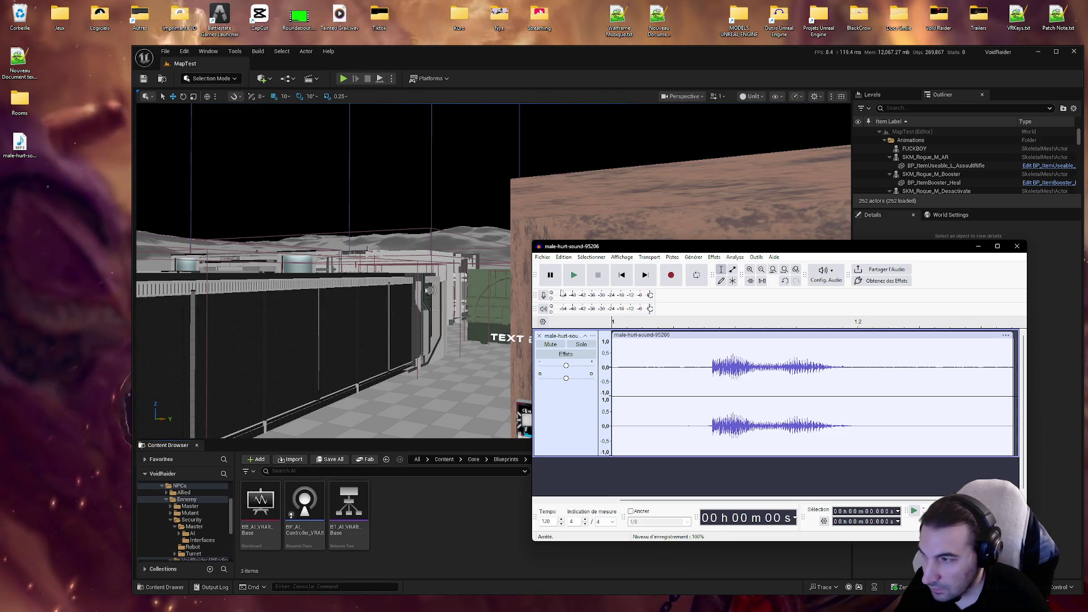
pyautogui.click(574, 274)
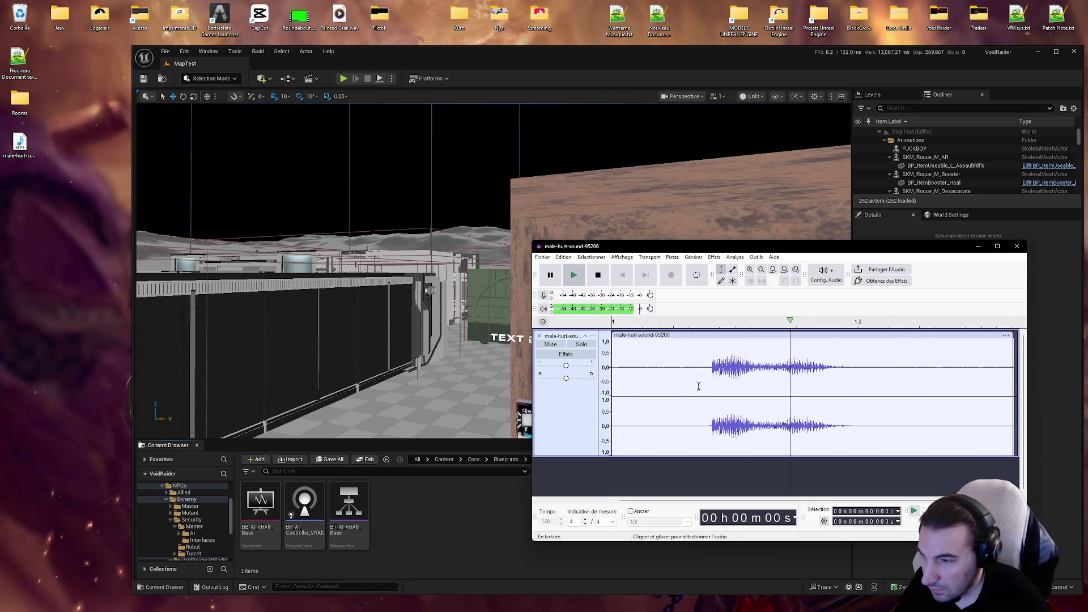
pyautogui.moveTo(710, 368); pyautogui.dragTo(606, 368)
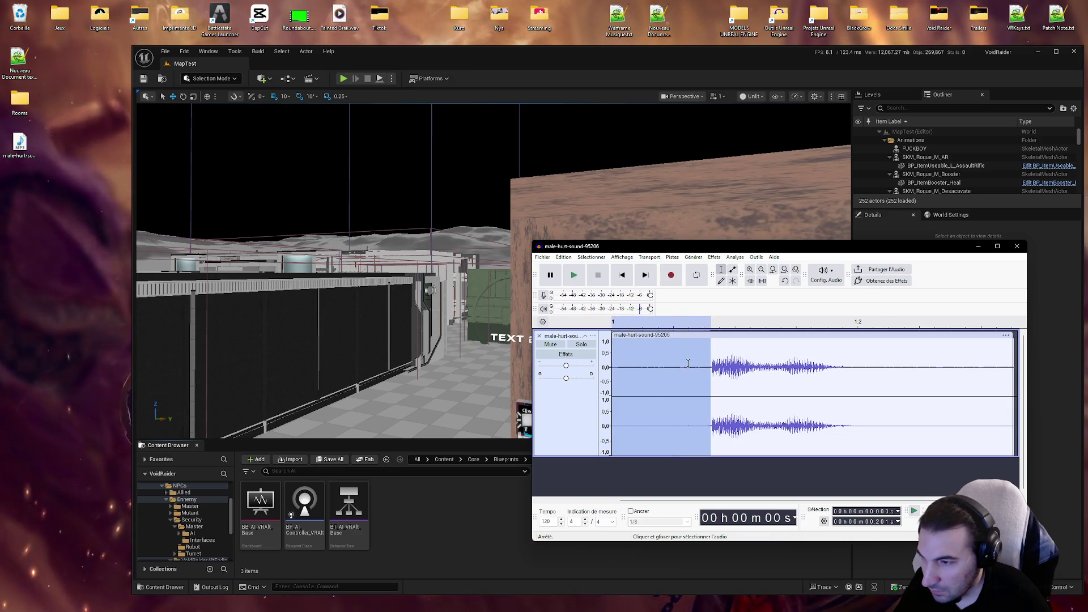
pyautogui.press('Delete')
pyautogui.click(616, 368)
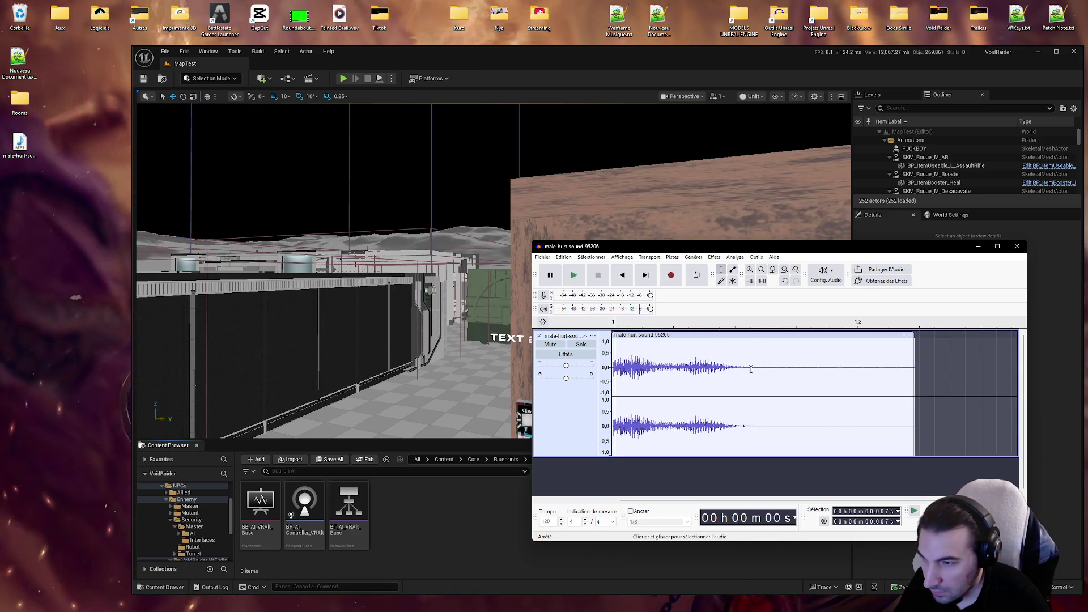
# Step: Apply a fade-out to the tail from 0.250 s and play the clip to hear it
pyautogui.moveTo(734, 367); pyautogui.dragTo(963, 373)
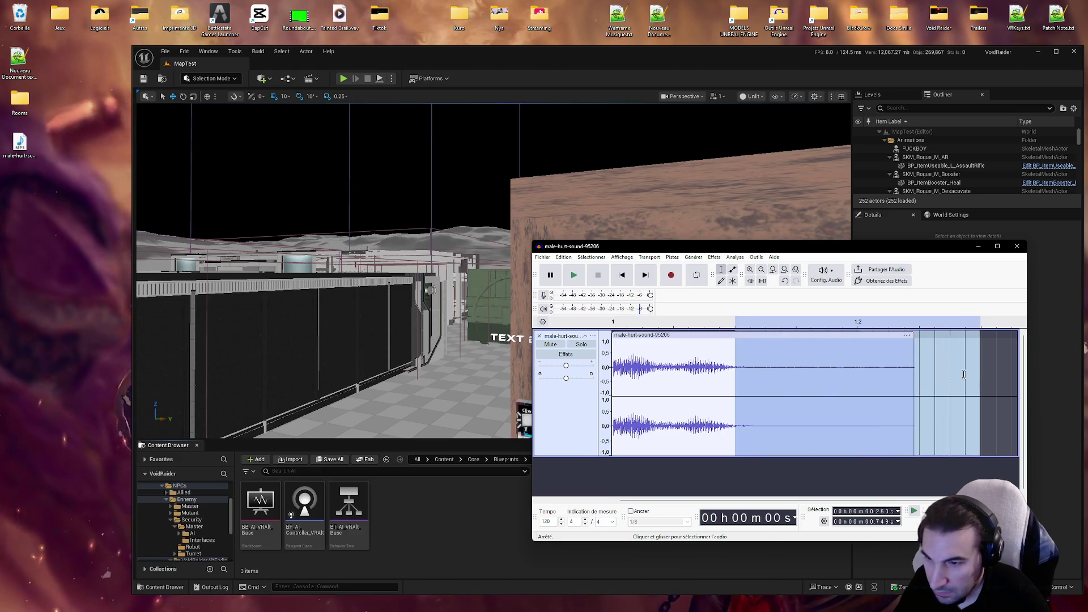
pyautogui.rightClick(771, 388)
pyautogui.click(693, 258)
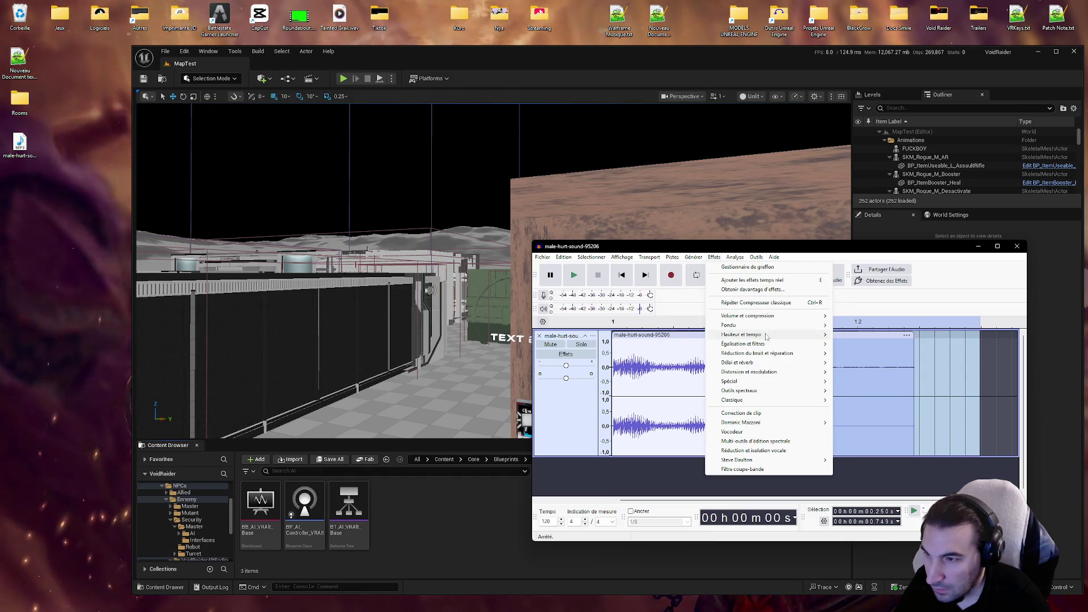
pyautogui.moveTo(766, 326)
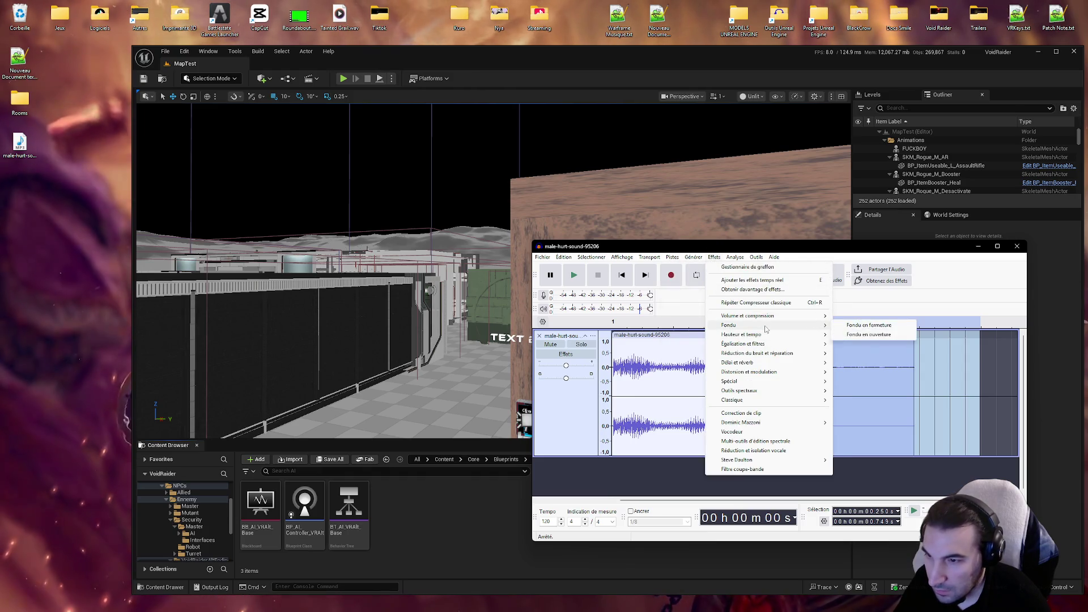
pyautogui.click(885, 325)
pyautogui.click(786, 377)
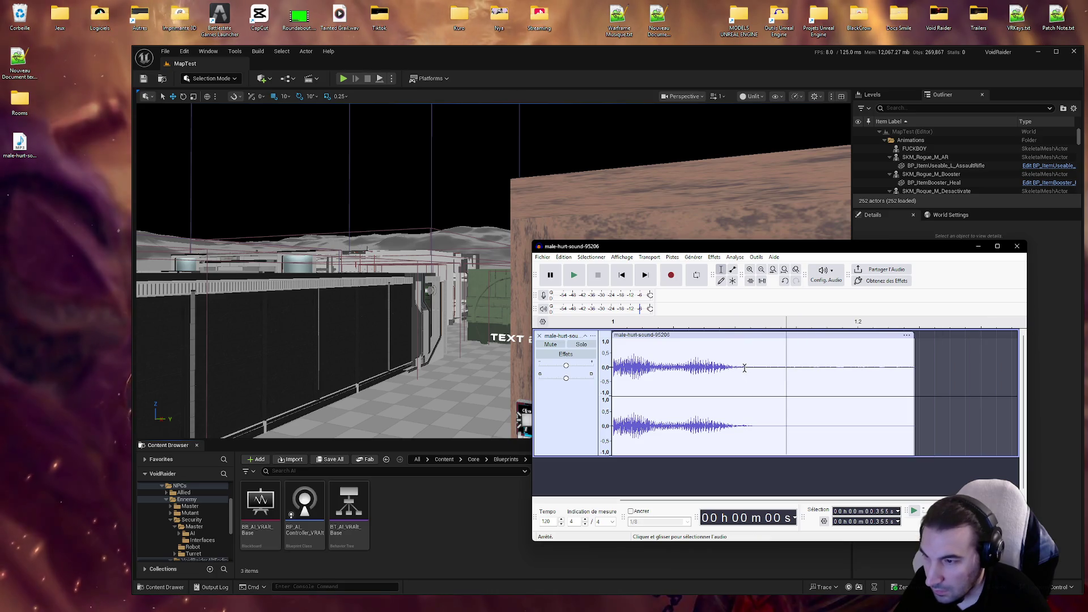
pyautogui.moveTo(744, 368); pyautogui.dragTo(612, 368)
pyautogui.click(634, 368)
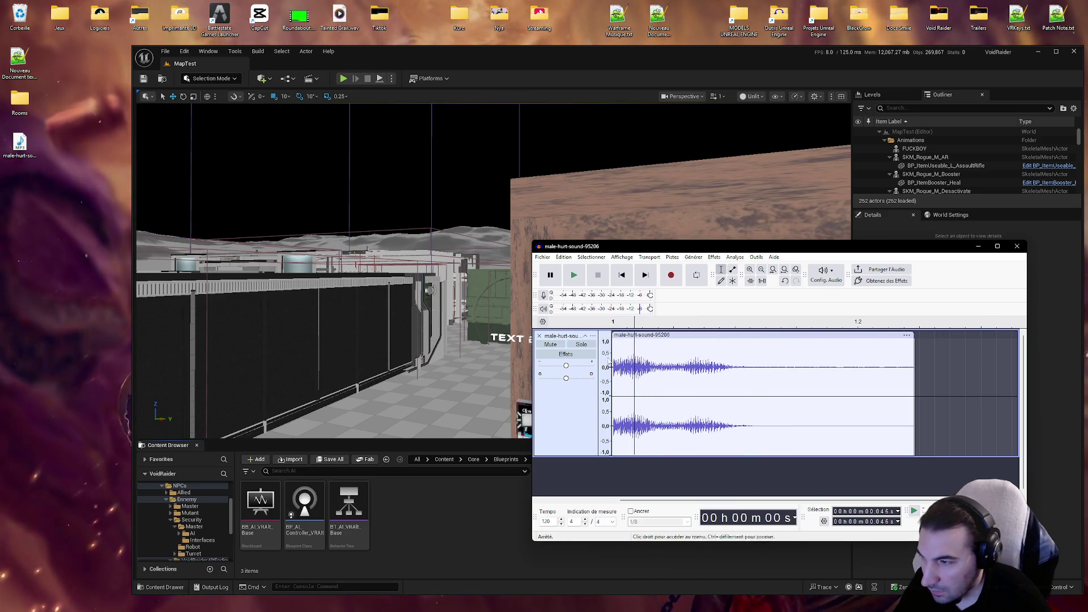
pyautogui.click(573, 275)
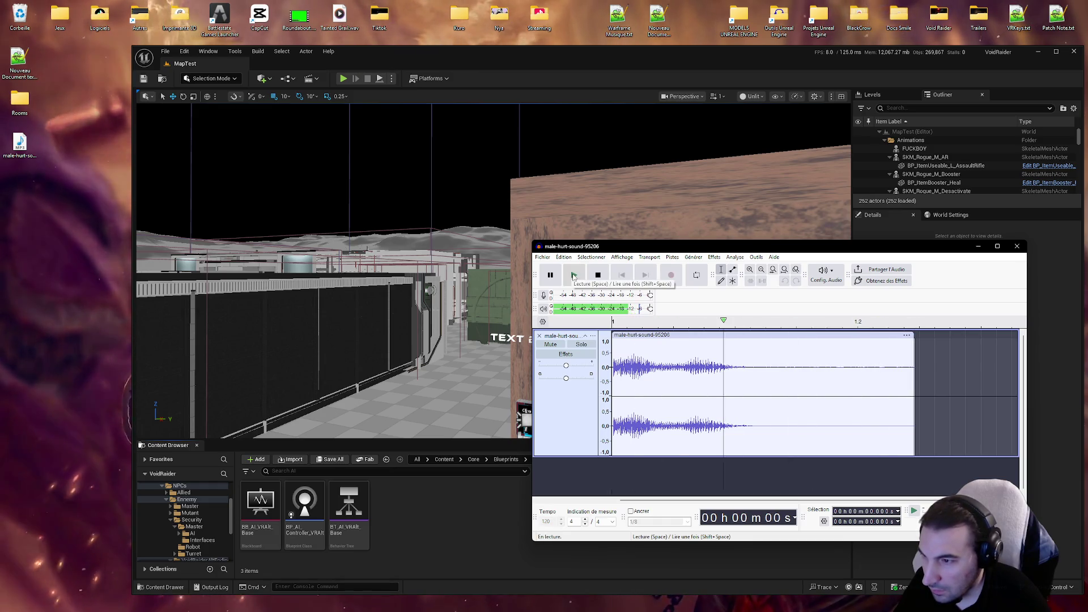
pyautogui.click(785, 371)
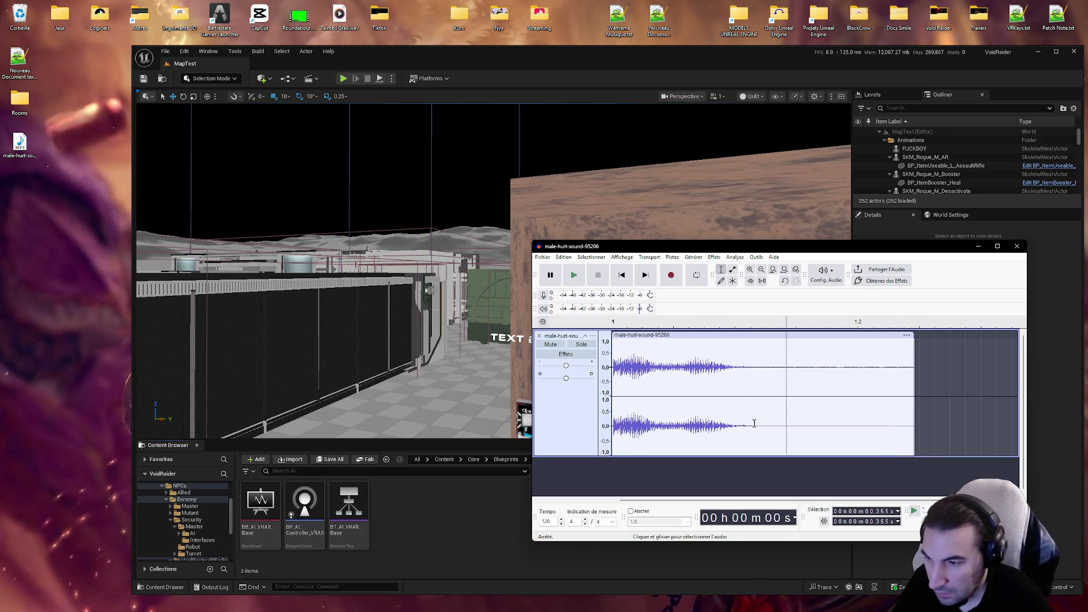
# Step: Capture a noise reduction profile from the quiet tail, 0.288 s to 0.718 s
pyautogui.moveTo(754, 423); pyautogui.dragTo(964, 422)
pyautogui.rightClick(816, 387)
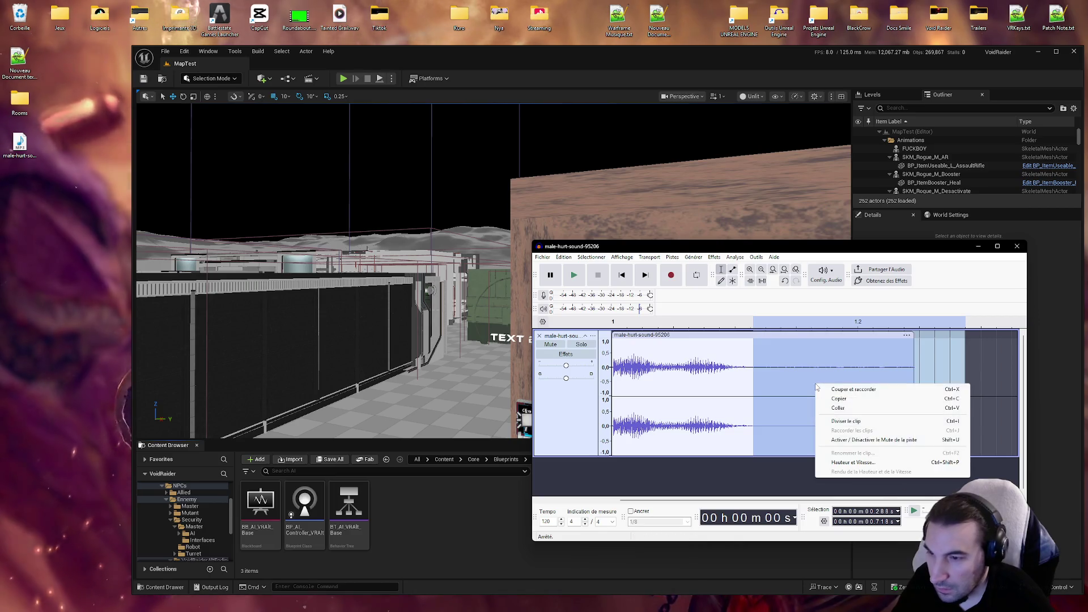
pyautogui.click(712, 257)
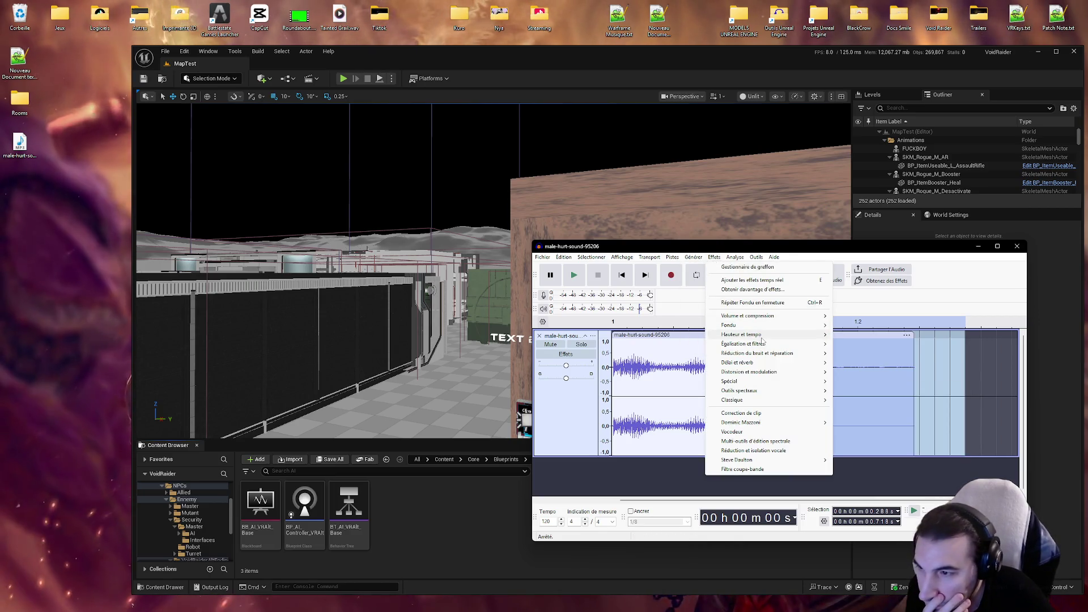
pyautogui.moveTo(759, 356)
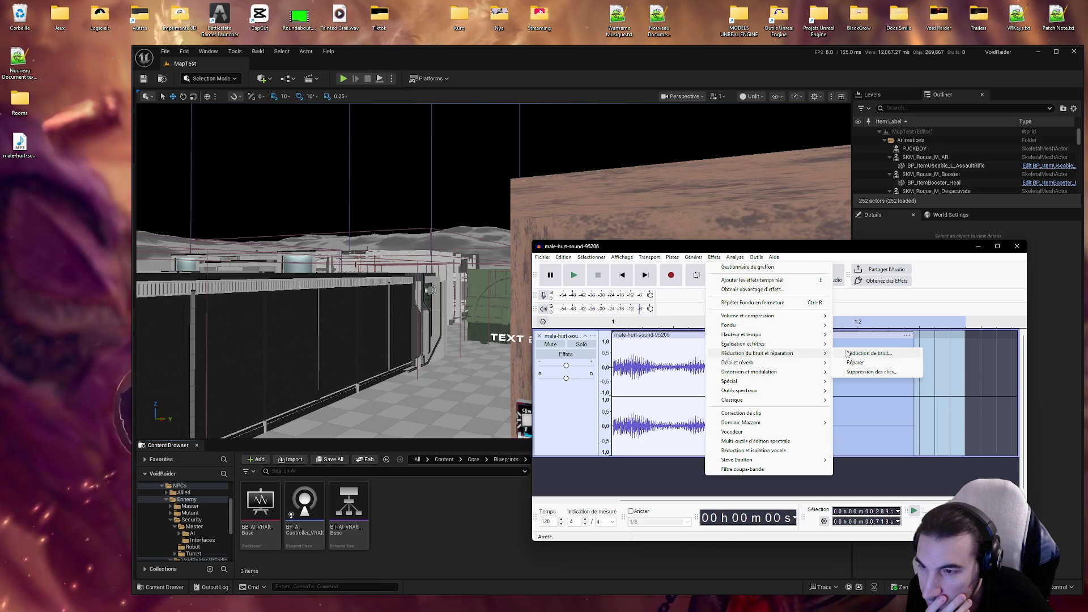
pyautogui.click(848, 354)
pyautogui.click(776, 358)
pyautogui.click(741, 369)
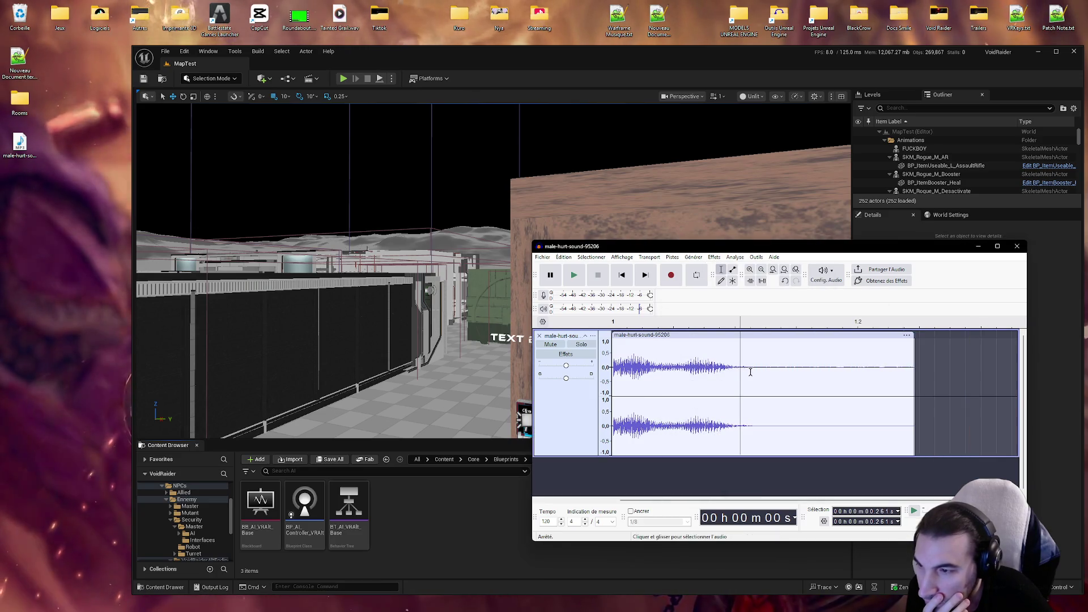
pyautogui.hotkey('ctrl', 'a')
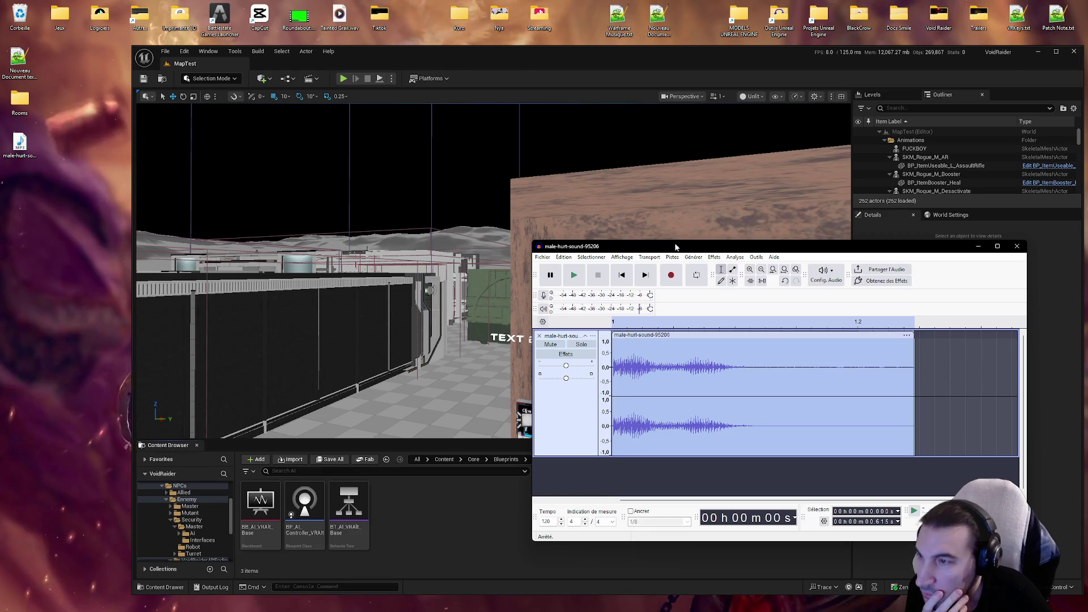
# Step: Apply noise reduction to the whole clip using the captured profile
pyautogui.click(714, 257)
pyautogui.moveTo(784, 353)
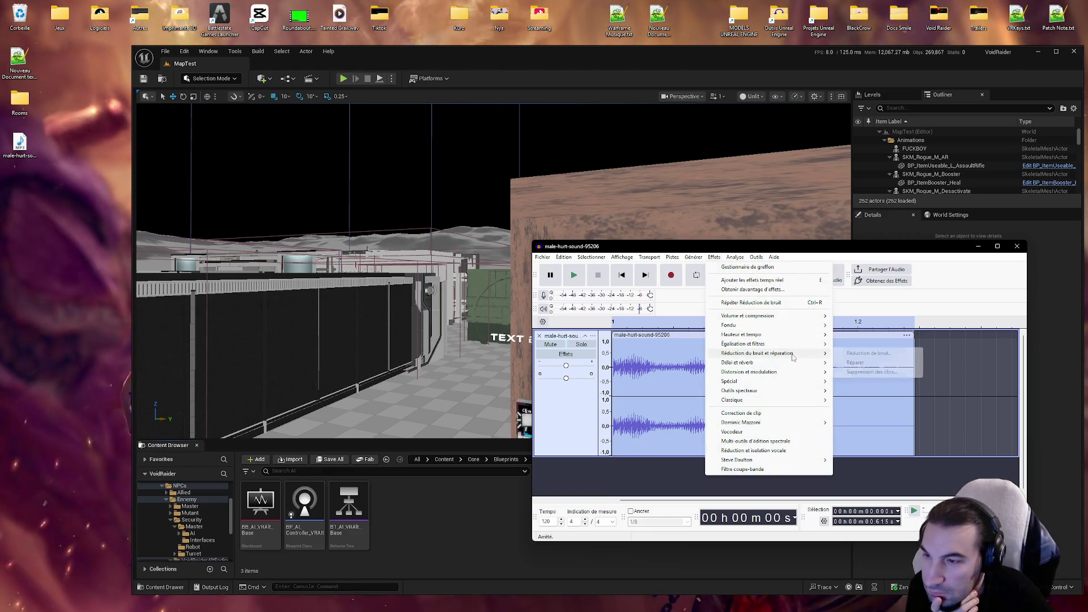
pyautogui.click(856, 357)
pyautogui.click(818, 467)
pyautogui.click(768, 370)
# Step: Apply the Dominic Mazzoni high-pass filter to the whole clip
pyautogui.doubleClick(739, 373)
pyautogui.click(739, 373)
pyautogui.doubleClick(739, 373)
pyautogui.click(714, 257)
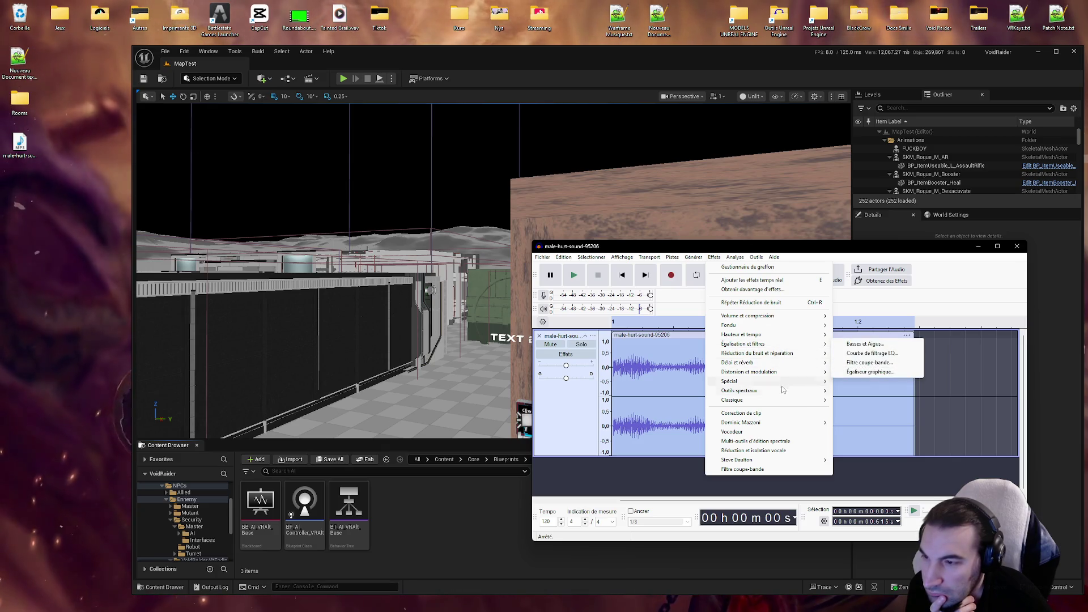
pyautogui.moveTo(805, 422)
pyautogui.click(884, 433)
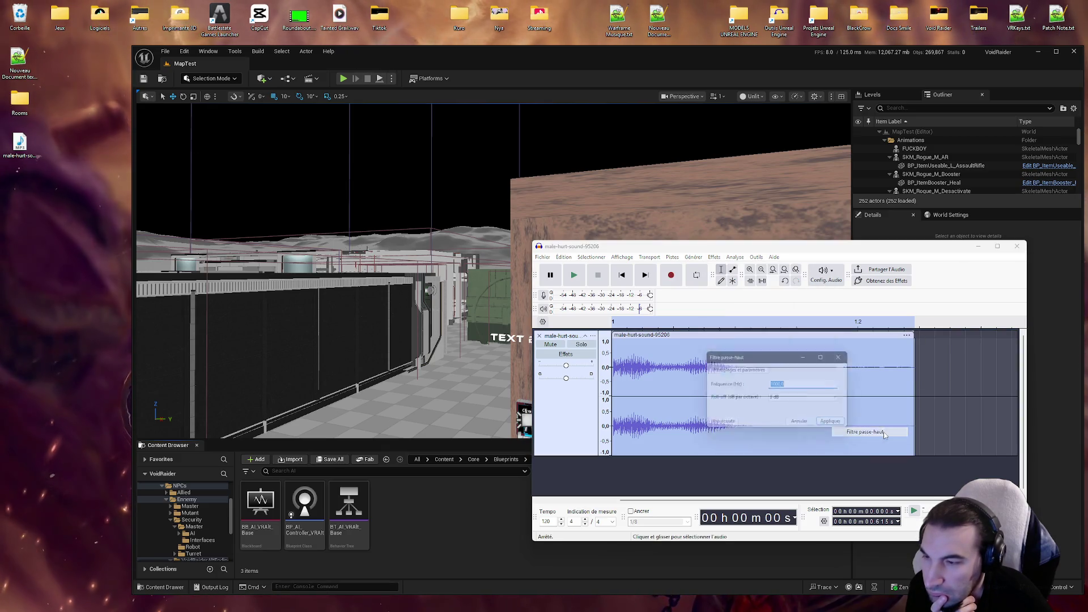
pyautogui.click(838, 425)
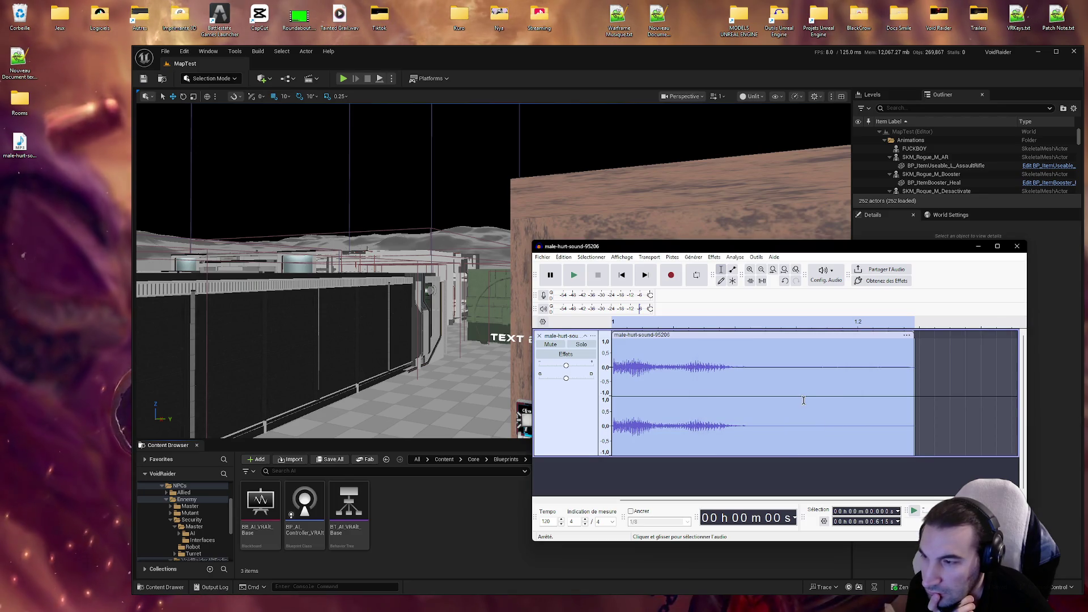
# Step: Apply the graphic equalizer curve to the clip
pyautogui.click(715, 257)
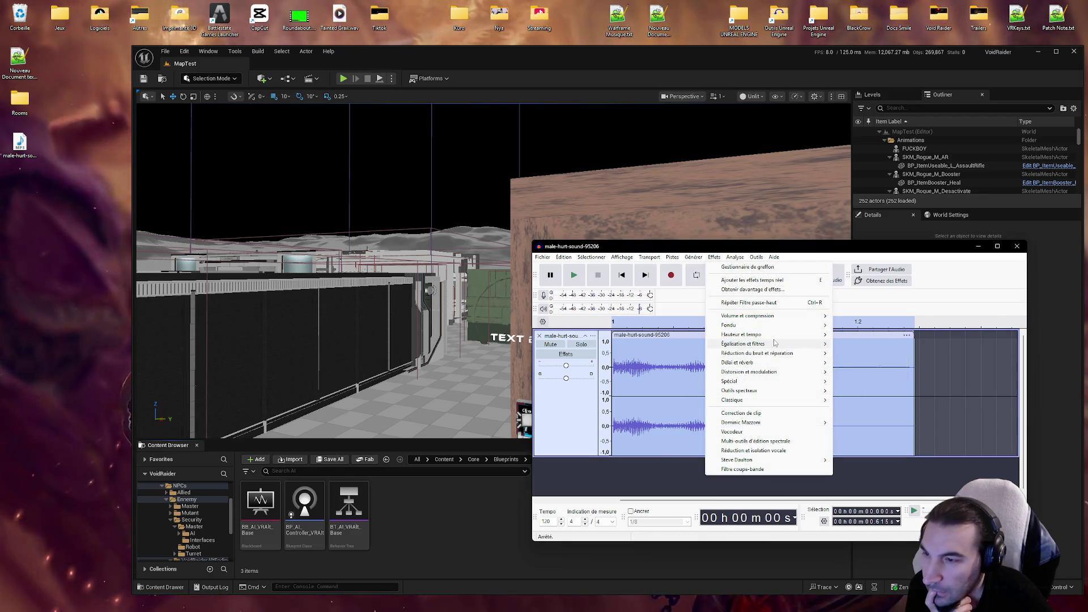
pyautogui.moveTo(793, 344)
pyautogui.click(869, 373)
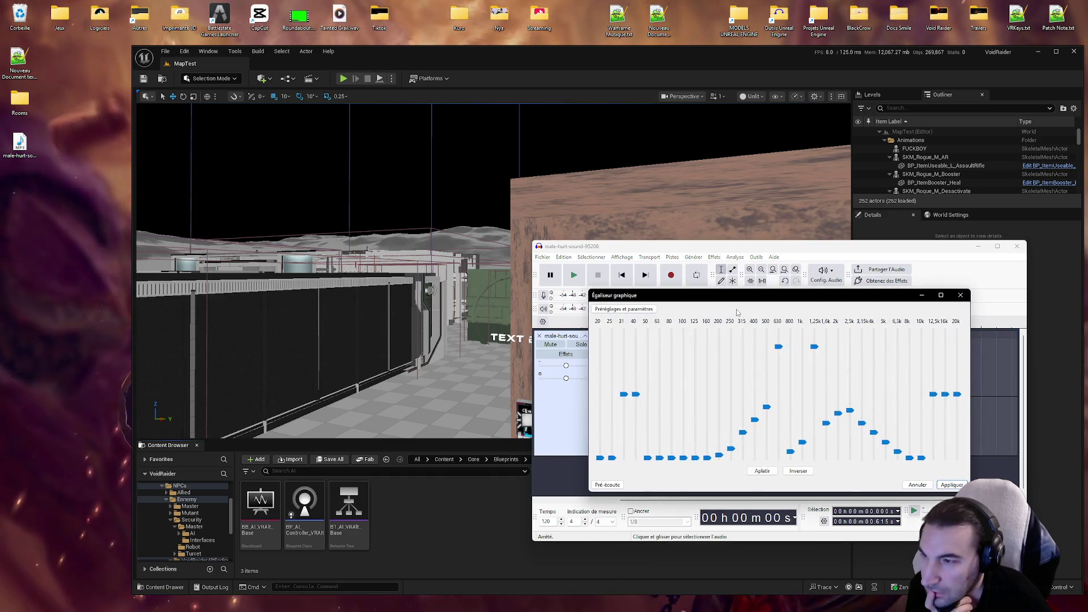
pyautogui.press('Return')
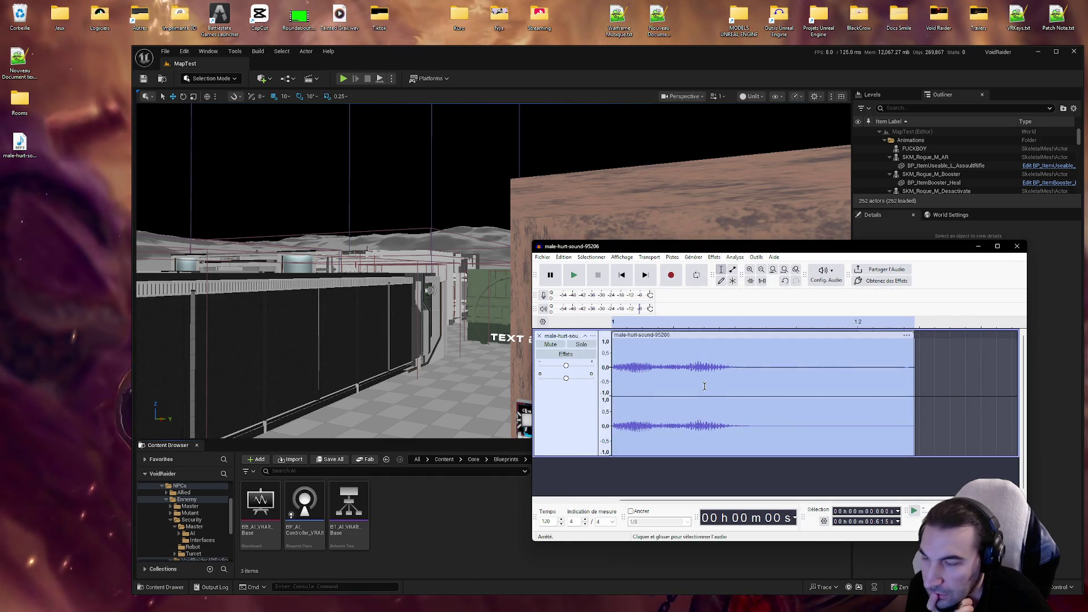
# Step: Apply the Compresseur classique, play the result, then delete the track
pyautogui.click(692, 257)
pyautogui.moveTo(714, 258)
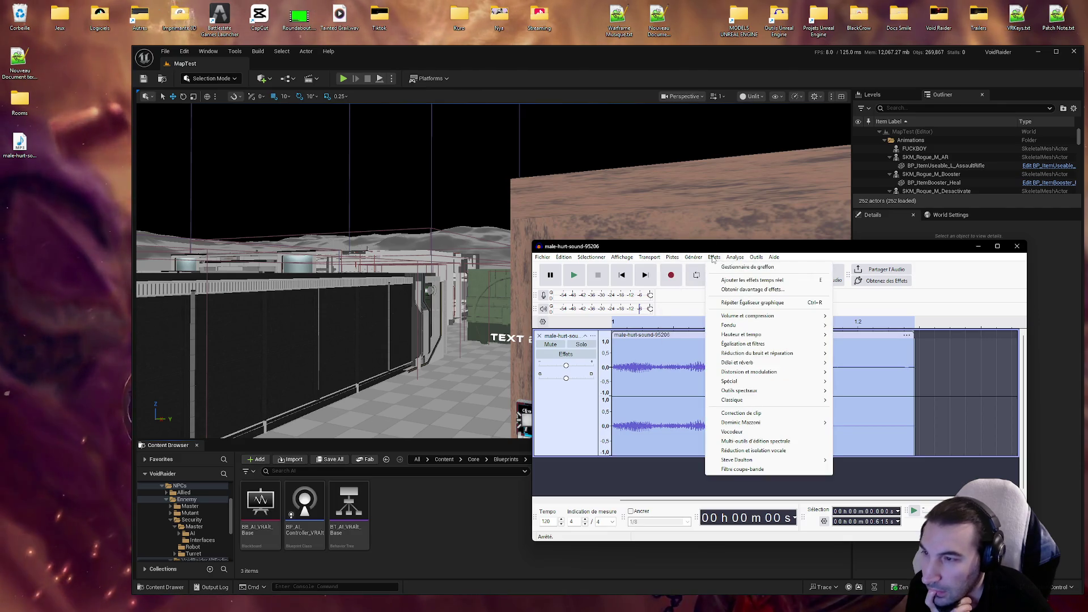
pyautogui.moveTo(789, 404)
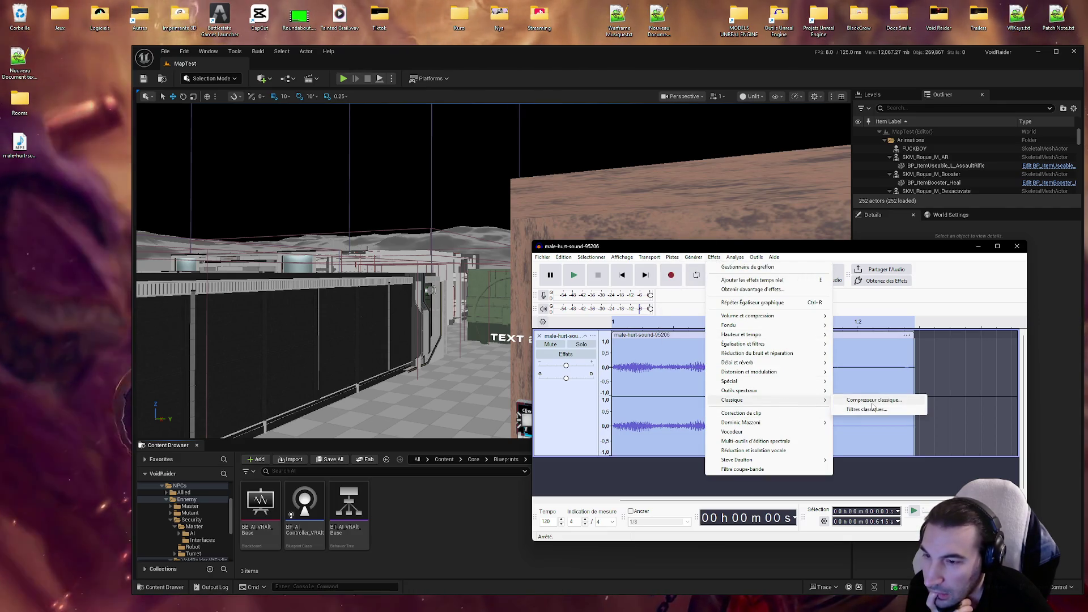
pyautogui.click(873, 400)
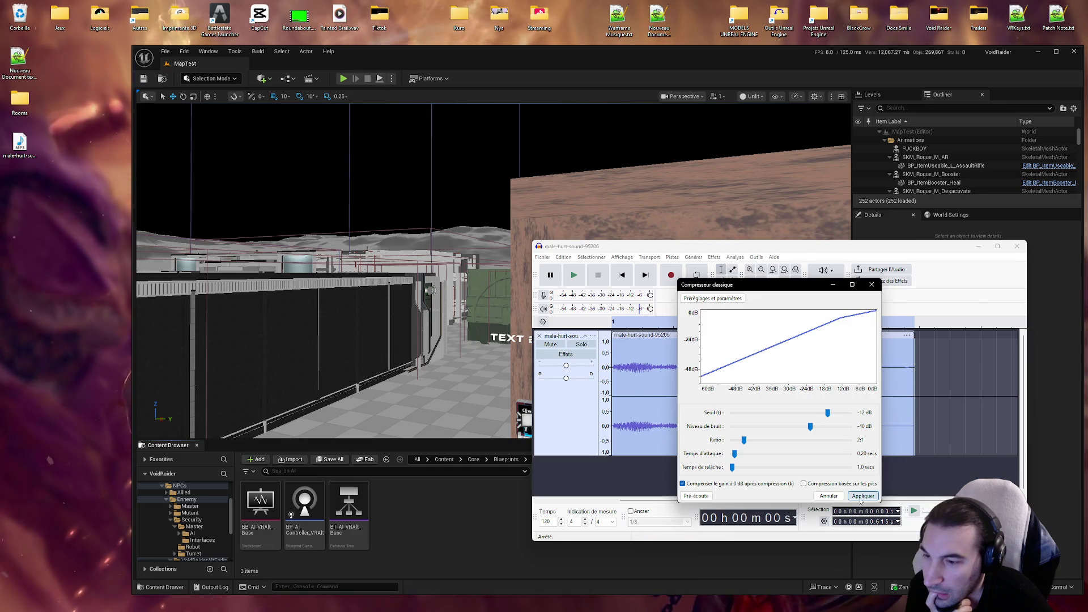
pyautogui.click(861, 496)
pyautogui.click(574, 280)
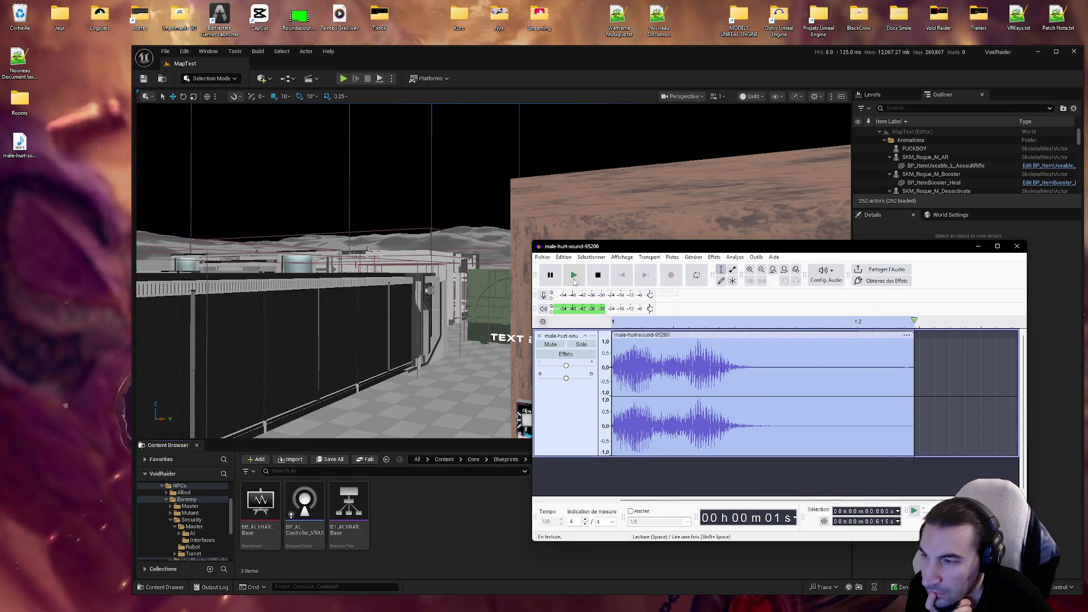
pyautogui.hotkey('ctrl', 'a')
pyautogui.press('Delete')
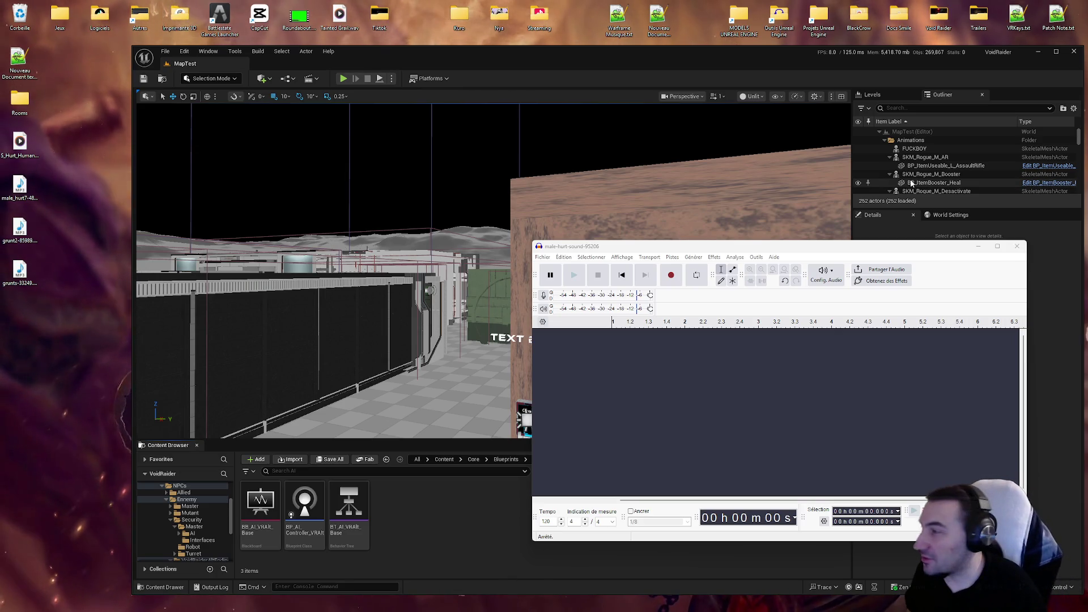
# Step: Import grunts-33249.mp3 from the desktop as a new track
pyautogui.moveTo(20, 272); pyautogui.dragTo(615, 354)
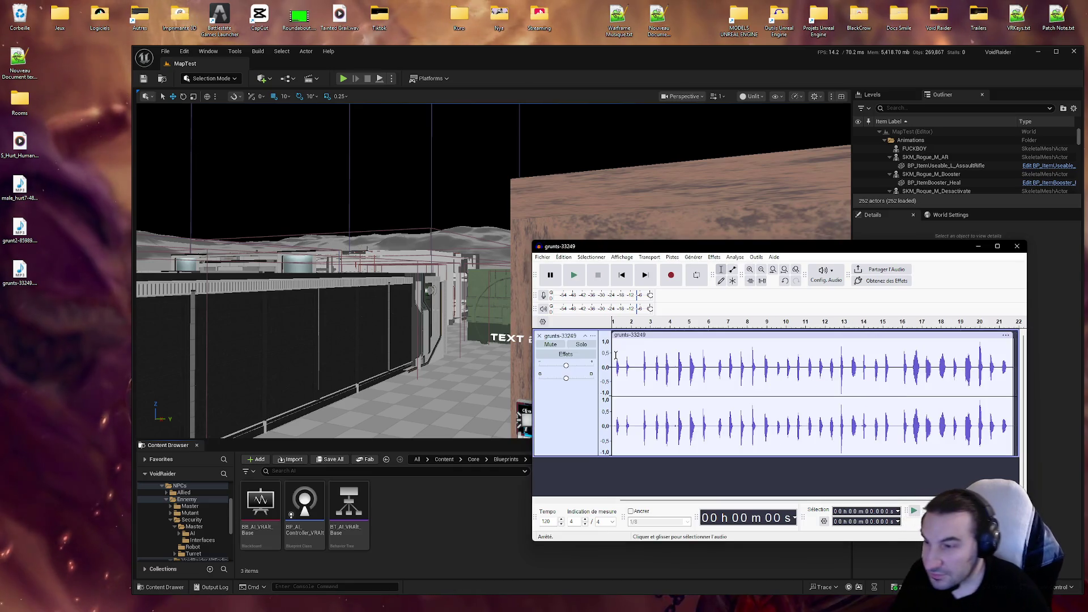
pyautogui.click(637, 373)
pyautogui.scroll(3, 641, 369)
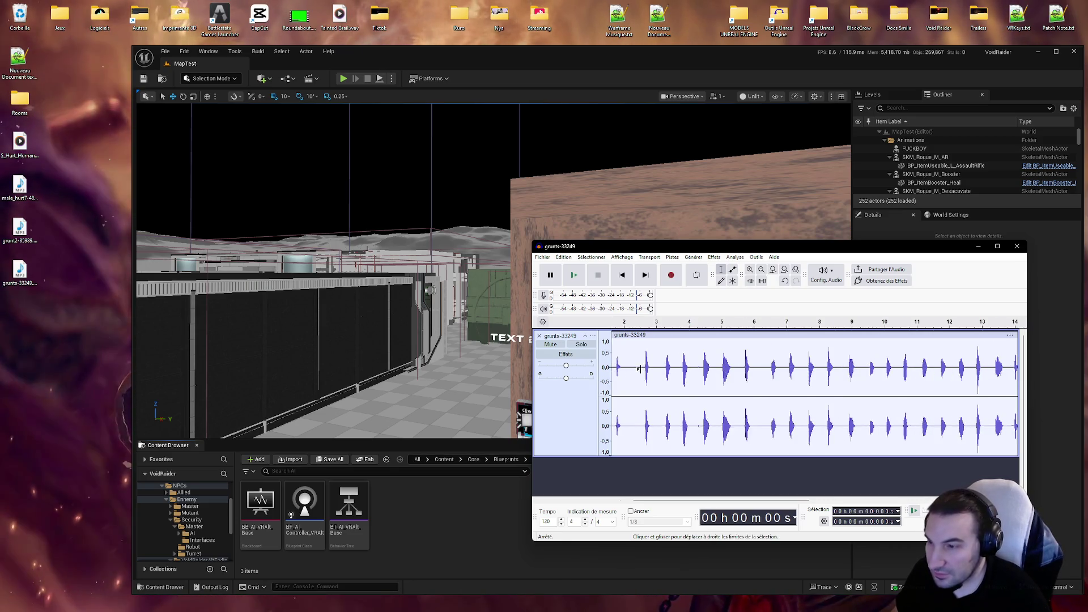
pyautogui.scroll(-2, 646, 367)
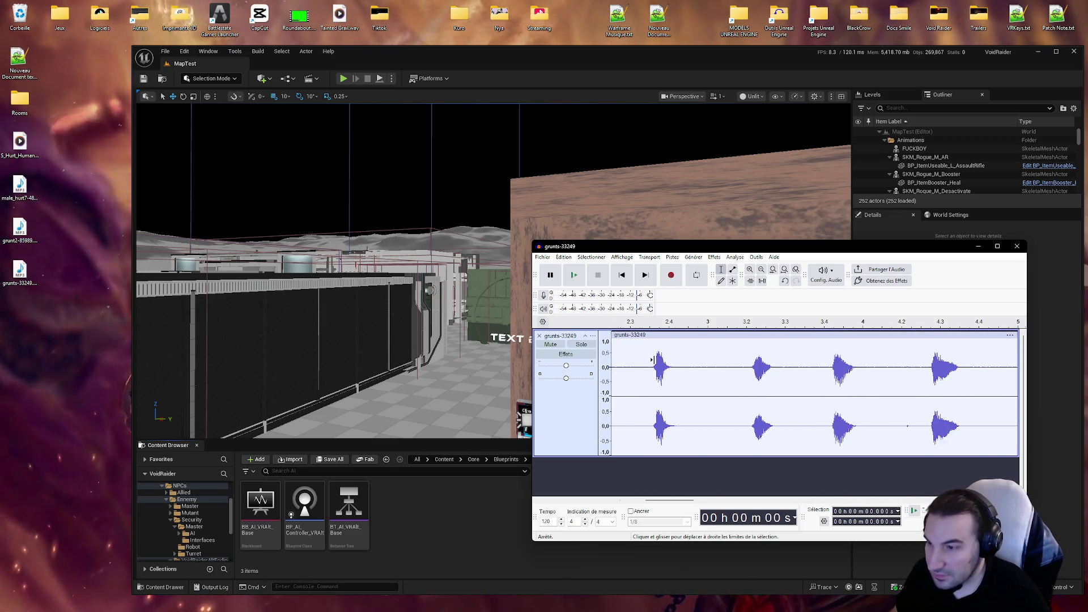
pyautogui.scroll(-3, 657, 360)
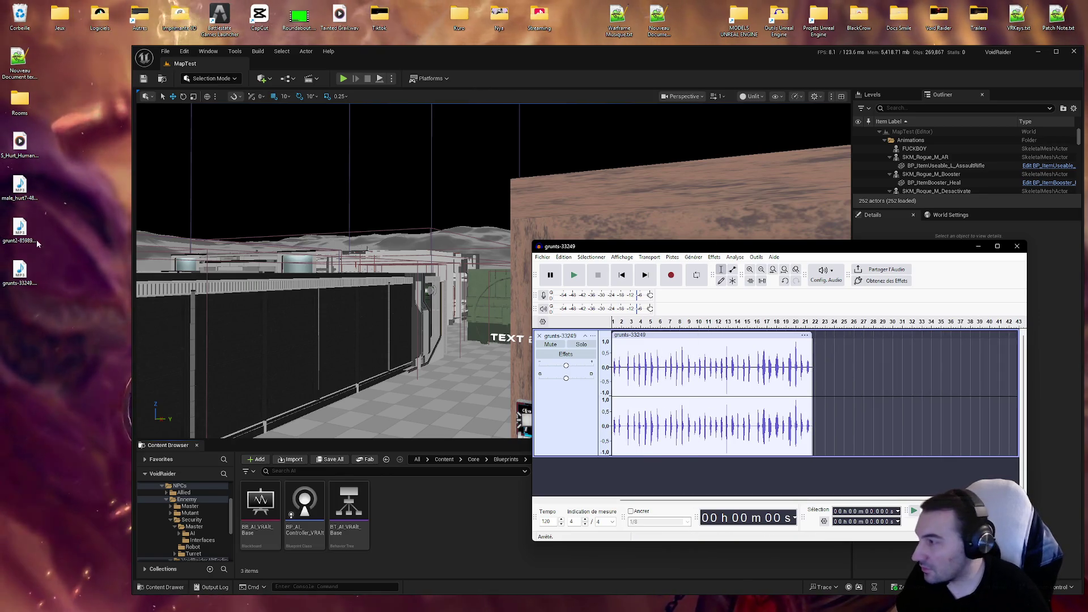
# Step: Add the grunt2-85989 clip, remove its track again, and select a gap between grunts
pyautogui.click(19, 228)
pyautogui.moveTo(20, 228)
pyautogui.mouseDown()
pyautogui.moveTo(114, 255)
pyautogui.moveTo(600, 481)
pyautogui.moveTo(716, 482)
pyautogui.mouseUp()
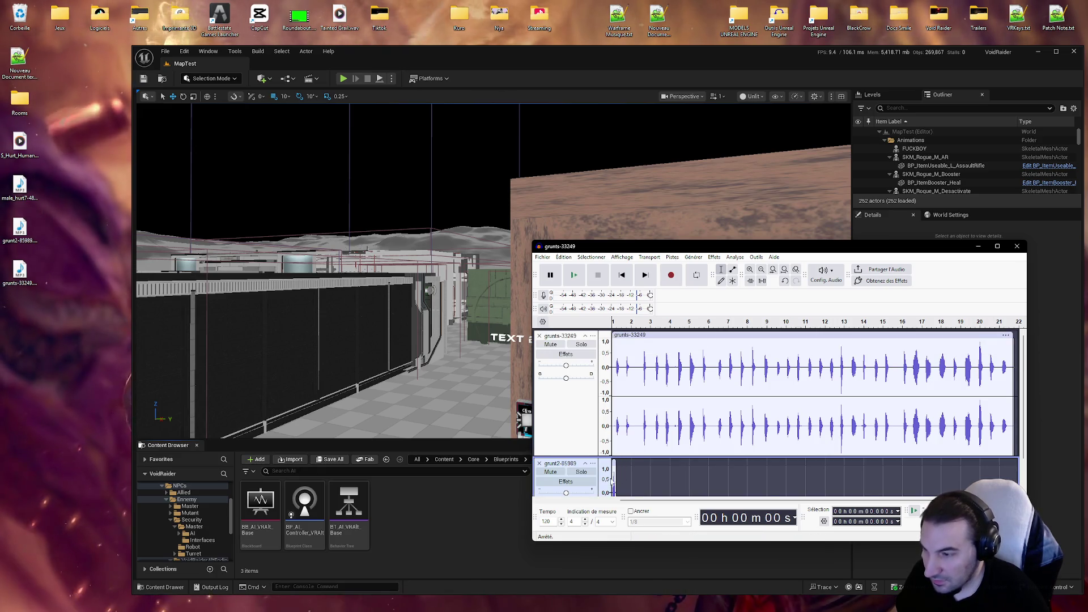
pyautogui.scroll(2, 612, 478)
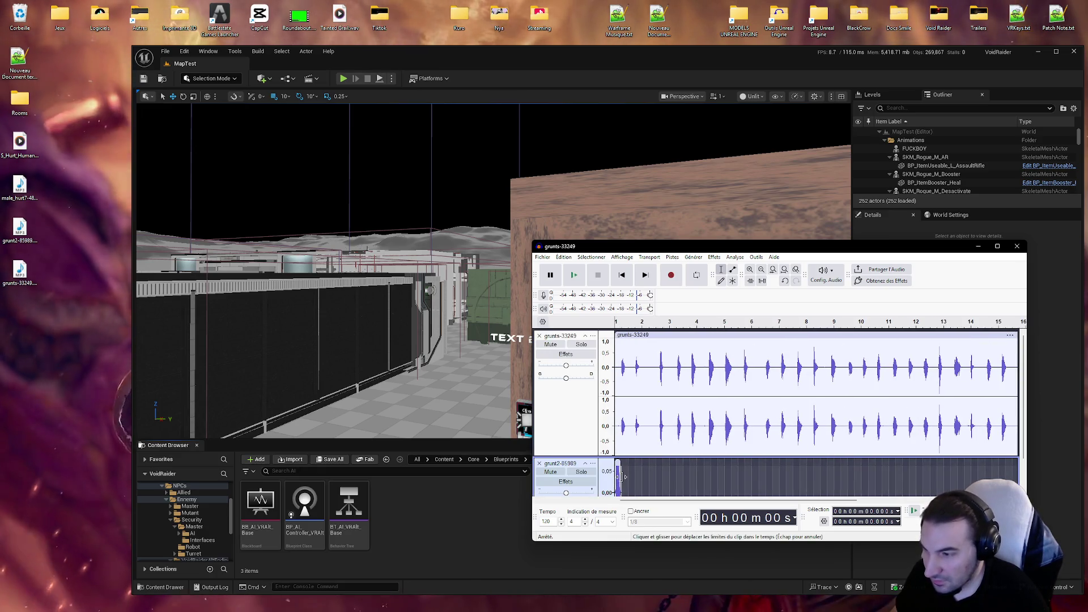
pyautogui.click(539, 463)
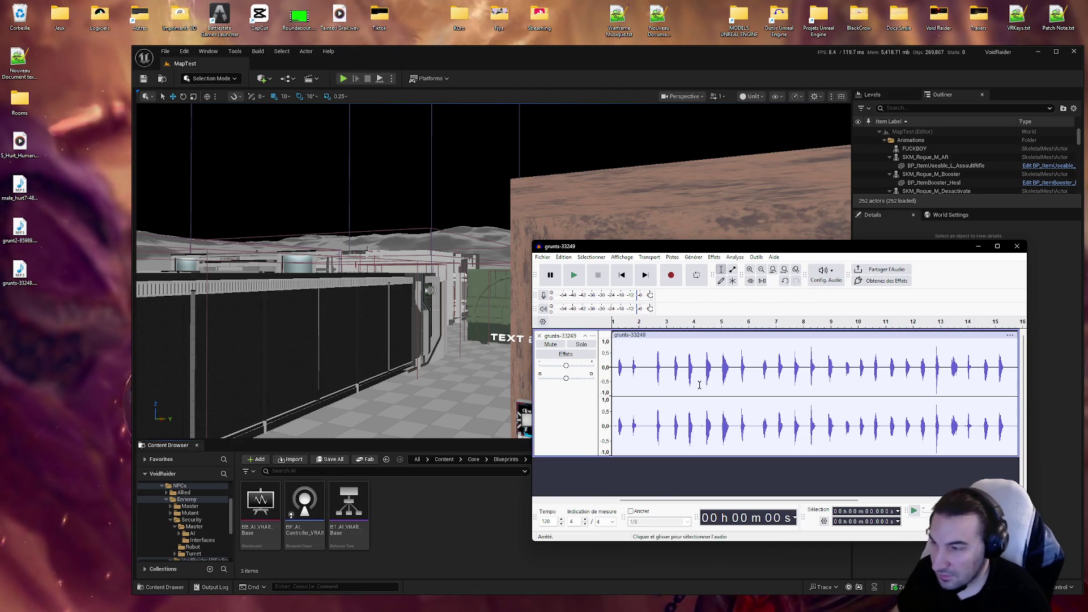
pyautogui.scroll(4, 699, 385)
pyautogui.scroll(2, 701, 384)
pyautogui.moveTo(773, 369); pyautogui.dragTo(933, 375)
# Step: Mute and then unmute the grunts track from the context menu
pyautogui.rightClick(875, 370)
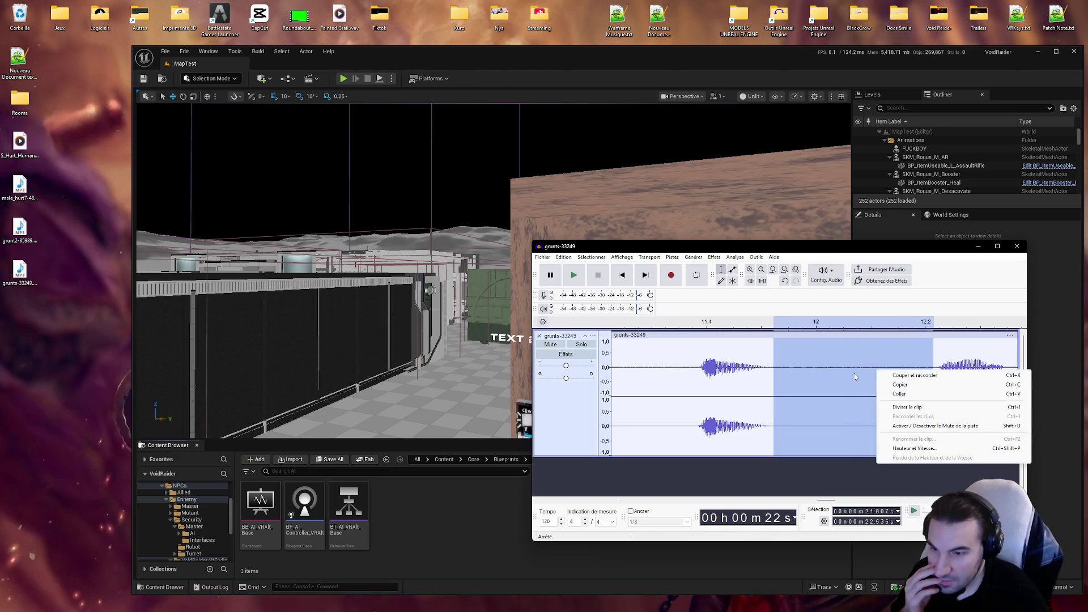
pyautogui.click(922, 426)
pyautogui.rightClick(862, 404)
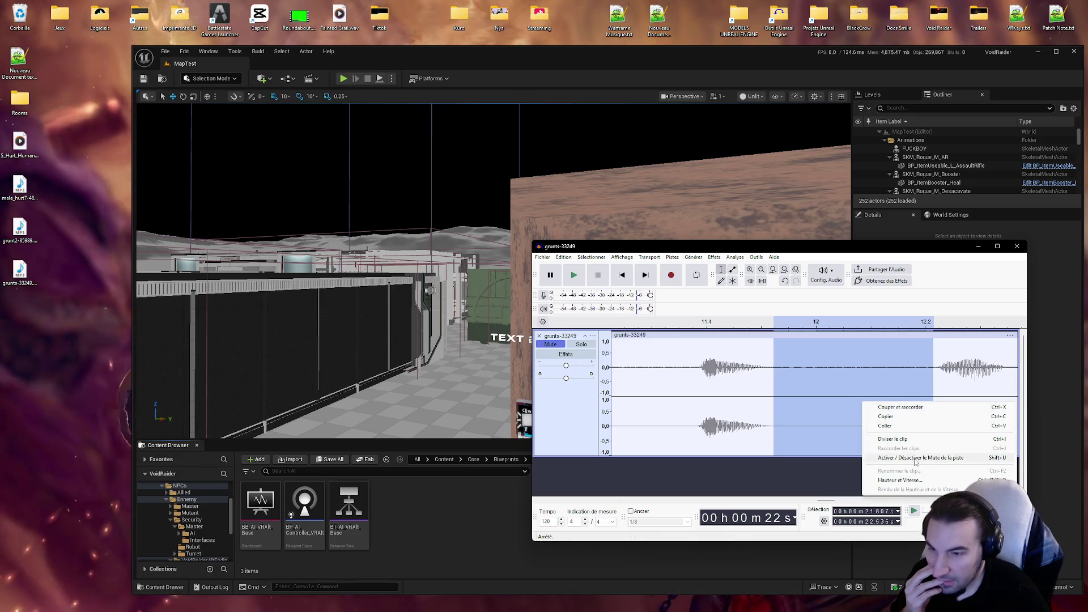
pyautogui.click(883, 458)
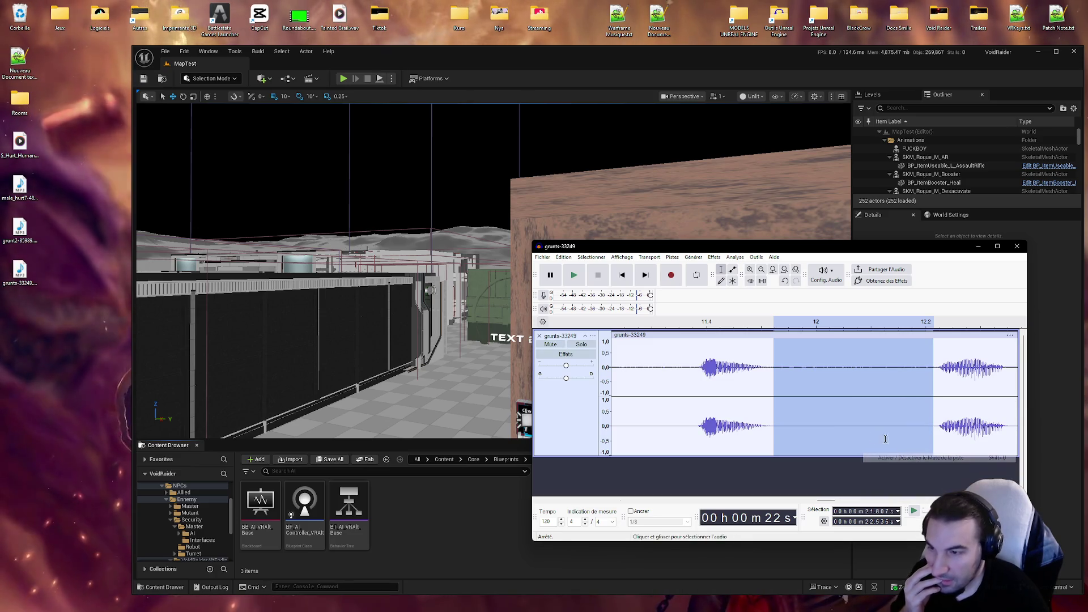
# Step: Browse the Effets menu and close it without applying anything
pyautogui.click(716, 257)
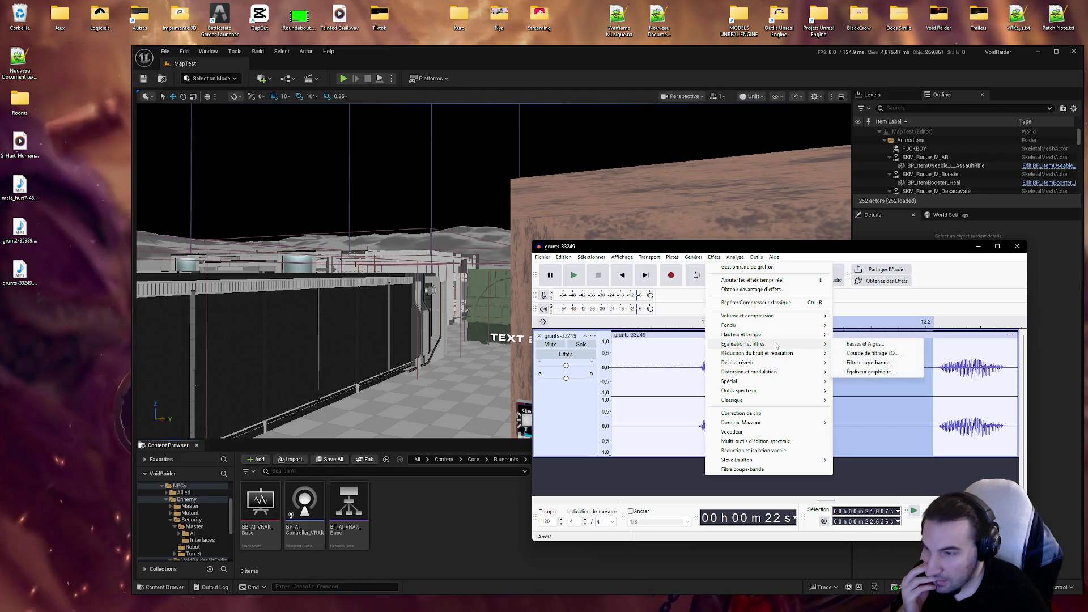
pyautogui.moveTo(759, 367)
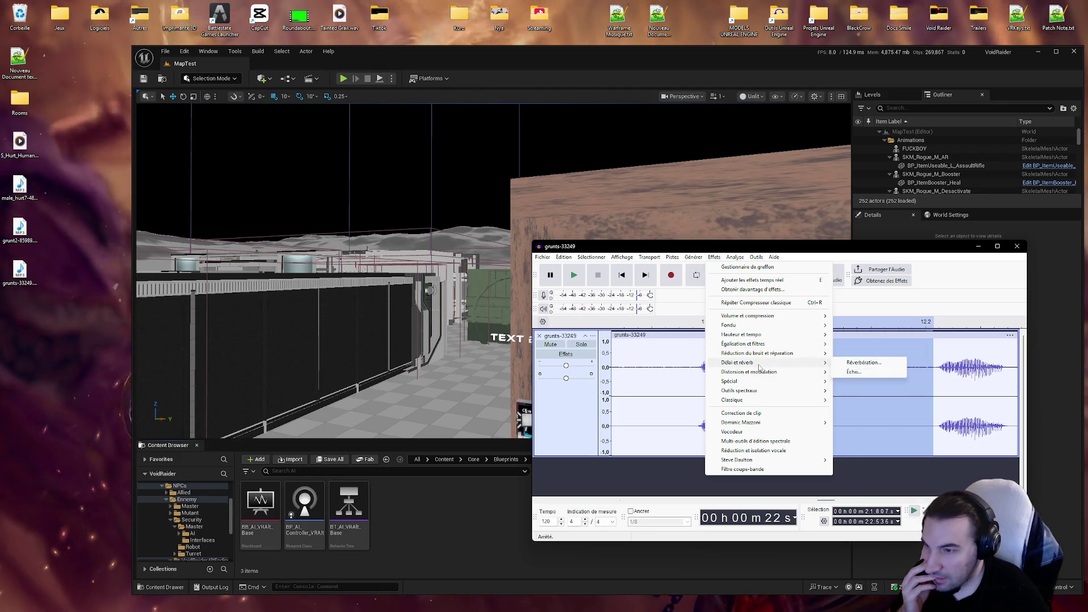
pyautogui.moveTo(764, 327)
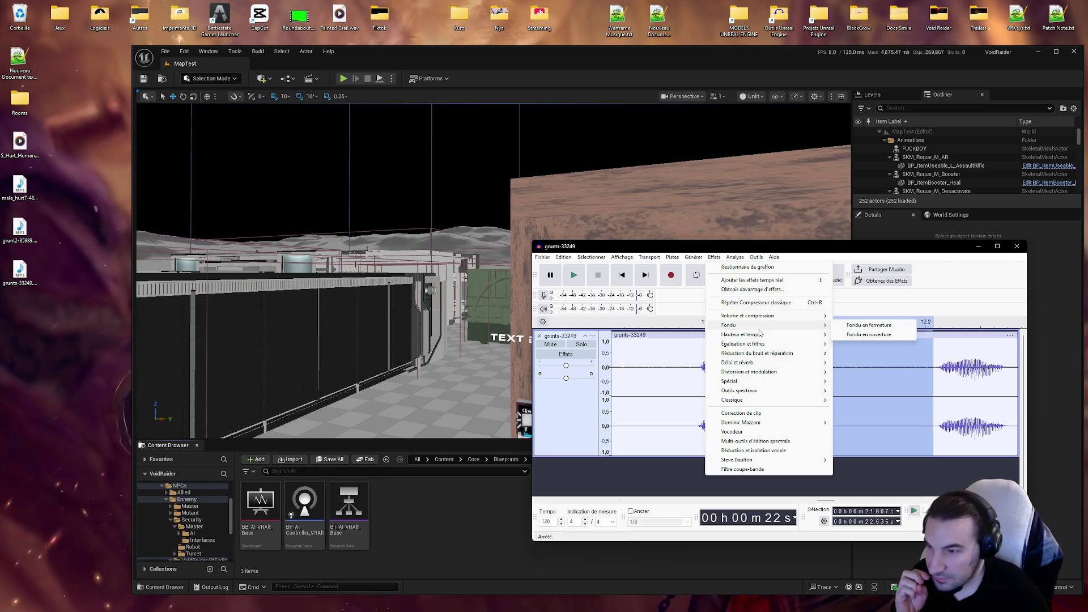
pyautogui.click(640, 394)
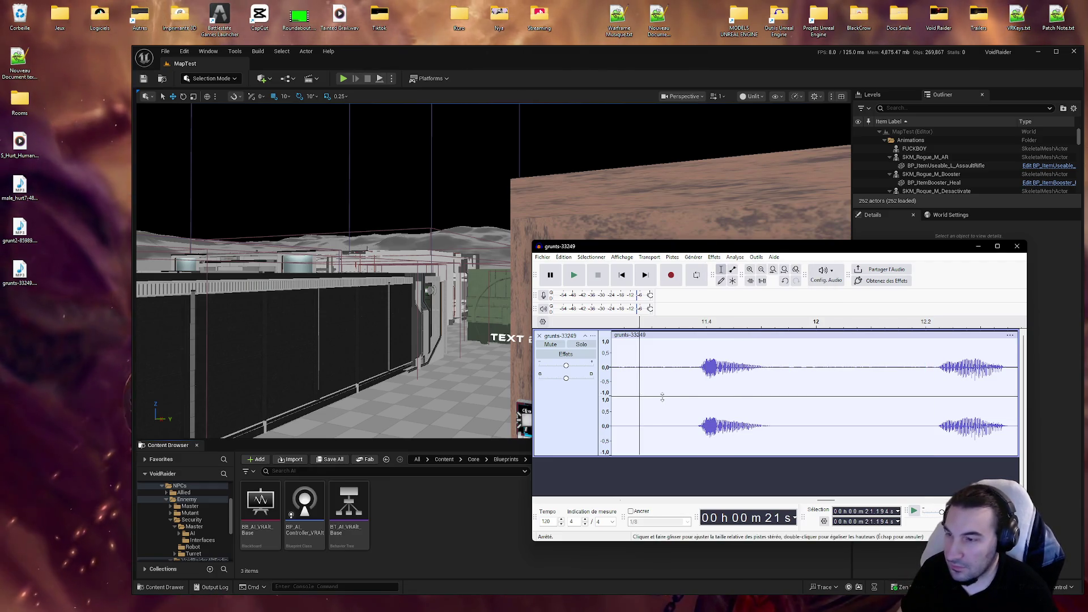
# Step: Record a few seconds of room noise just after the grunts clip and select it
pyautogui.scroll(-5, 770, 391)
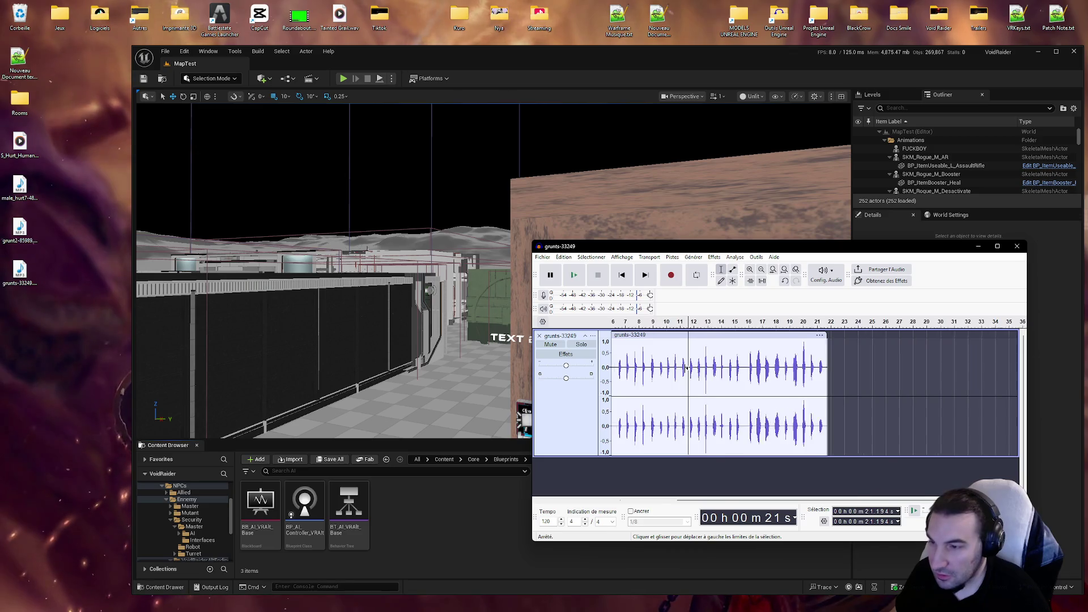
pyautogui.click(875, 390)
pyautogui.keyDown('shift'); pyautogui.click(821, 386); pyautogui.keyUp('shift')
pyautogui.click(671, 275)
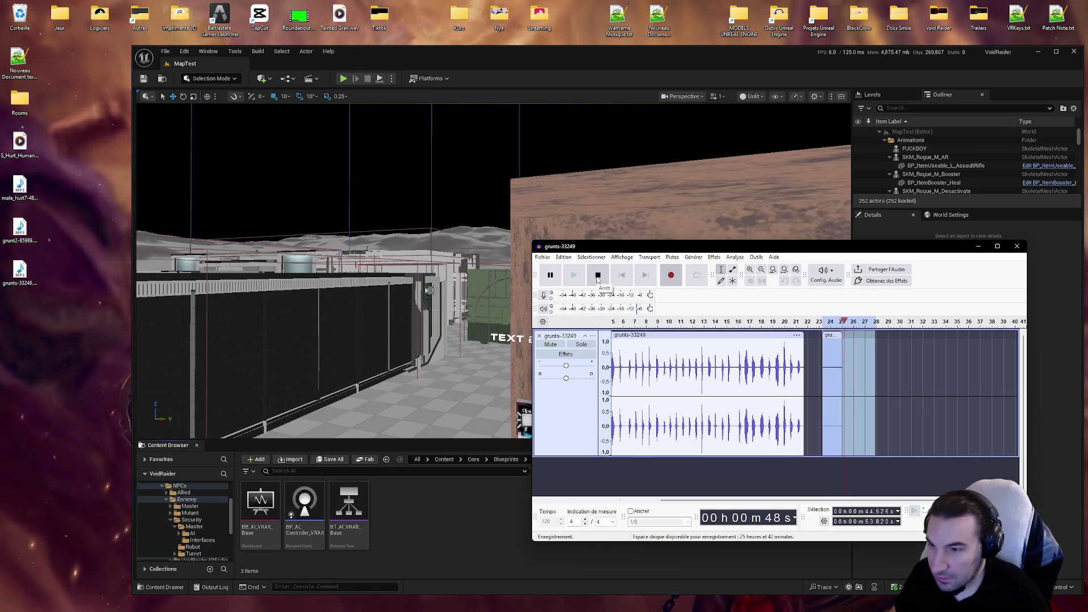
pyautogui.click(598, 276)
pyautogui.moveTo(826, 429); pyautogui.dragTo(845, 429)
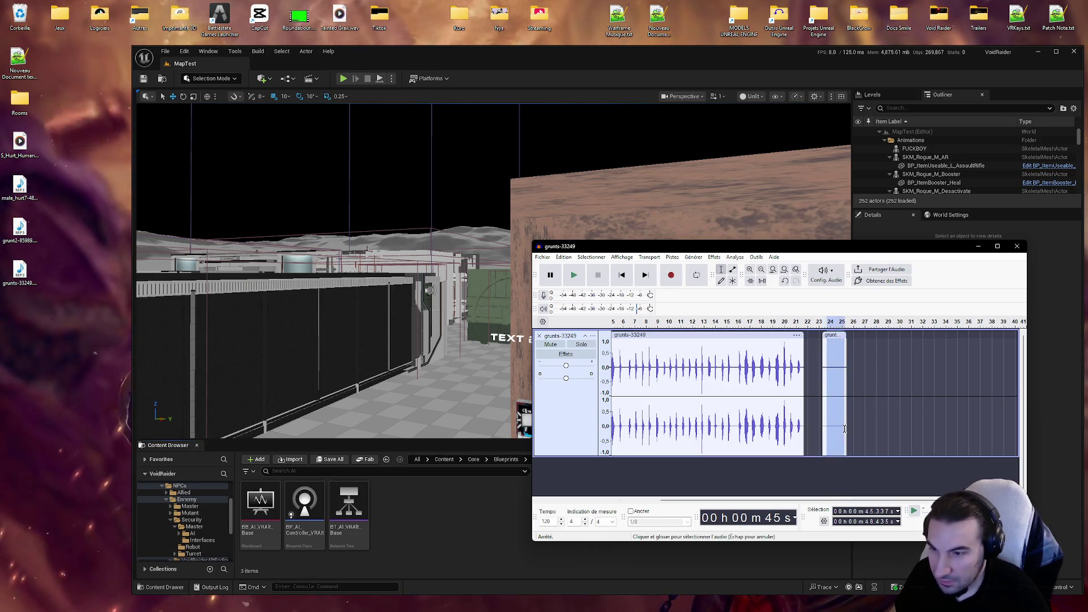
pyautogui.click(672, 258)
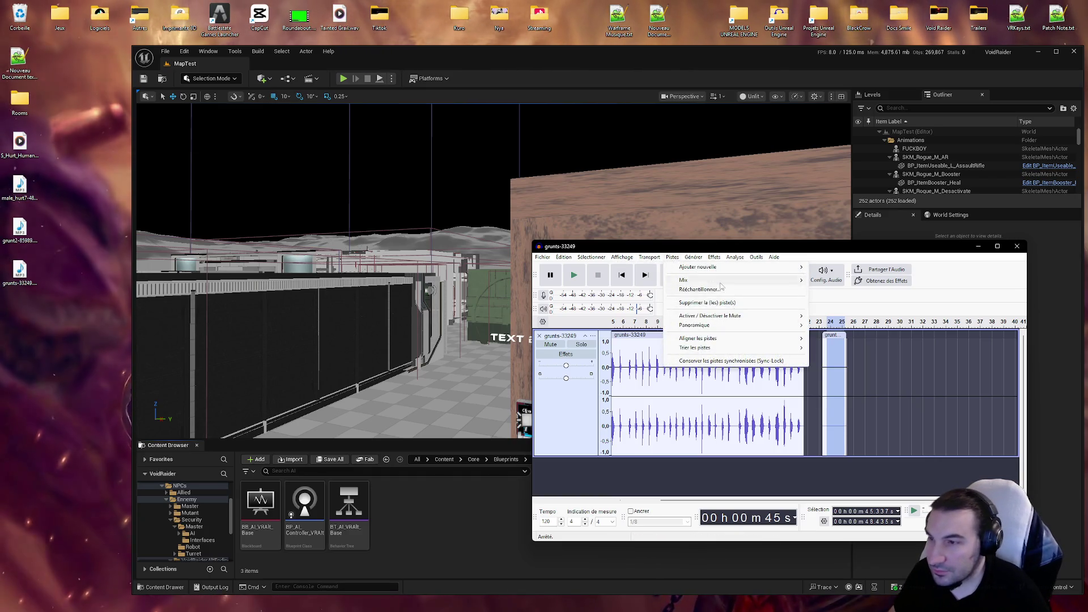
# Step: Capture a noise profile from the recorded room noise, then delete that noise clip
pyautogui.moveTo(713, 260)
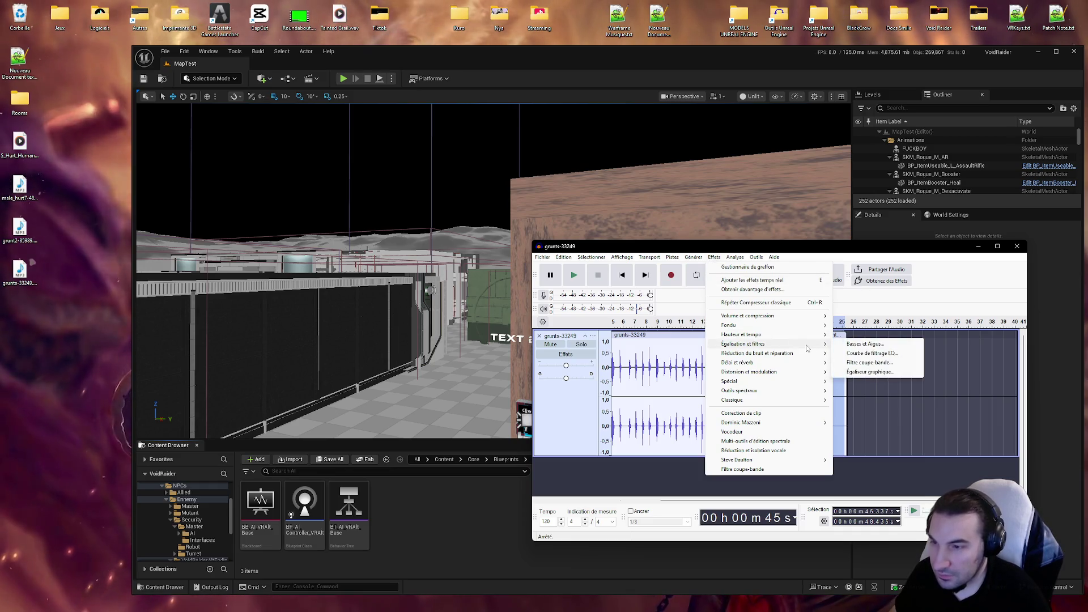
pyautogui.moveTo(815, 358)
pyautogui.click(869, 353)
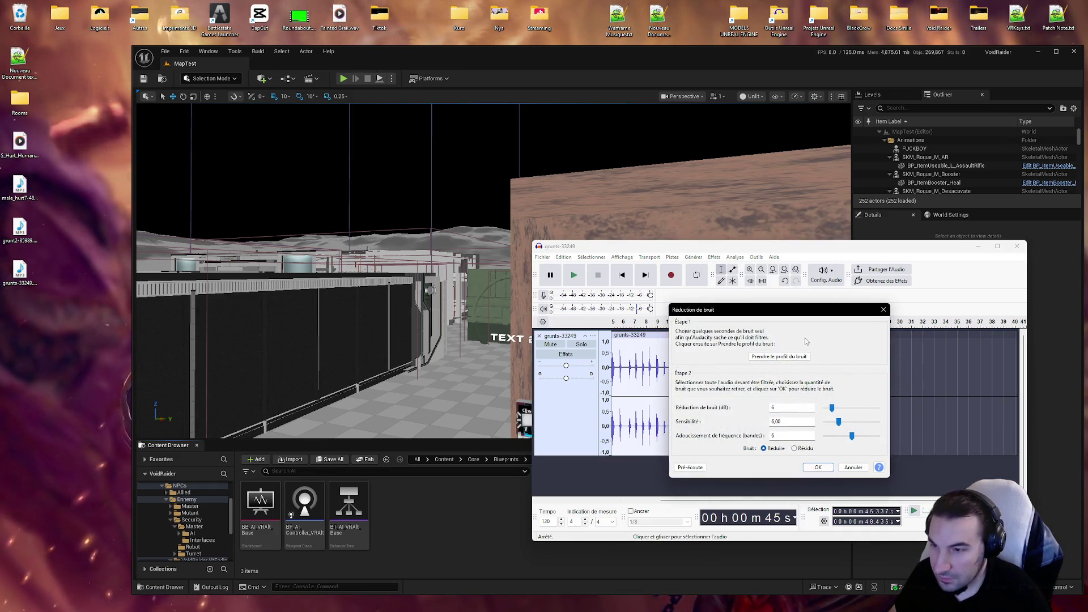
pyautogui.click(804, 340)
pyautogui.click(839, 336)
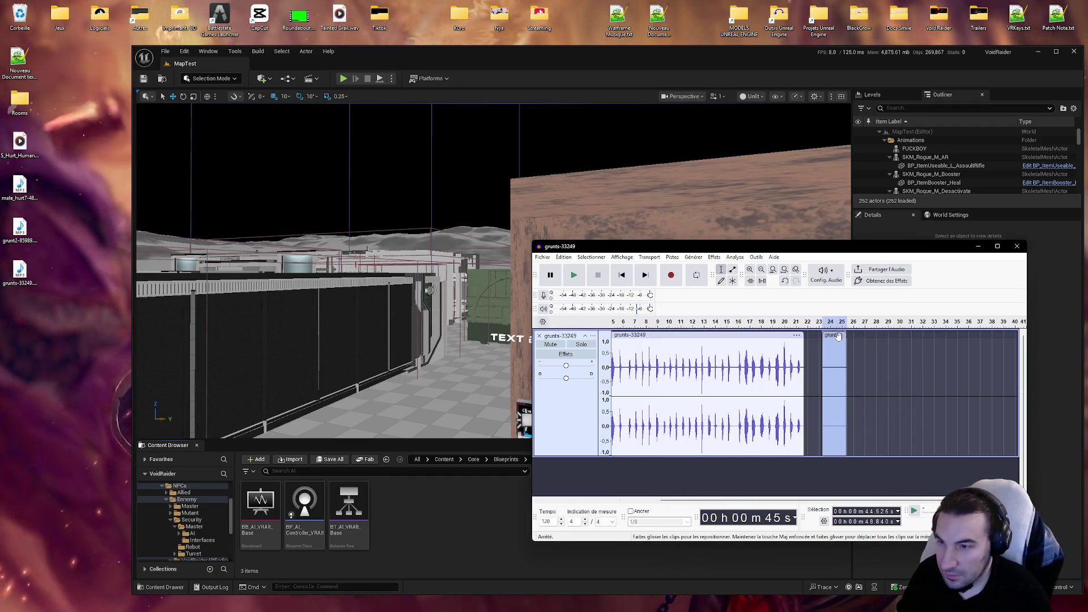
pyautogui.press('Delete')
# Step: Apply noise reduction across the whole grunts clip
pyautogui.doubleClick(664, 356)
pyautogui.click(671, 258)
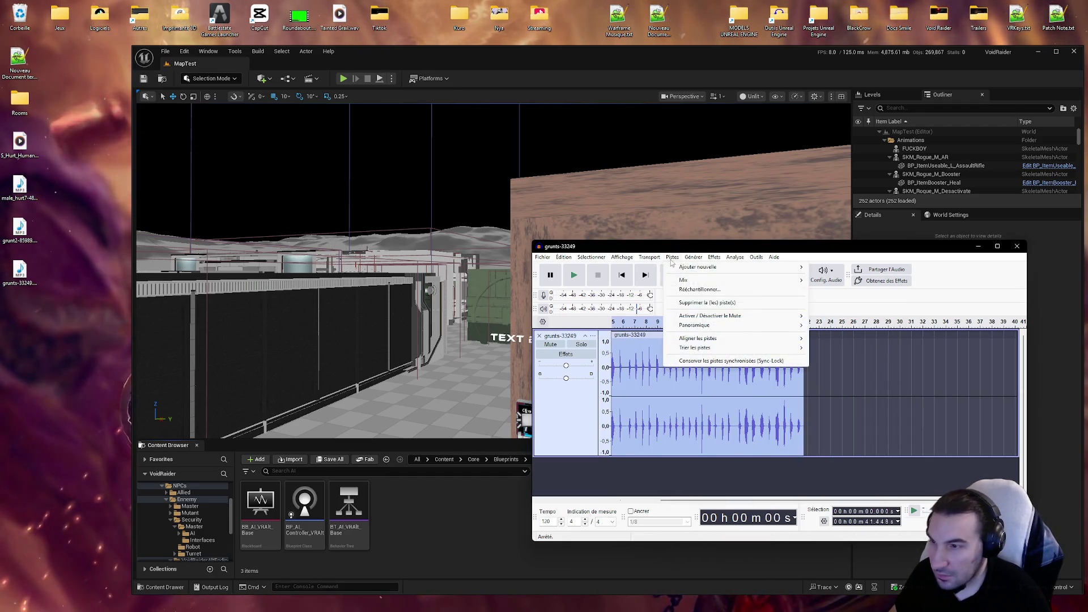
pyautogui.moveTo(716, 259)
pyautogui.moveTo(774, 336)
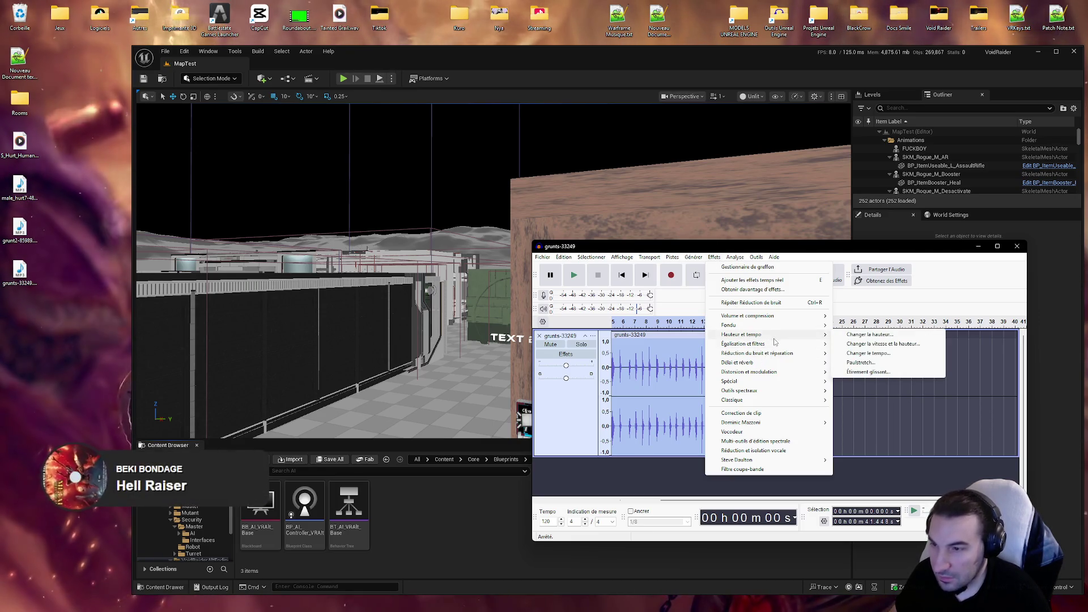
pyautogui.moveTo(805, 353)
pyautogui.click(833, 362)
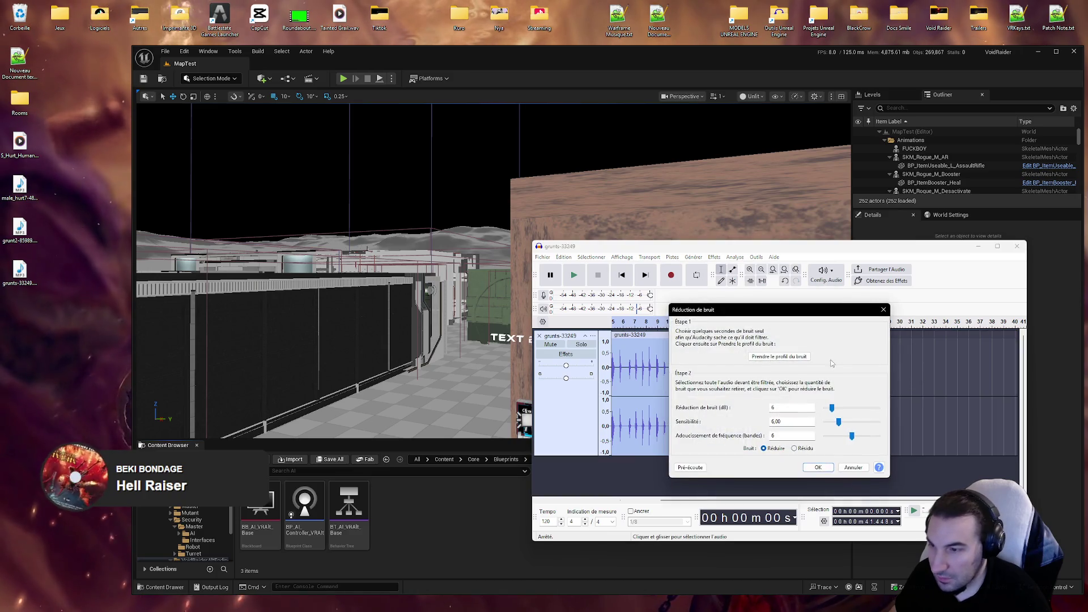
pyautogui.click(820, 467)
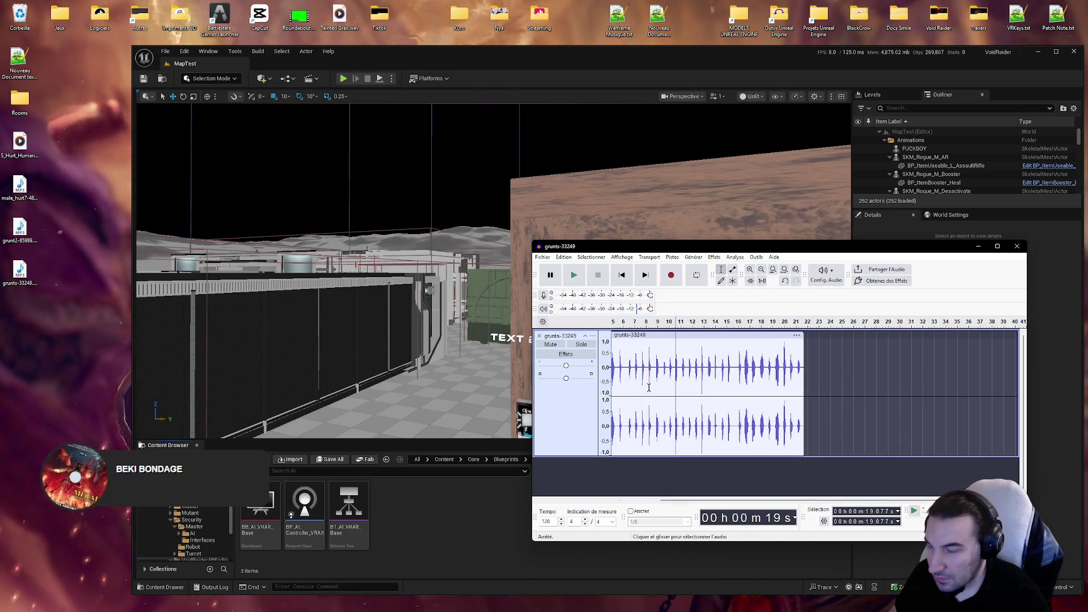
# Step: Apply the Filtre passe-haut to the clip with its default settings
pyautogui.click(714, 256)
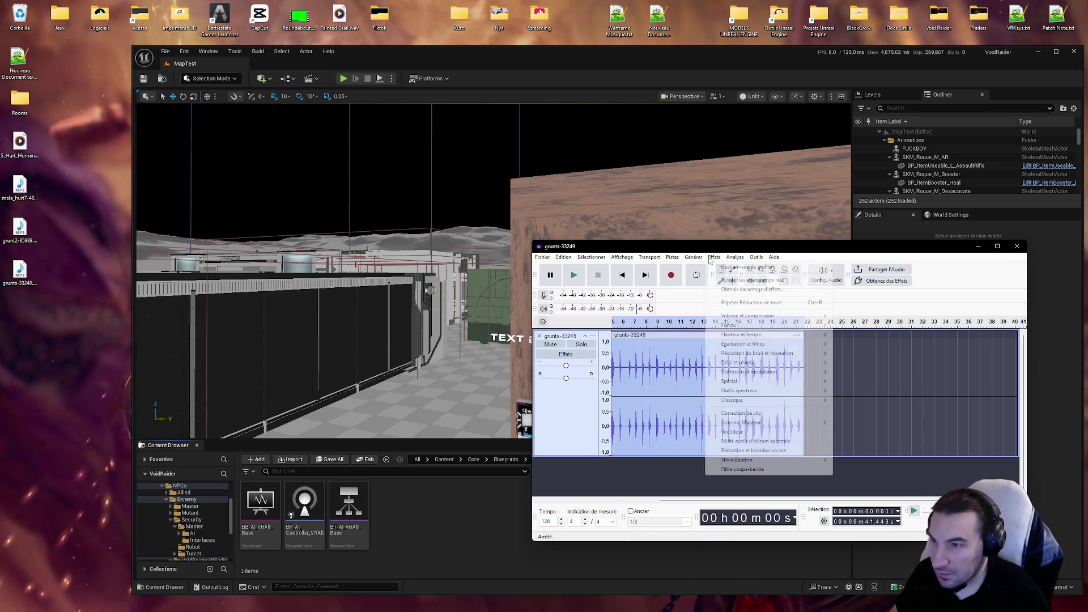
pyautogui.moveTo(785, 381)
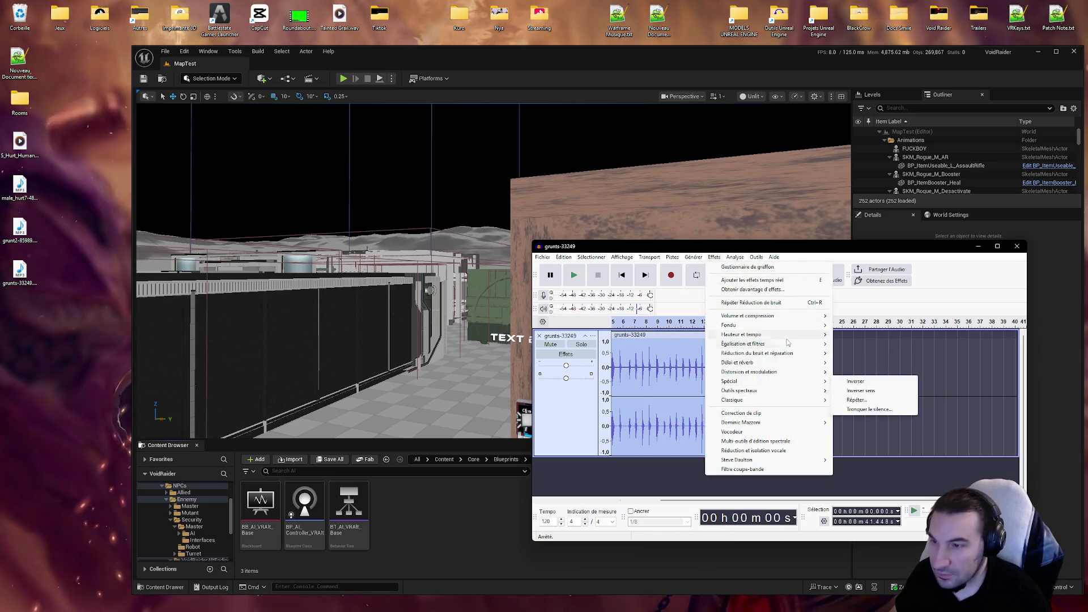
pyautogui.moveTo(795, 346)
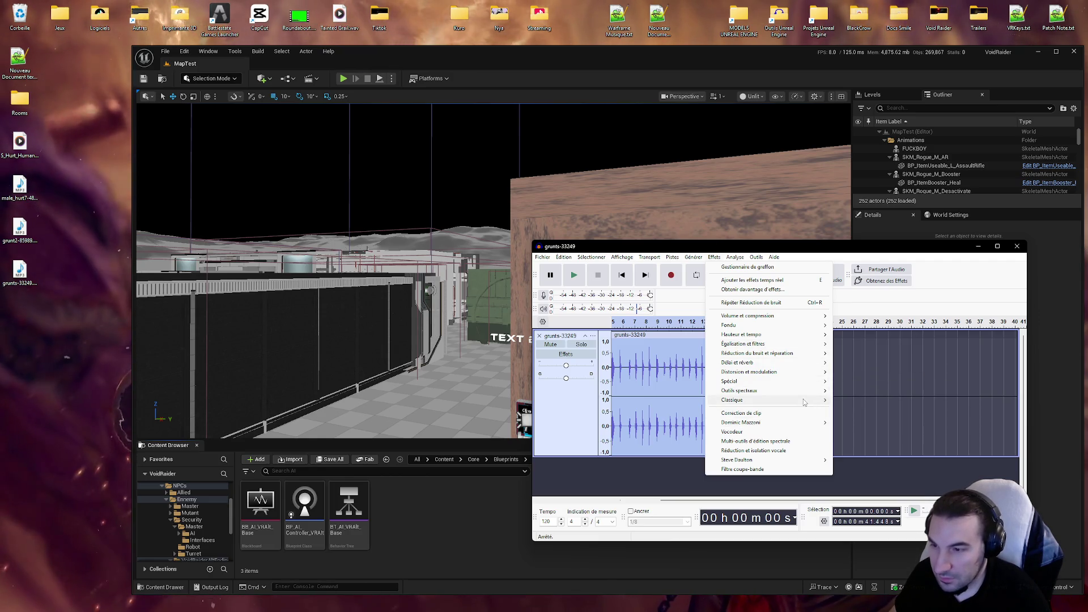
pyautogui.moveTo(803, 401)
pyautogui.click(881, 432)
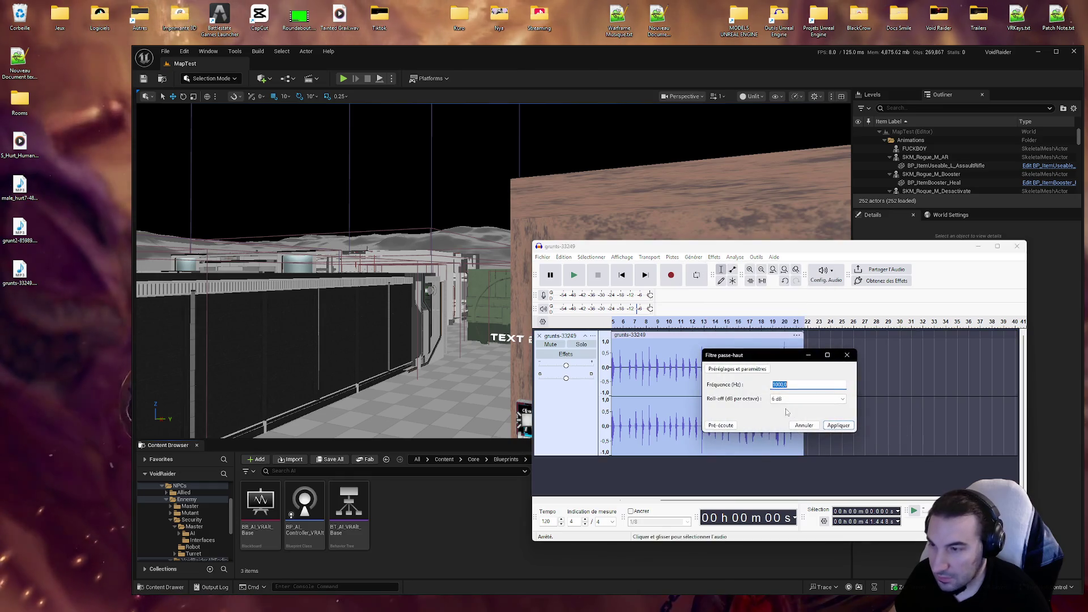
pyautogui.click(830, 425)
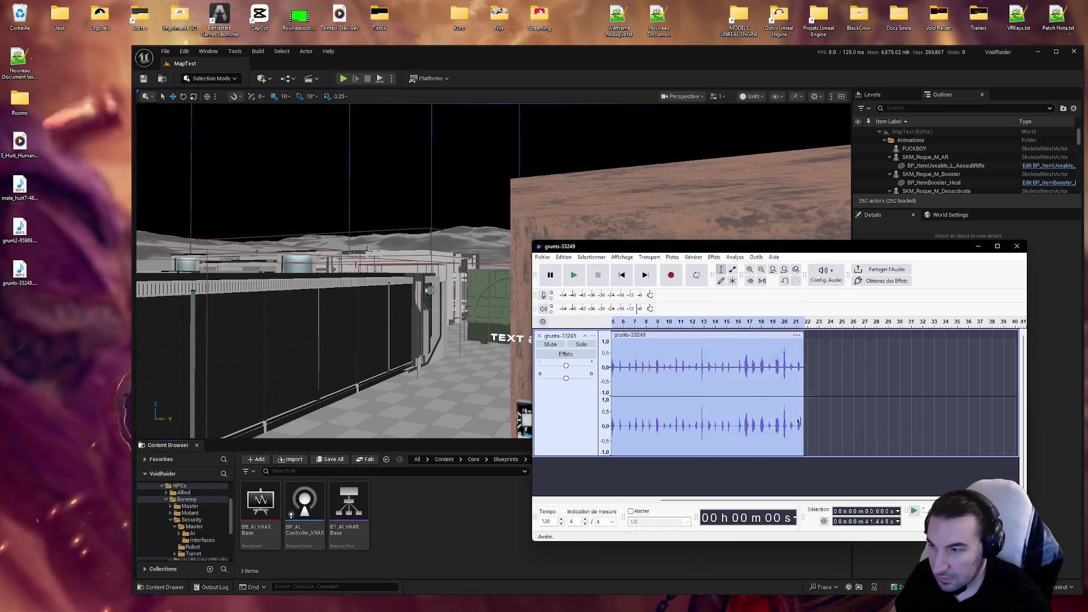
pyautogui.click(713, 257)
# Step: Apply the Égaliseur graphique and then the Compresseur classique to the grunts clip
pyautogui.moveTo(810, 349)
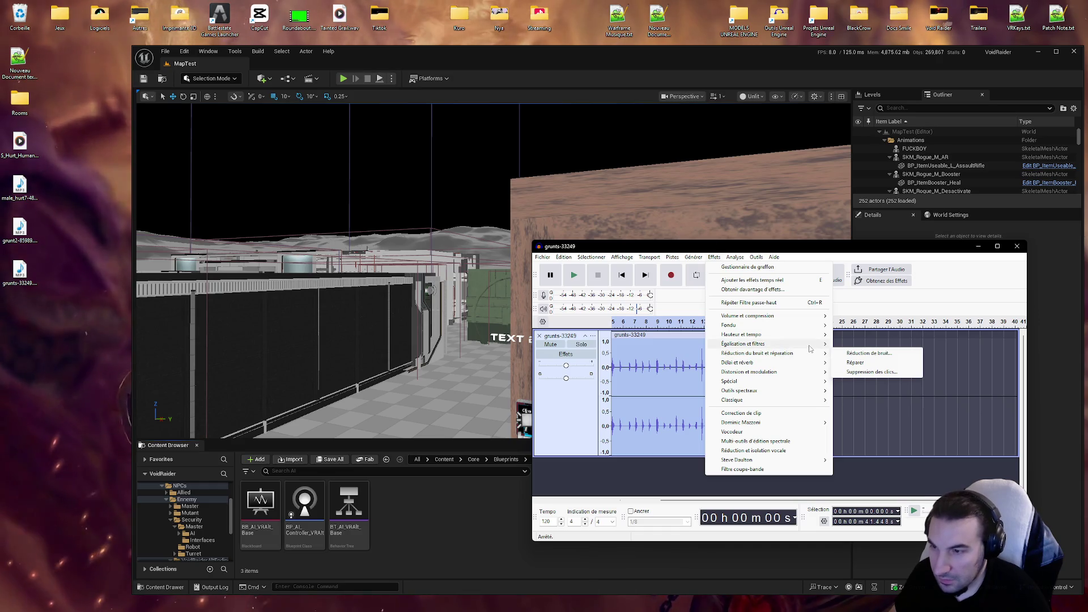
pyautogui.click(870, 372)
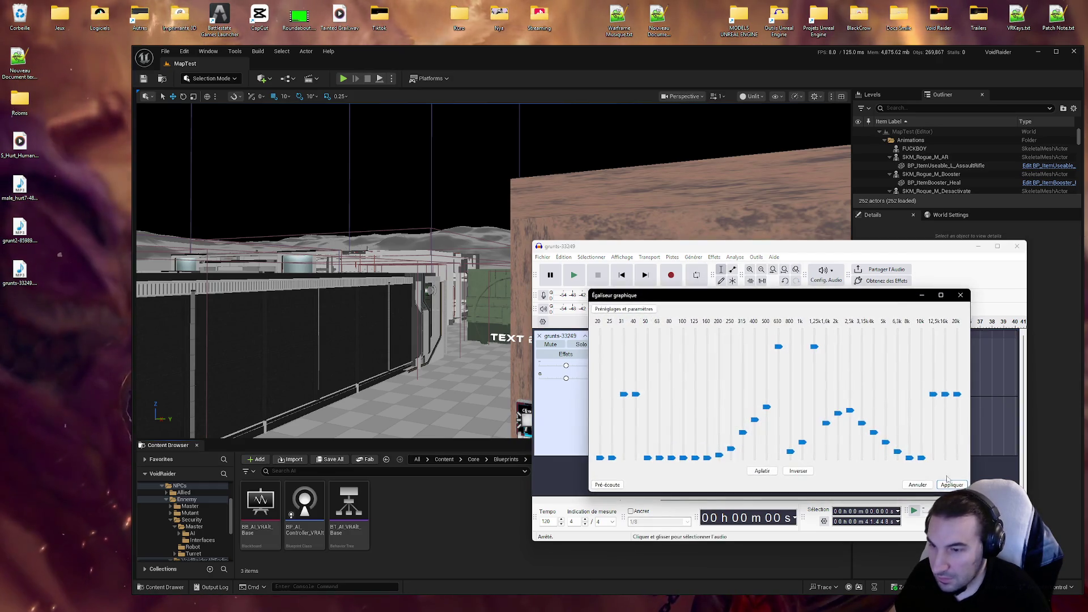
pyautogui.click(951, 485)
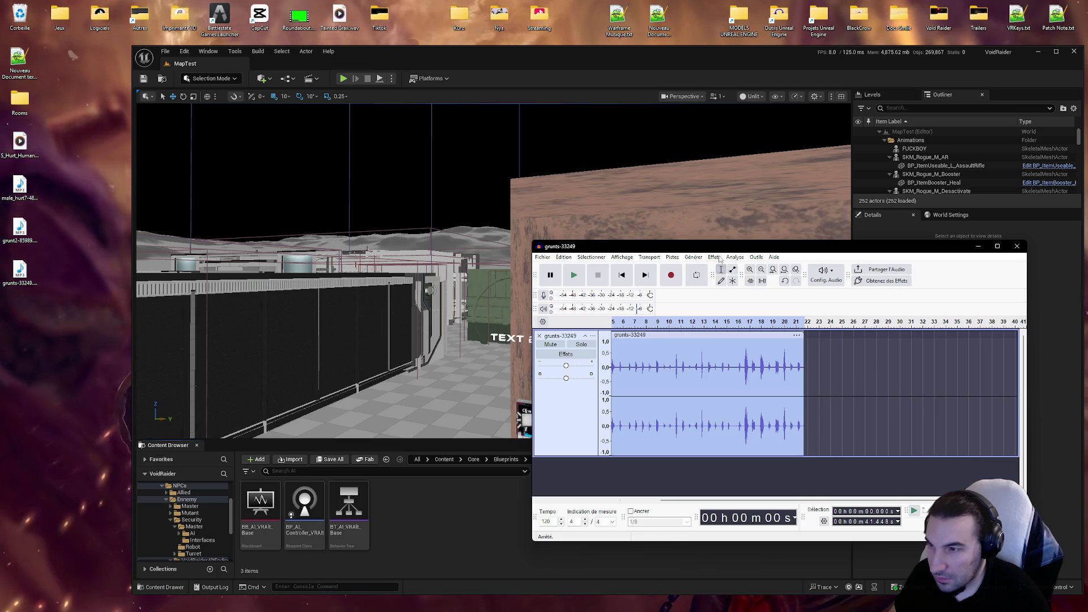
pyautogui.click(715, 257)
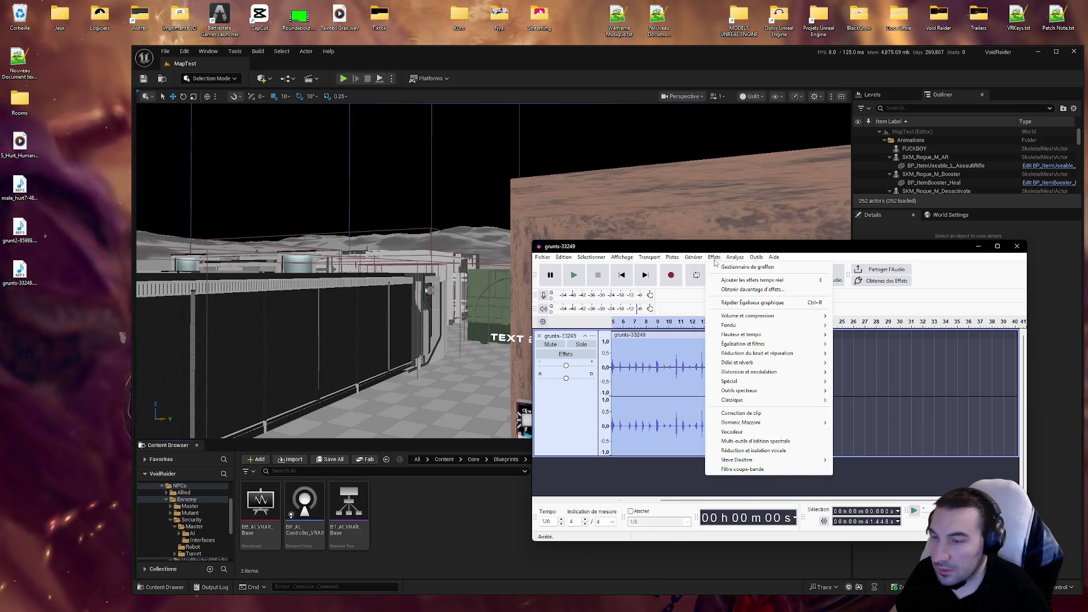
pyautogui.moveTo(766, 347)
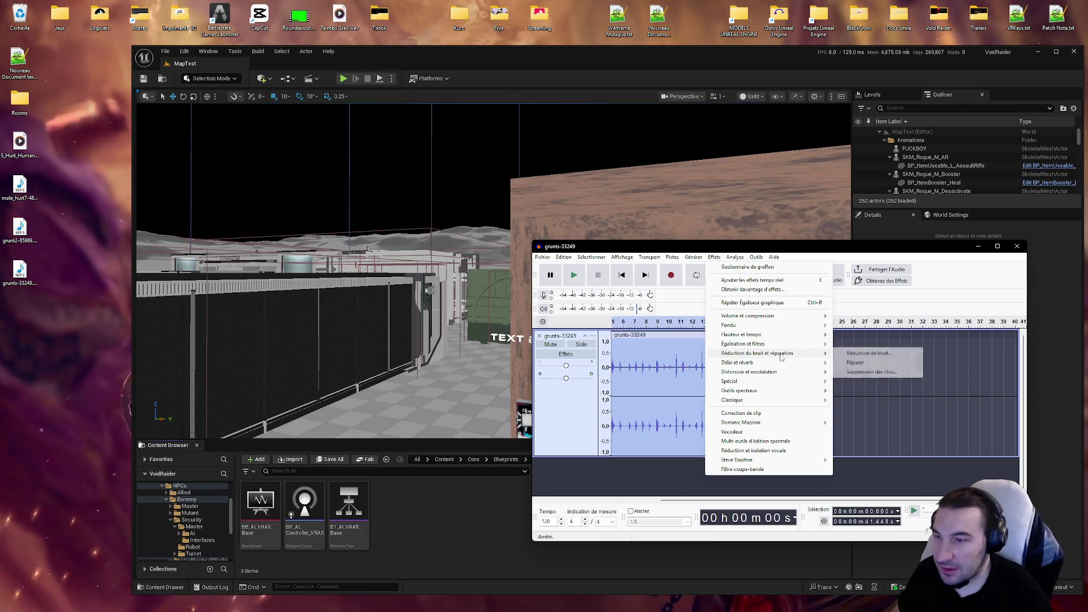
pyautogui.moveTo(743, 400)
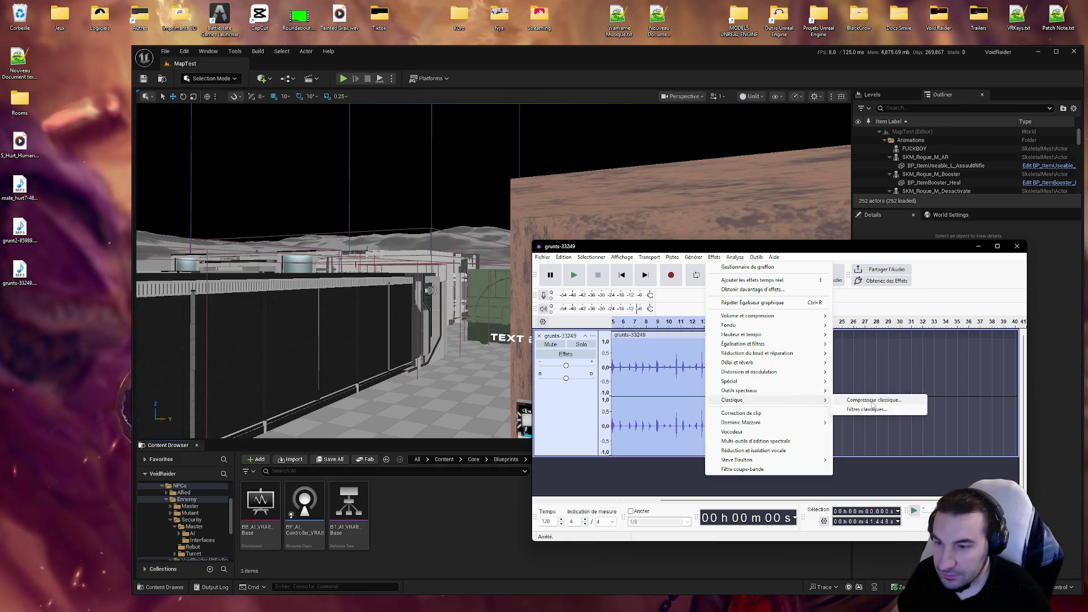
pyautogui.click(866, 398)
pyautogui.click(862, 495)
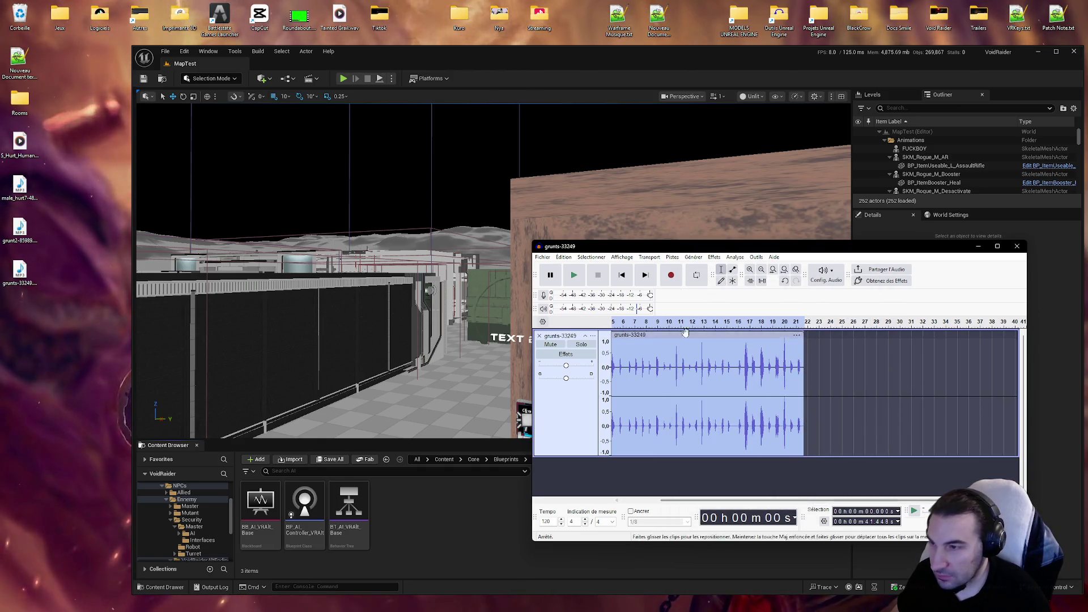
# Step: Apply the Filtre passe-haut to the clip a second time
pyautogui.click(672, 257)
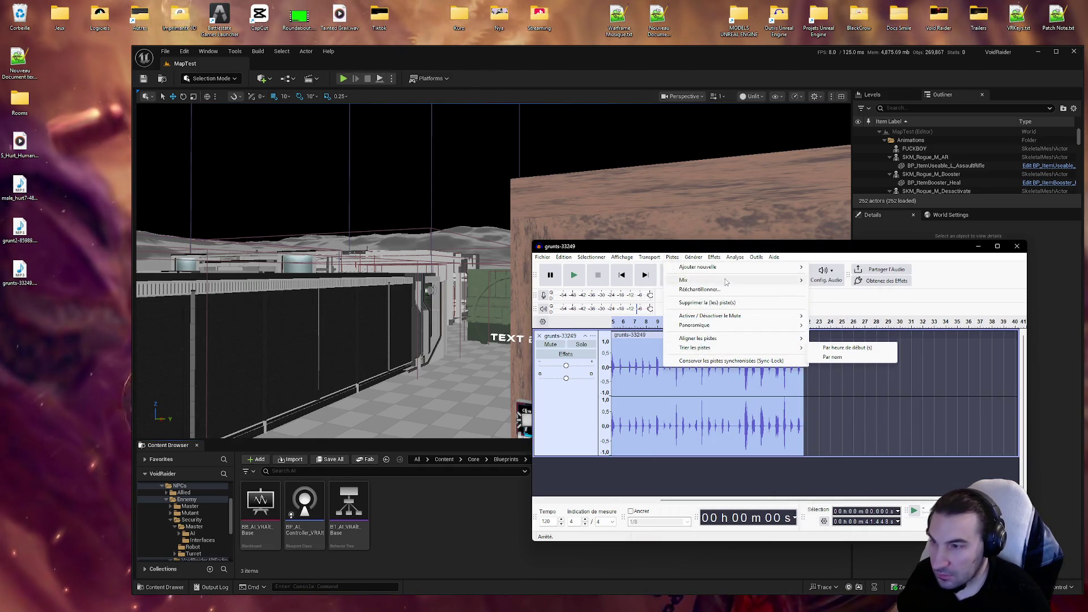
pyautogui.moveTo(713, 257)
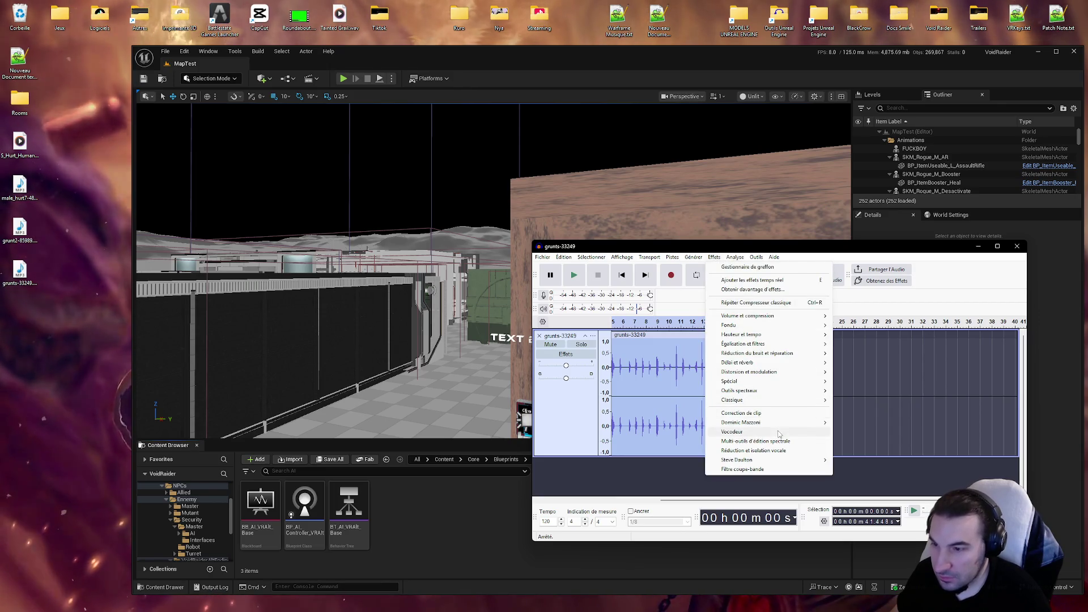
pyautogui.moveTo(804, 423)
pyautogui.click(862, 432)
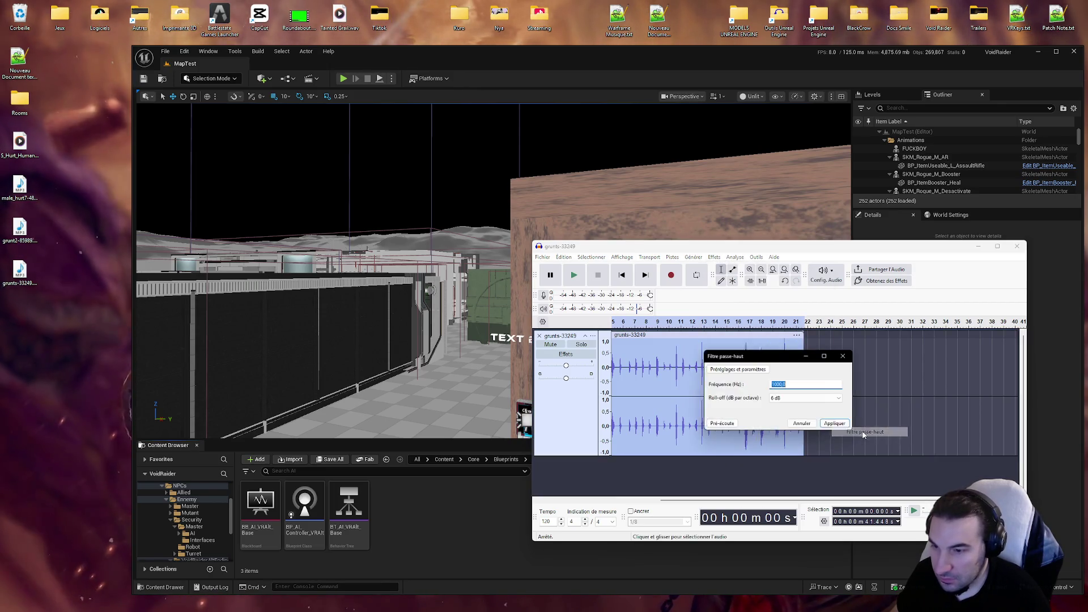
pyautogui.click(830, 426)
# Step: Reapply the graphic equaliser and classic compressor, then maximise the Audacity window
pyautogui.click(688, 259)
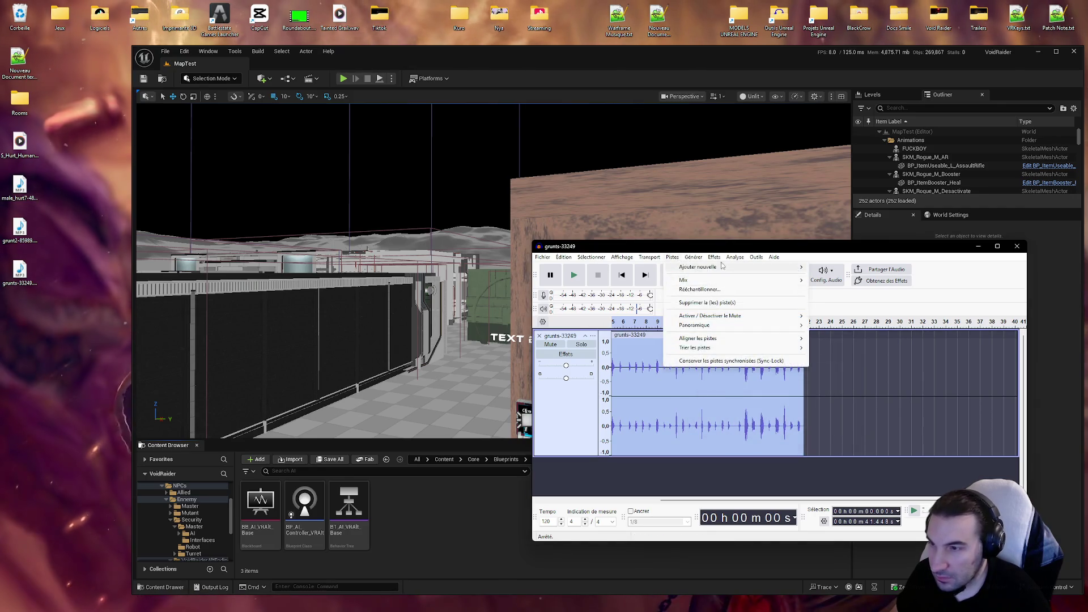
pyautogui.moveTo(714, 257)
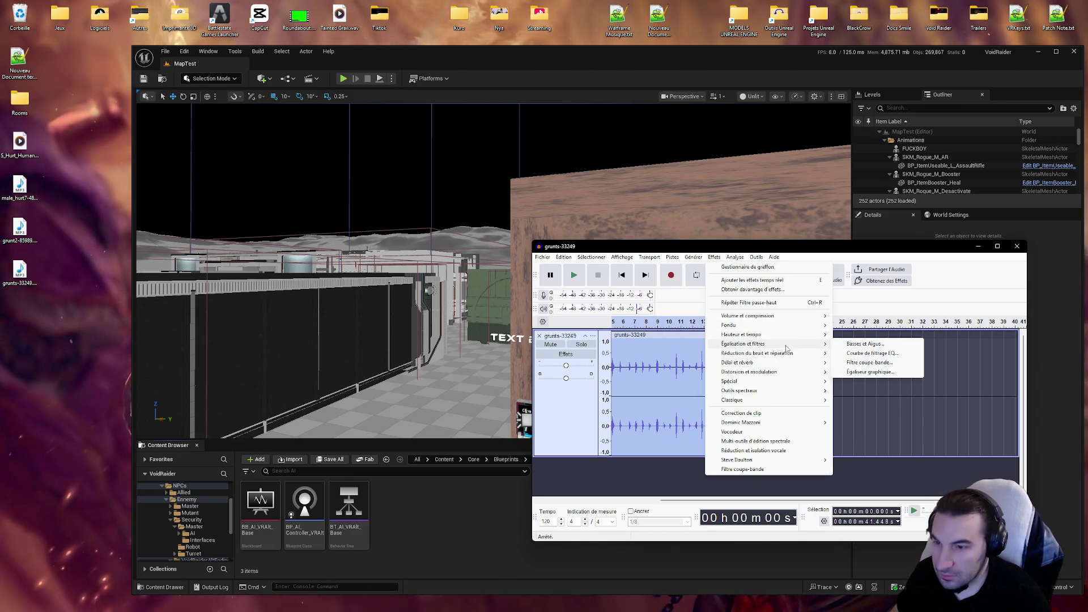
pyautogui.click(868, 374)
pyautogui.click(951, 486)
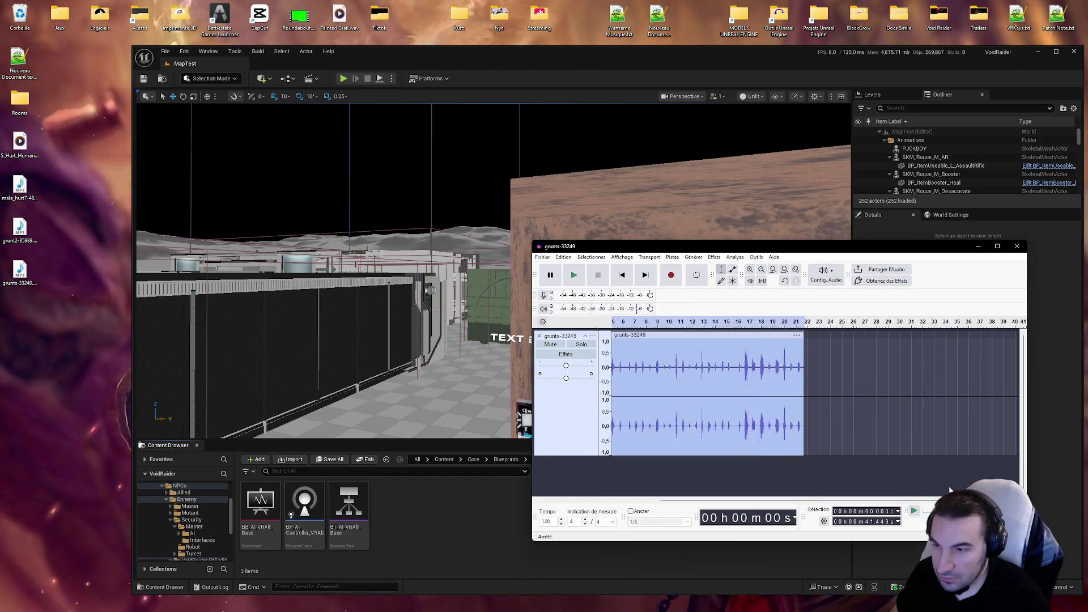
pyautogui.click(714, 258)
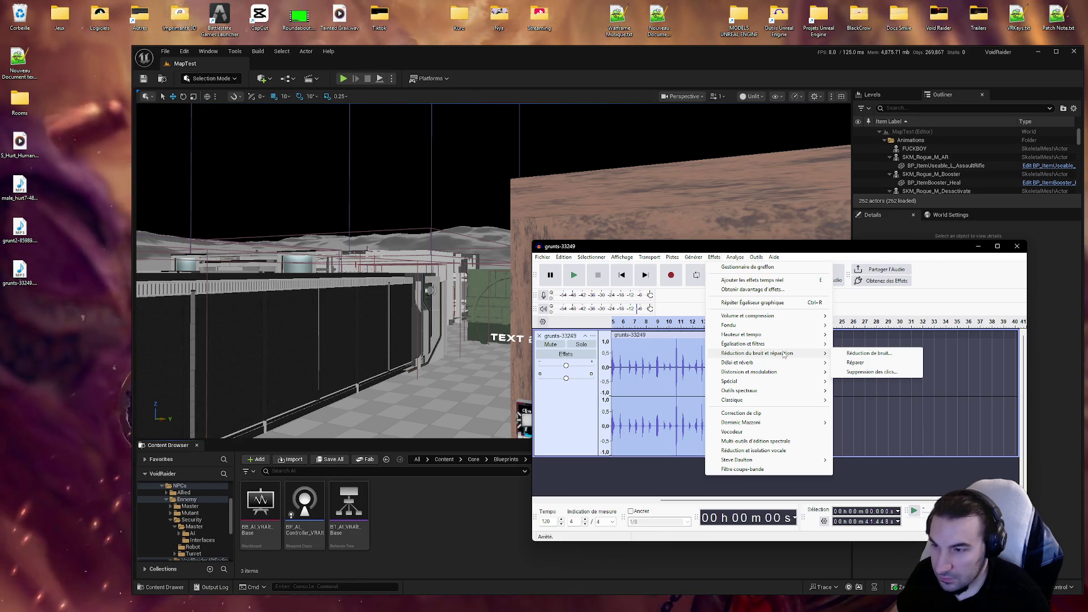
pyautogui.moveTo(816, 400)
pyautogui.click(867, 400)
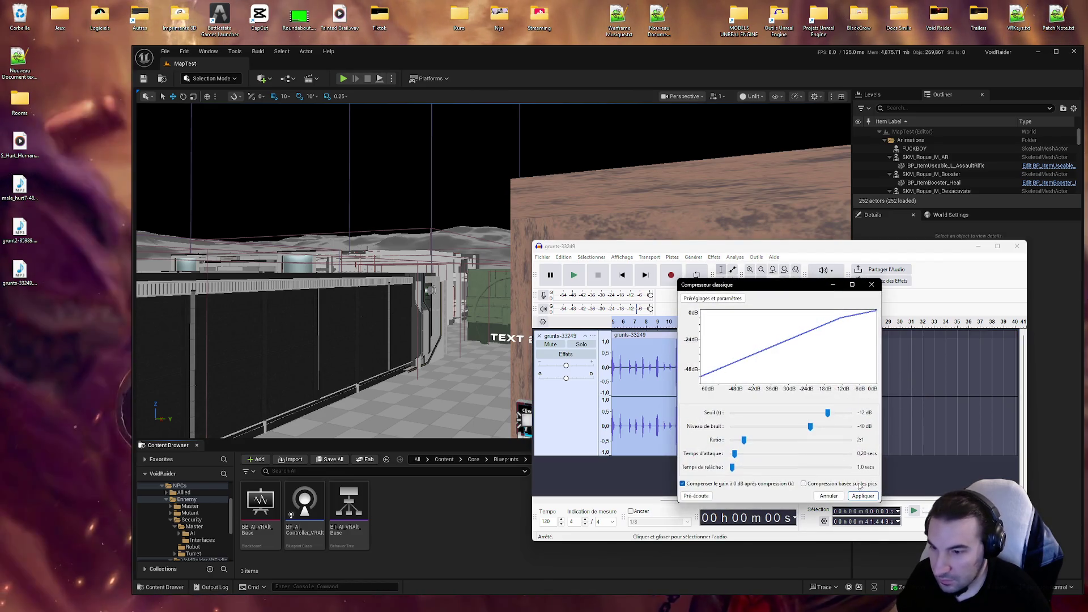
pyautogui.click(863, 499)
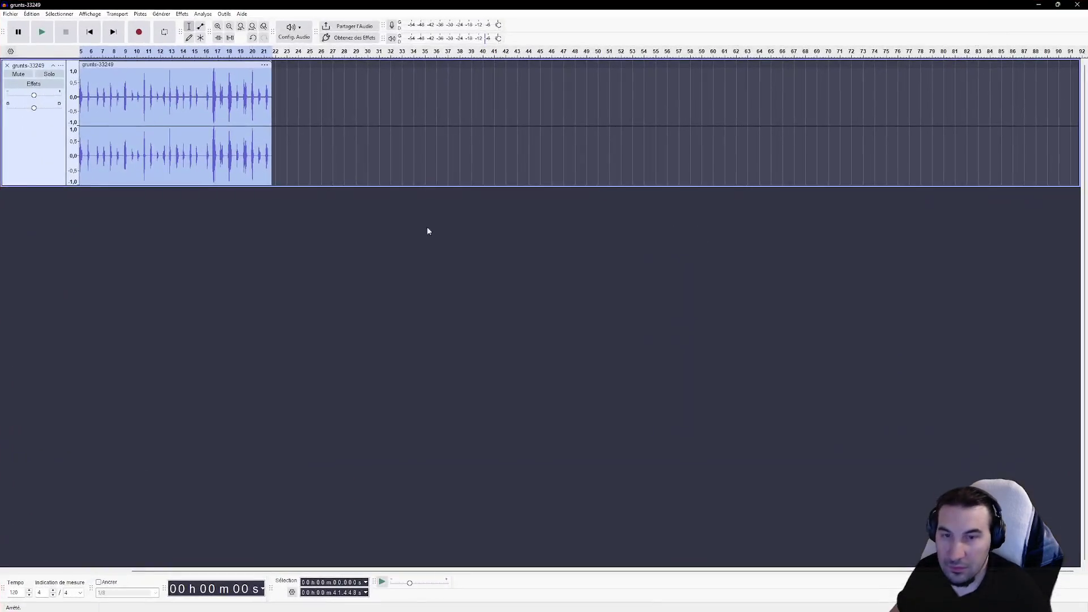
pyautogui.doubleClick(428, 231)
pyautogui.scroll(4, 351, 136)
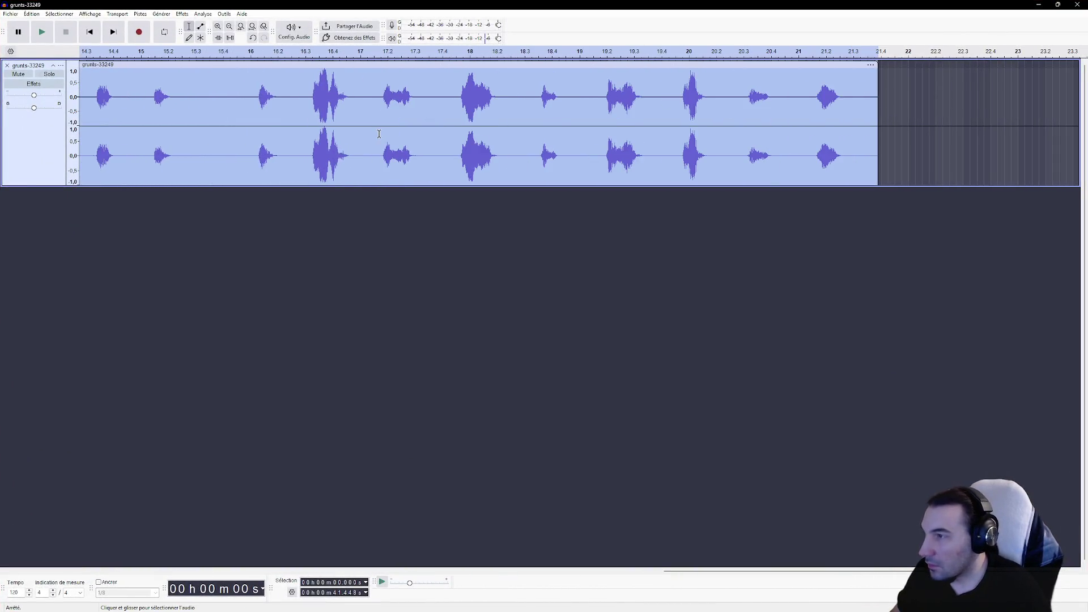
pyautogui.click(85, 97)
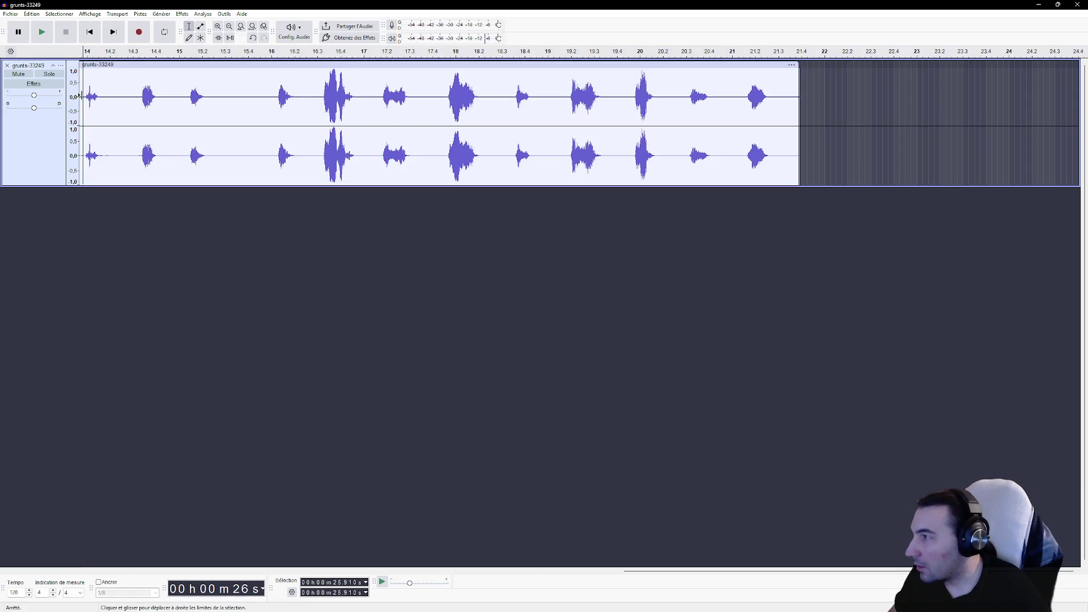
pyautogui.click(42, 33)
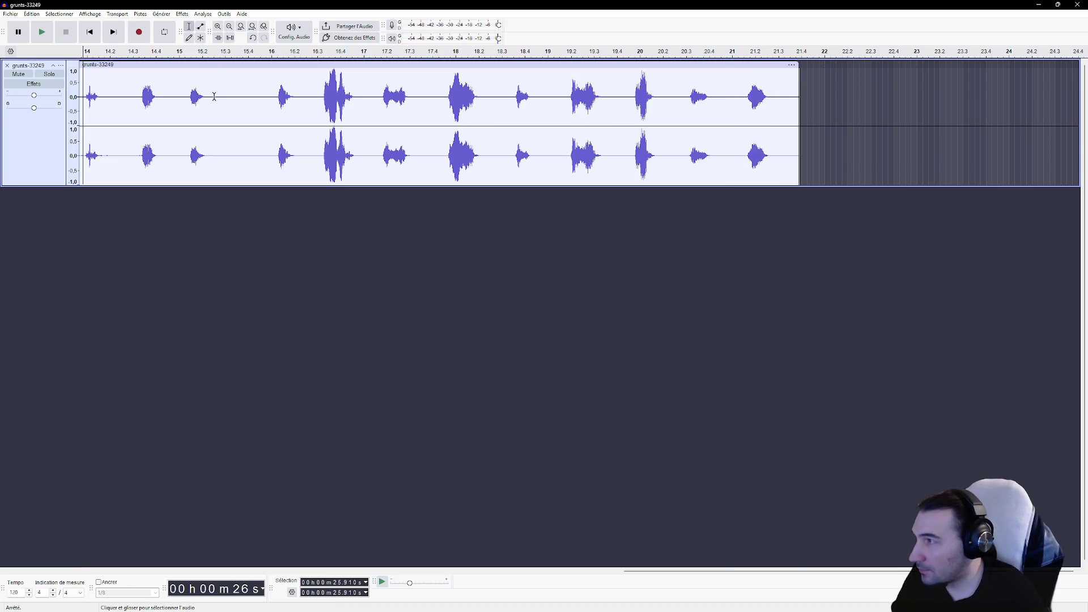
pyautogui.moveTo(142, 97); pyautogui.dragTo(83, 108)
pyautogui.click(209, 162)
pyautogui.moveTo(356, 104)
pyautogui.mouseDown()
pyautogui.moveTo(2, 130)
pyautogui.moveTo(1, 147)
pyautogui.mouseUp()
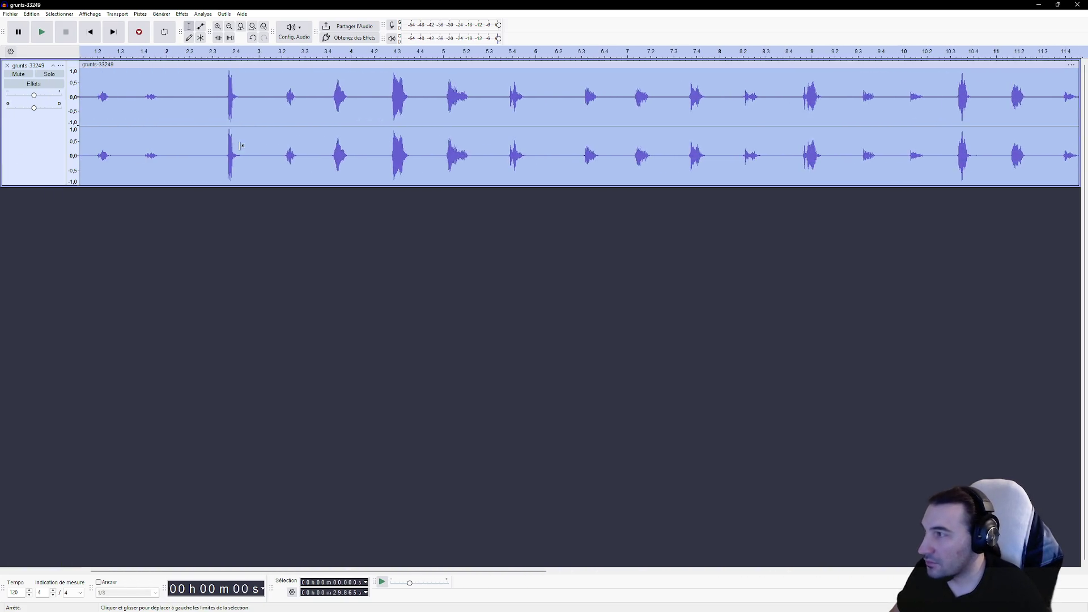
pyautogui.click(254, 144)
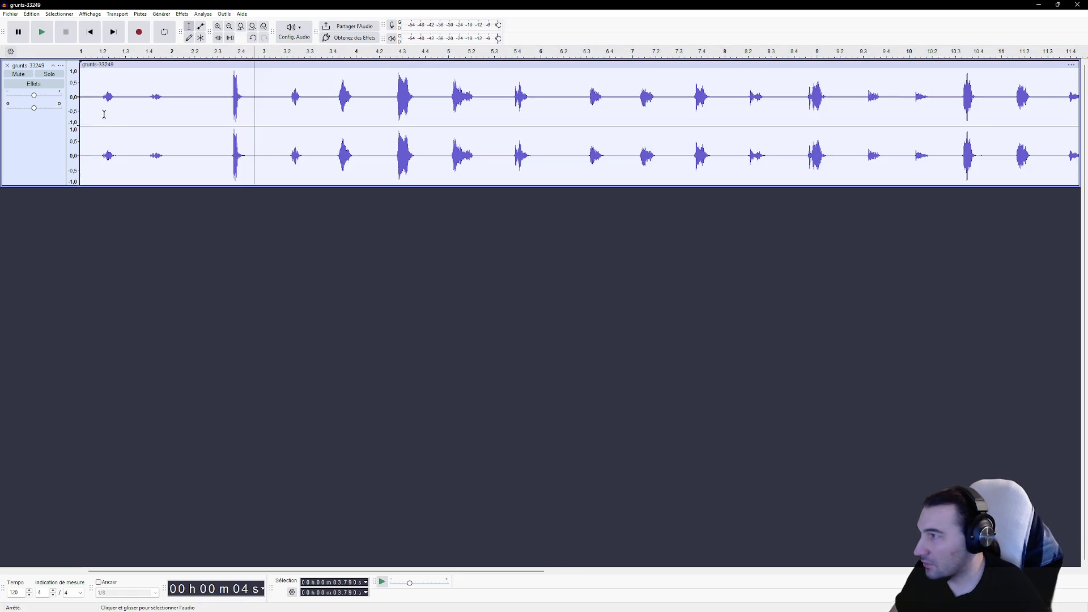
pyautogui.click(38, 31)
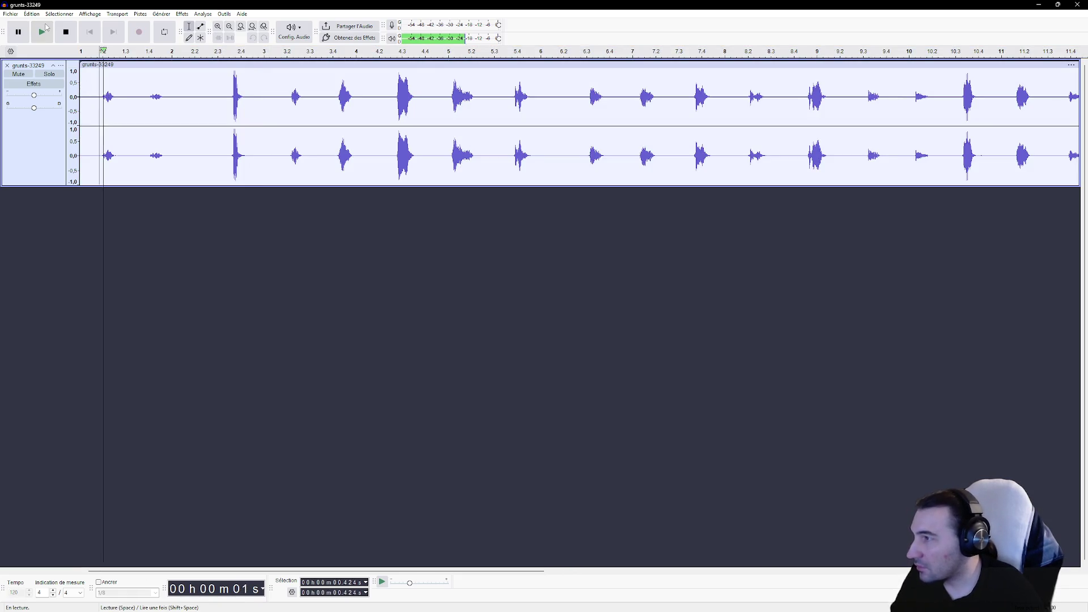
pyautogui.click(71, 35)
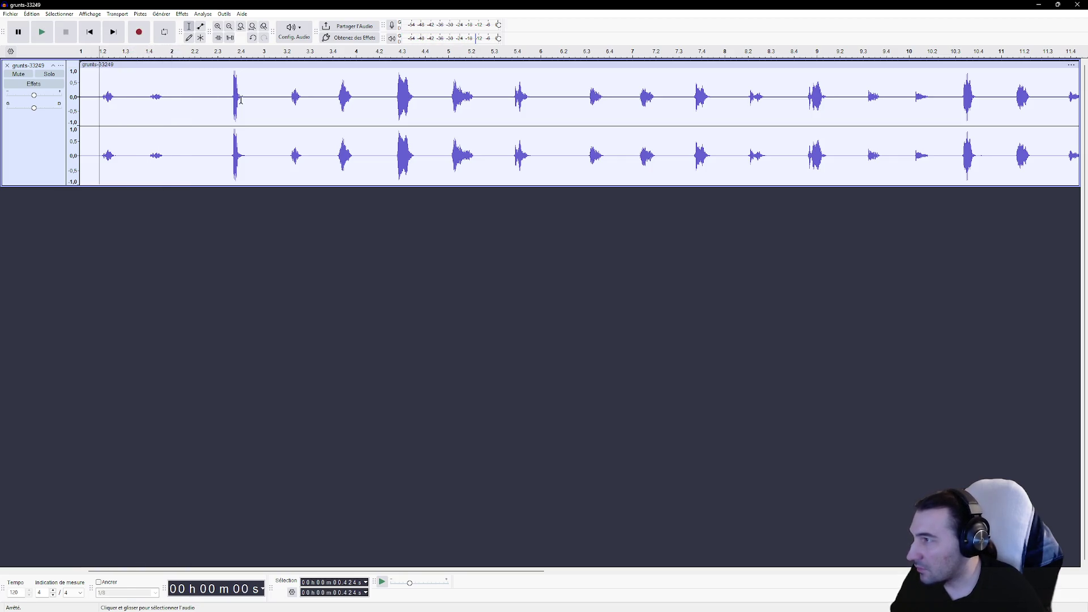
# Step: Trim the opening audio up to about 2.4 s in two cuts, auditioning after each
pyautogui.moveTo(233, 104); pyautogui.dragTo(81, 108)
pyautogui.press('Delete')
pyautogui.click(43, 38)
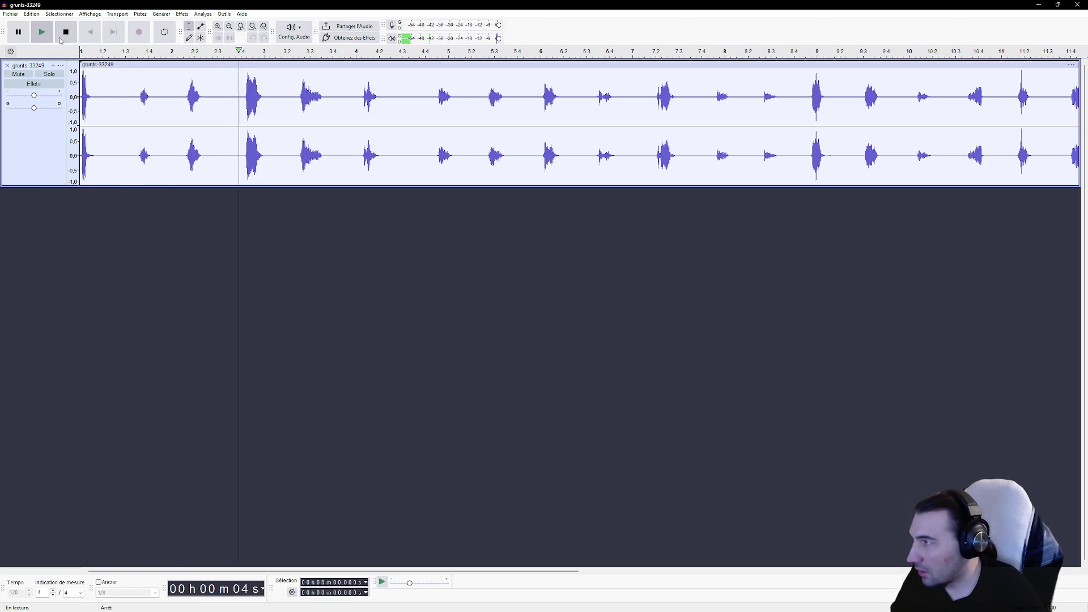
pyautogui.click(61, 37)
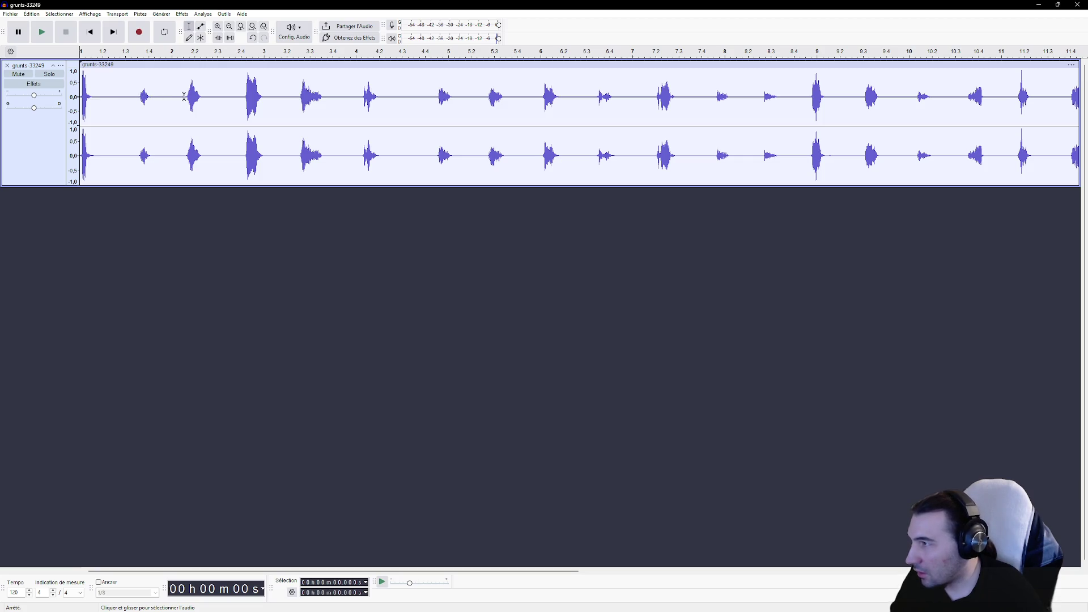
pyautogui.moveTo(186, 97); pyautogui.dragTo(83, 86)
pyautogui.press('Delete')
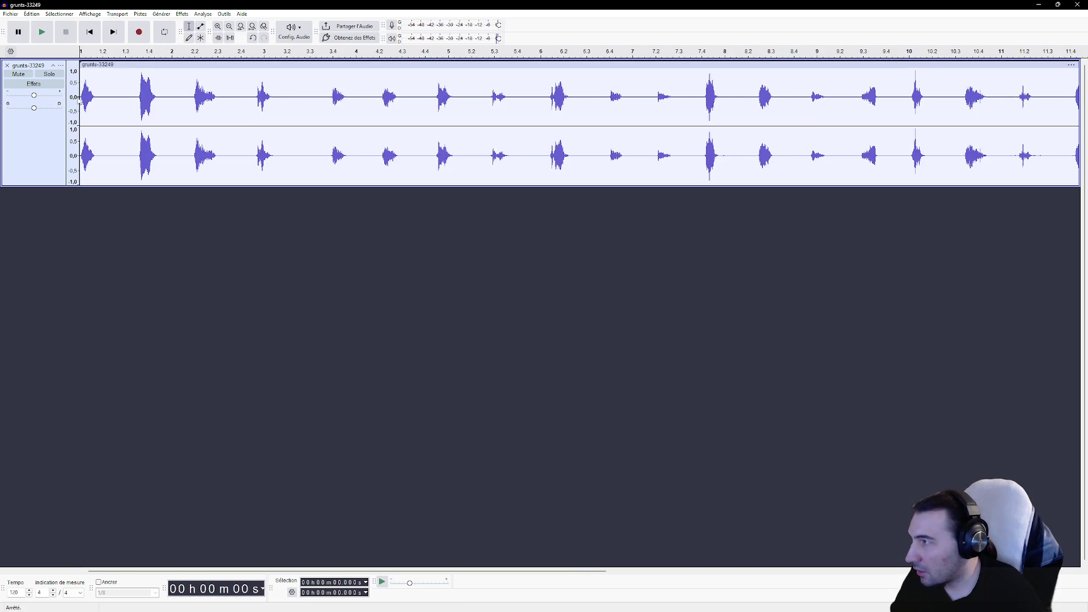
pyautogui.click(45, 34)
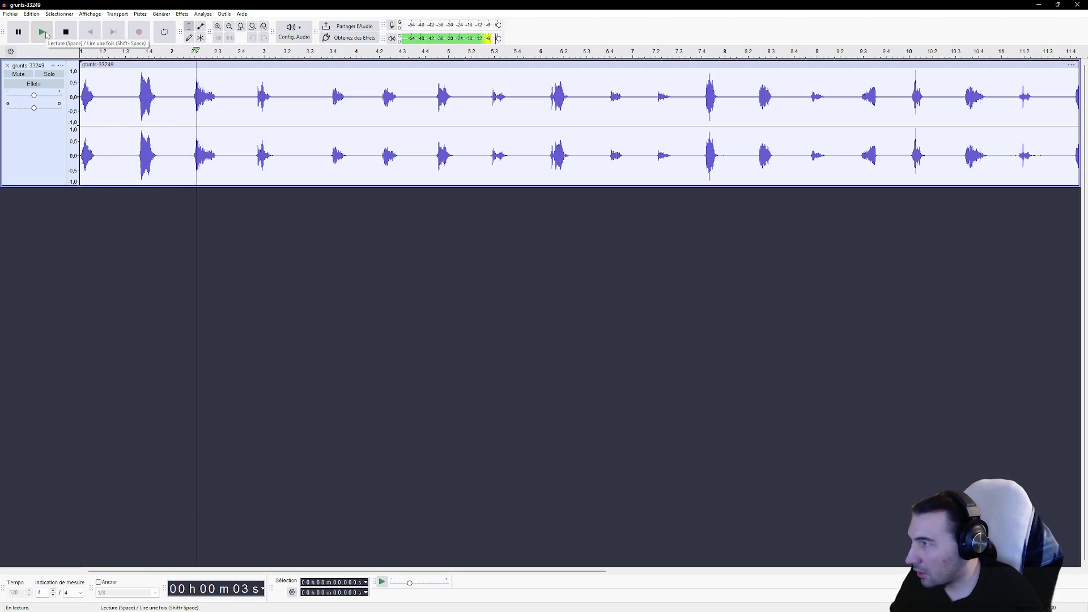
pyautogui.press('space')
# Step: Delete the remaining silence before the first grunt and play back to check
pyautogui.moveTo(160, 97); pyautogui.dragTo(80, 102)
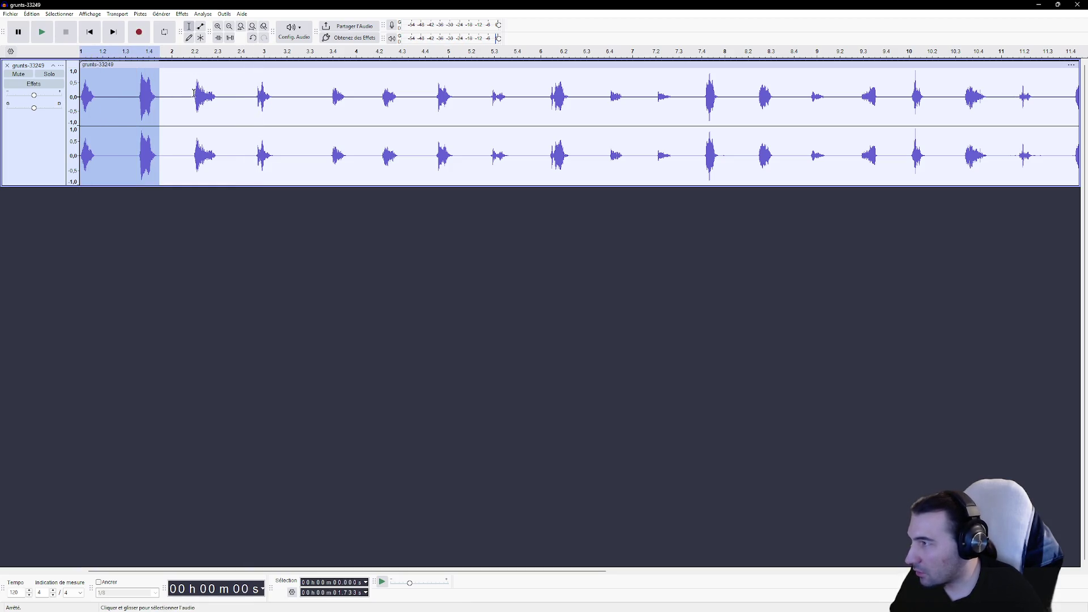
pyautogui.moveTo(195, 98); pyautogui.dragTo(80, 101)
pyautogui.press('Delete')
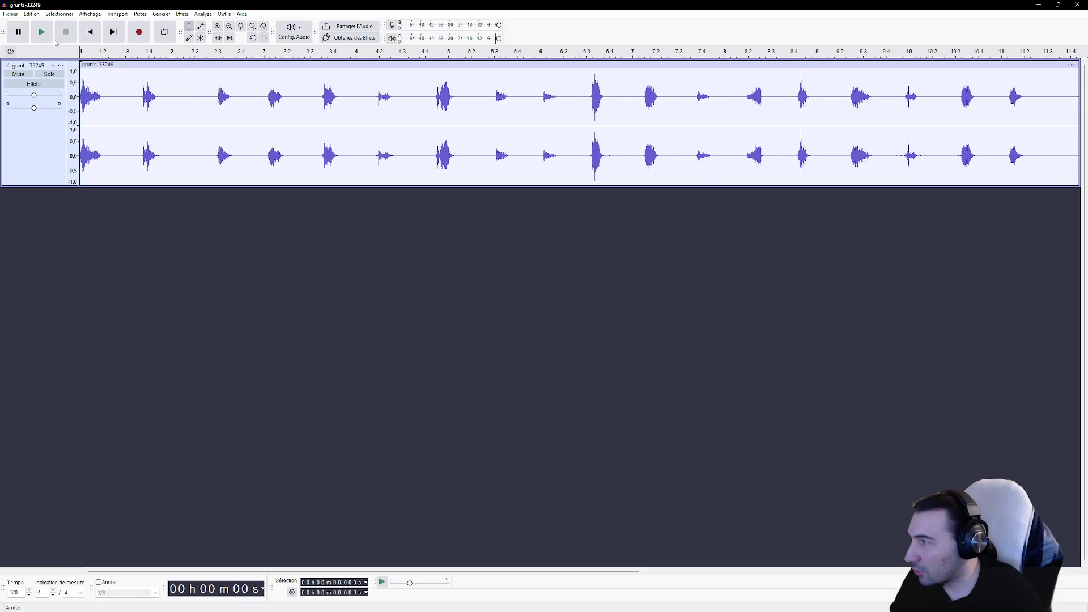
pyautogui.click(43, 38)
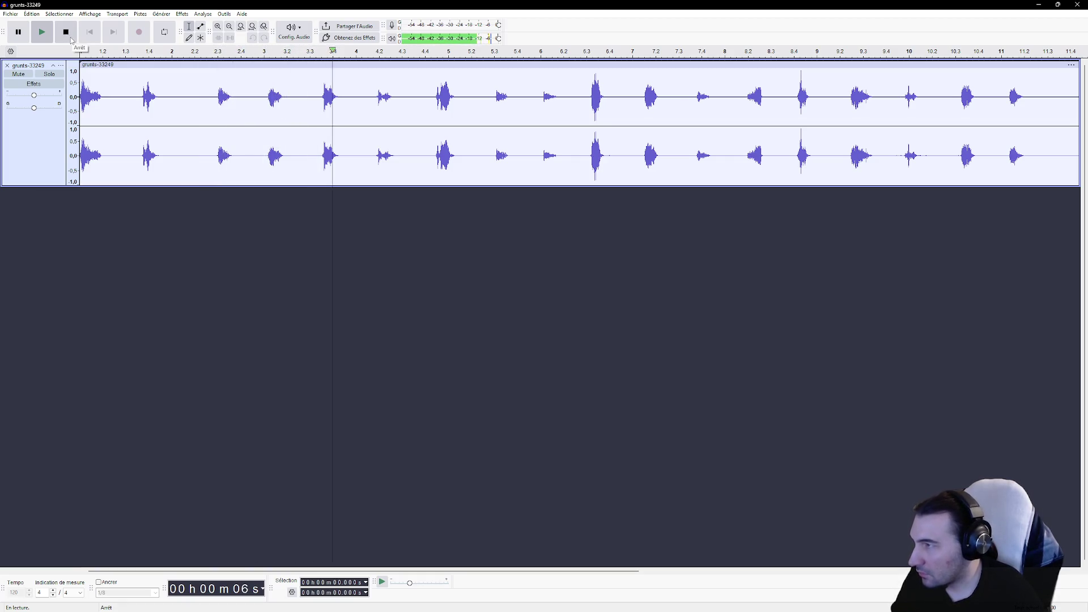
pyautogui.click(74, 32)
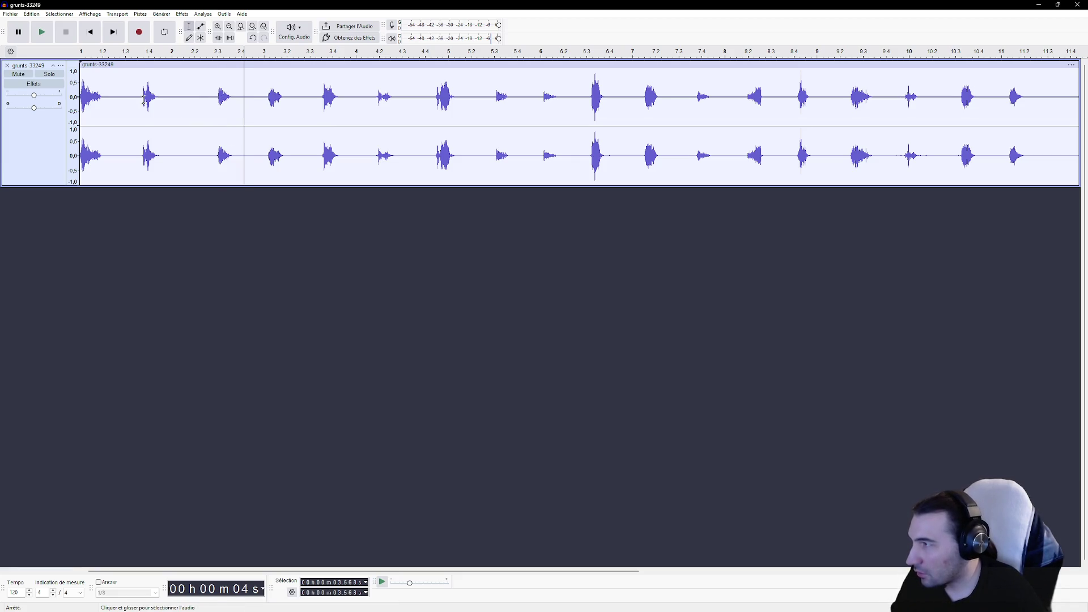
pyautogui.click(37, 40)
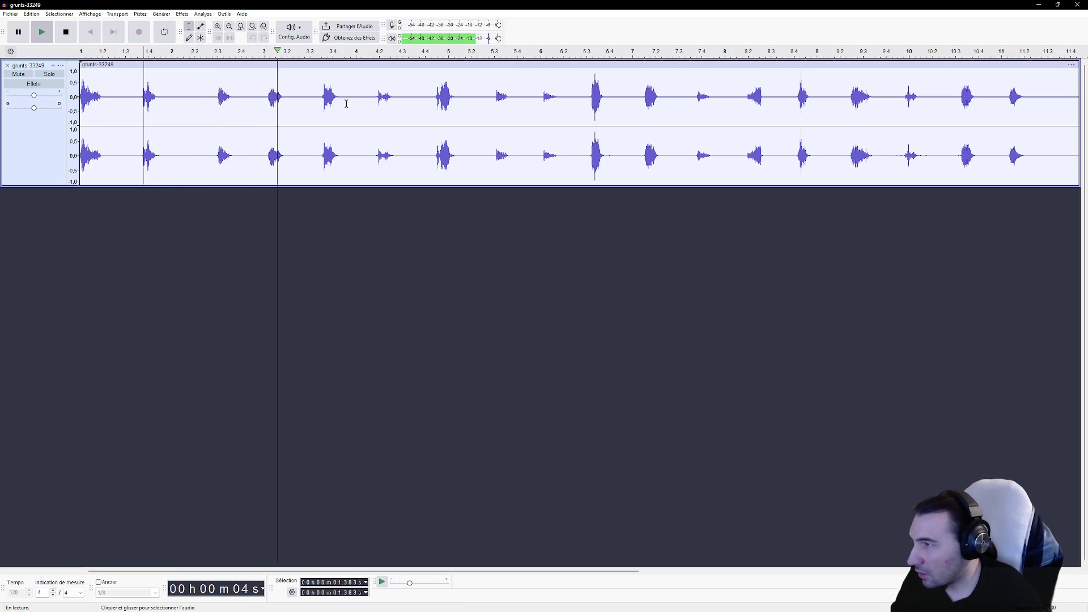
pyautogui.click(71, 31)
# Step: Cut two silent gaps between the early grunts and audition the new spacing
pyautogui.moveTo(435, 96); pyautogui.dragTo(363, 102)
pyautogui.press('Delete')
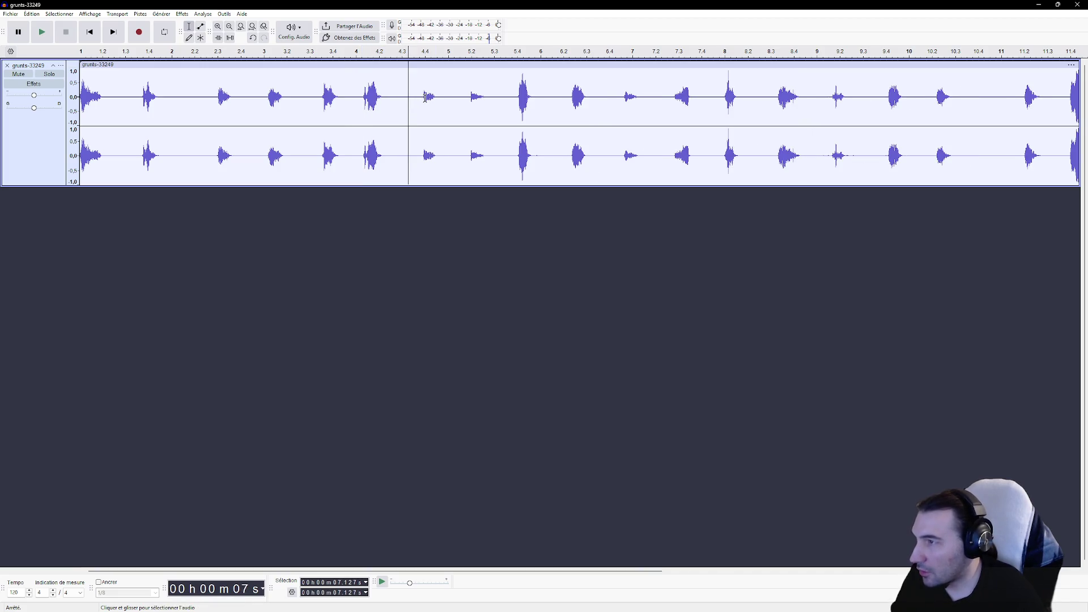
pyautogui.moveTo(497, 88); pyautogui.dragTo(414, 99)
pyautogui.press('Delete')
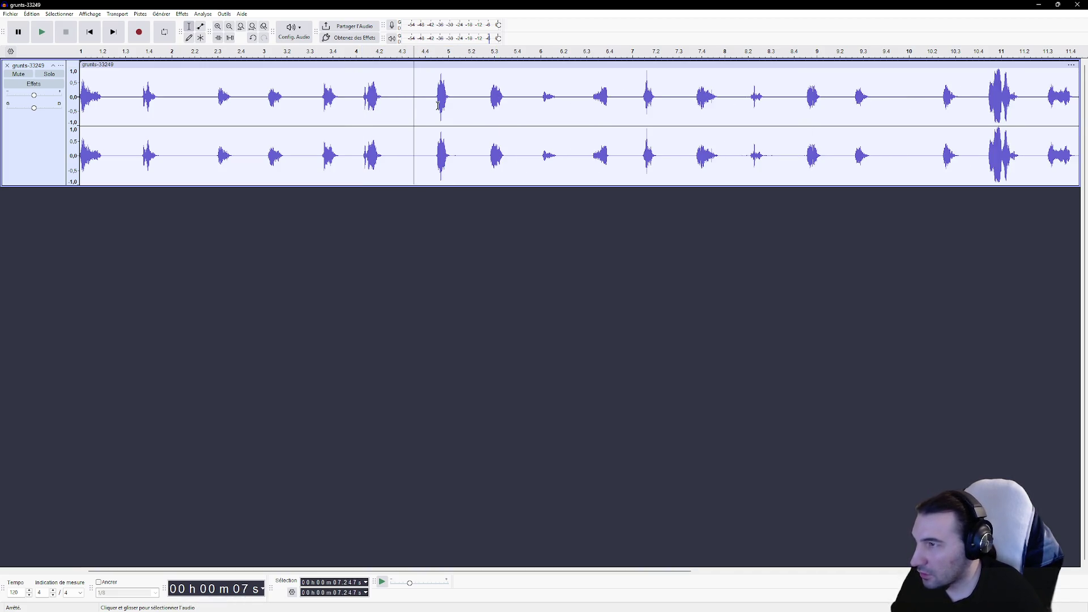
pyautogui.click(41, 32)
pyautogui.click(18, 32)
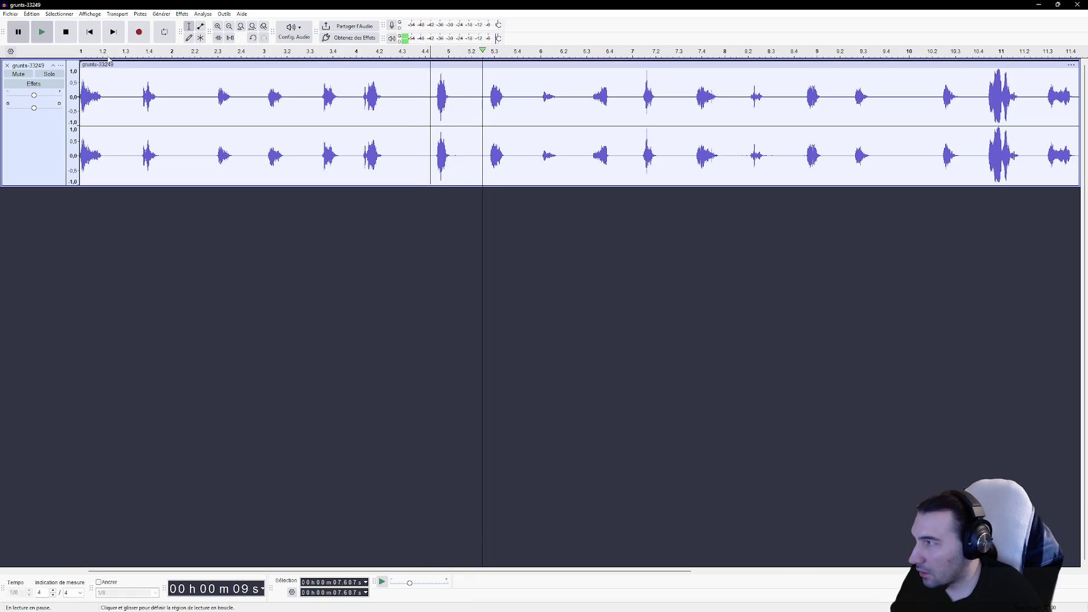
pyautogui.click(39, 34)
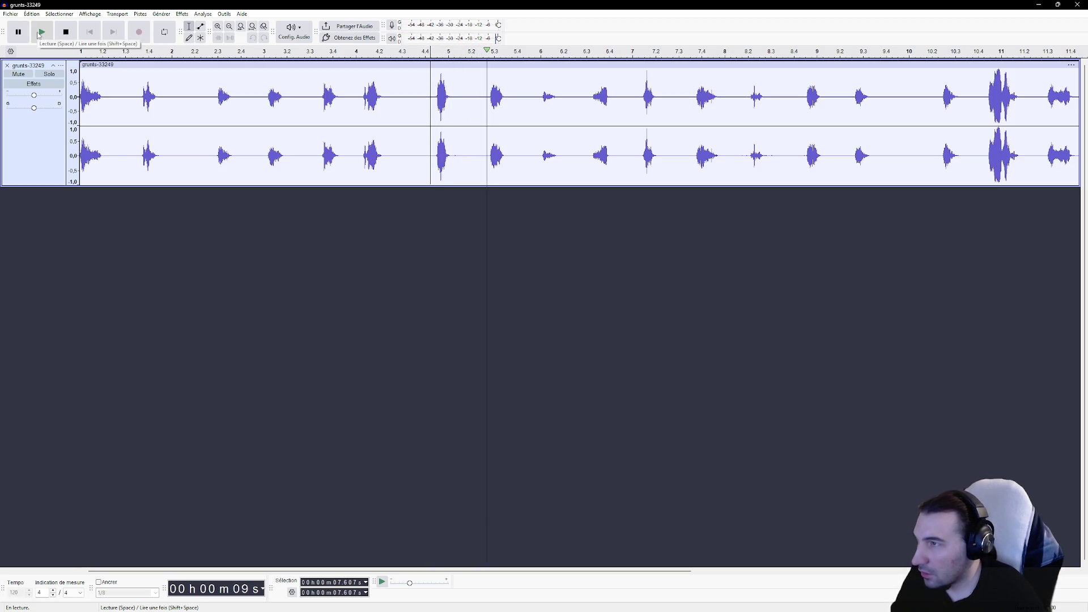
pyautogui.moveTo(423, 102); pyautogui.dragTo(394, 104)
# Step: Stop playback after the cannot-edit warning, then cut the gaps near 6 s and audition
pyautogui.press('Delete')
pyautogui.click(602, 324)
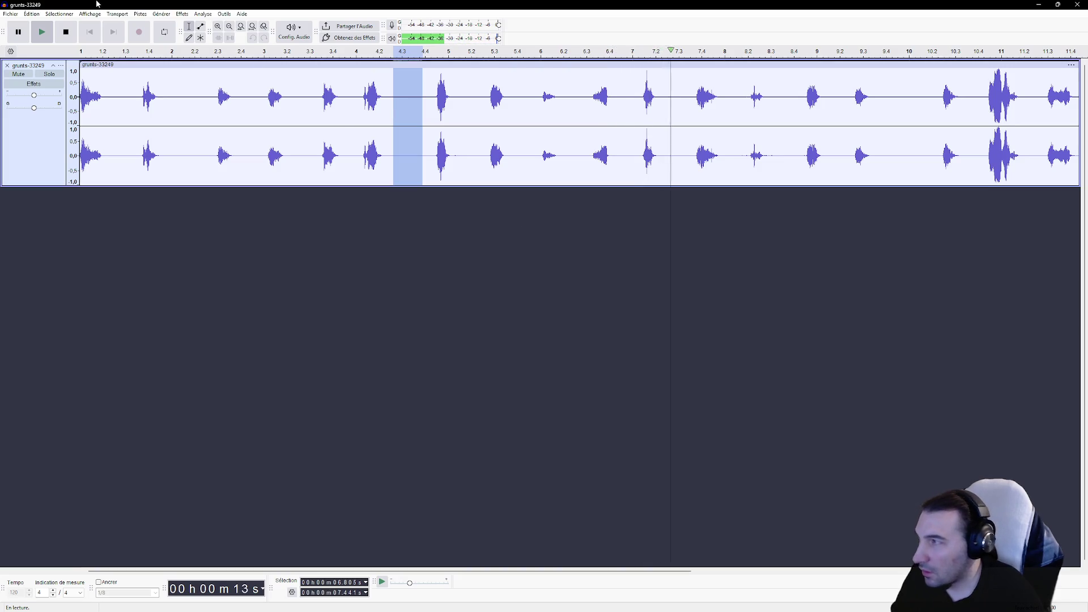
pyautogui.click(64, 33)
pyautogui.moveTo(572, 98); pyautogui.dragTo(523, 99)
pyautogui.press('Delete')
pyautogui.moveTo(567, 97); pyautogui.dragTo(530, 100)
pyautogui.press('Delete')
pyautogui.press('Delete')
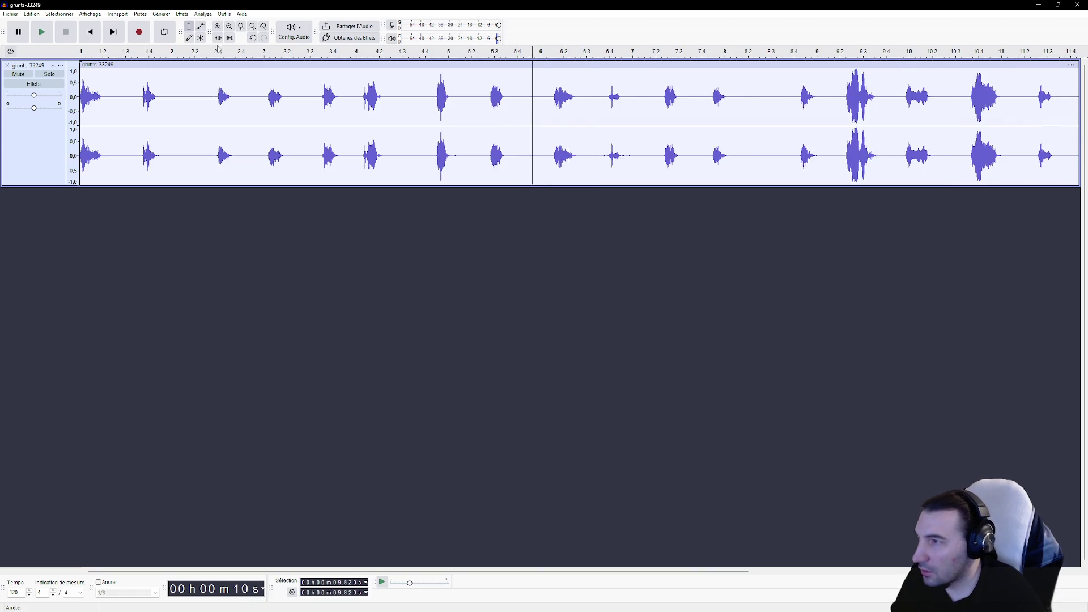
pyautogui.click(45, 37)
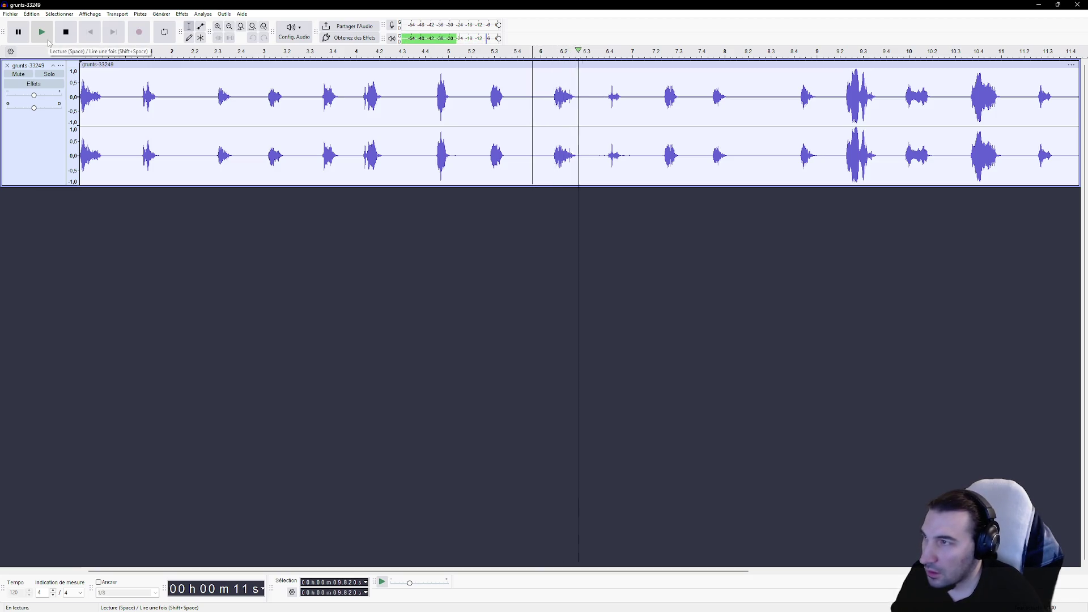
pyautogui.press('space')
# Step: Cut the gap around 11.4–12.1 s and another short silence, checking playback each time
pyautogui.moveTo(635, 98); pyautogui.dragTo(604, 99)
pyautogui.press('Delete')
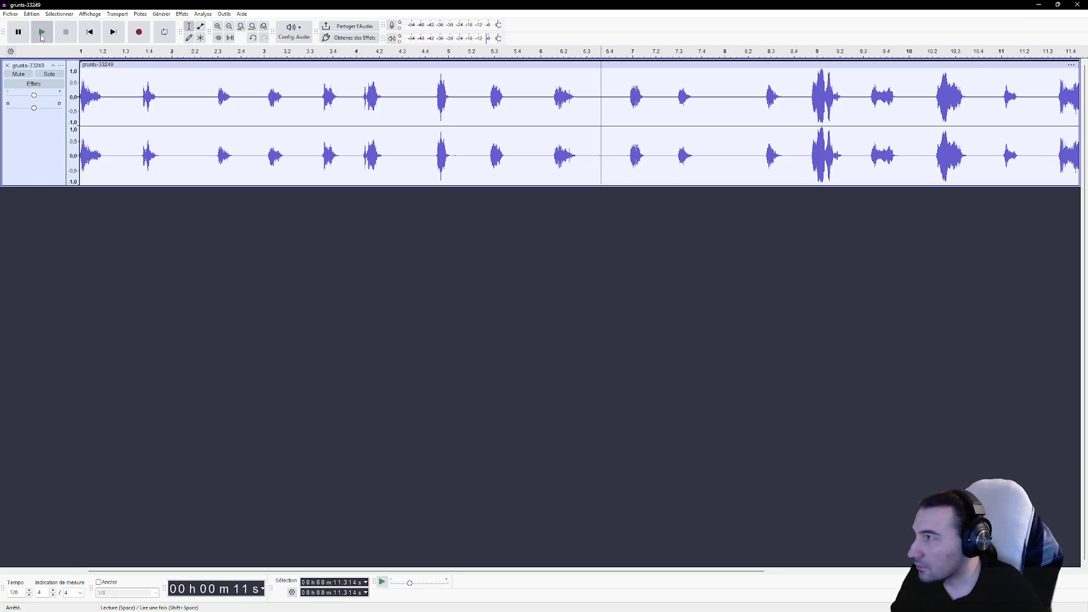
pyautogui.click(41, 35)
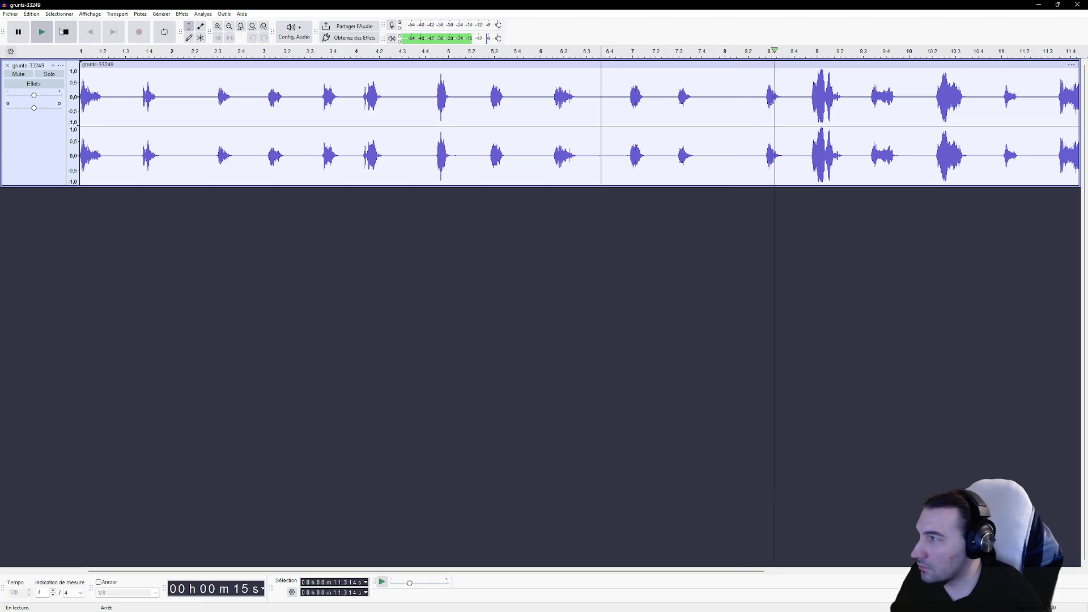
pyautogui.press('space')
pyautogui.moveTo(749, 95); pyautogui.dragTo(705, 101)
pyautogui.press('Delete')
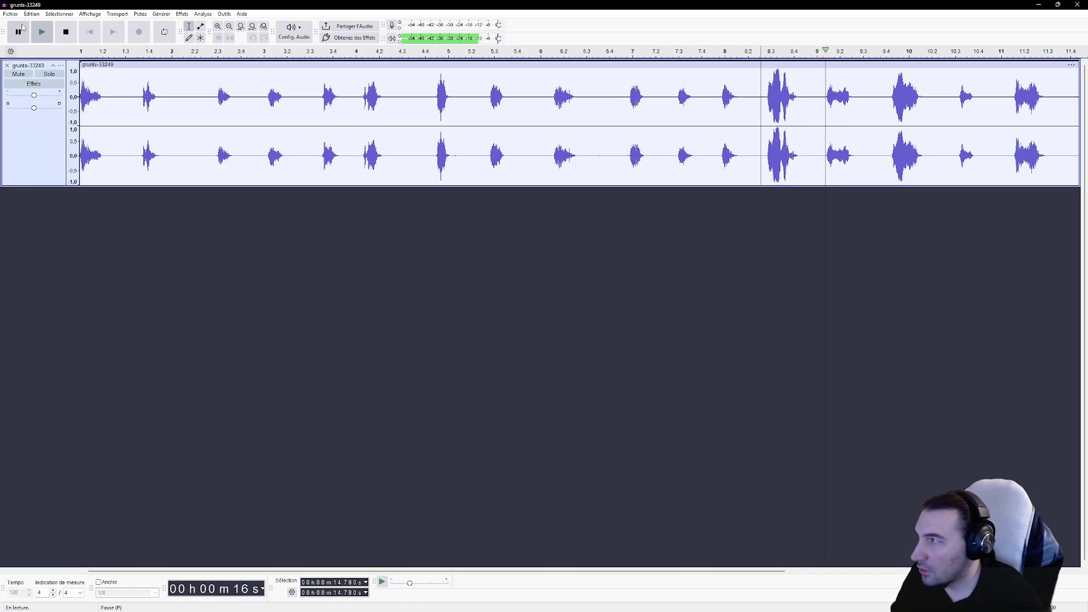
pyautogui.click(65, 33)
pyautogui.click(43, 35)
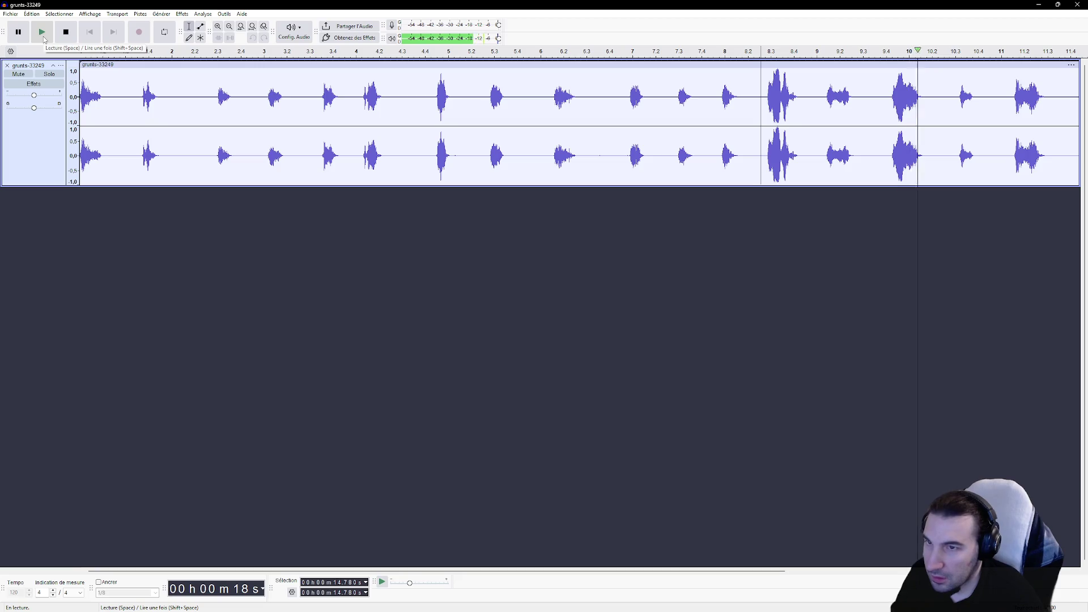
pyautogui.press('space')
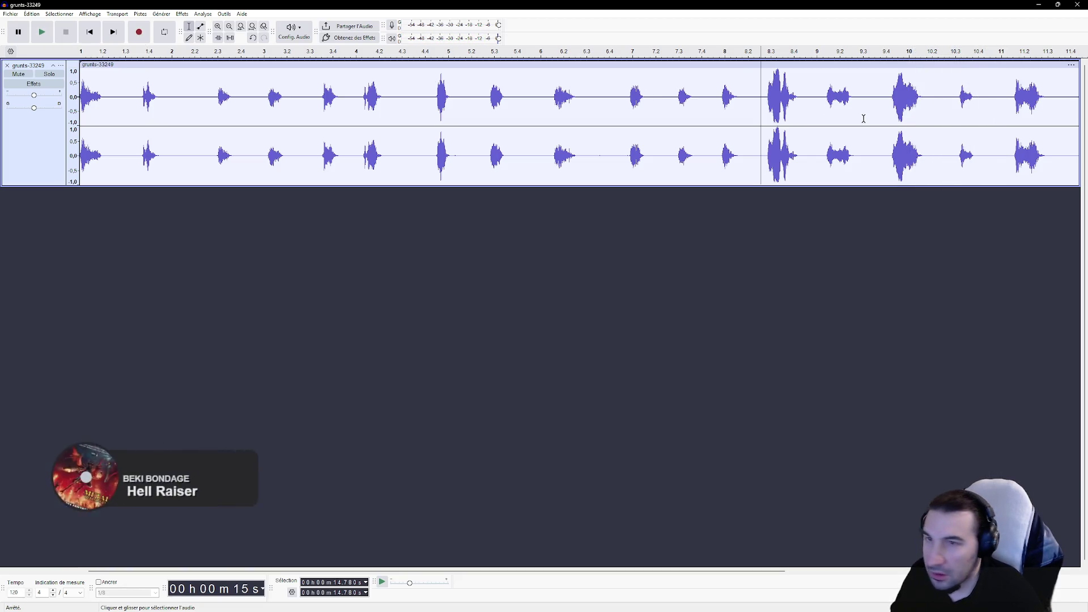
# Step: Cut the last gap between the later grunts and replay the clip from the start
pyautogui.moveTo(984, 99); pyautogui.dragTo(941, 100)
pyautogui.press('Delete')
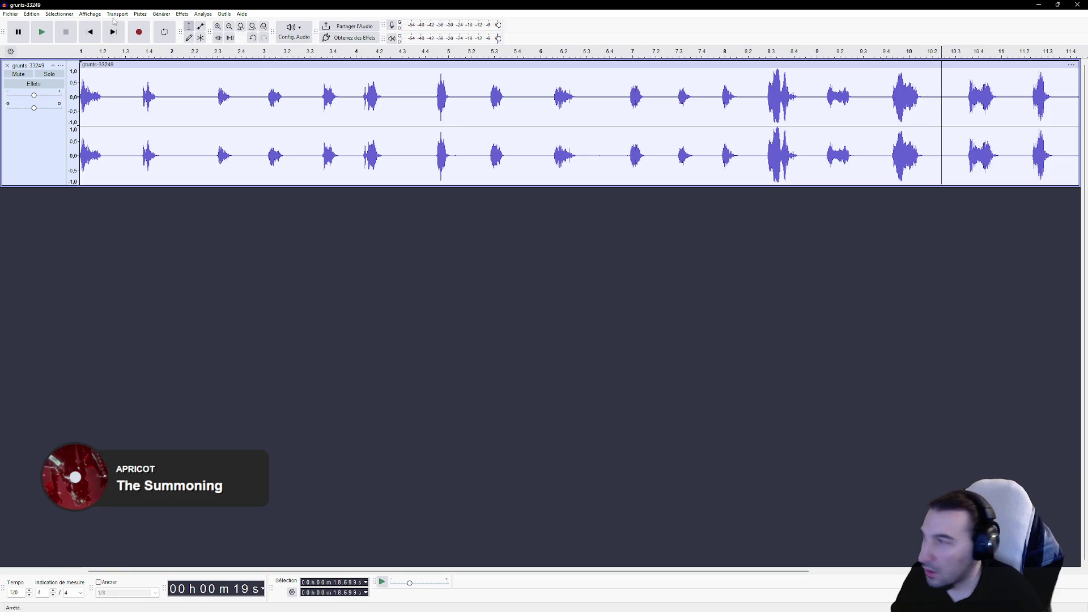
pyautogui.click(41, 37)
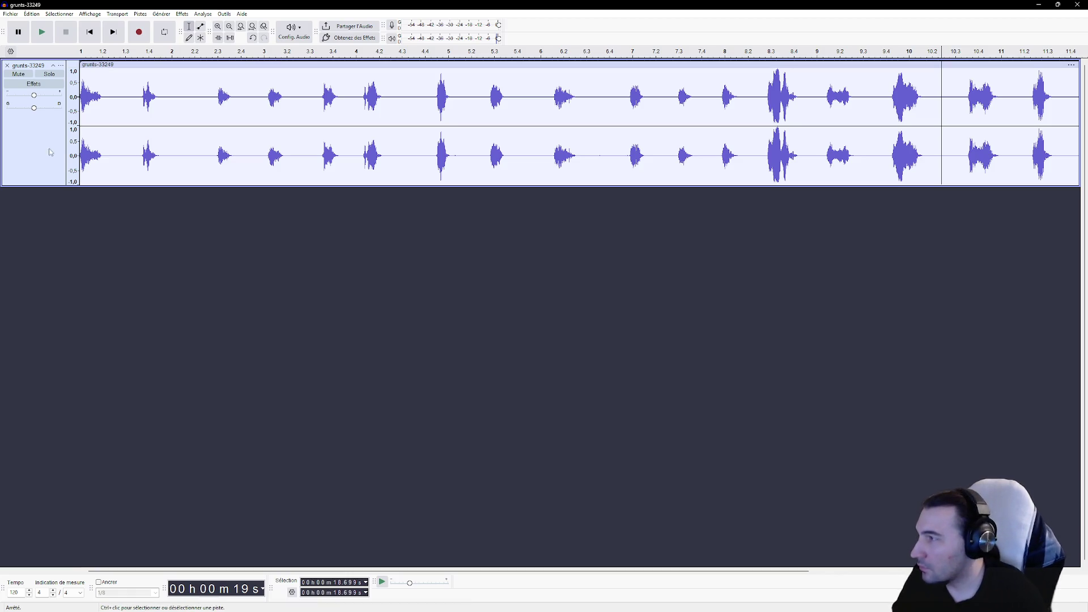
pyautogui.click(80, 96)
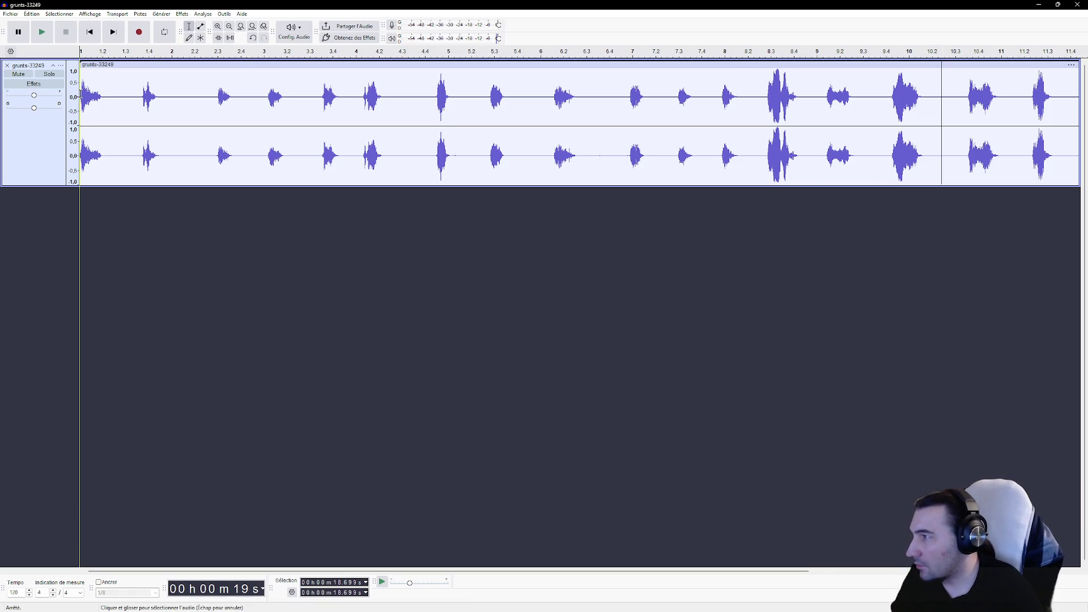
pyautogui.click(42, 32)
pyautogui.press('space')
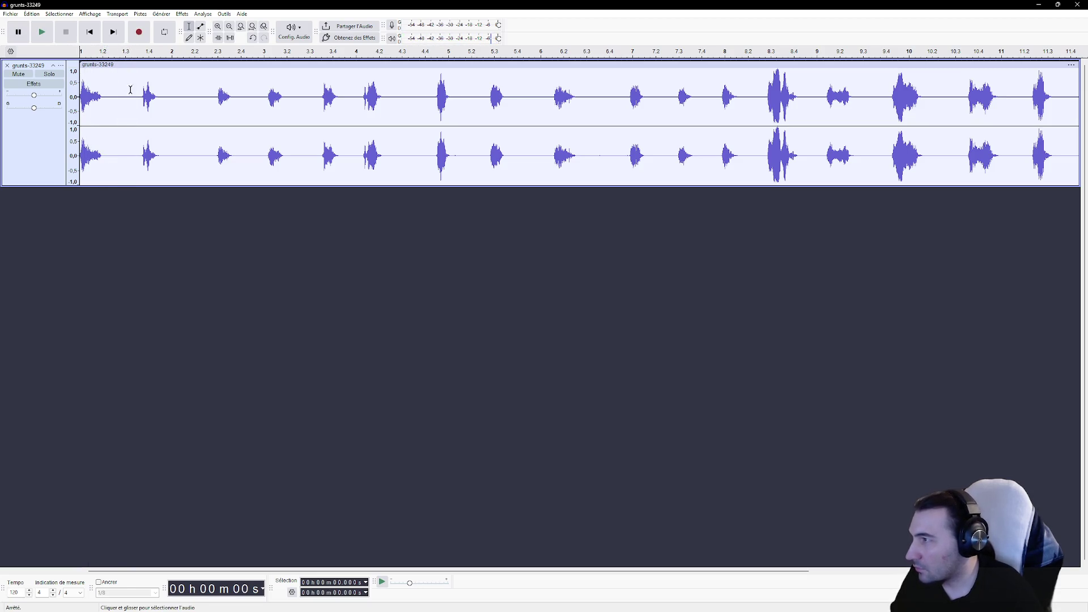
# Step: Delete the stretch at the clip start and a gap between early grunts, then play back to check spacing
pyautogui.moveTo(142, 99)
pyautogui.mouseDown()
pyautogui.moveTo(80, 97)
pyautogui.moveTo(105, 104)
pyautogui.mouseUp()
pyautogui.press('Delete')
pyautogui.press('Delete')
pyautogui.moveTo(322, 104); pyautogui.dragTo(291, 103)
pyautogui.press('Delete')
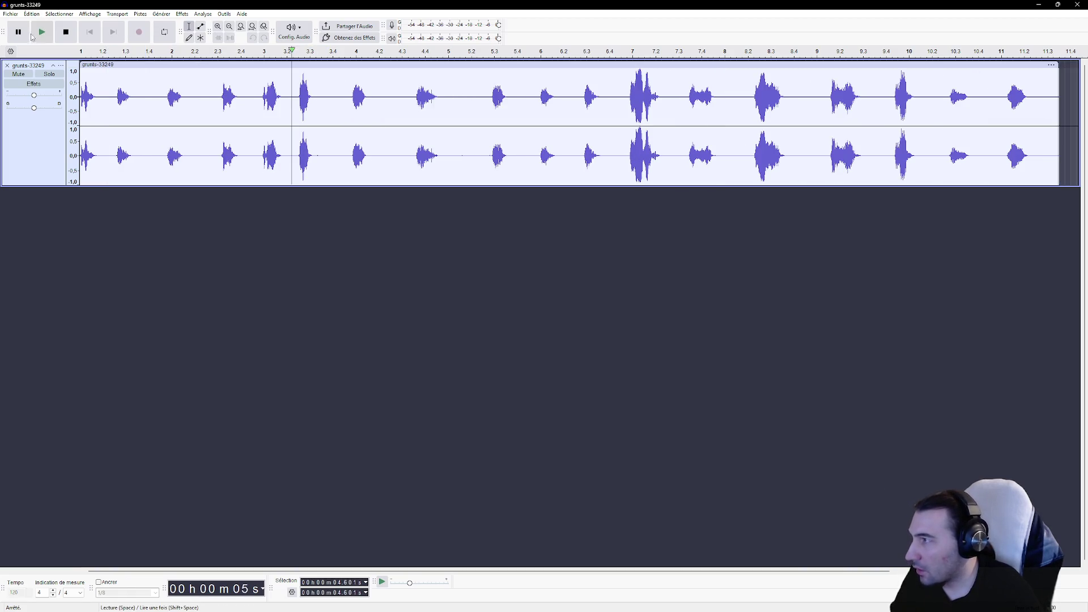
pyautogui.click(38, 34)
pyautogui.click(18, 32)
pyautogui.click(295, 100)
# Step: Delete four more short gaps between the grunts
pyautogui.moveTo(294, 100); pyautogui.dragTo(321, 100)
pyautogui.press('Delete')
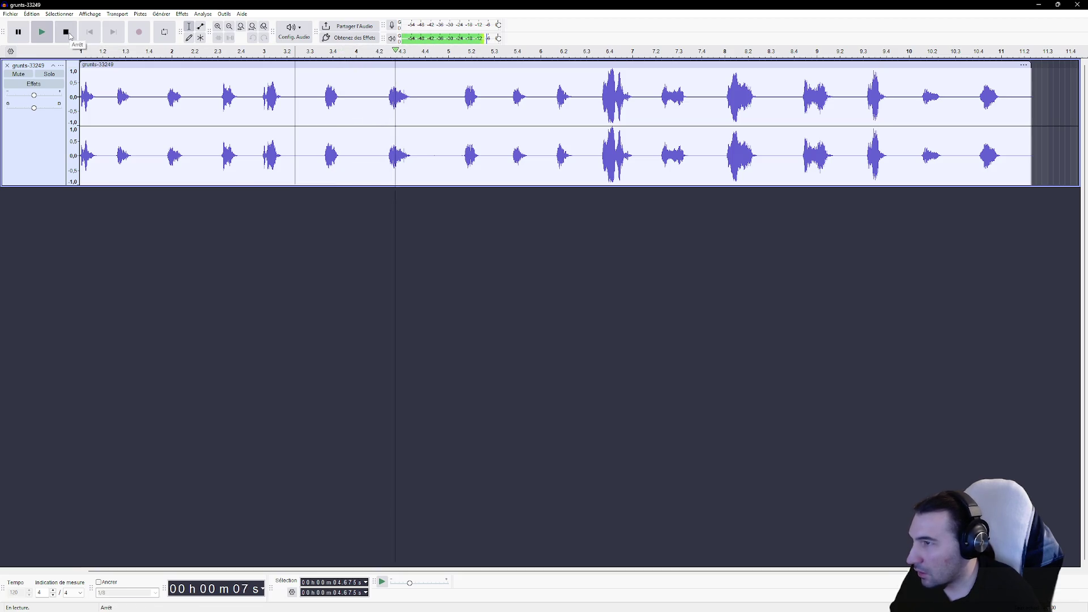
pyautogui.click(68, 34)
pyautogui.moveTo(312, 100); pyautogui.dragTo(294, 99)
pyautogui.press('Delete')
pyautogui.moveTo(360, 99); pyautogui.dragTo(342, 100)
pyautogui.press('Delete')
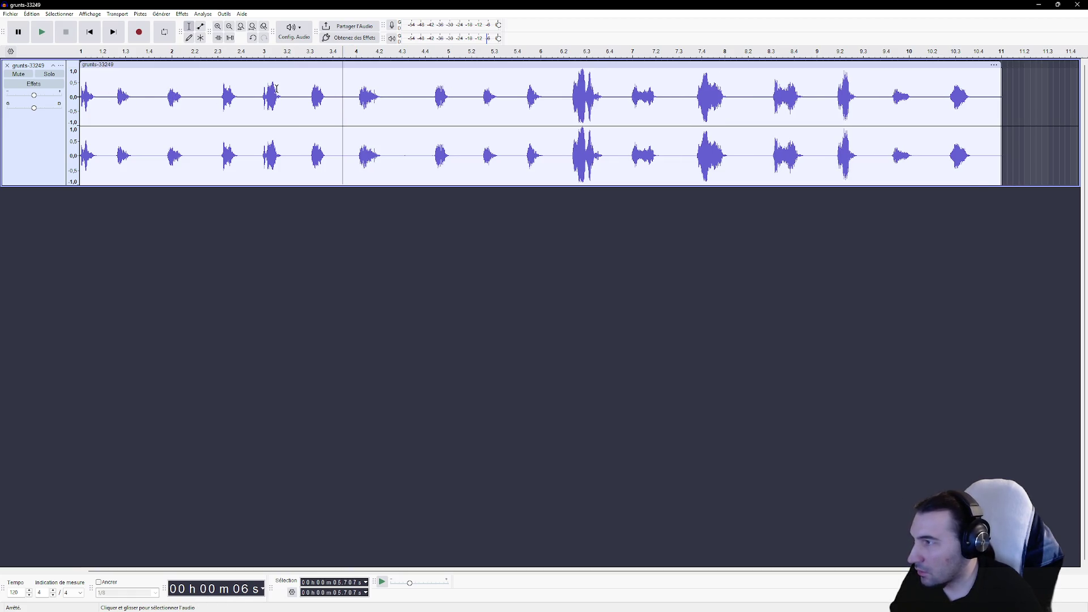
pyautogui.moveTo(416, 98); pyautogui.dragTo(393, 98)
pyautogui.press('Delete')
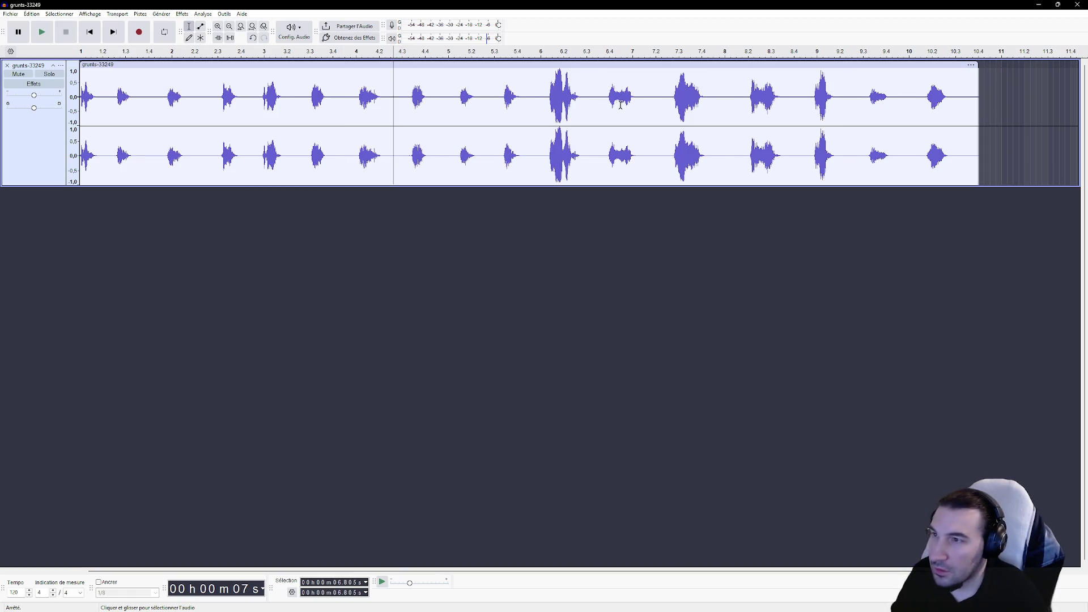
# Step: Listen from about 10 s, then delete the trailing audio and a span among the last grunts
pyautogui.moveTo(536, 97); pyautogui.dragTo(80, 96)
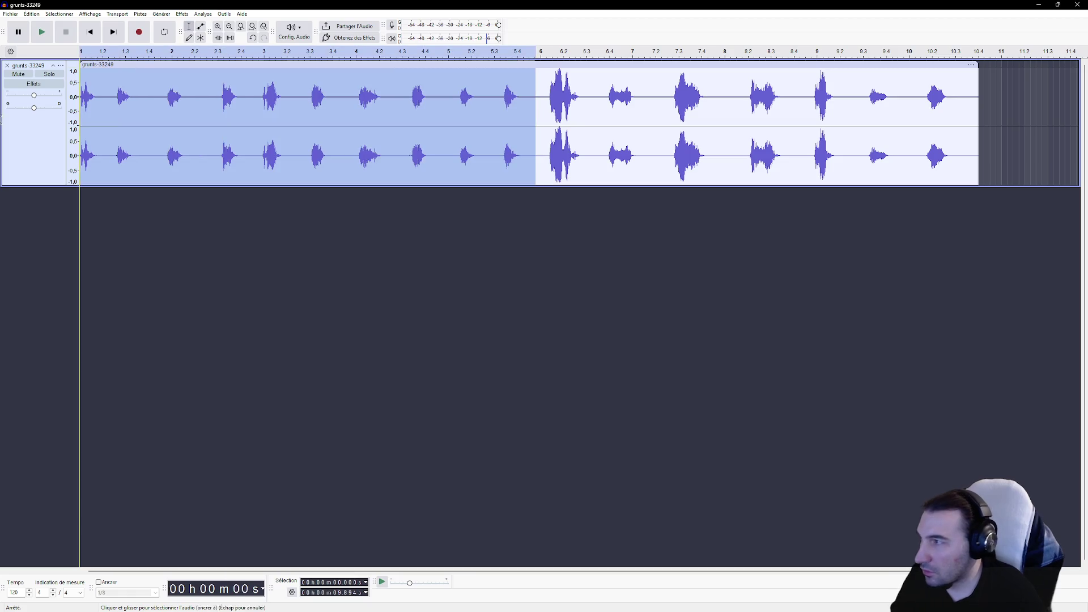
pyautogui.click(541, 101)
pyautogui.click(49, 36)
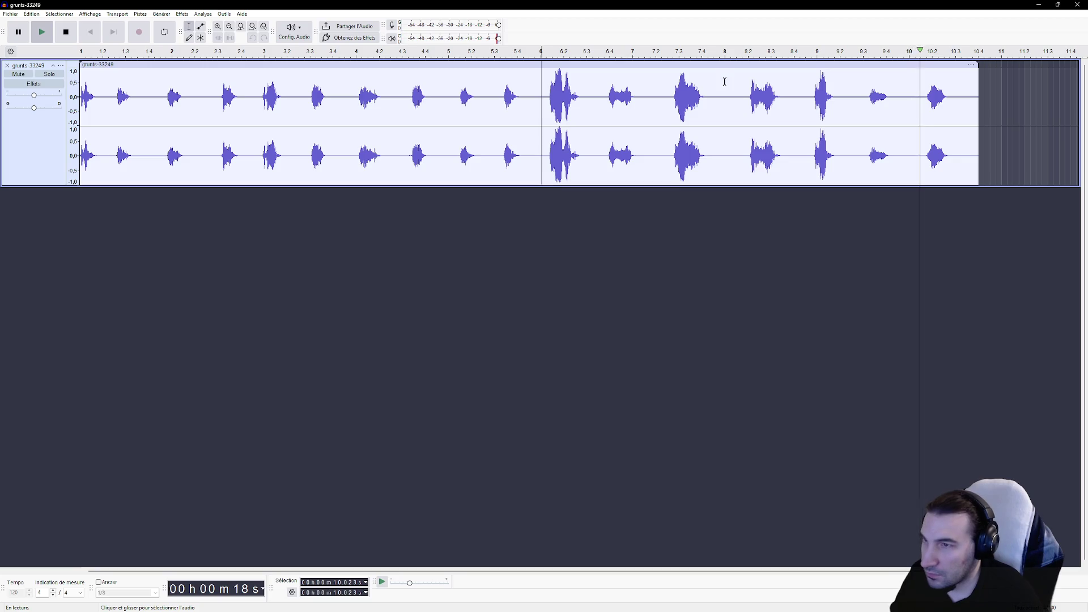
pyautogui.moveTo(796, 97); pyautogui.dragTo(1049, 102)
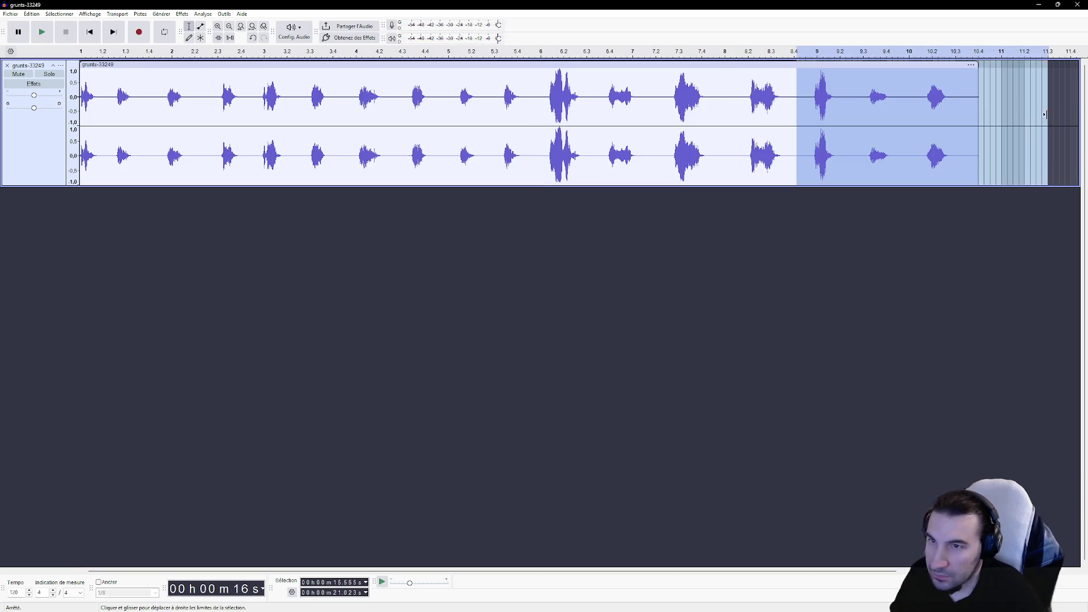
pyautogui.press('Delete')
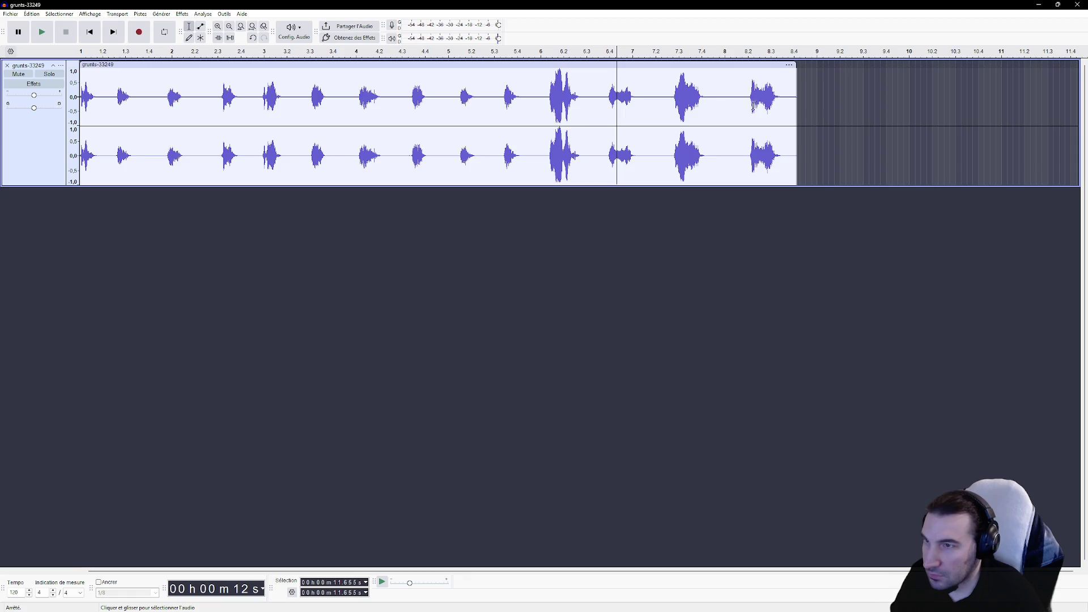
pyautogui.moveTo(652, 101)
pyautogui.mouseDown()
pyautogui.moveTo(598, 100)
pyautogui.moveTo(748, 97)
pyautogui.mouseUp()
pyautogui.press('Delete')
# Step: Zoom the waveform in vertically to inspect the first grunt around 0.6–1.1 seconds
pyautogui.moveTo(536, 97); pyautogui.dragTo(74, 102)
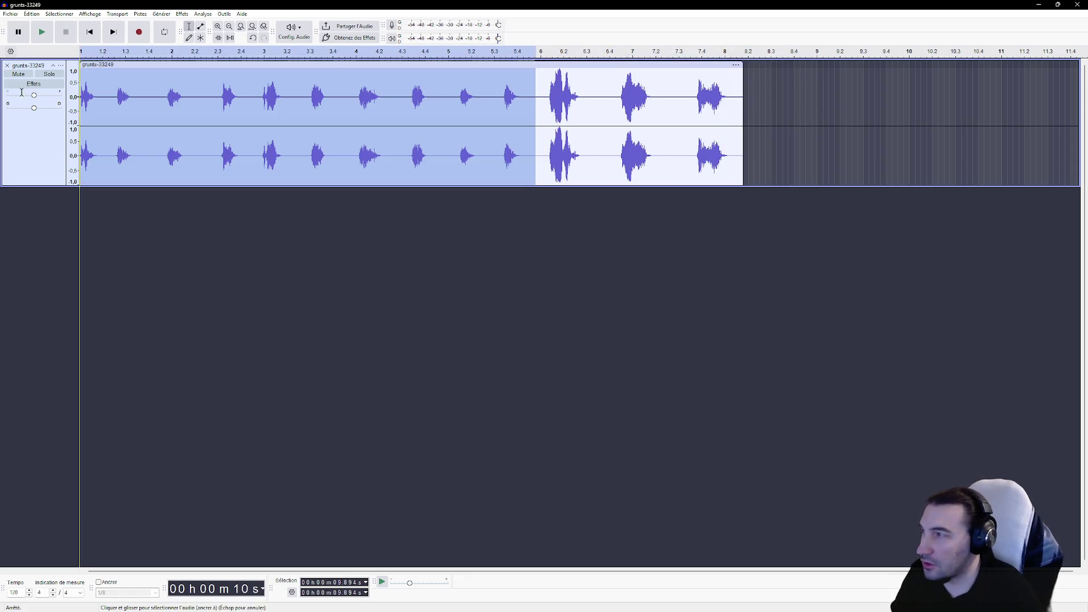
pyautogui.click(522, 173)
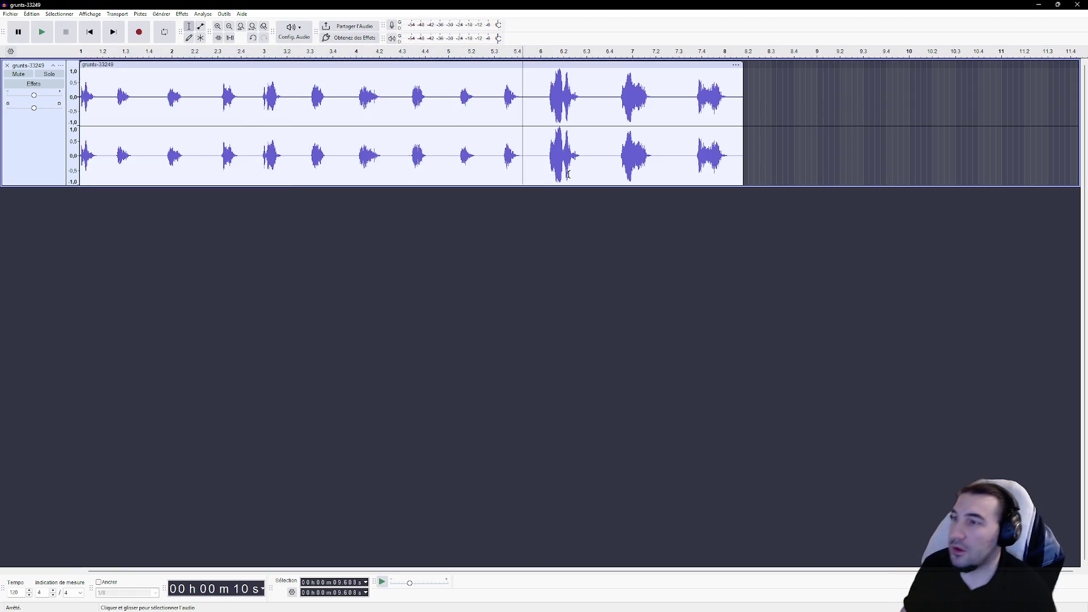
pyautogui.click(227, 114)
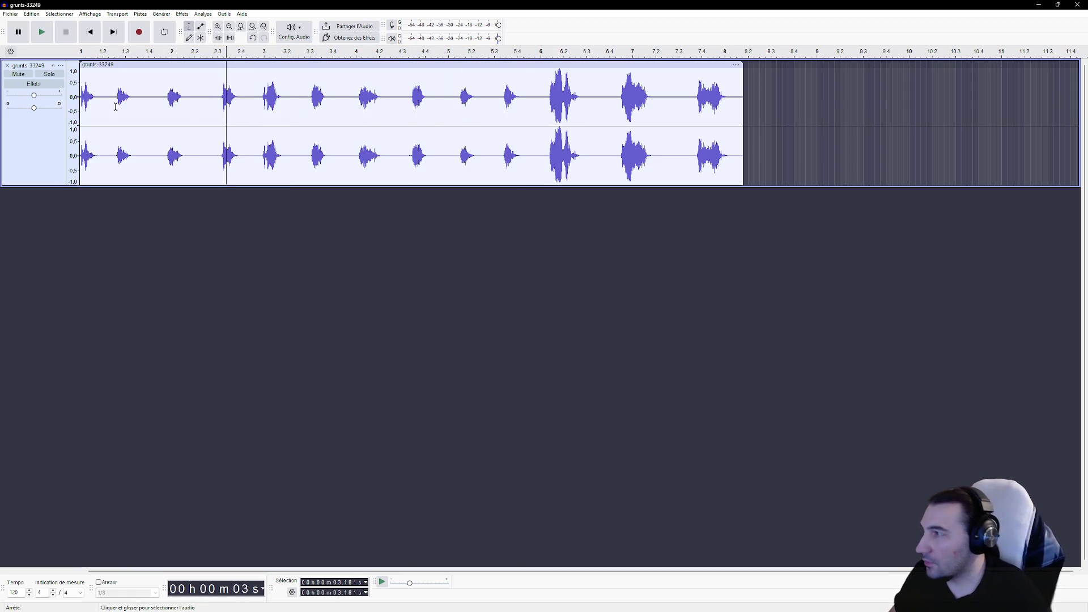
pyautogui.click(72, 107)
pyautogui.scroll(-2, 72, 108)
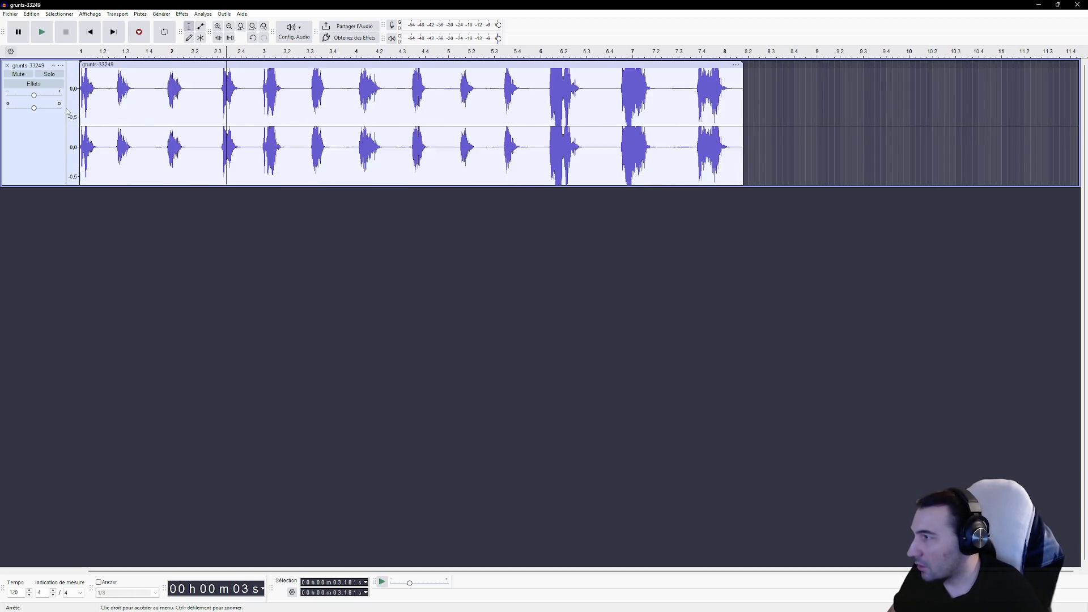
pyautogui.click(132, 102)
pyautogui.keyDown('ctrl'); pyautogui.scroll(-2, 159, 99); pyautogui.keyUp('ctrl')
pyautogui.keyDown('ctrl'); pyautogui.scroll(1, 161, 96); pyautogui.keyUp('ctrl')
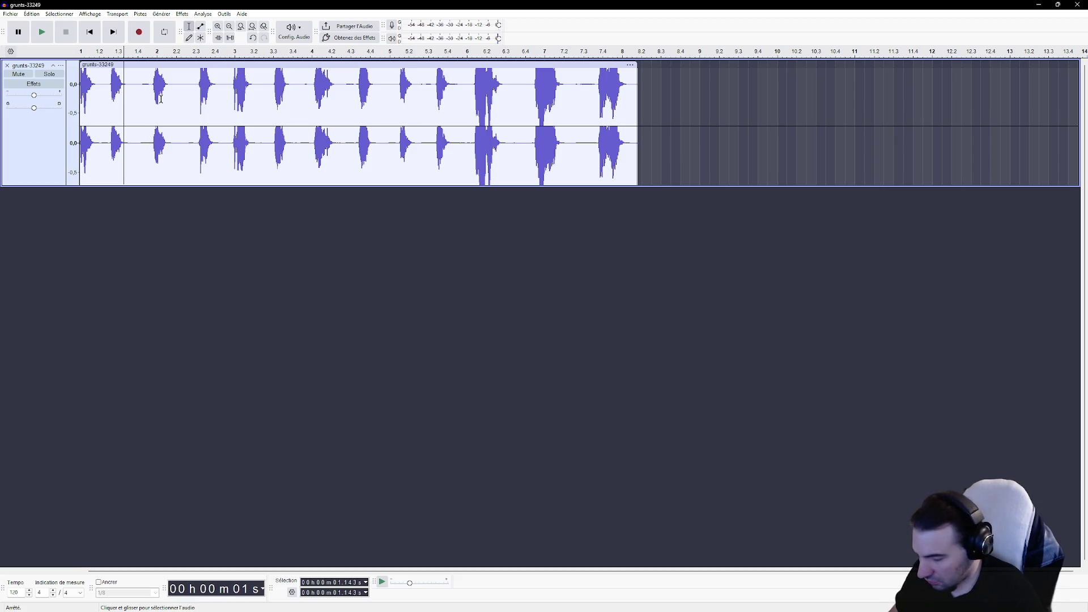
pyautogui.moveTo(104, 75); pyautogui.dragTo(103, 77)
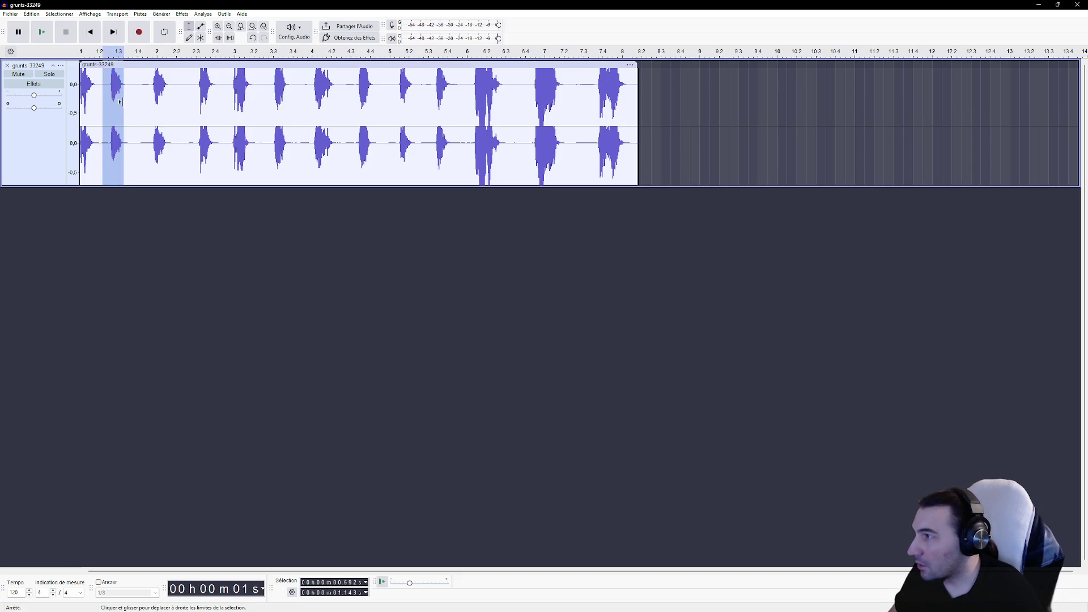
pyautogui.keyDown('ctrl'); pyautogui.scroll(1, 128, 107); pyautogui.keyUp('ctrl')
pyautogui.keyDown('ctrl'); pyautogui.scroll(-2, 130, 108); pyautogui.keyUp('ctrl')
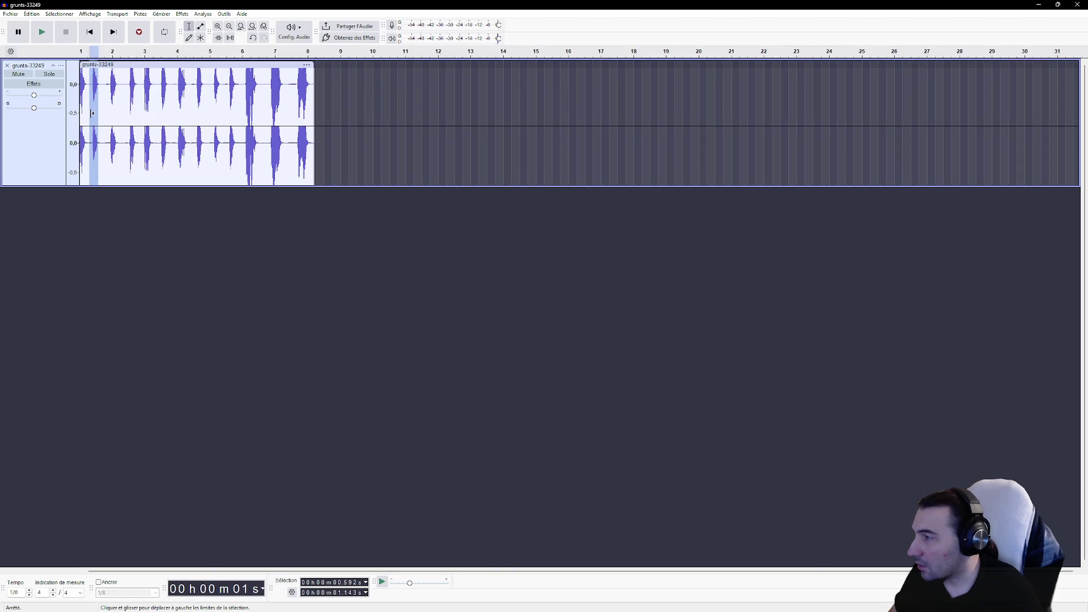
pyautogui.keyDown('ctrl'); pyautogui.scroll(-1, 91, 113); pyautogui.keyUp('ctrl')
pyautogui.keyDown('ctrl'); pyautogui.scroll(2, 99, 113); pyautogui.keyUp('ctrl')
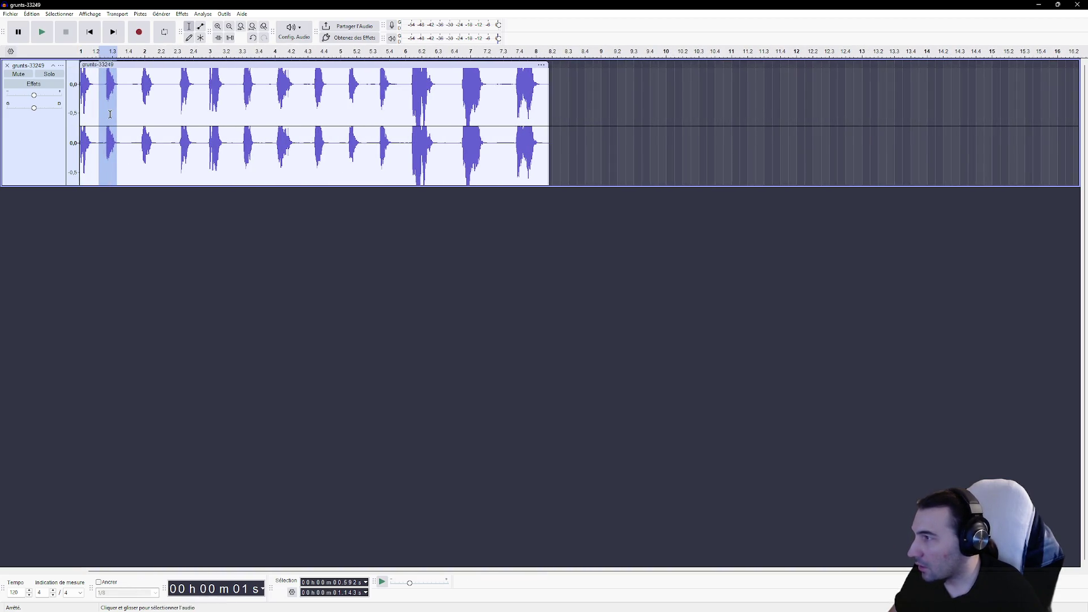
pyautogui.keyDown('ctrl'); pyautogui.scroll(1, 110, 113); pyautogui.keyUp('ctrl')
pyautogui.click(85, 83)
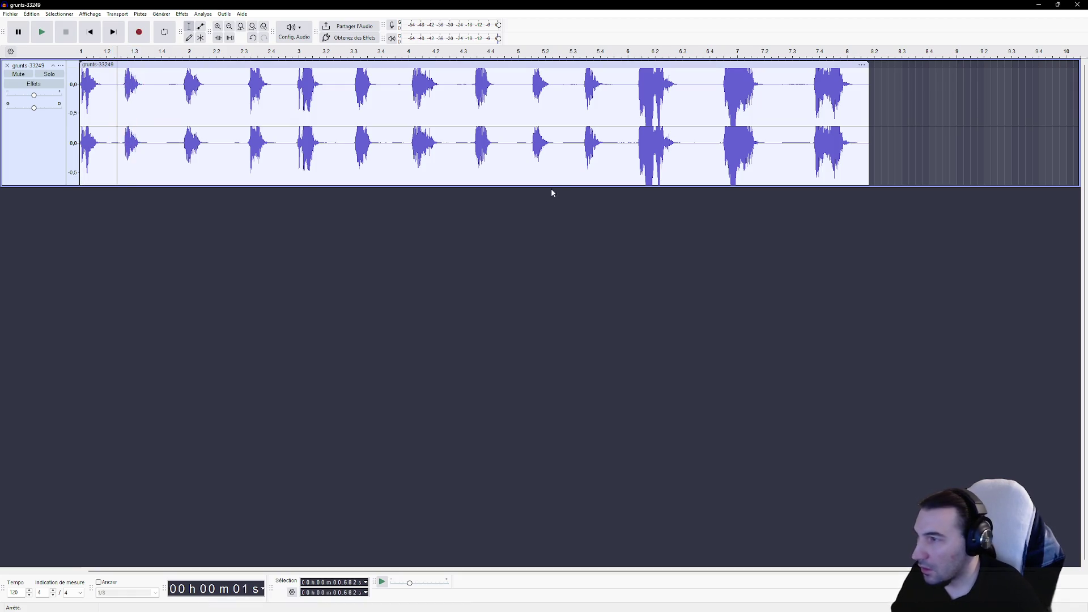
# Step: Make the track taller, find the first grunt's end near 1.7 s, and delete everything after it
pyautogui.moveTo(554, 188); pyautogui.dragTo(553, 303)
pyautogui.click(160, 114)
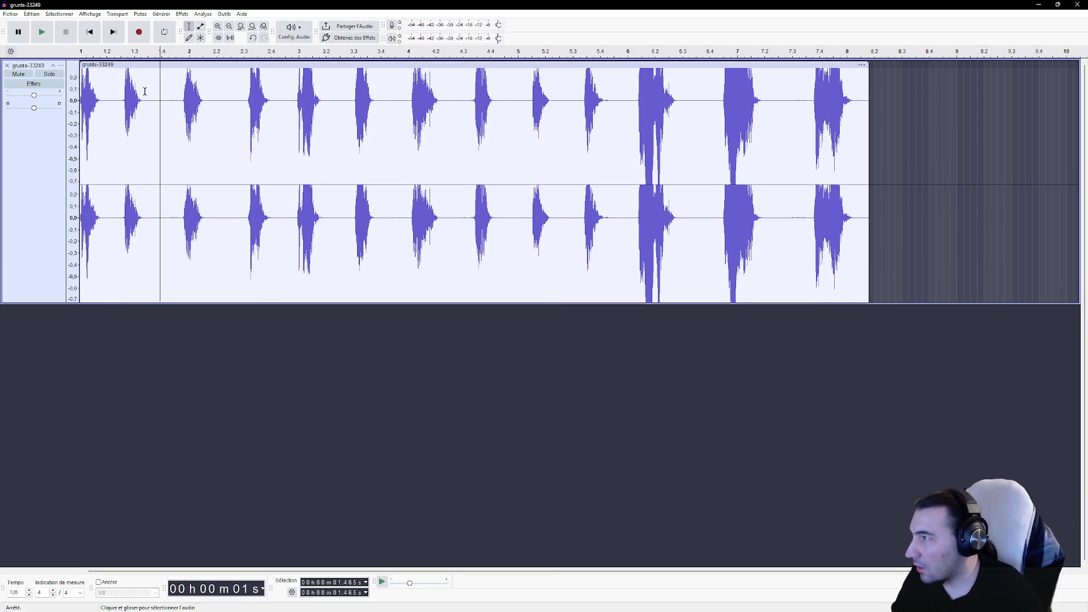
pyautogui.click(123, 113)
pyautogui.scroll(-2, 72, 159)
pyautogui.click(173, 126)
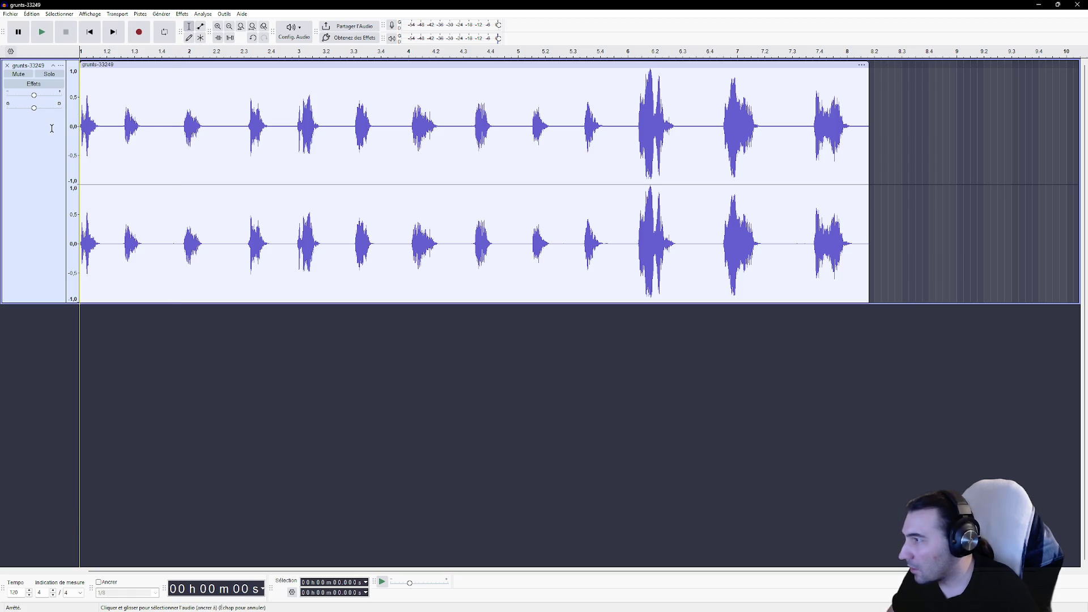
pyautogui.click(198, 126)
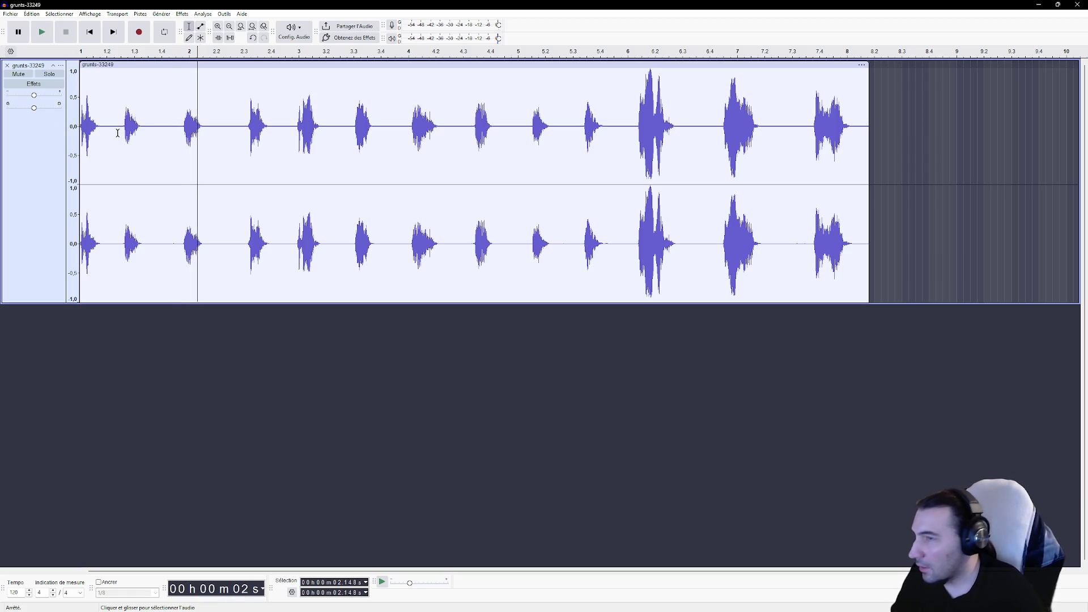
pyautogui.moveTo(106, 127); pyautogui.dragTo(923, 165)
pyautogui.press('Delete')
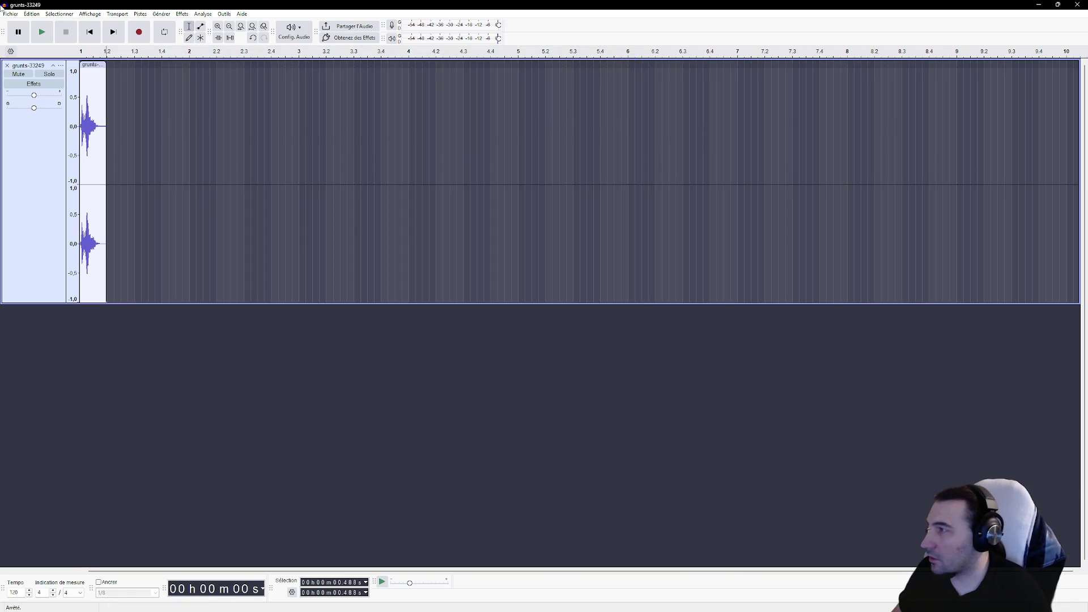
# Step: Export the lone first grunt as S_Hurt_HumanHelmet_01.wav on the Desktop, overwriting the existing file
pyautogui.click(11, 13)
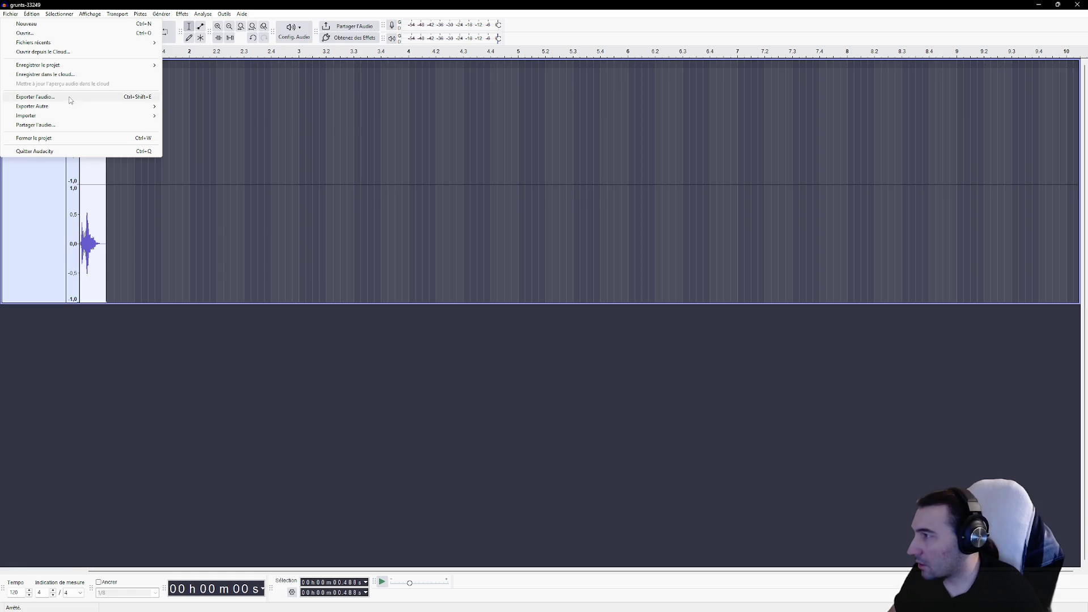
pyautogui.click(72, 97)
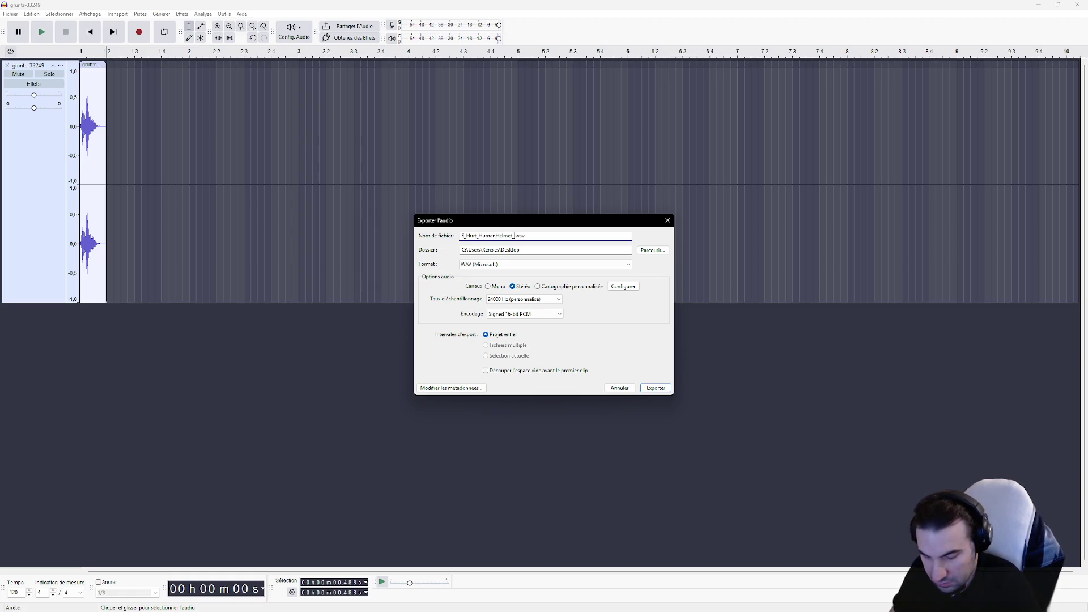
pyautogui.write('S_Hurt_HumanHelmet_01.wav')
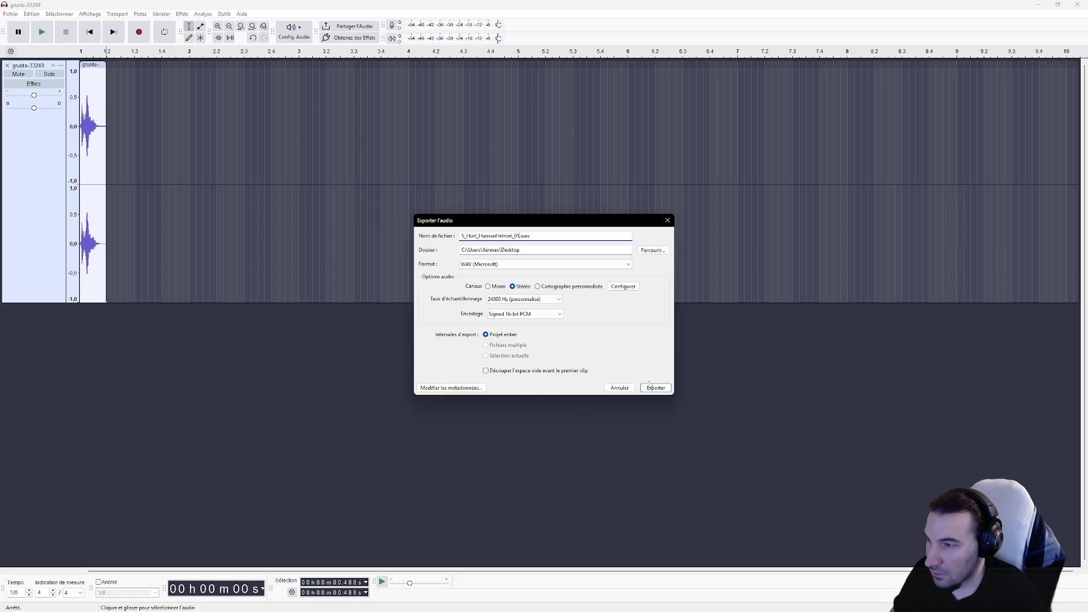
pyautogui.click(660, 388)
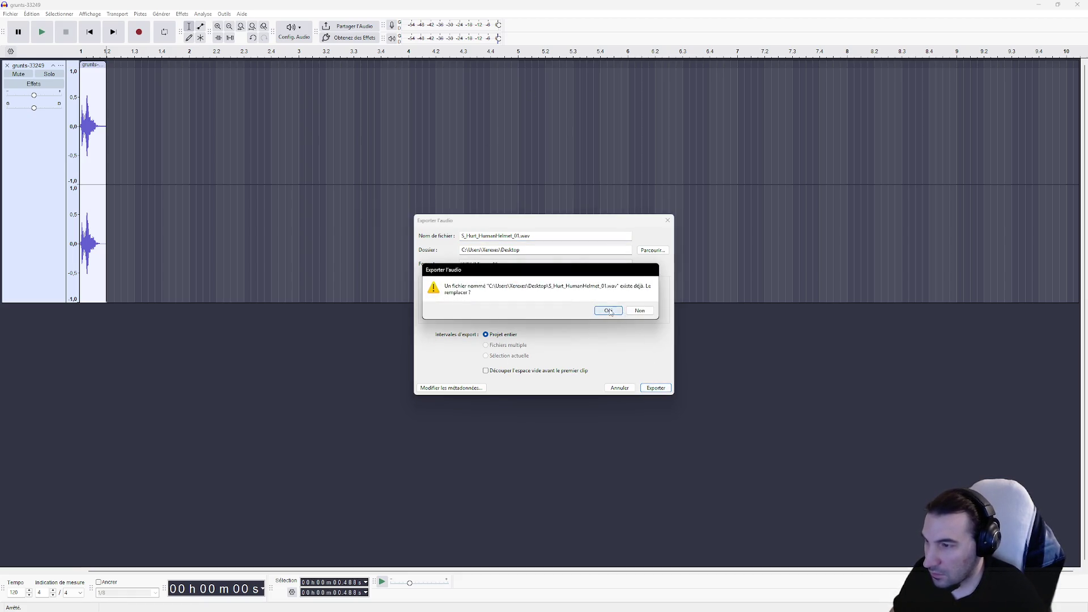
pyautogui.click(609, 311)
pyautogui.click(483, 254)
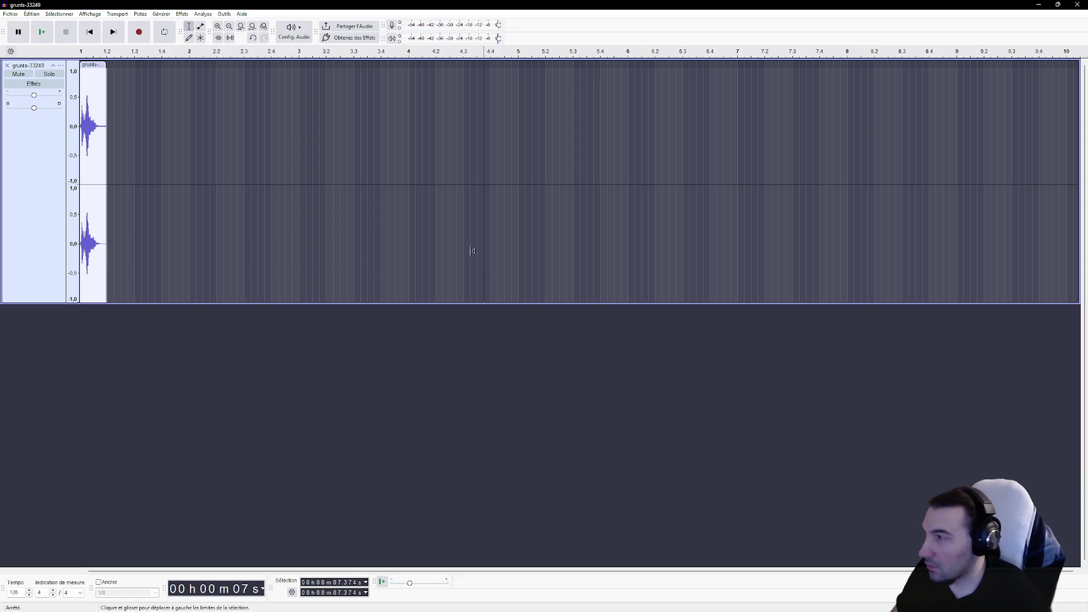
# Step: Undo the trim and delete the audio before and after the second grunt
pyautogui.hotkey('ctrl', 'z')
pyautogui.click(123, 126)
pyautogui.moveTo(124, 127)
pyautogui.mouseDown()
pyautogui.moveTo(82, 129)
pyautogui.moveTo(971, 162)
pyautogui.mouseUp()
pyautogui.press('Delete')
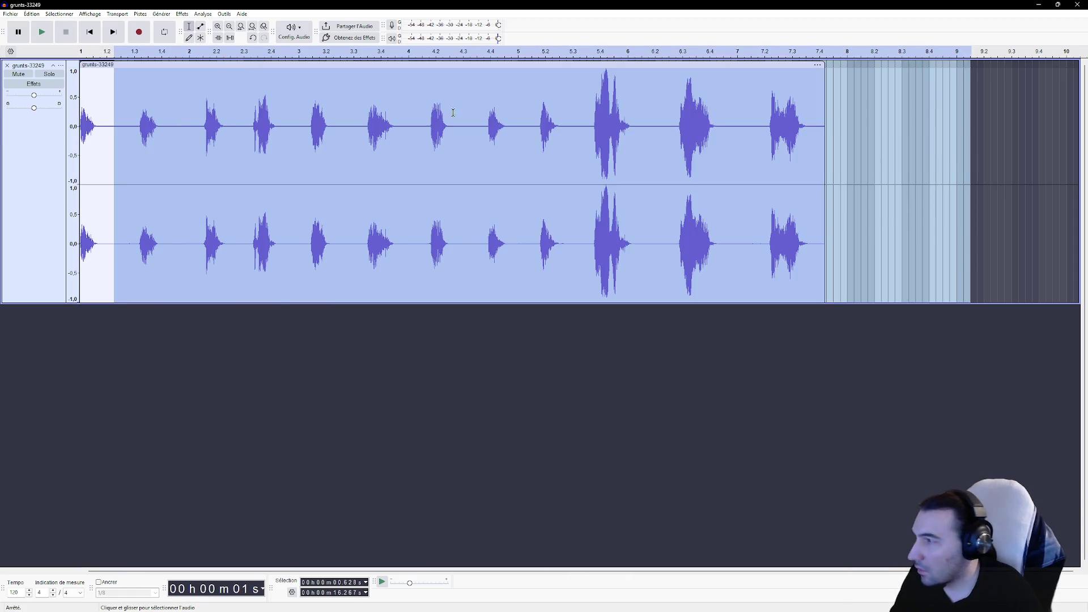
pyautogui.press('Delete')
# Step: Export the second grunt to the Desktop as S_Hurt_HumanHelmet_02.wav
pyautogui.click(10, 13)
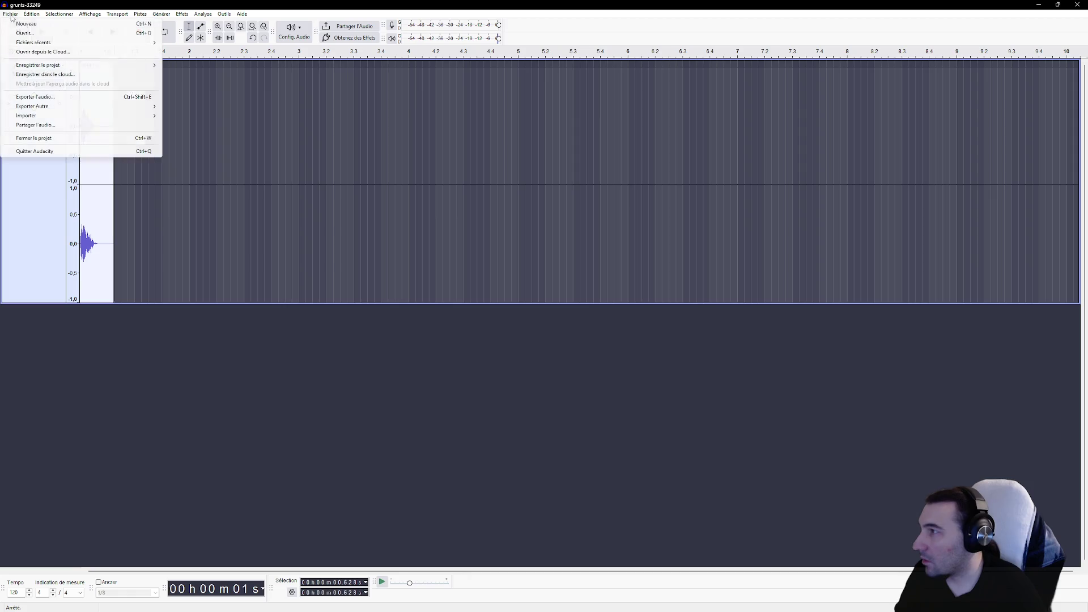
pyautogui.click(80, 97)
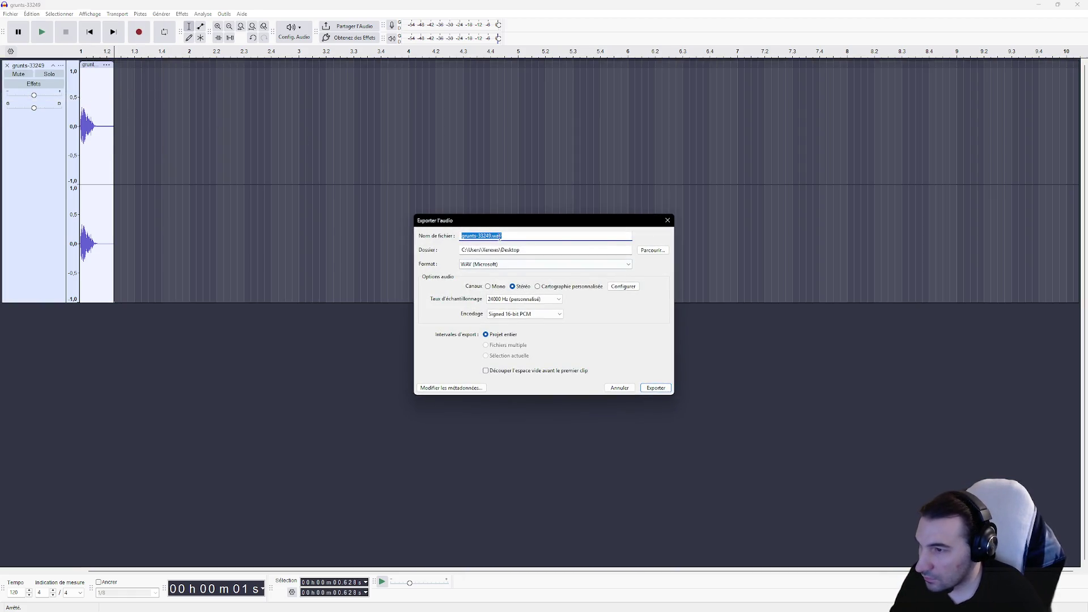
pyautogui.click(653, 250)
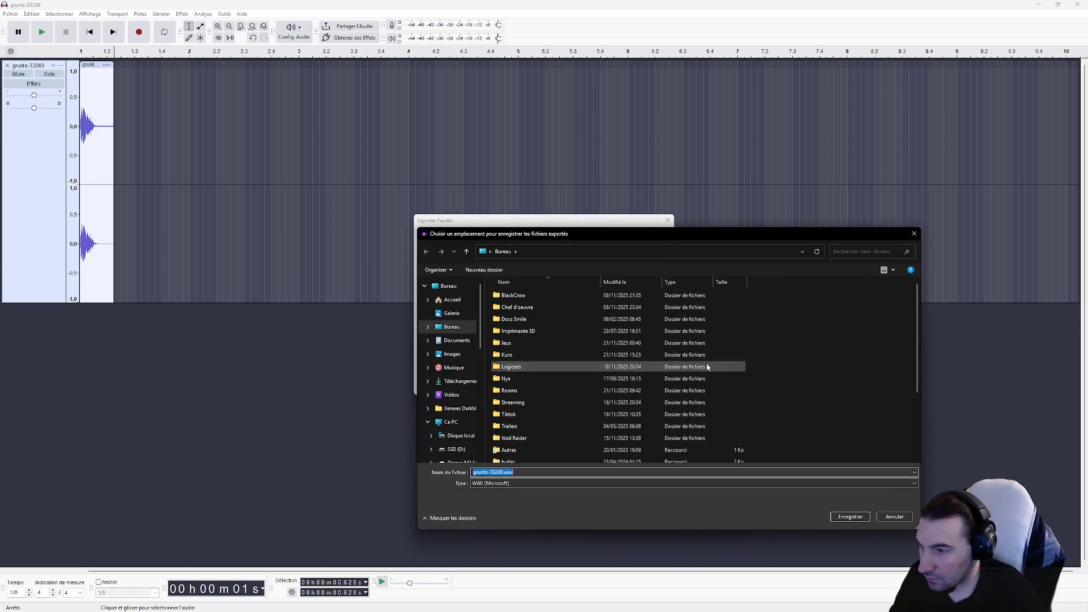
pyautogui.click(532, 434)
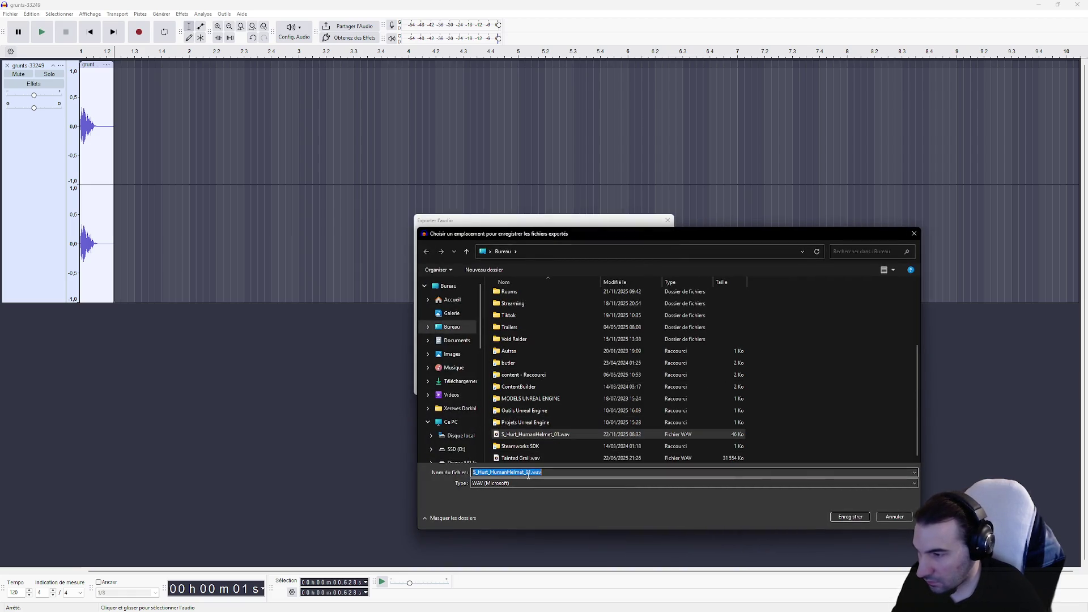
pyautogui.press('BackSpace')
pyautogui.write('2')
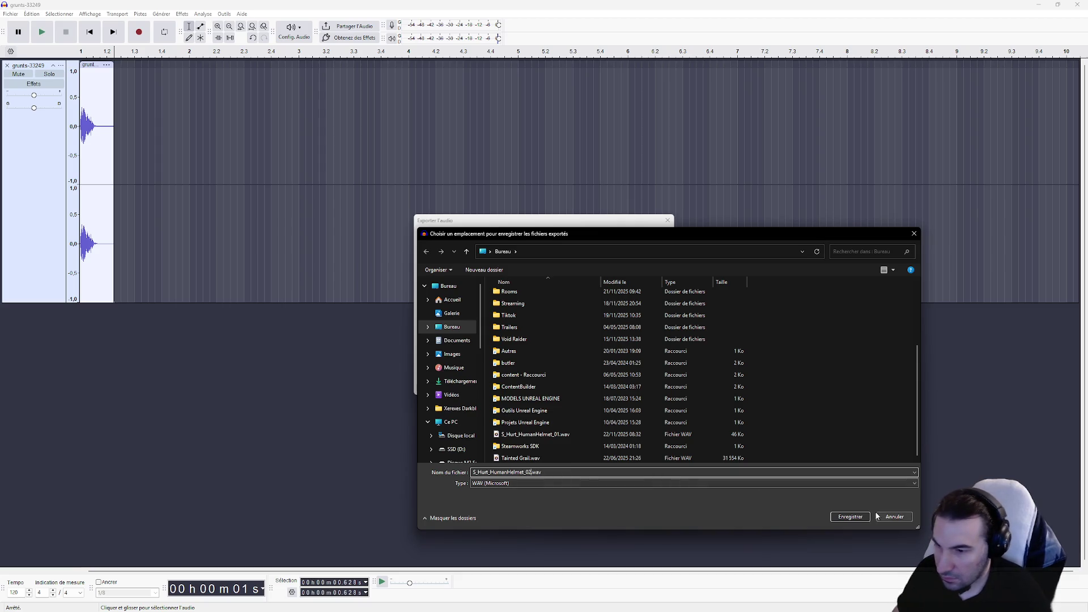
pyautogui.click(859, 516)
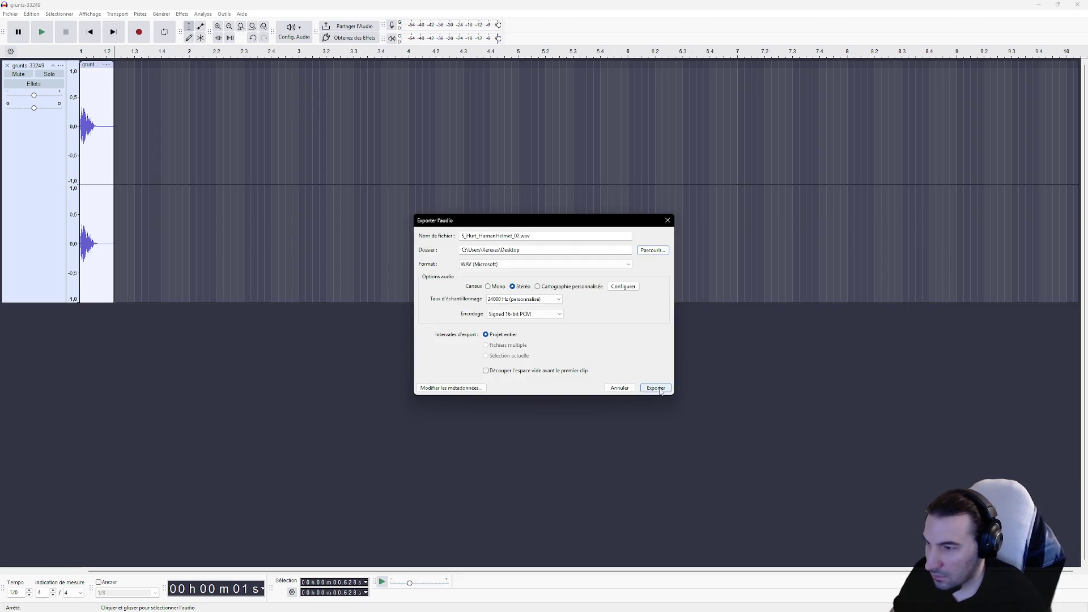
pyautogui.click(655, 388)
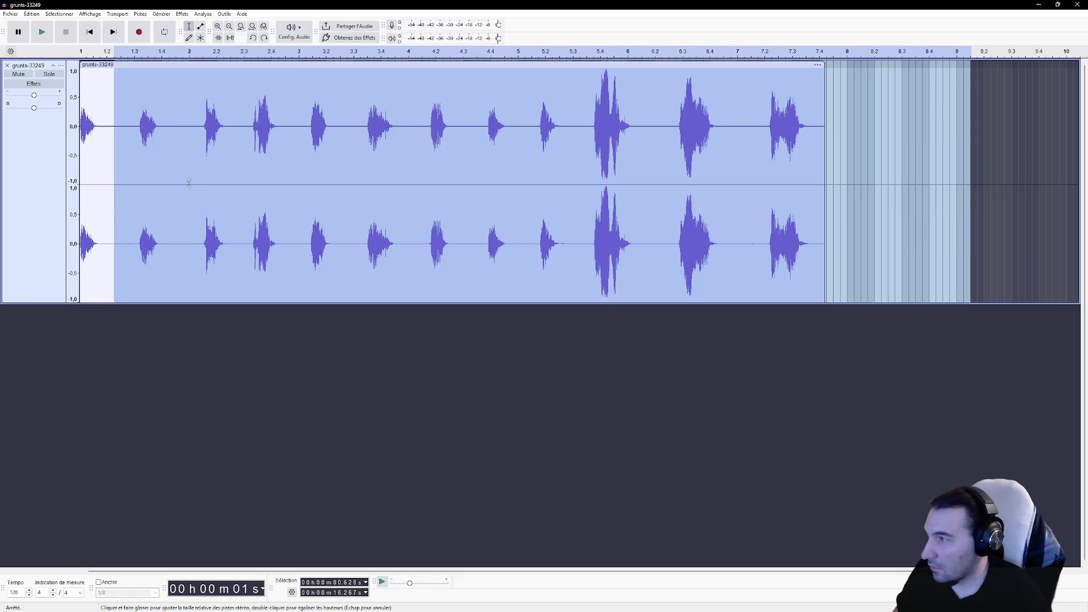
# Step: Delete the audio before the third grunt so it starts the clip
pyautogui.click(131, 127)
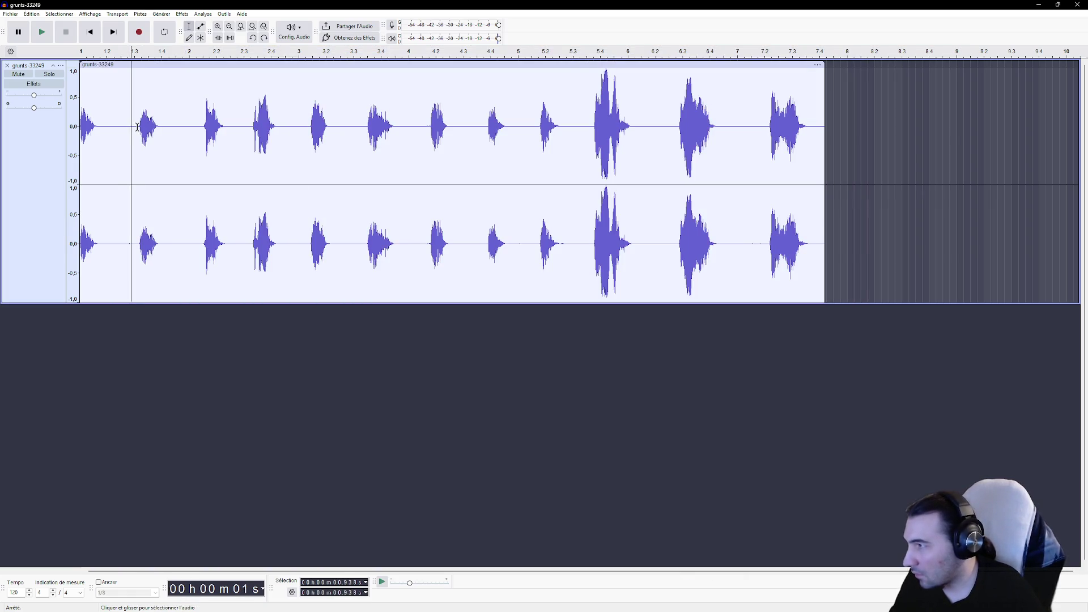
pyautogui.moveTo(138, 126)
pyautogui.mouseDown()
pyautogui.moveTo(80, 127)
pyautogui.moveTo(980, 160)
pyautogui.mouseUp()
pyautogui.press('Delete')
pyautogui.press('Delete')
# Step: Export the third grunt to the Desktop as S_Hurt_HumanHelmet_03.wav
pyautogui.click(10, 14)
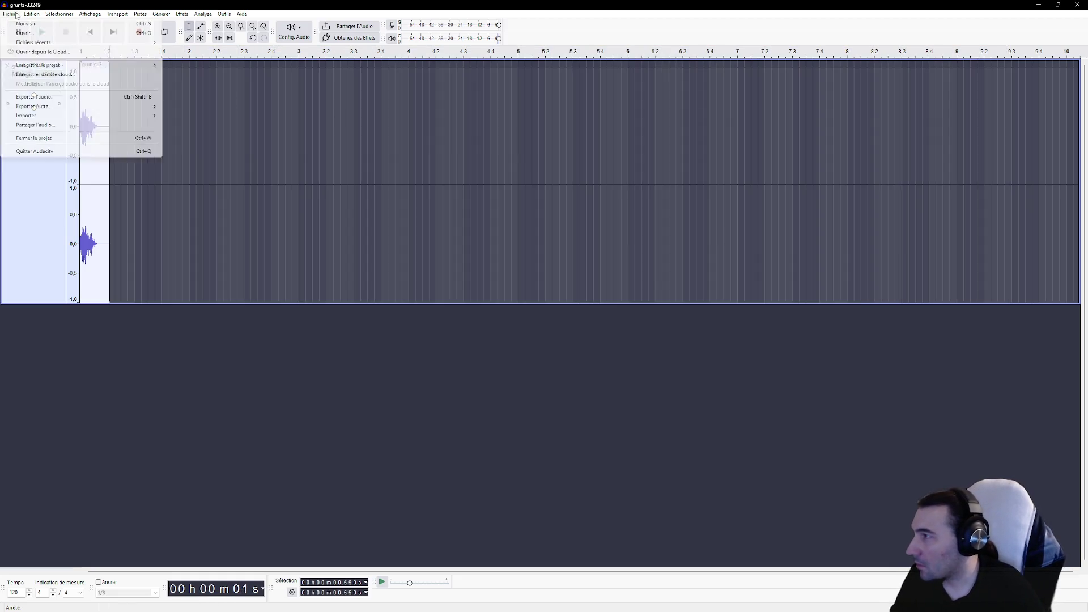
pyautogui.click(59, 98)
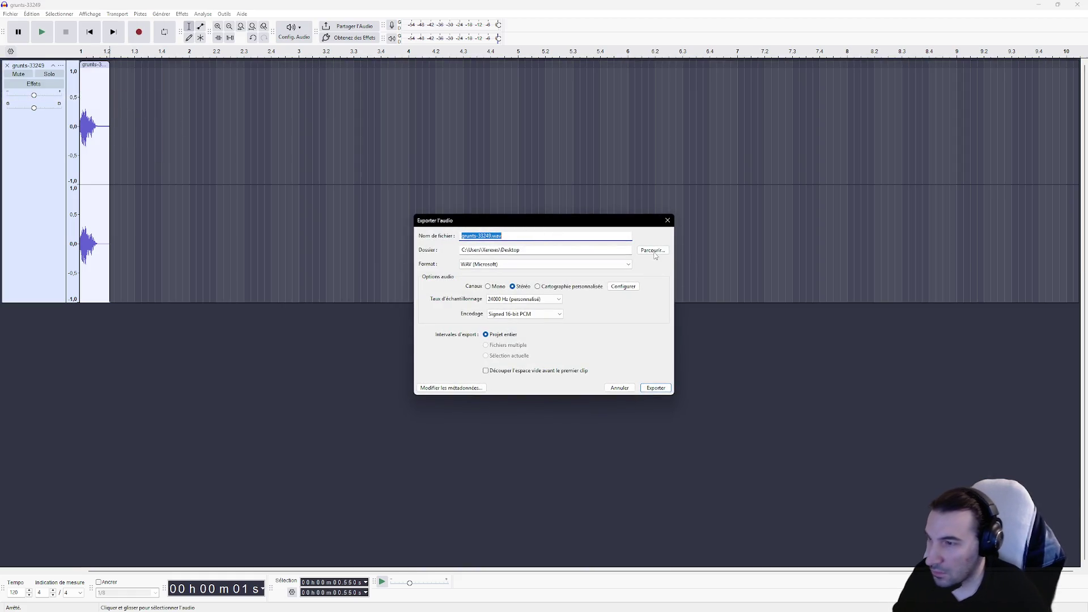
pyautogui.click(655, 253)
pyautogui.click(567, 434)
pyautogui.click(528, 472)
pyautogui.press('BackSpace')
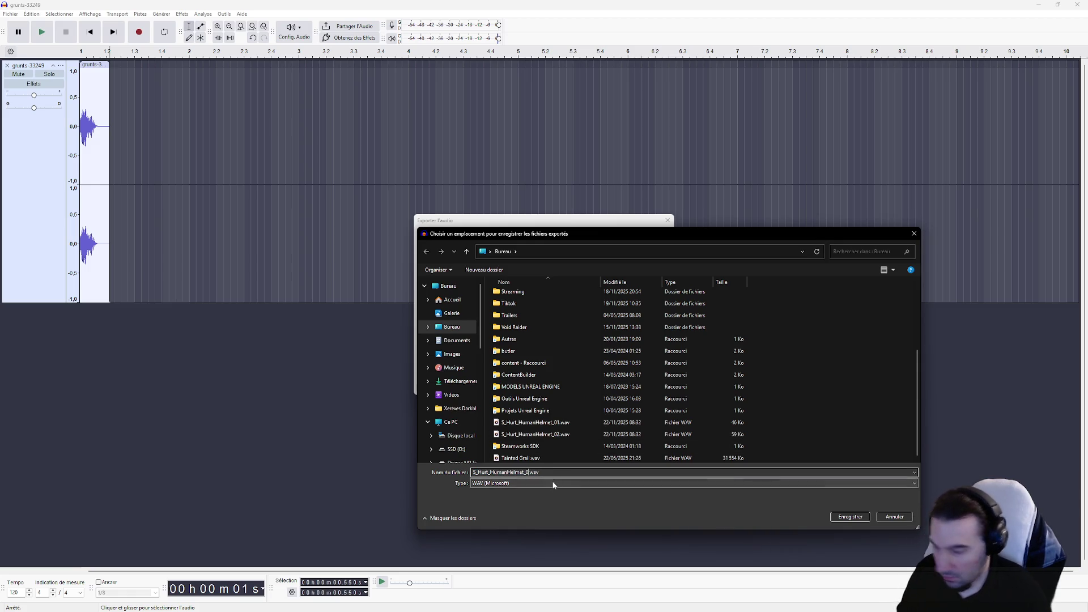
pyautogui.click(849, 516)
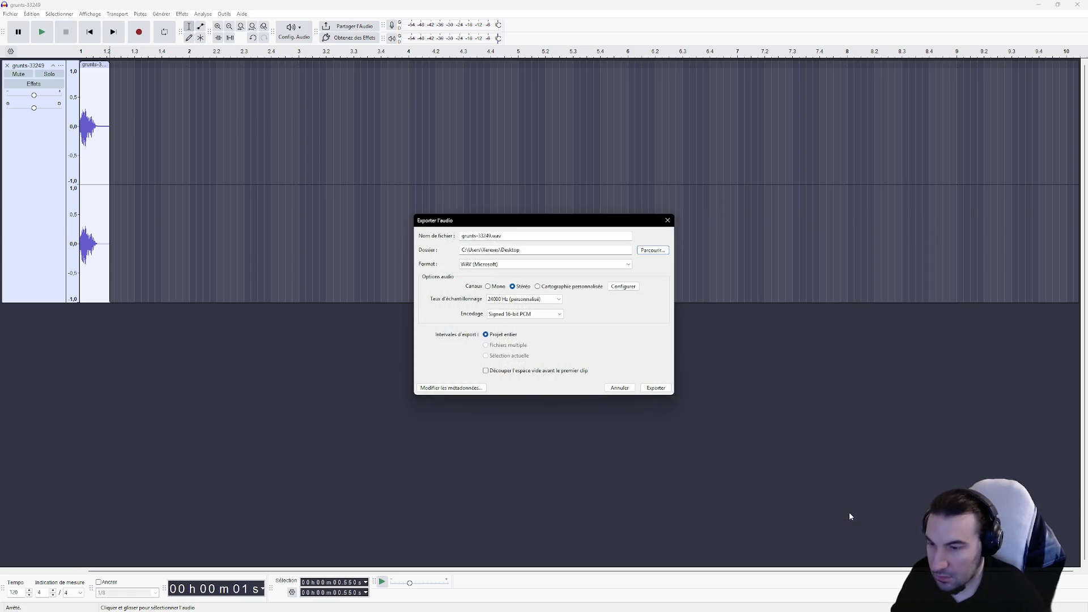
pyautogui.click(655, 388)
pyautogui.click(200, 165)
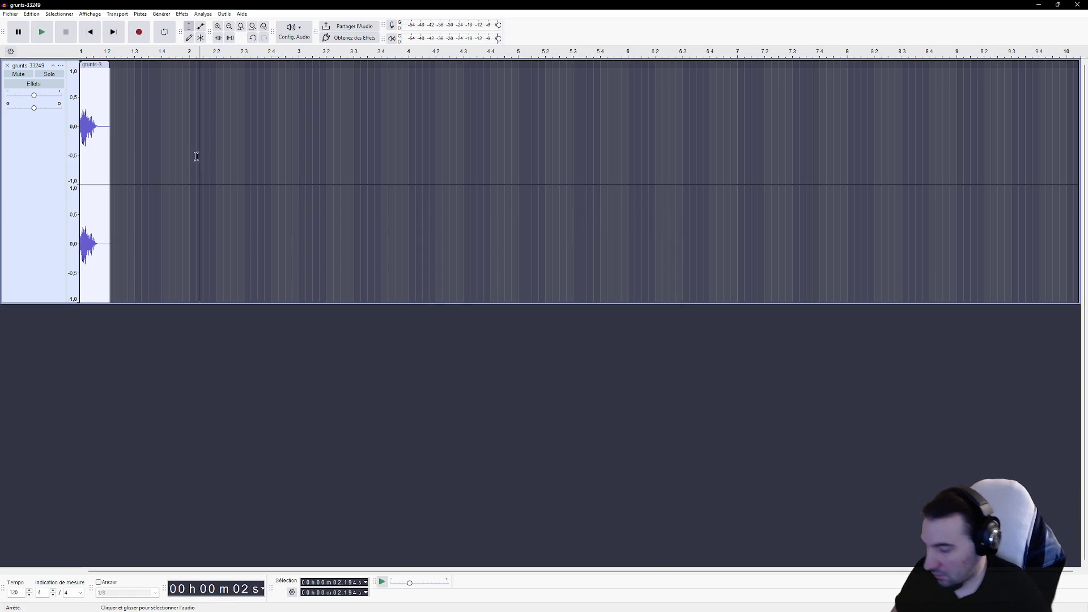
# Step: Restore the full clip and trim away the audio before and after the next grunt
pyautogui.hotkey('ctrl', 'z')
pyautogui.click(182, 162)
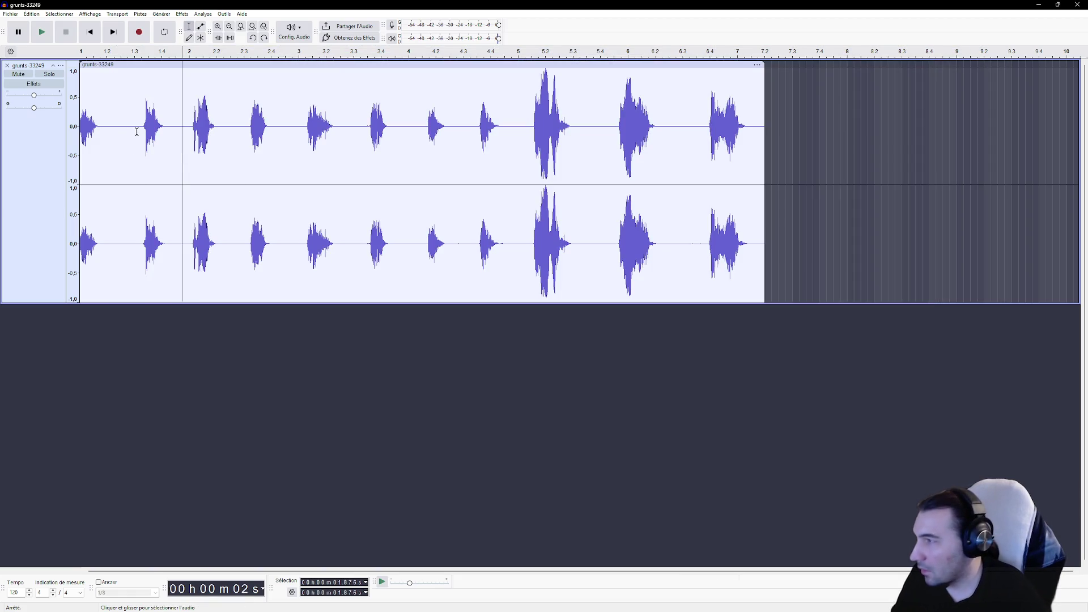
pyautogui.moveTo(143, 130)
pyautogui.mouseDown()
pyautogui.moveTo(79, 127)
pyautogui.moveTo(141, 128)
pyautogui.moveTo(118, 126)
pyautogui.mouseUp()
pyautogui.hotkey('shift', 'Home')
pyautogui.press('Delete')
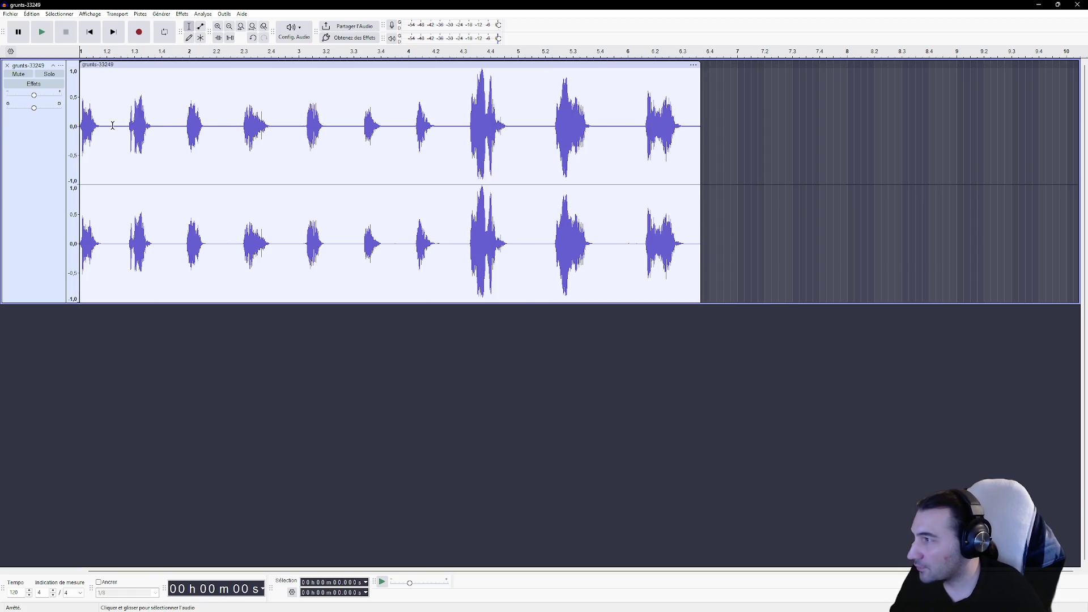
pyautogui.click(114, 126)
pyautogui.hotkey('shift', 'End')
pyautogui.press('Delete')
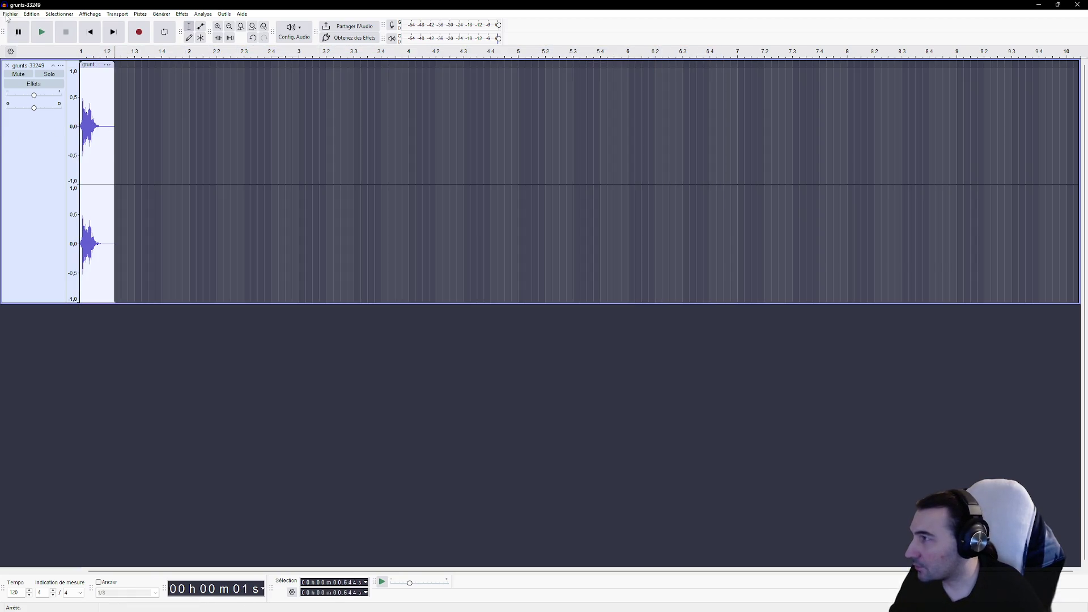
# Step: Export the isolated grunt to the Desktop as S_Hurt_Human_Male_Helmet_04.wav
pyautogui.click(10, 14)
pyautogui.click(73, 96)
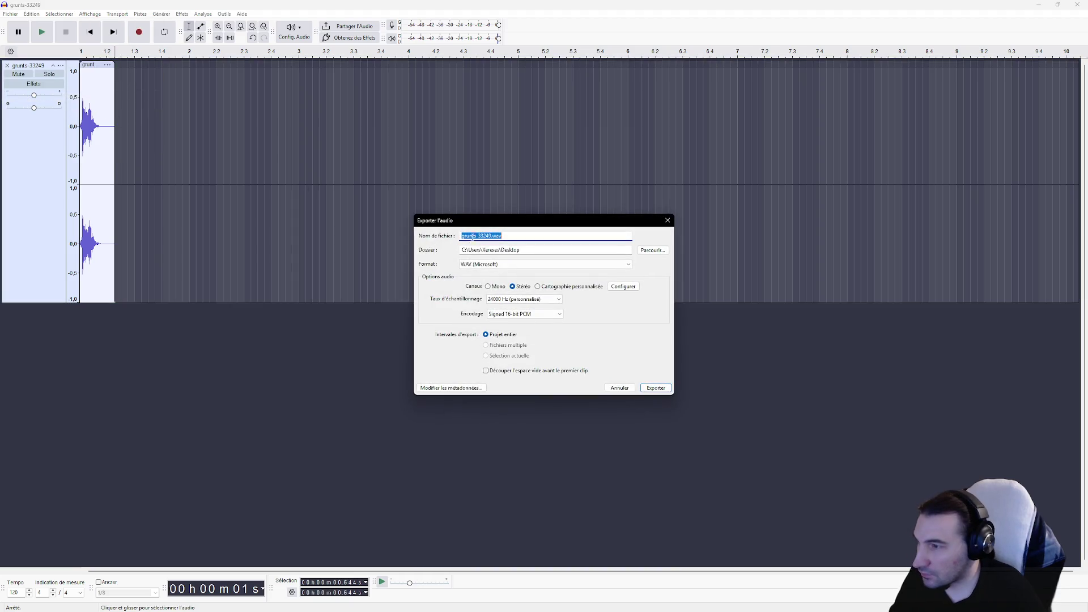
pyautogui.click(651, 250)
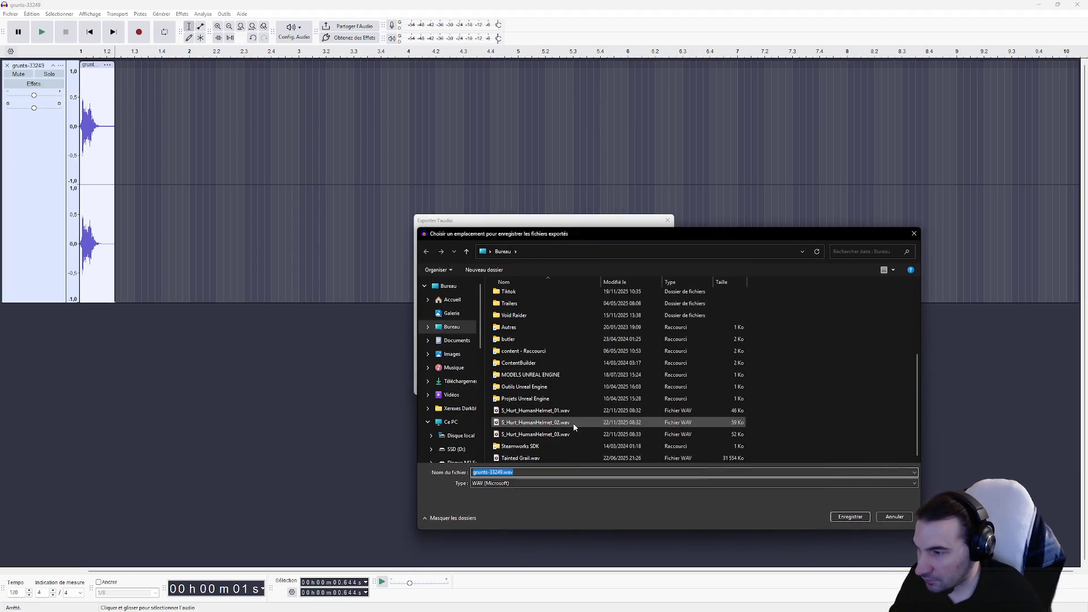
pyautogui.click(573, 434)
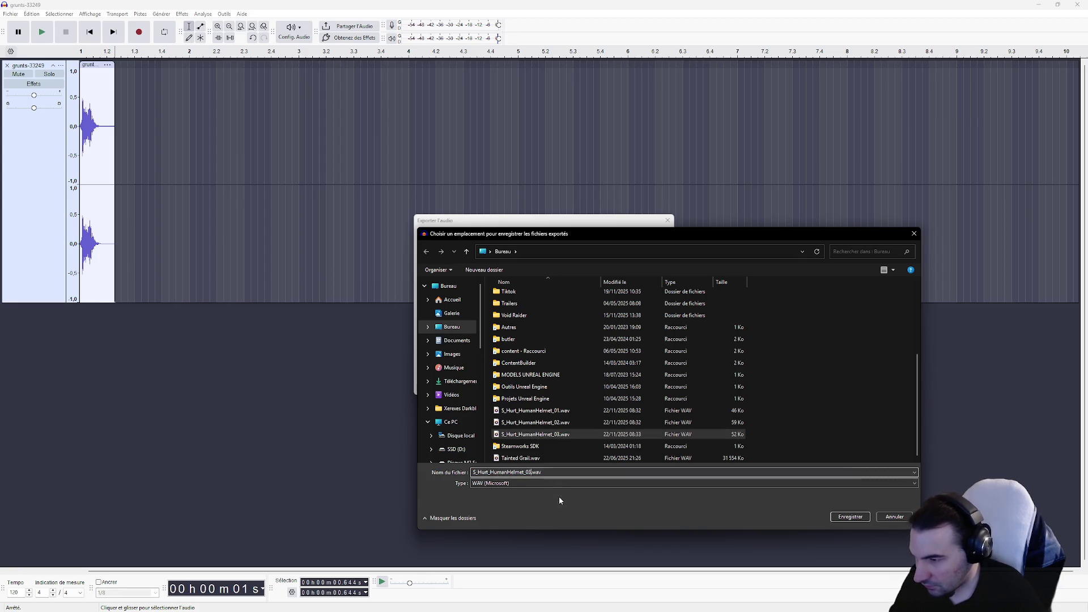
pyautogui.press('BackSpace')
pyautogui.write('4')
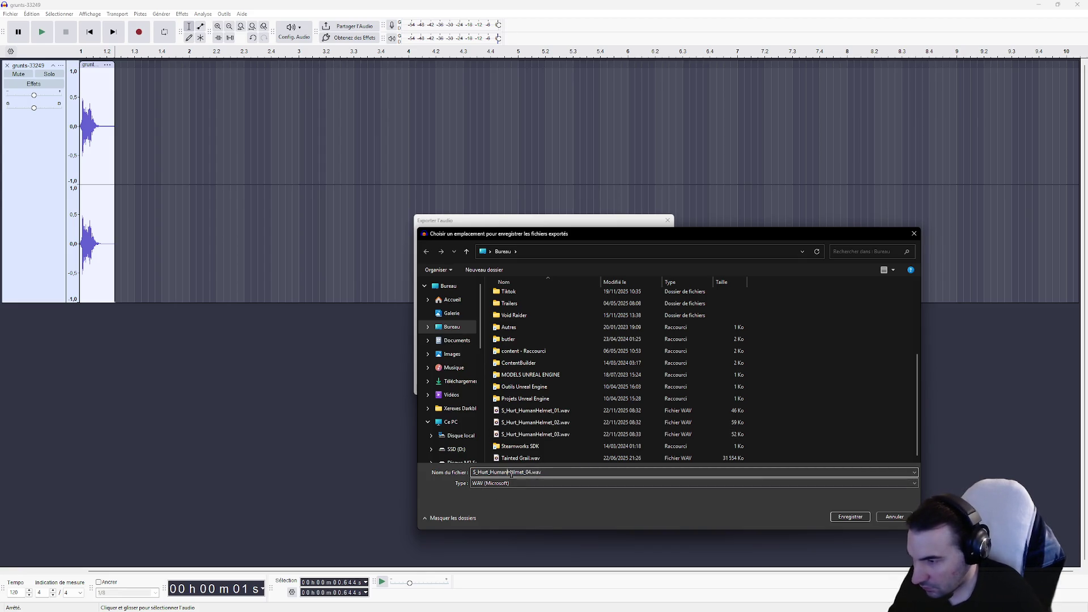
pyautogui.write('_Male_')
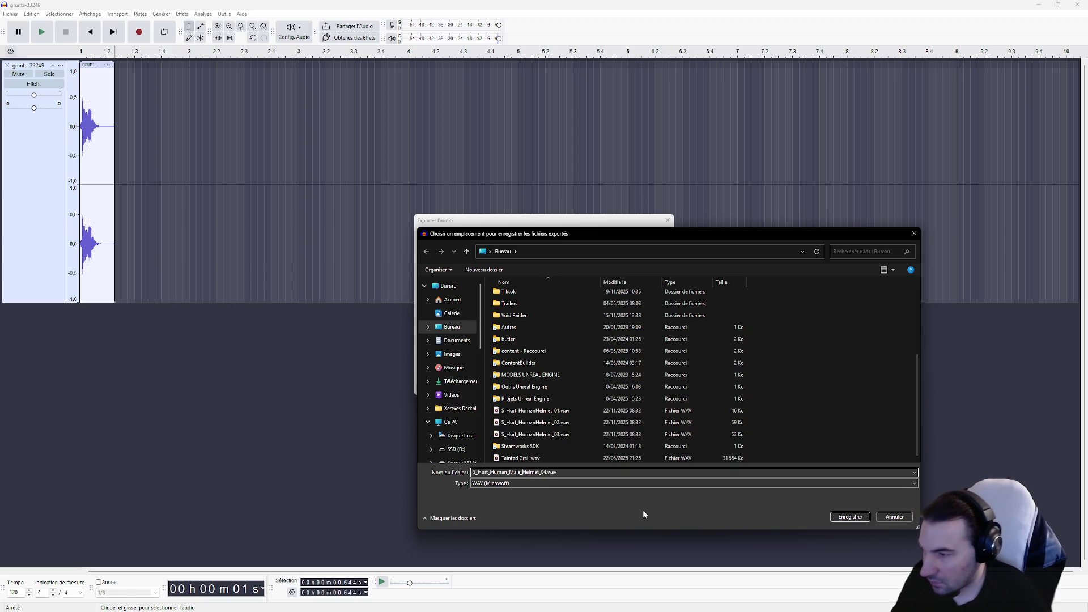
pyautogui.click(849, 517)
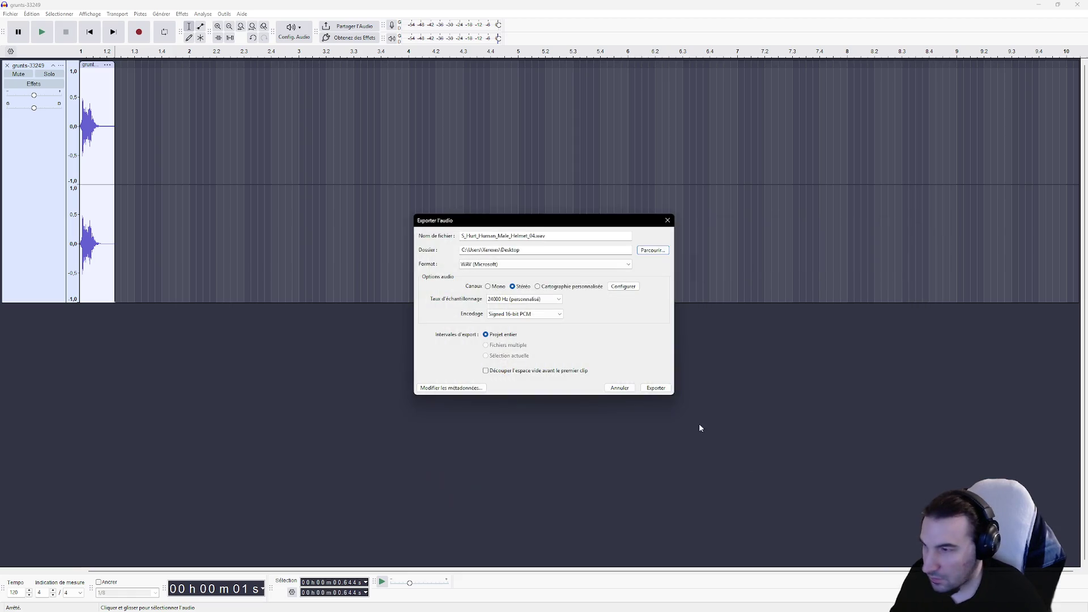
pyautogui.click(658, 388)
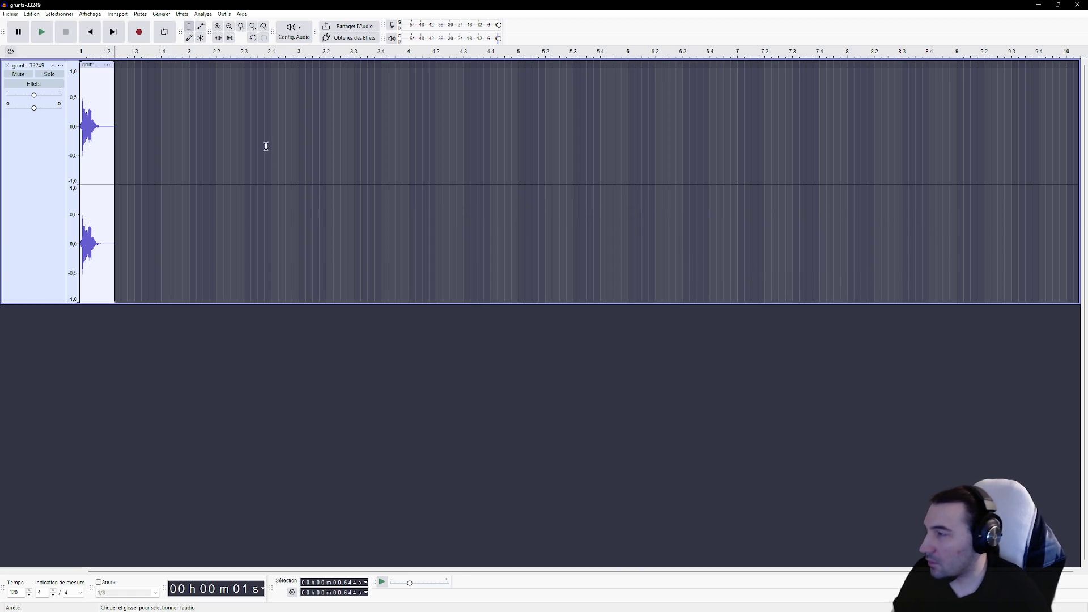
# Step: Restore the full clip and trim away the audio before and after the next grunt
pyautogui.hotkey('ctrl', 'z')
pyautogui.click(189, 146)
pyautogui.click(126, 131)
pyautogui.moveTo(127, 130)
pyautogui.mouseDown()
pyautogui.moveTo(80, 129)
pyautogui.moveTo(384, 146)
pyautogui.moveTo(843, 136)
pyautogui.mouseUp()
pyautogui.click(145, 130)
pyautogui.press('Delete')
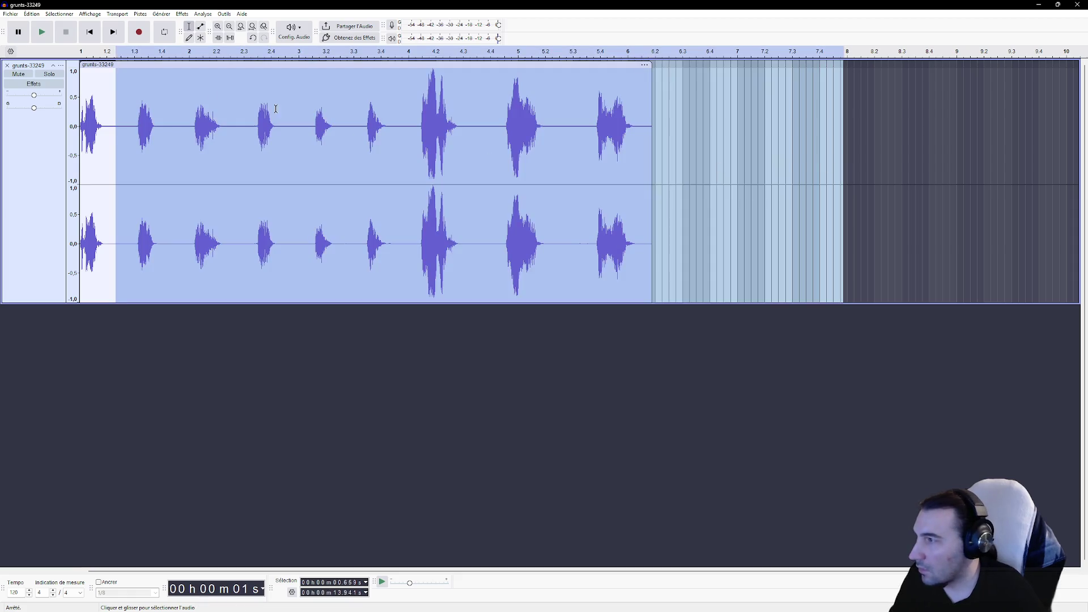
pyautogui.press('Delete')
# Step: Rename the Desktop files 01–03 by inserting '_Male_' to match the S_Hurt_Human_Male_Helmet_ naming
pyautogui.click(10, 14)
pyautogui.click(104, 96)
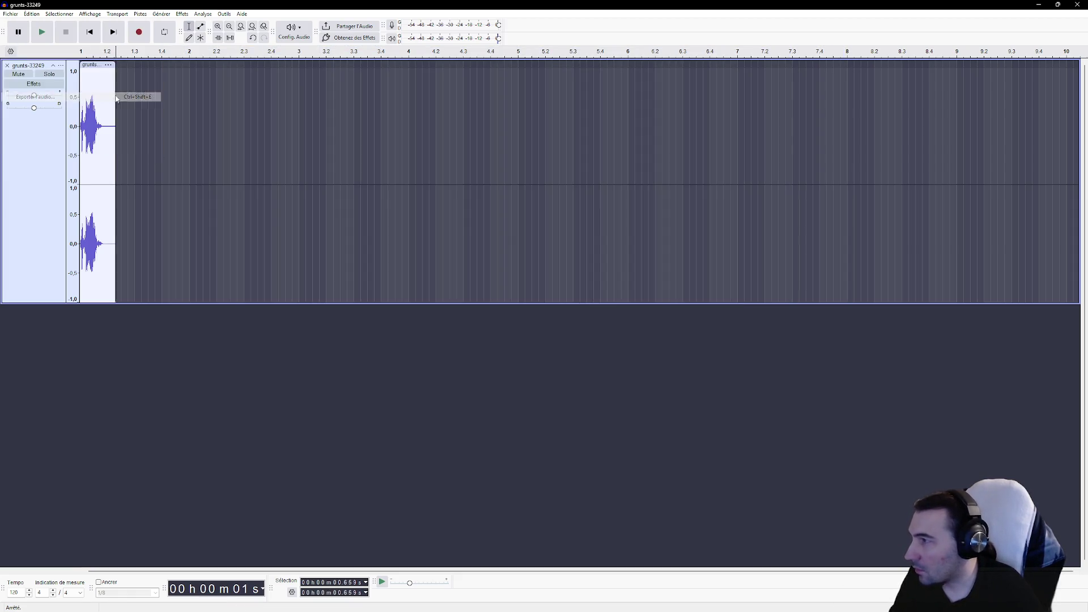
pyautogui.click(653, 252)
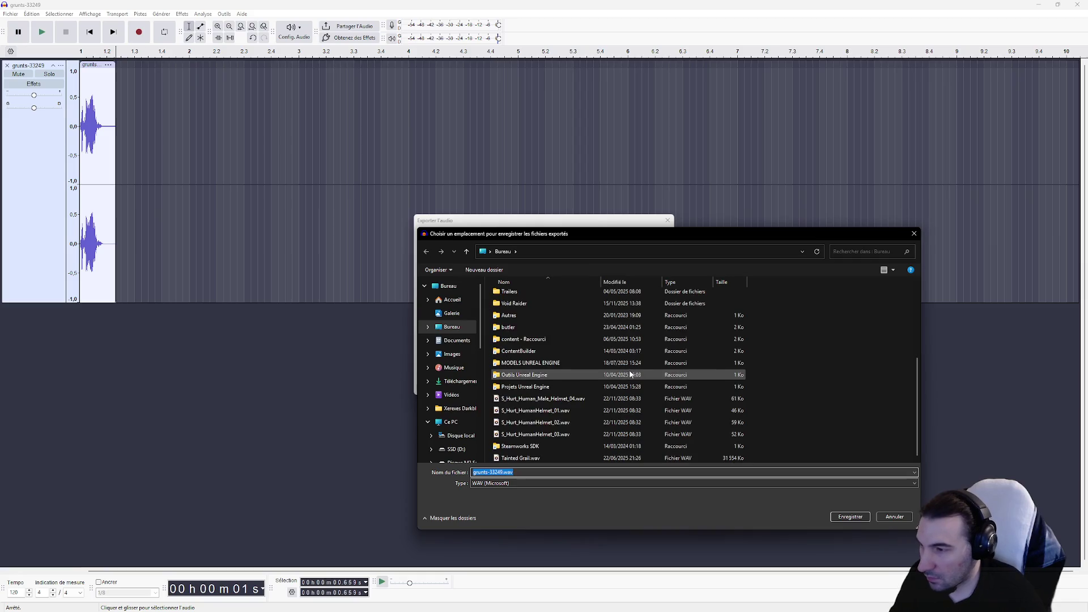
pyautogui.click(573, 410)
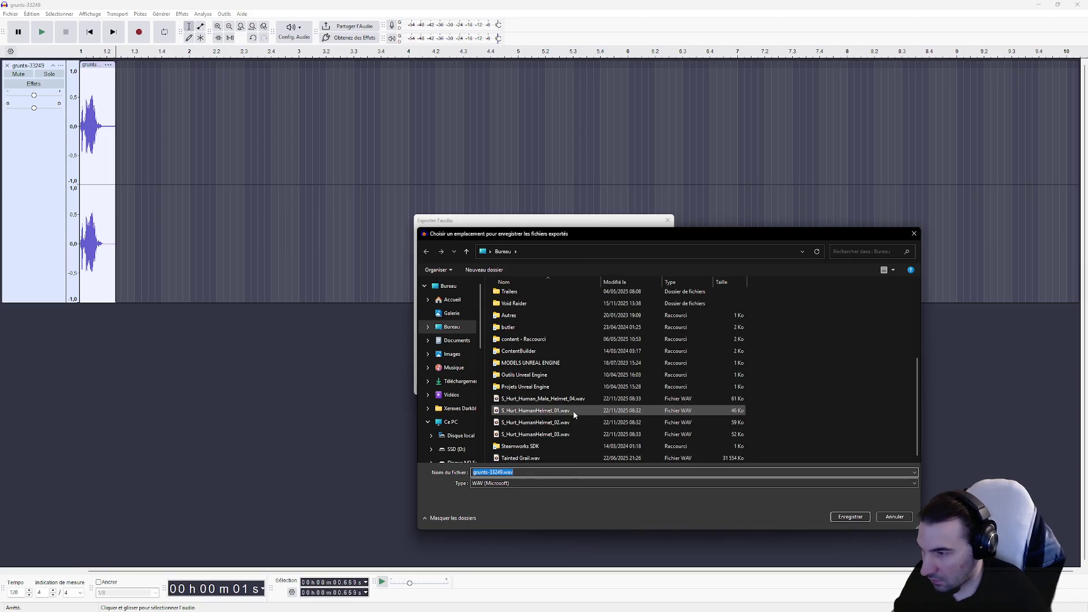
pyautogui.click(533, 411)
pyautogui.write('_Male_')
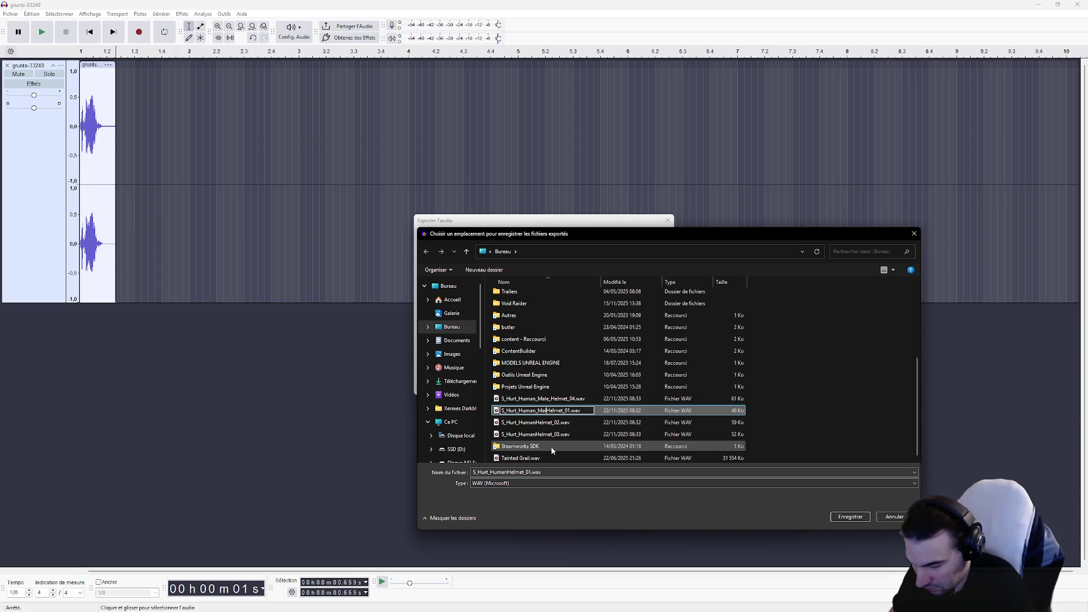
pyautogui.press('Return')
pyautogui.click(551, 422)
pyautogui.click(550, 422)
pyautogui.write('_Male_')
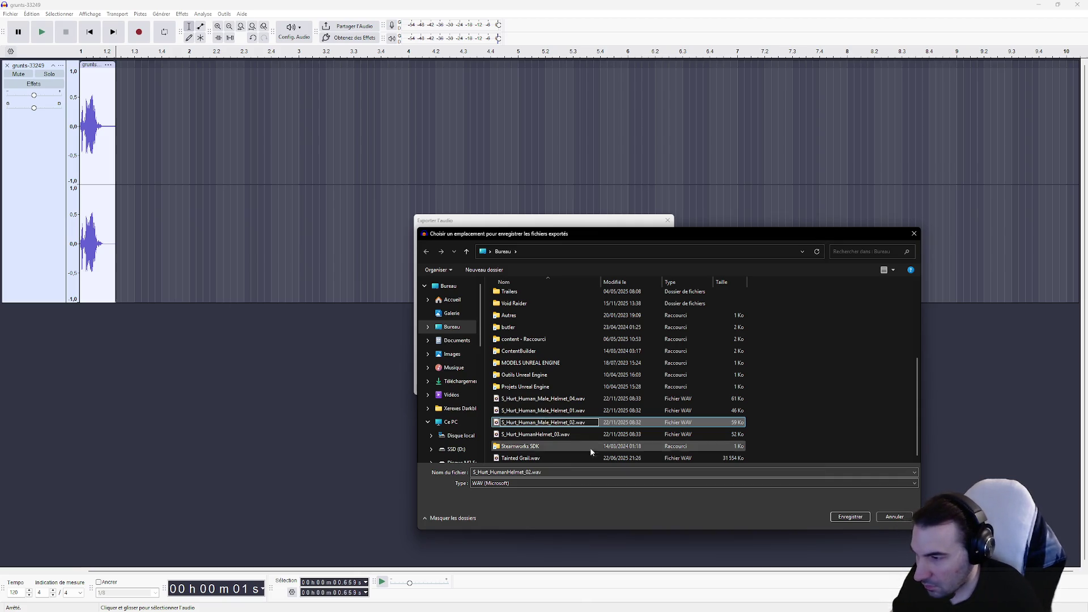
pyautogui.click(583, 437)
pyautogui.click(535, 433)
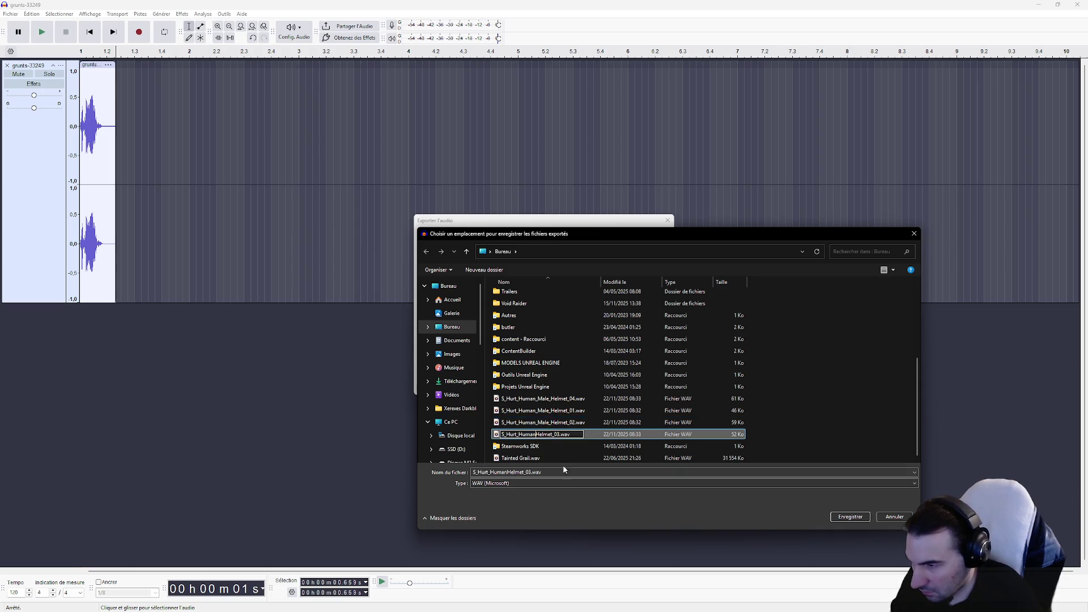
pyautogui.write('_Male_')
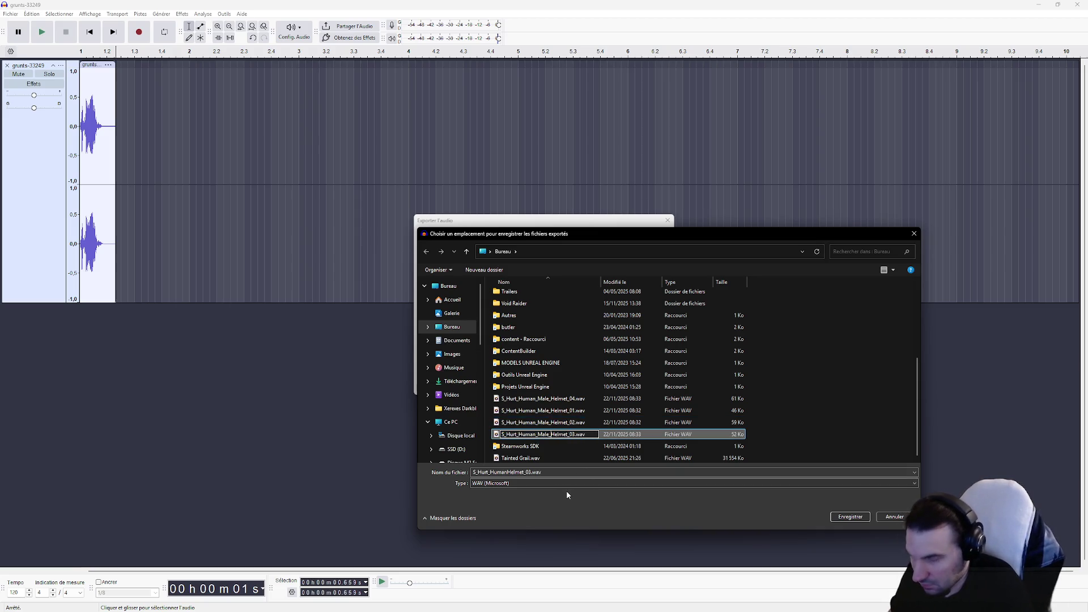
pyautogui.press('Return')
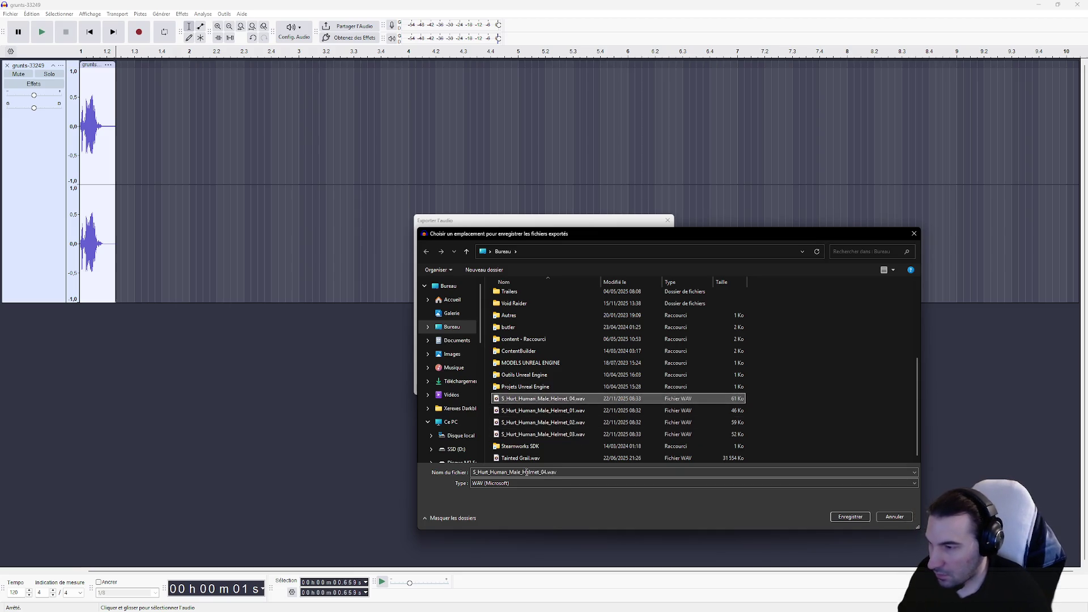
# Step: Export the grunt to the Desktop as S_Hurt_Human_Male_Helmet_05.wav
pyautogui.click(548, 398)
pyautogui.click(543, 472)
pyautogui.press('BackSpace')
pyautogui.write('5')
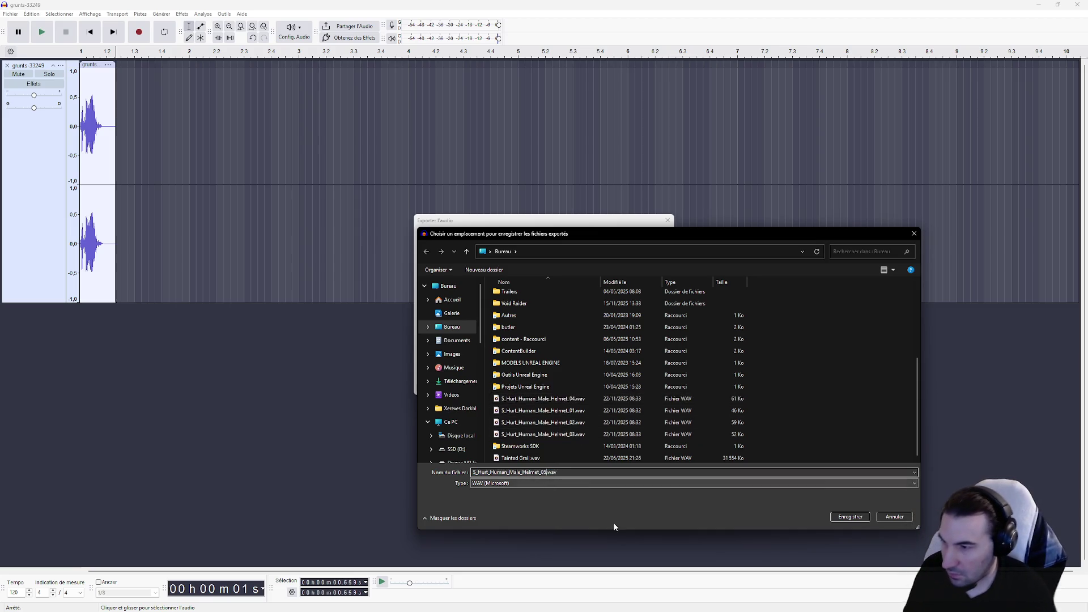
pyautogui.click(850, 516)
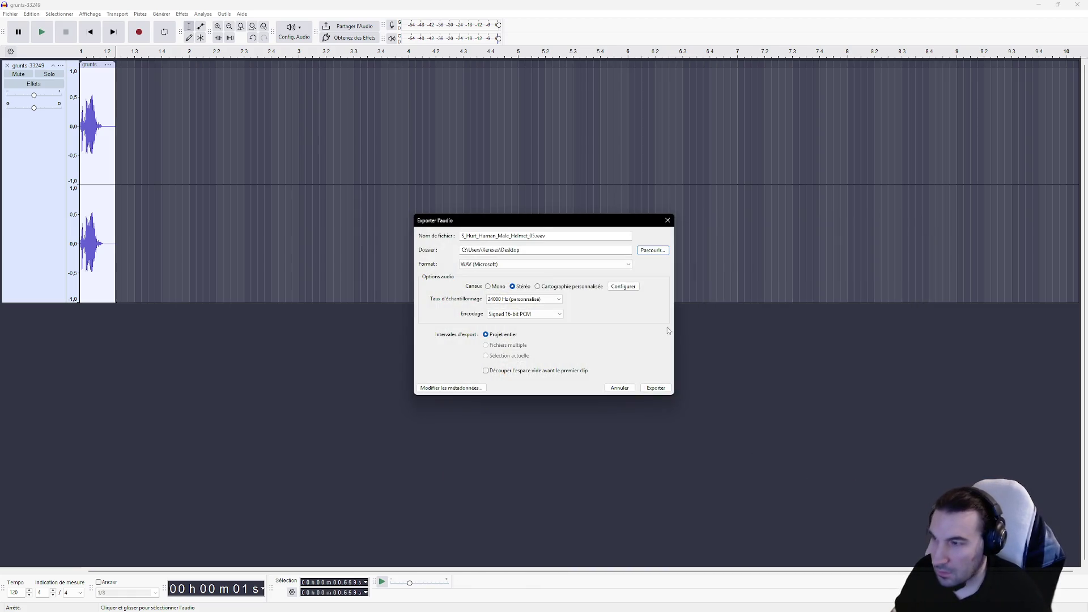
pyautogui.click(655, 389)
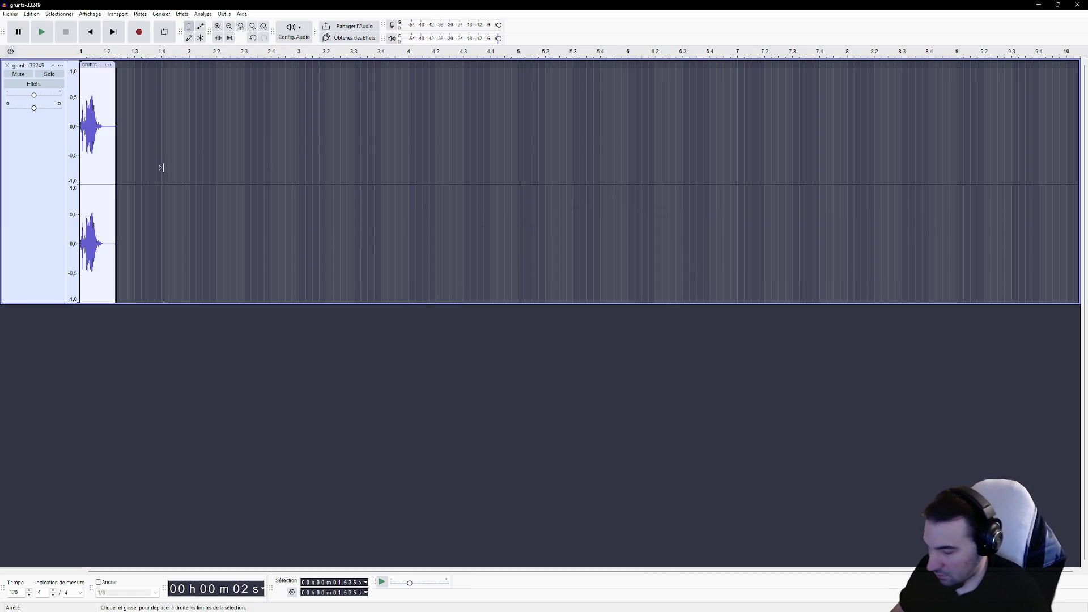
# Step: Restore the full clip and delete the audio before the next grunt
pyautogui.hotkey('ctrl', 'z')
pyautogui.hotkey('ctrl', 'z')
pyautogui.moveTo(138, 129)
pyautogui.mouseDown()
pyautogui.moveTo(80, 129)
pyautogui.moveTo(680, 162)
pyautogui.mouseUp()
pyautogui.press('Delete')
pyautogui.press('Delete')
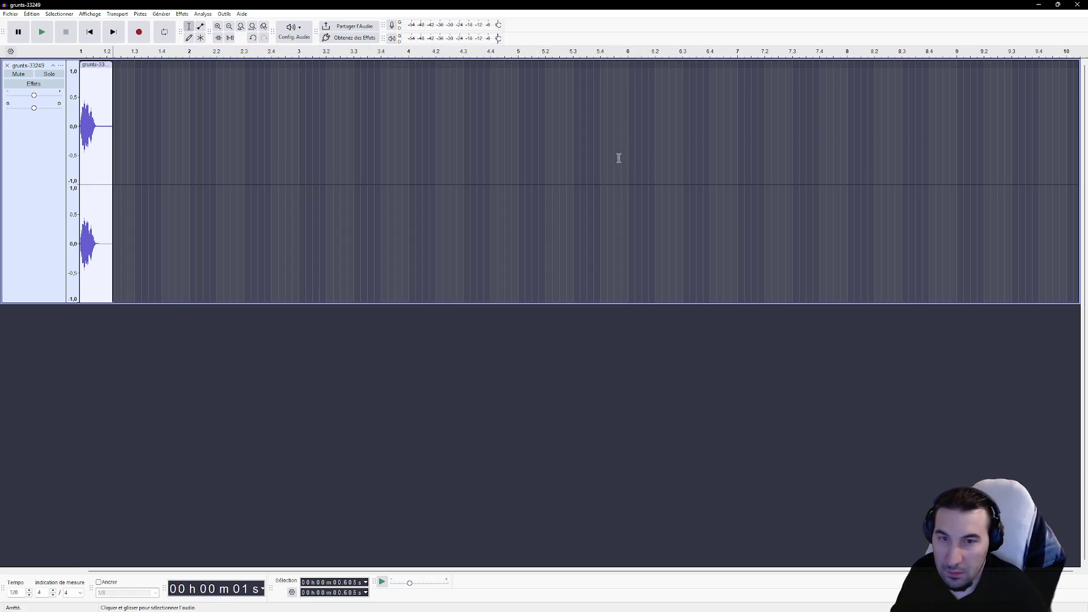
# Step: Export the grunt to the Desktop as S_Hurt_Human_Male_Helmet_06.wav
pyautogui.click(11, 13)
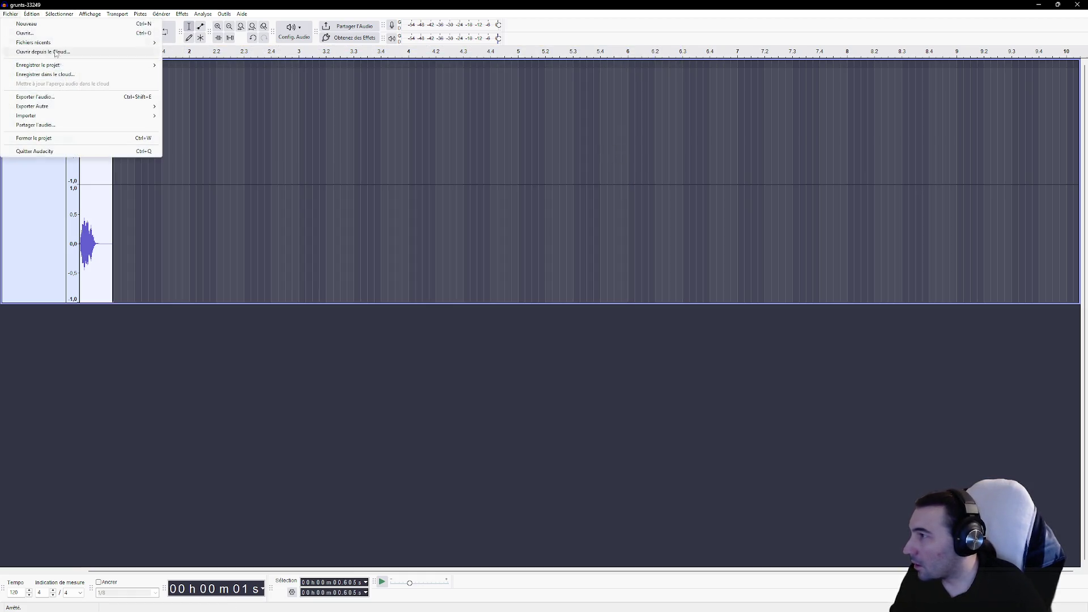
pyautogui.click(58, 97)
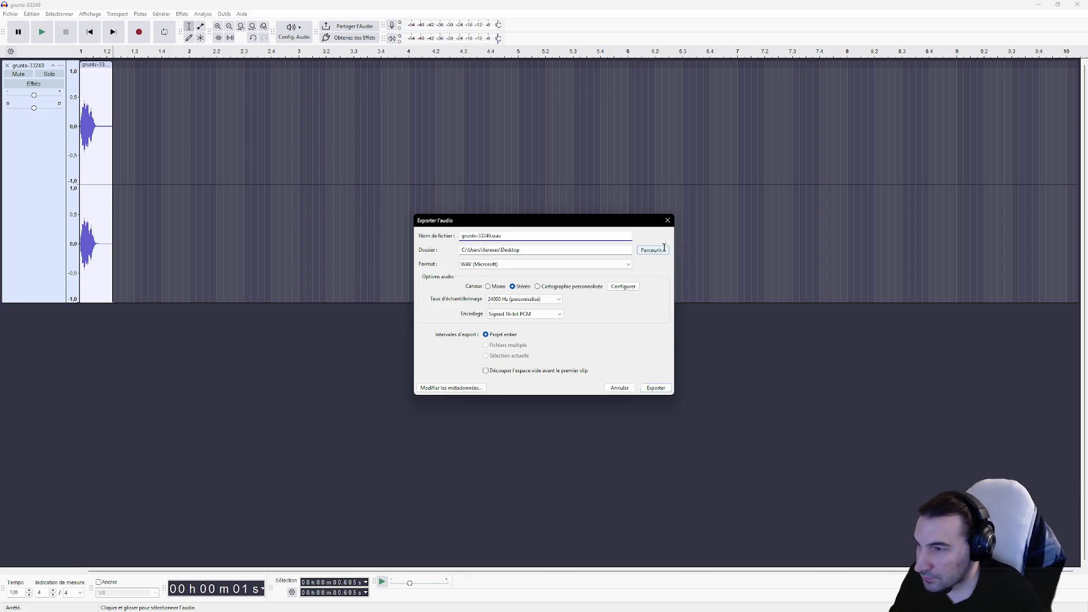
pyautogui.click(666, 251)
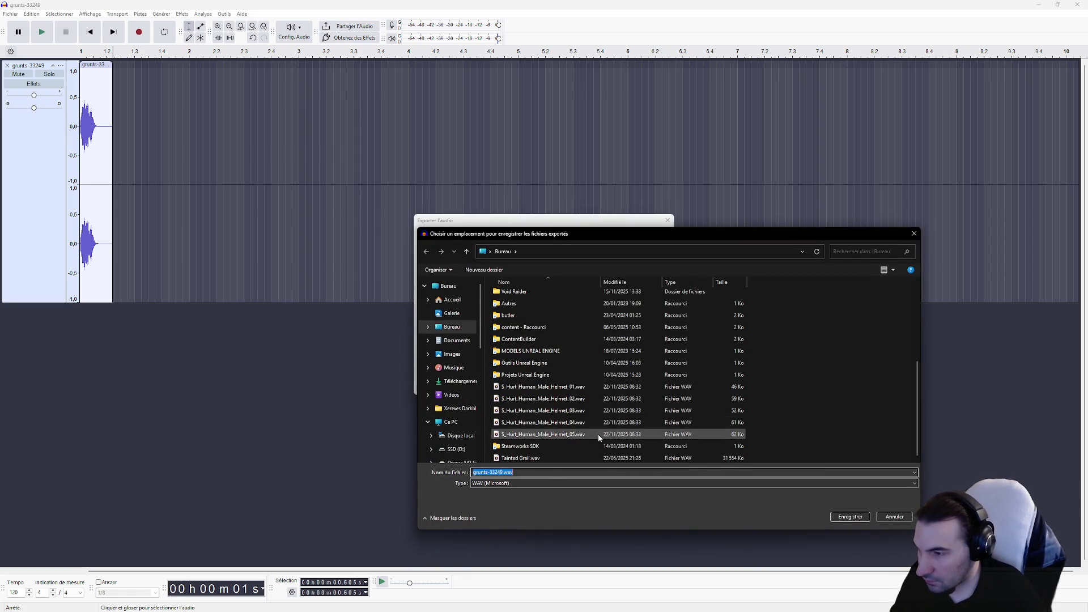
pyautogui.click(597, 434)
pyautogui.click(544, 471)
pyautogui.press('BackSpace')
pyautogui.write('6')
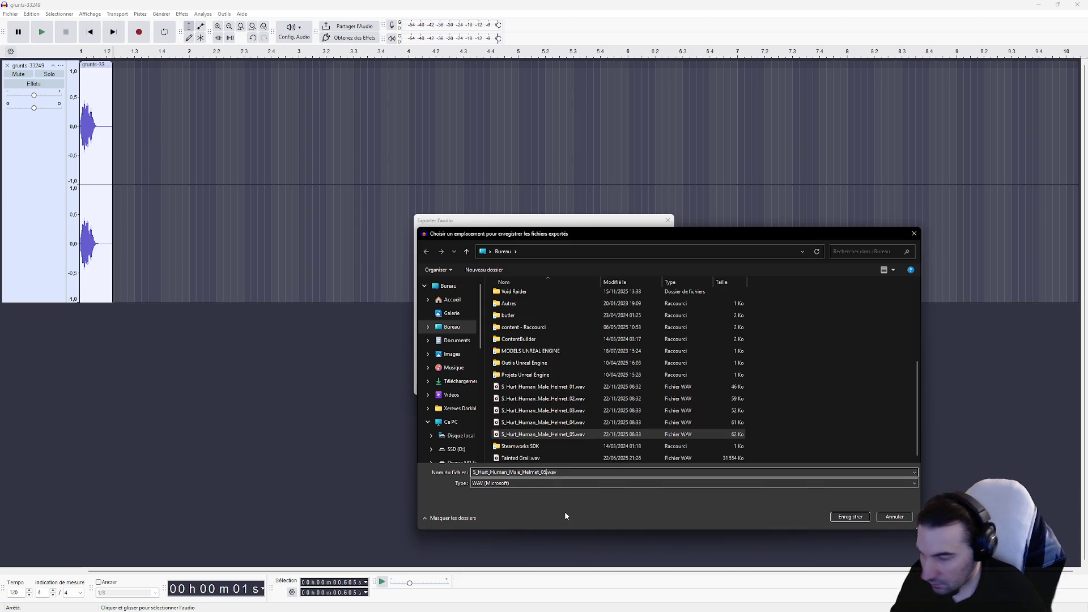
pyautogui.press('BackSpace')
pyautogui.write('6')
pyautogui.click(848, 416)
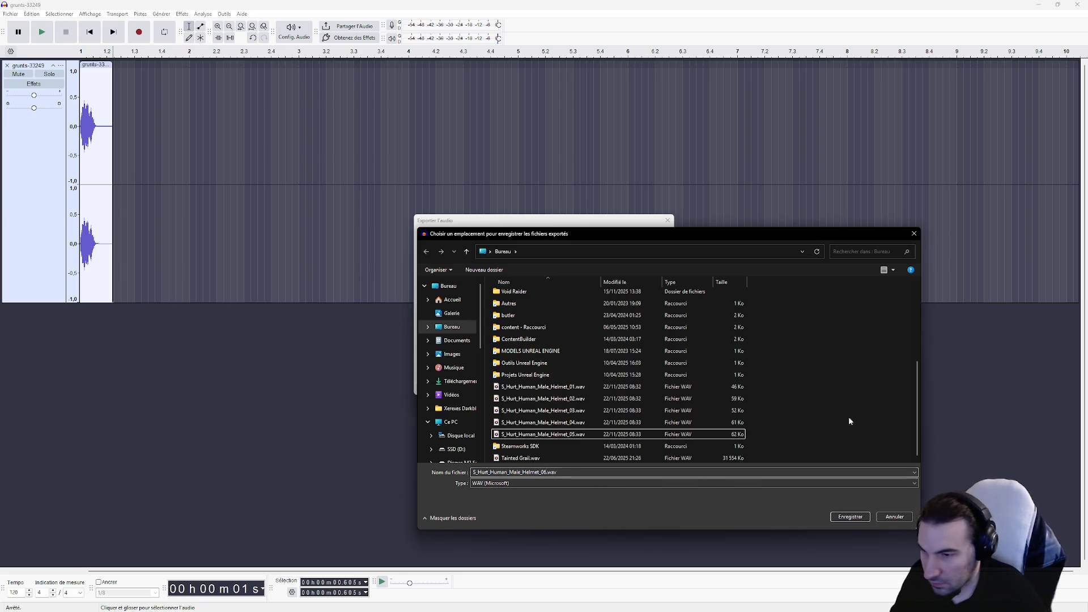
pyautogui.click(862, 518)
pyautogui.click(652, 386)
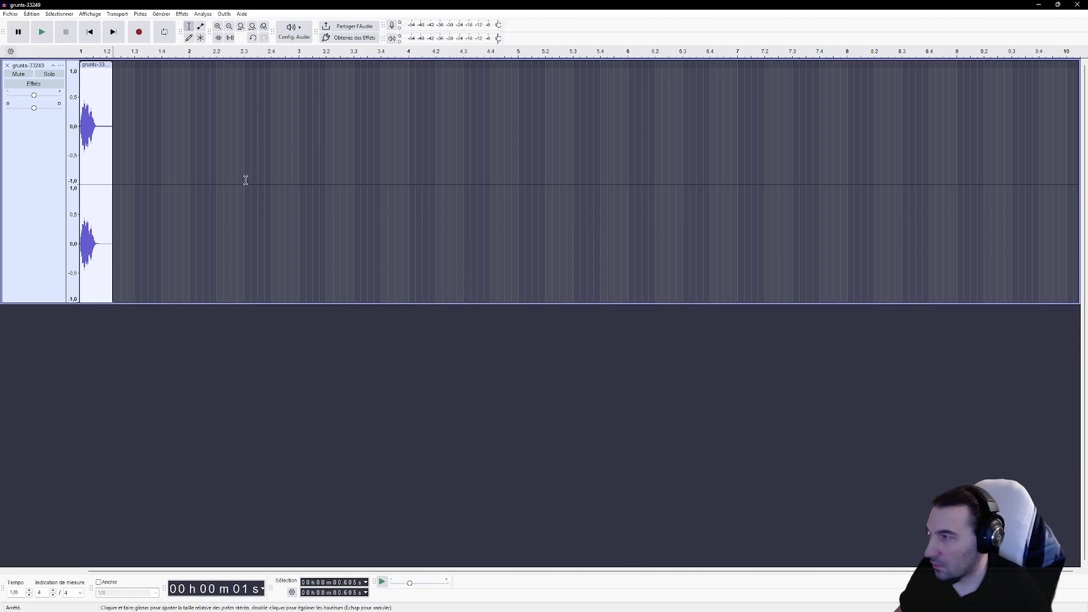
# Step: Undo the trim and delete the audio preceding the following grunt
pyautogui.hotkey('ctrl', 'z')
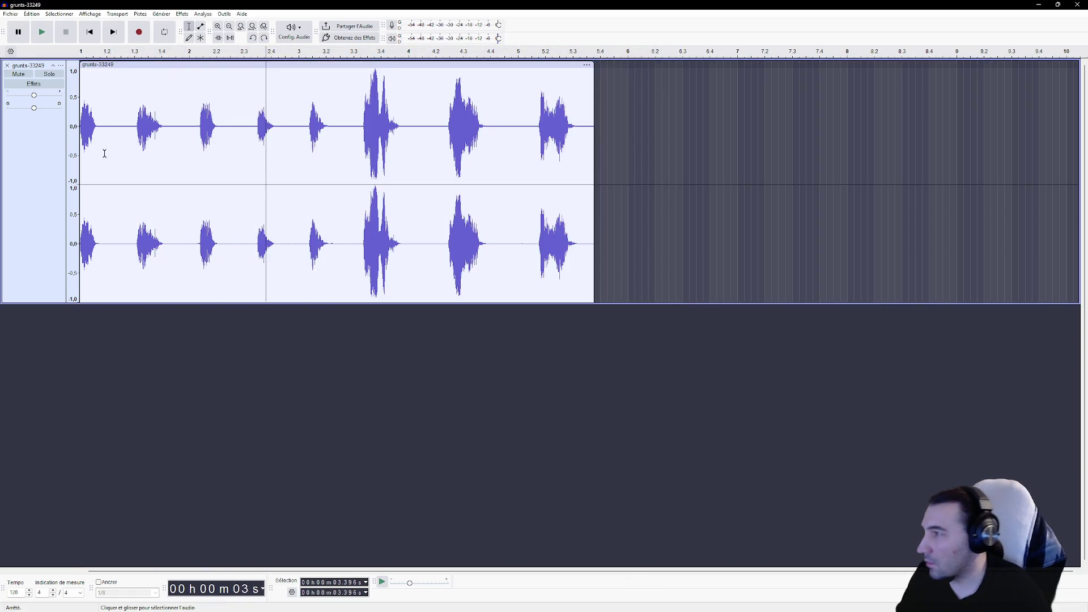
pyautogui.moveTo(136, 130)
pyautogui.mouseDown()
pyautogui.moveTo(80, 130)
pyautogui.moveTo(714, 141)
pyautogui.mouseUp()
pyautogui.press('Delete')
pyautogui.press('Delete')
# Step: Export this grunt to the Desktop as S_Hurt_Human_Male_Helmet_07.wav
pyautogui.click(11, 13)
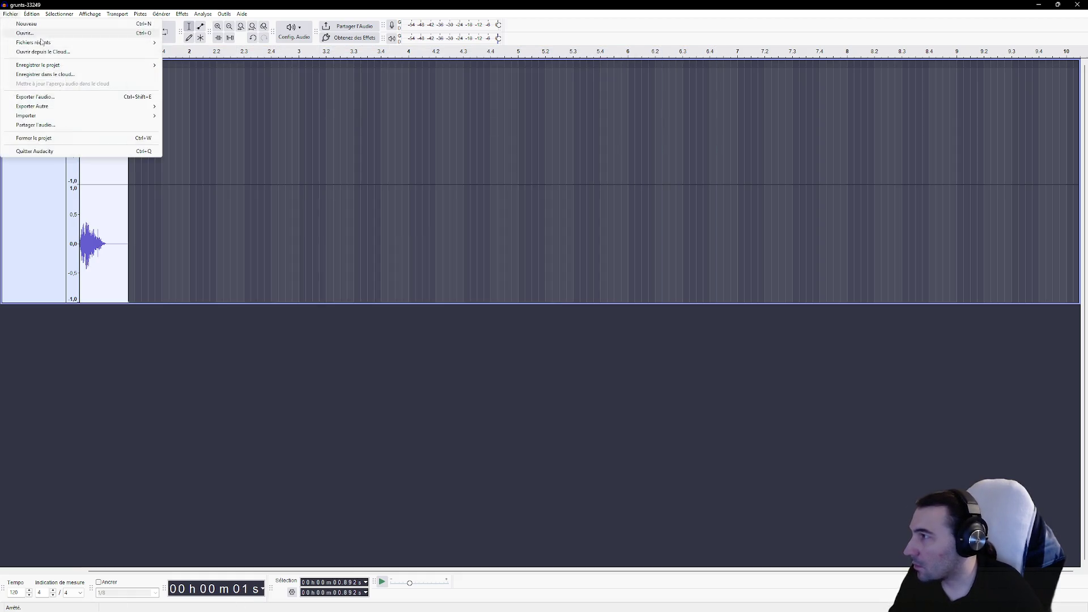
pyautogui.click(79, 97)
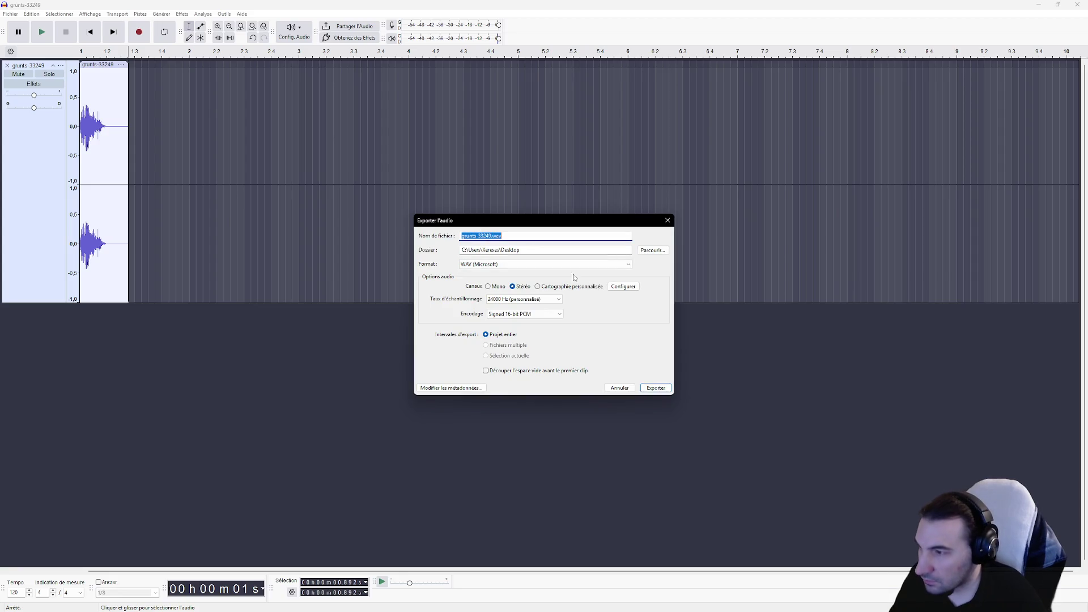
pyautogui.click(652, 249)
pyautogui.click(574, 435)
pyautogui.click(541, 472)
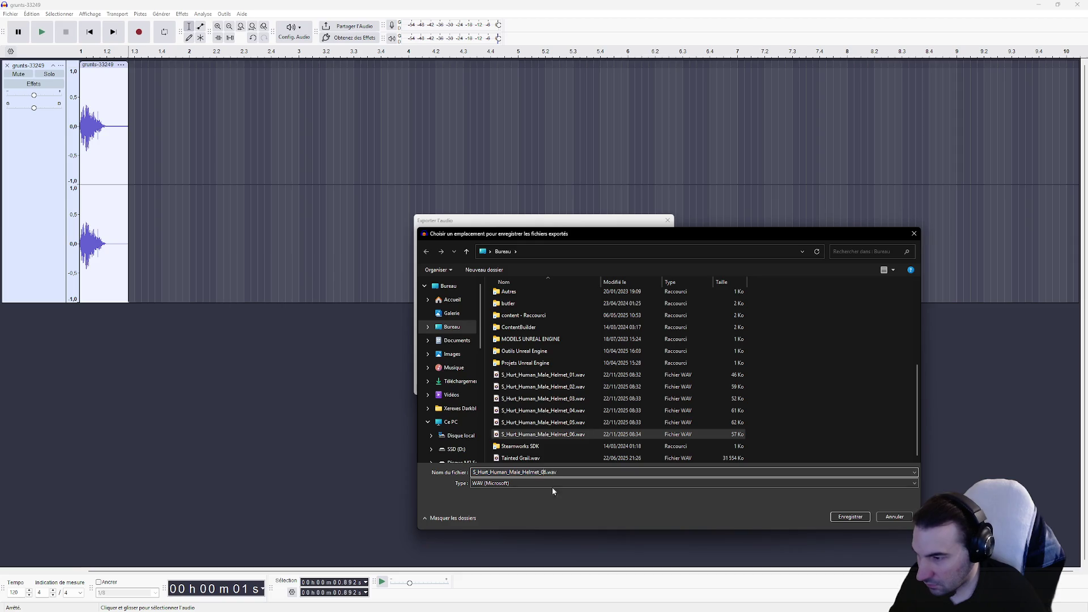
pyautogui.press('Delete')
pyautogui.write('7')
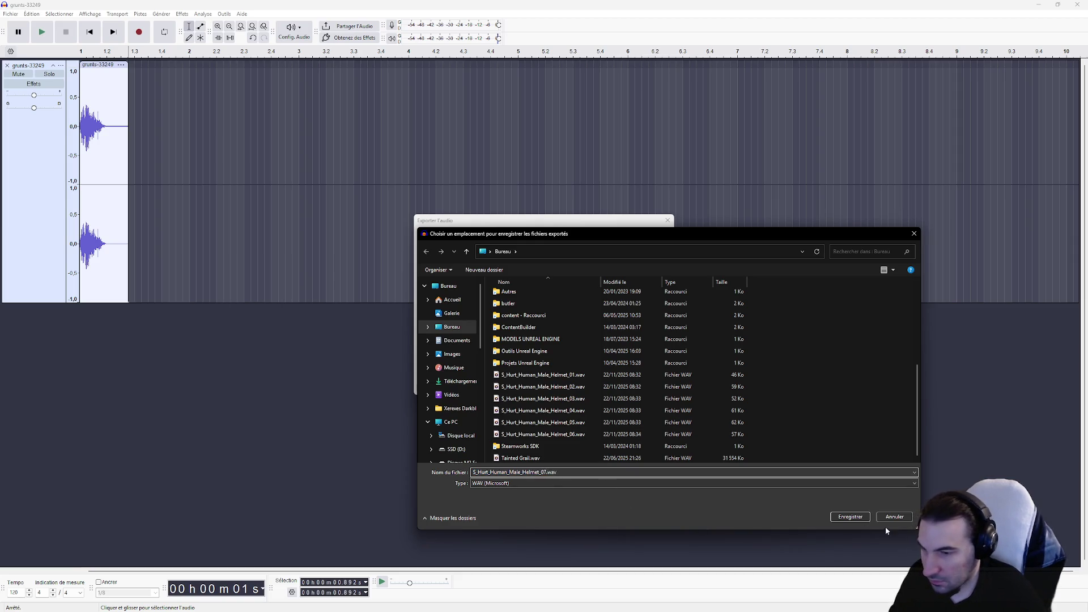
pyautogui.click(846, 517)
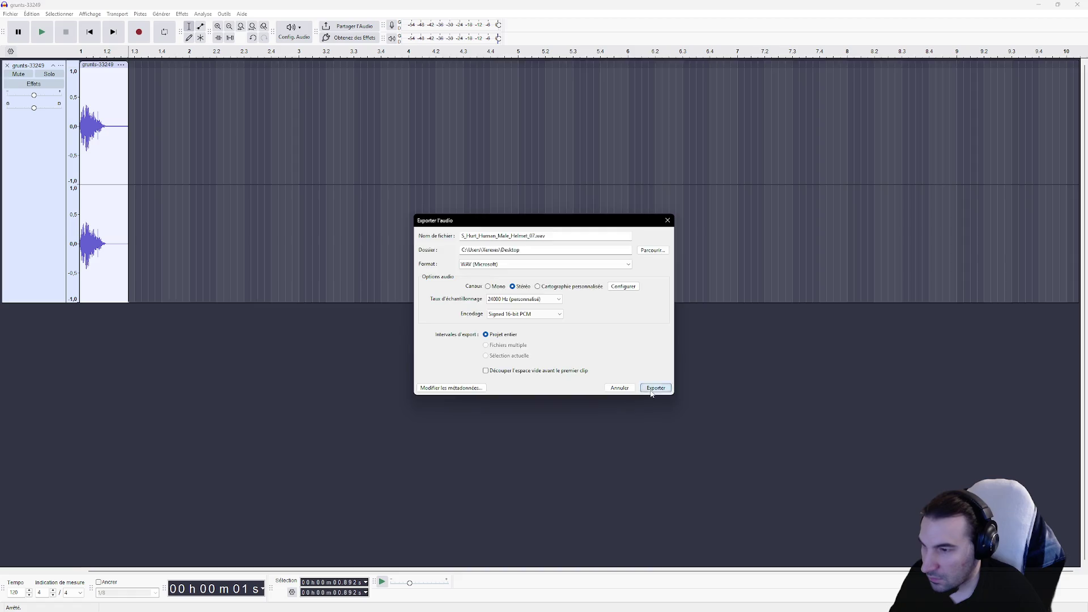
pyautogui.click(651, 390)
# Step: Delete the already exported audio before the next grunt
pyautogui.moveTo(129, 114); pyautogui.dragTo(715, 116)
pyautogui.click(142, 129)
pyautogui.moveTo(142, 129)
pyautogui.mouseDown()
pyautogui.moveTo(76, 128)
pyautogui.moveTo(745, 125)
pyautogui.mouseUp()
pyautogui.press('Delete')
pyautogui.press('Delete')
# Step: Export the grunt to the Desktop as S_Hurt_Human_Male_Helmet_08.wav
pyautogui.click(28, 14)
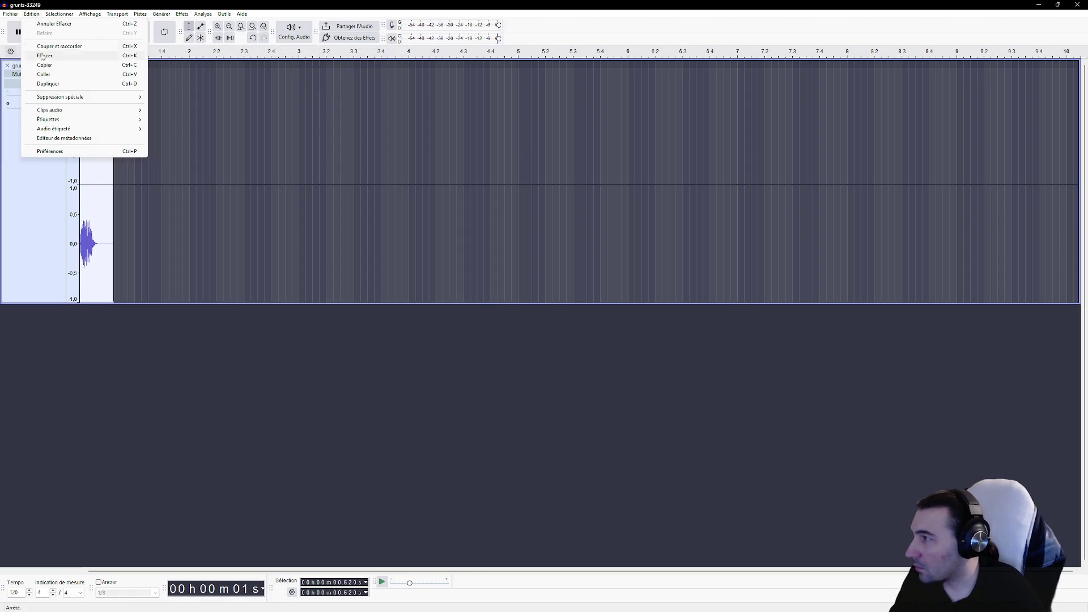
pyautogui.moveTo(11, 14)
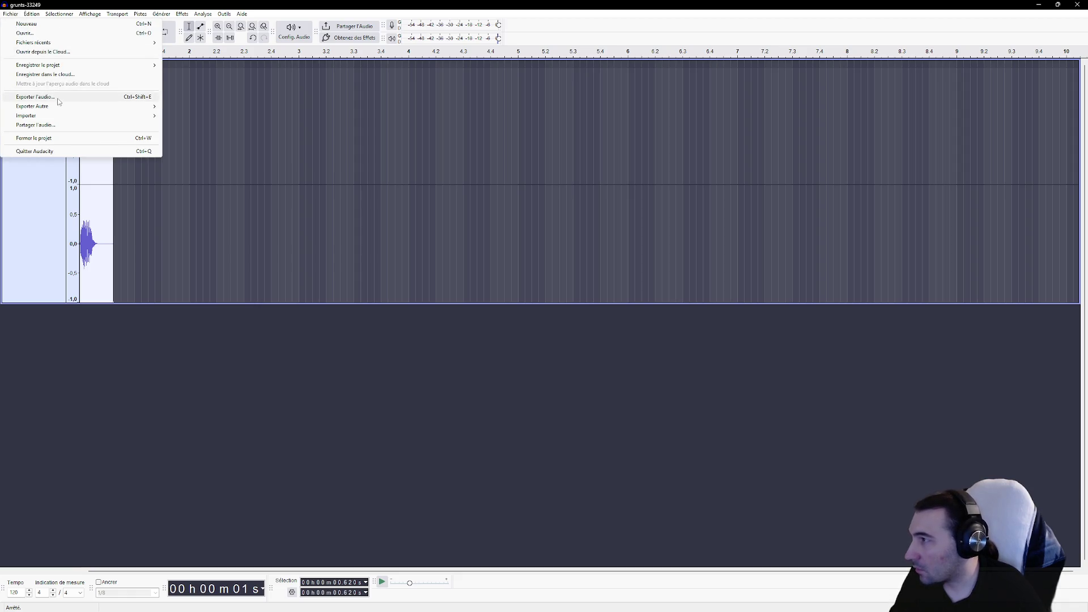
pyautogui.click(58, 100)
pyautogui.click(655, 251)
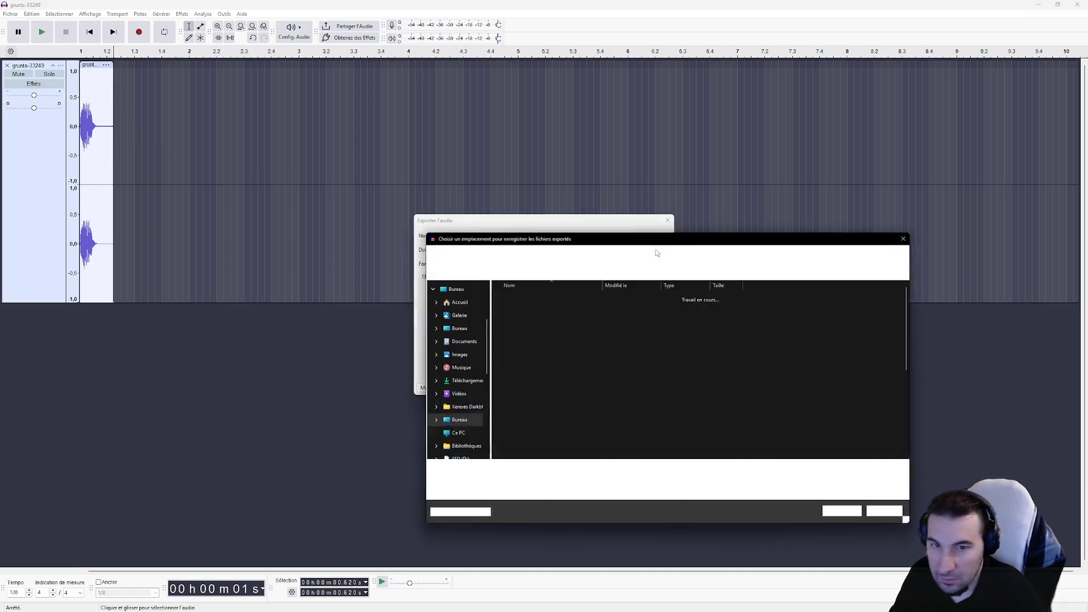
pyautogui.click(538, 434)
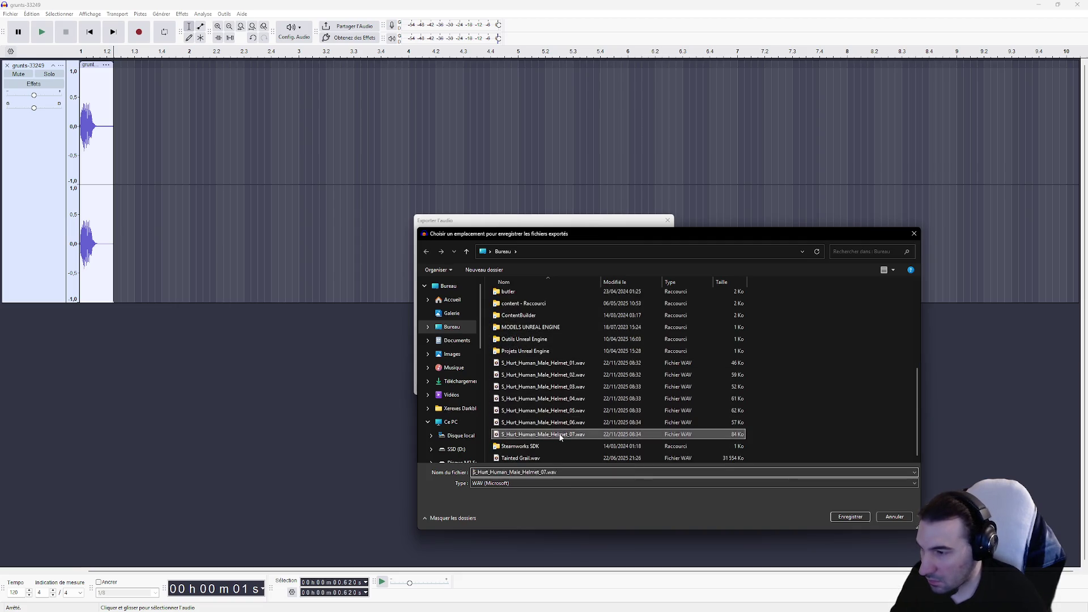
pyautogui.doubleClick(535, 473)
pyautogui.press('BackSpace')
pyautogui.write('8')
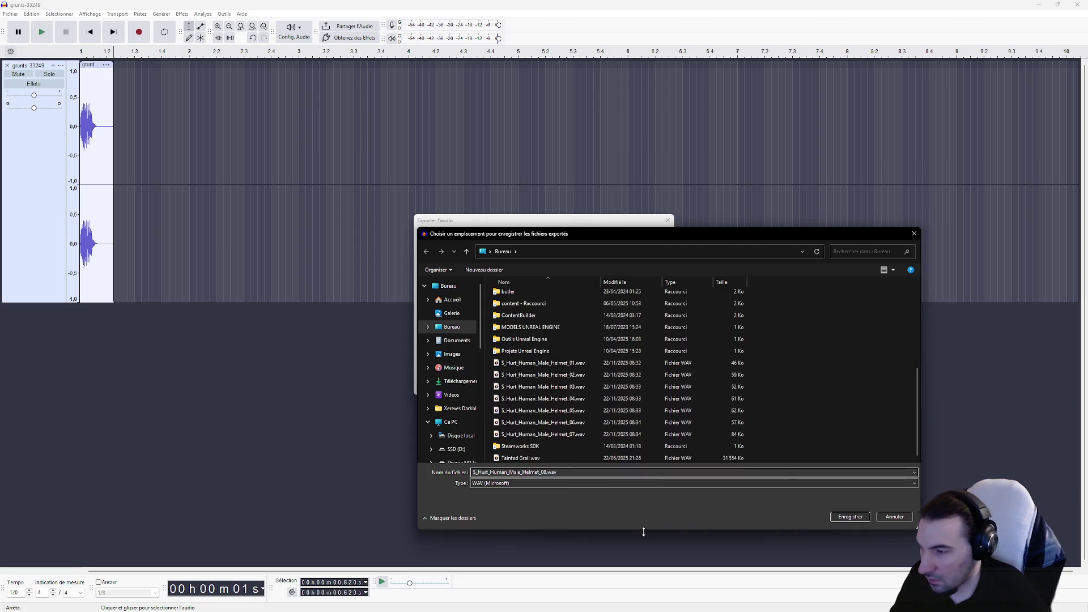
pyautogui.click(850, 516)
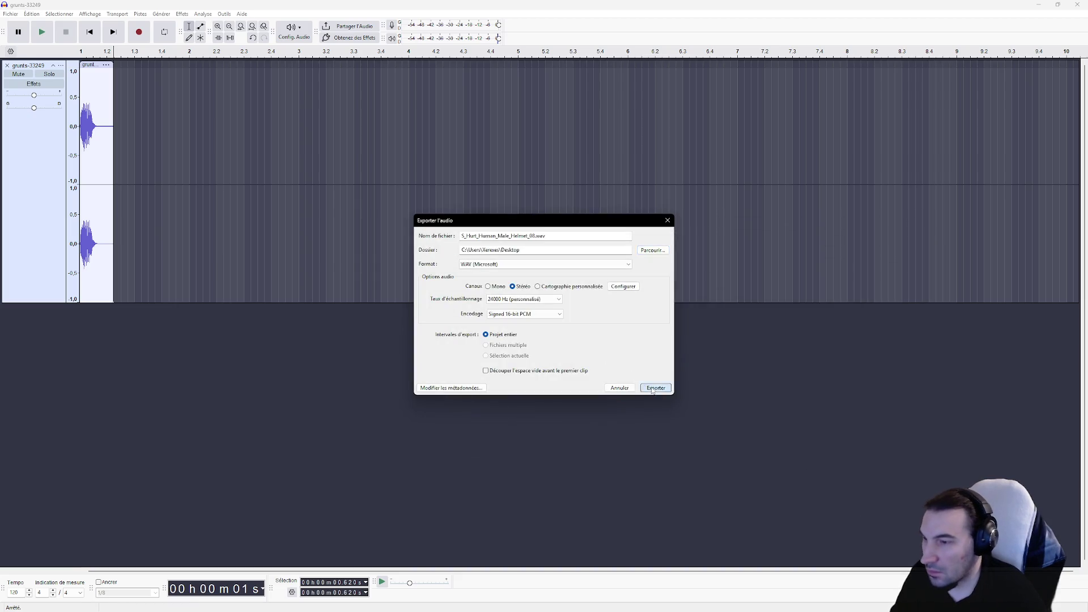
pyautogui.click(651, 386)
# Step: Undo the cut, then delete the exported grunt and everything after the next one
pyautogui.click(236, 195)
pyautogui.hotkey('ctrl', 'z')
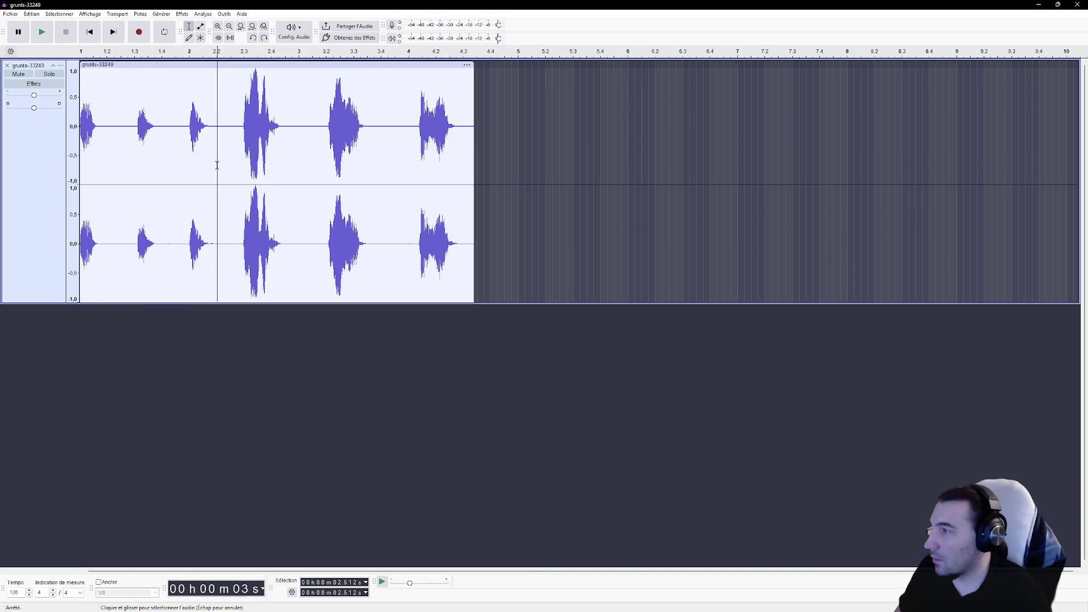
pyautogui.moveTo(138, 130); pyautogui.dragTo(67, 127)
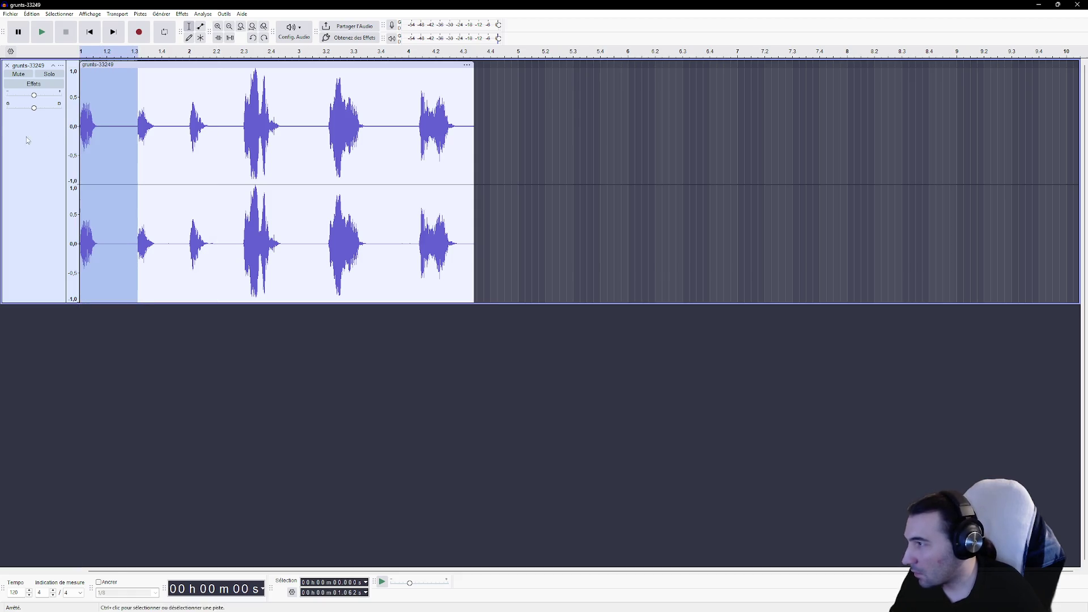
pyautogui.press('Delete')
pyautogui.moveTo(112, 122); pyautogui.dragTo(590, 153)
pyautogui.press('Delete')
# Step: Export the grunt as S_Hurt_Human_Male_Helmet_09.wav, then undo to restore the remaining grunts
pyautogui.click(10, 13)
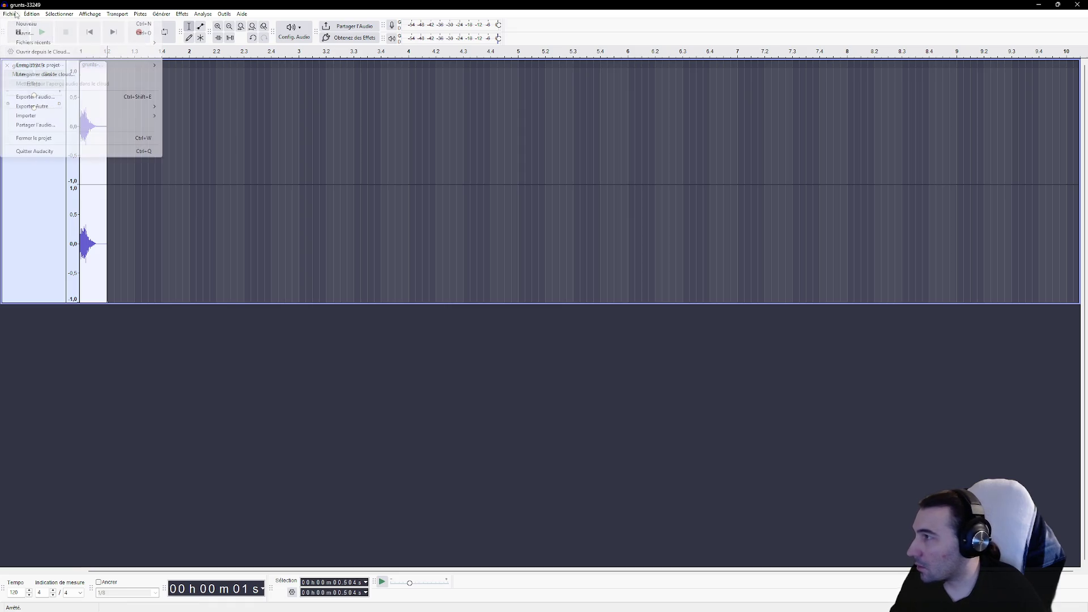
pyautogui.click(70, 97)
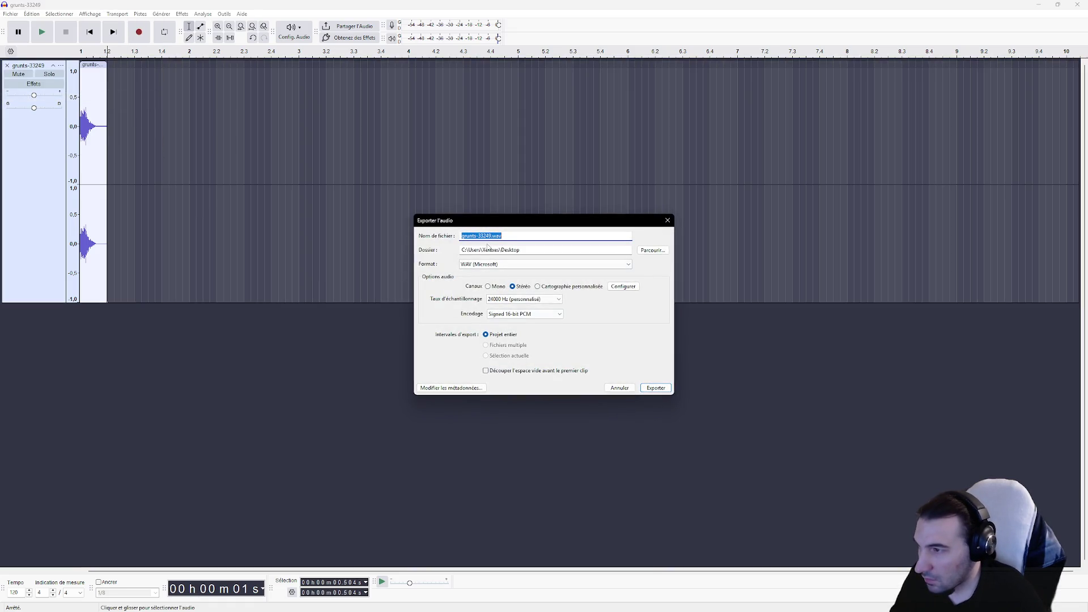
pyautogui.click(652, 250)
pyautogui.click(542, 434)
pyautogui.click(546, 472)
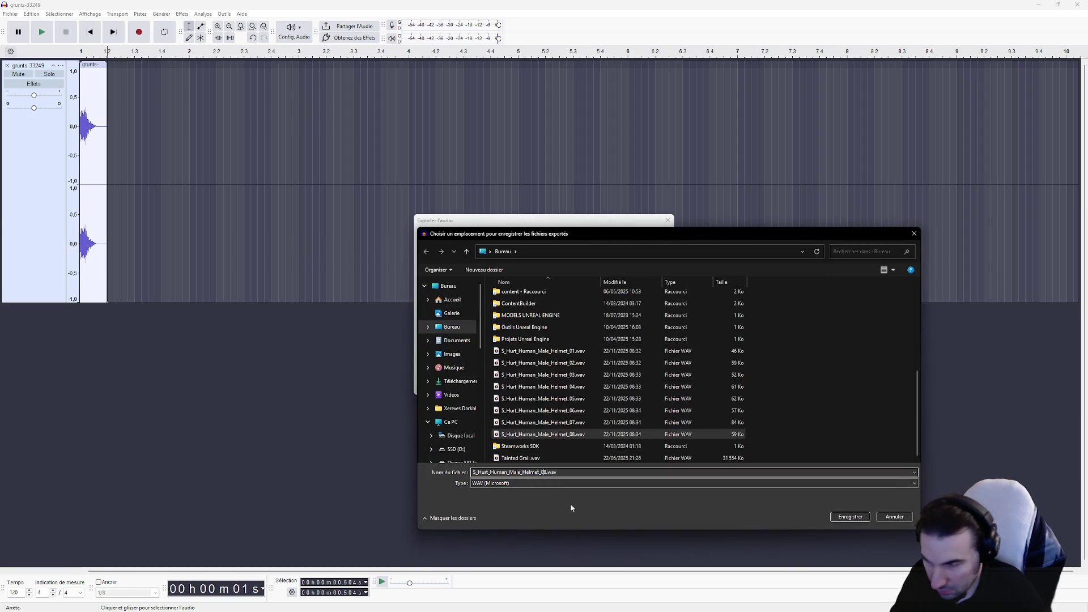
pyautogui.press('BackSpace')
pyautogui.write('9')
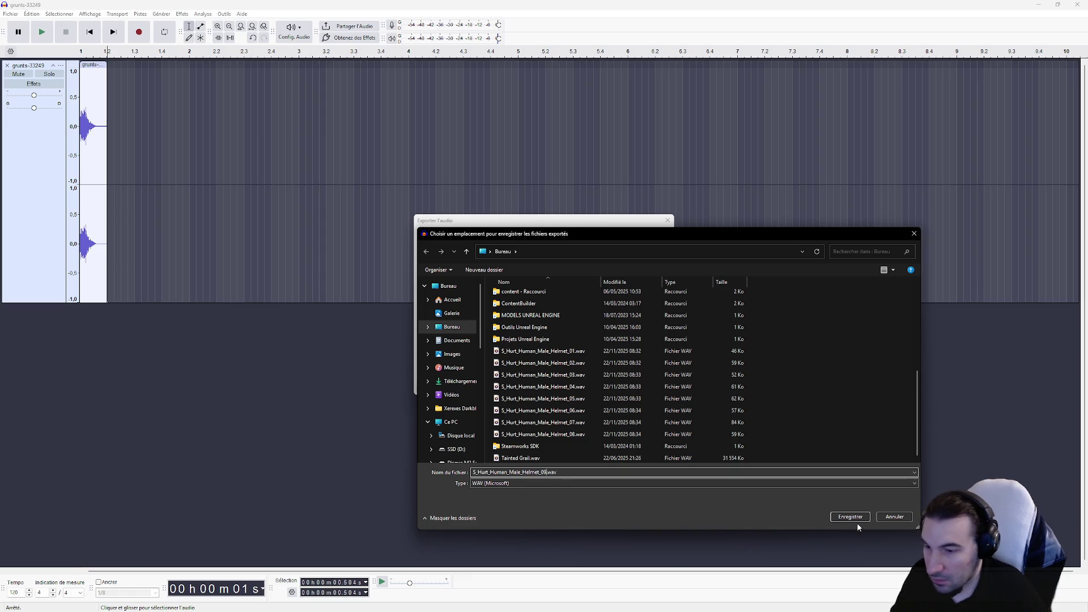
pyautogui.click(850, 517)
pyautogui.click(651, 389)
pyautogui.click(241, 161)
pyautogui.hotkey('ctrl', 'z')
pyautogui.hotkey('ctrl', 'z')
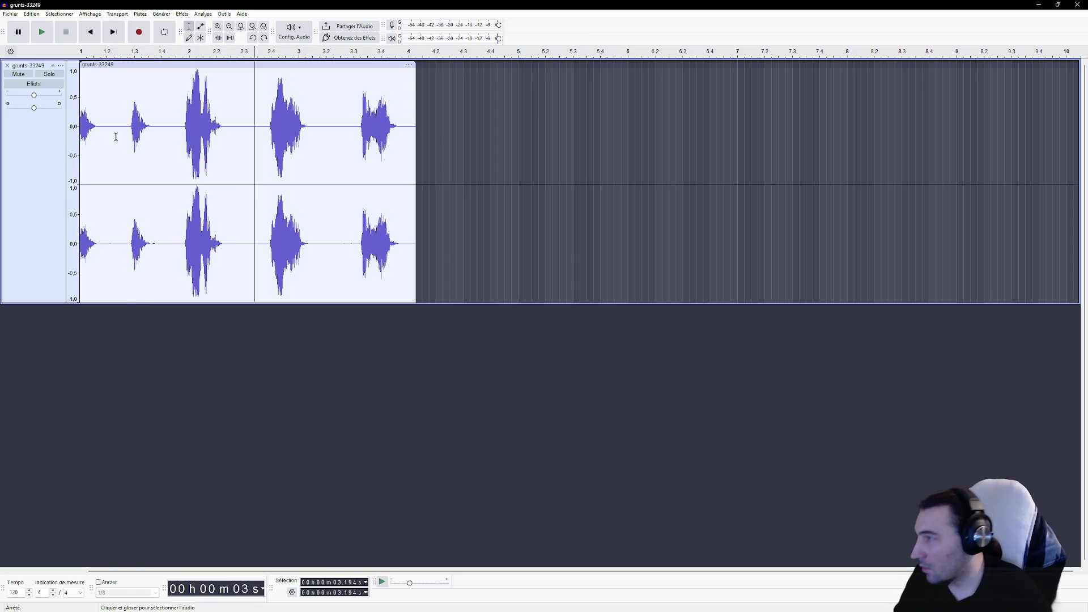
# Step: Trim away the audio before and after the next grunt
pyautogui.click(127, 130)
pyautogui.hotkey('shift', 'Home')
pyautogui.click(157, 127)
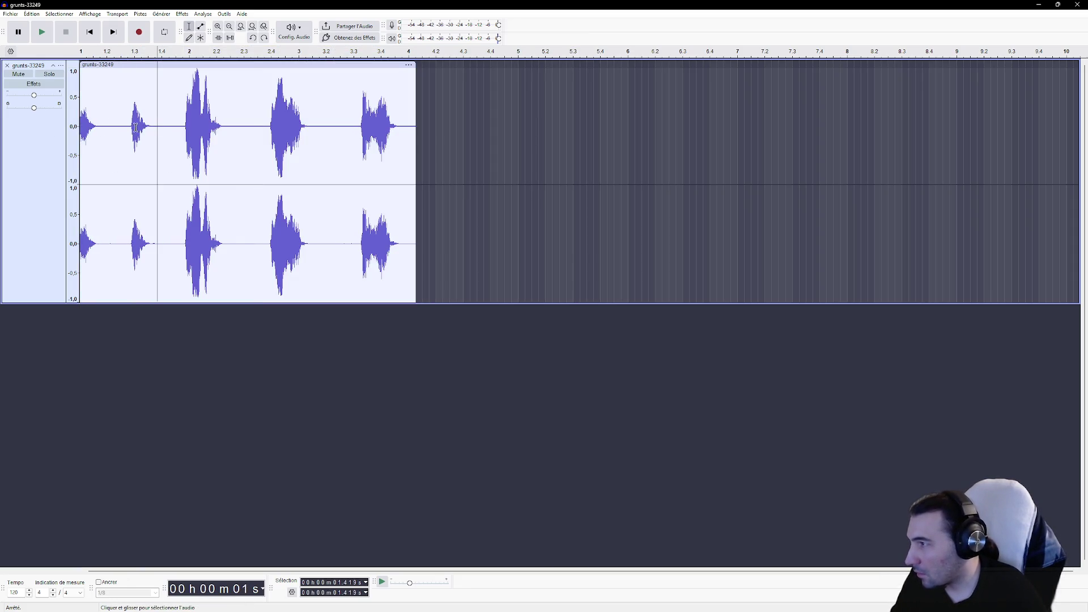
pyautogui.hotkey('shift', 'Home')
pyautogui.press('Delete')
pyautogui.moveTo(114, 124); pyautogui.dragTo(565, 141)
pyautogui.press('Delete')
# Step: Export the grunt to the Desktop as S_Hurt_Human_Male_Helmet_10.wav
pyautogui.click(12, 14)
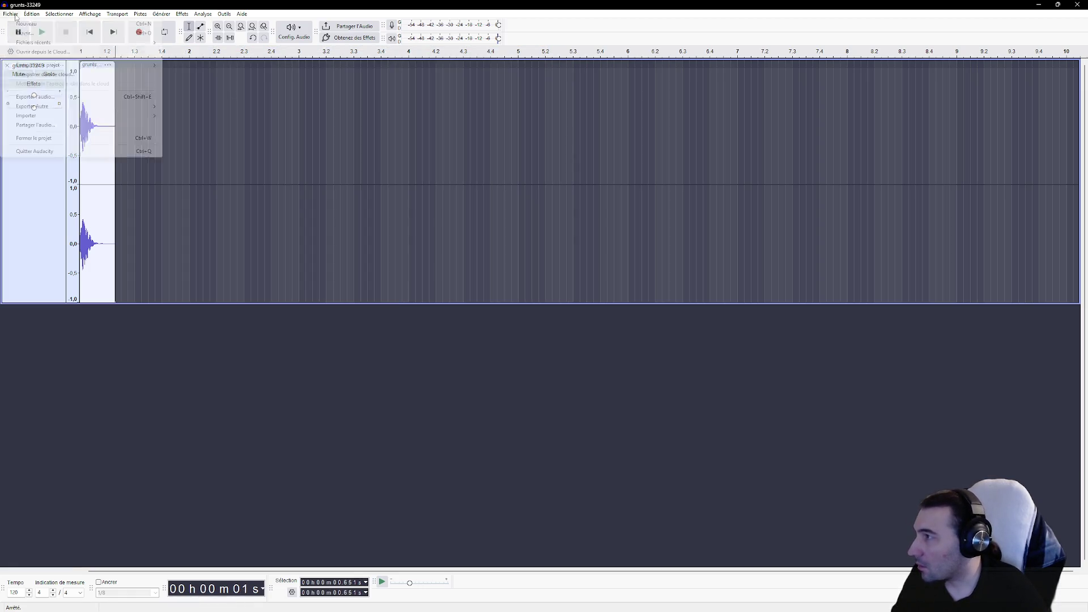
pyautogui.click(56, 97)
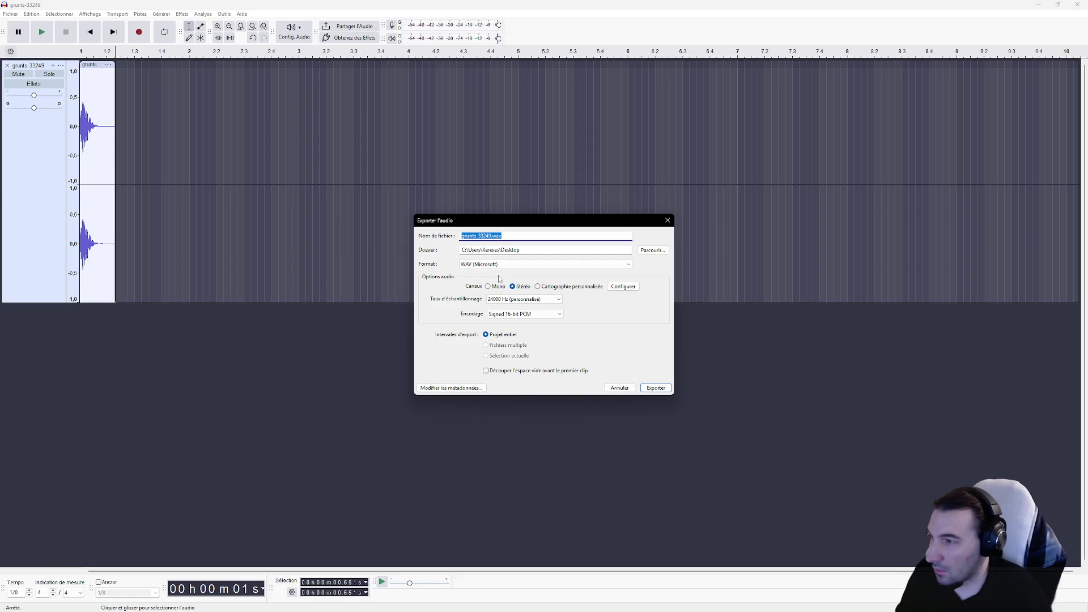
pyautogui.click(652, 251)
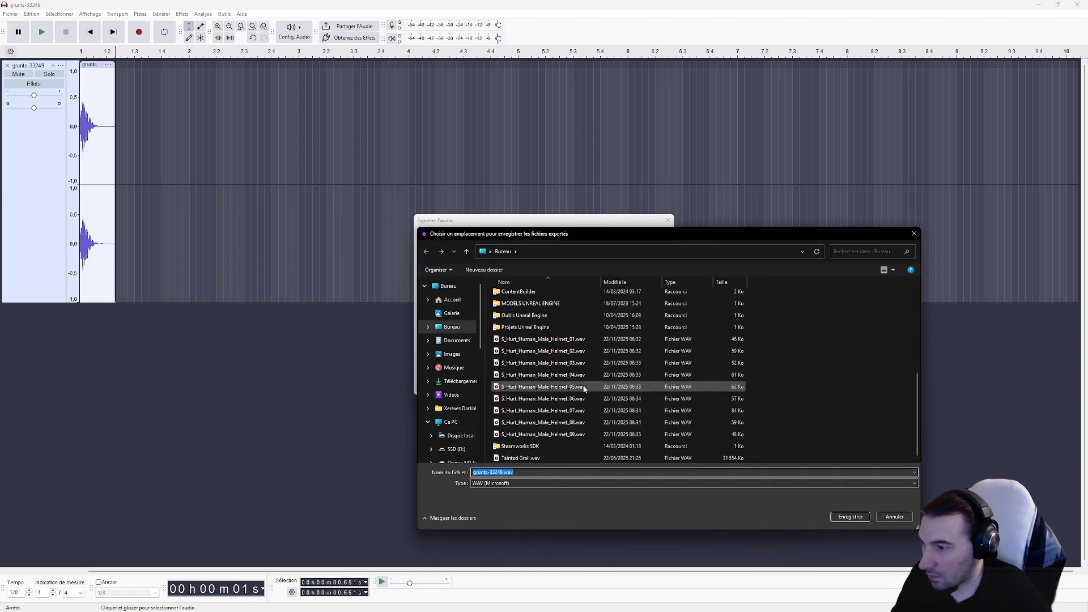
pyautogui.click(527, 434)
pyautogui.click(518, 472)
pyautogui.click(542, 472)
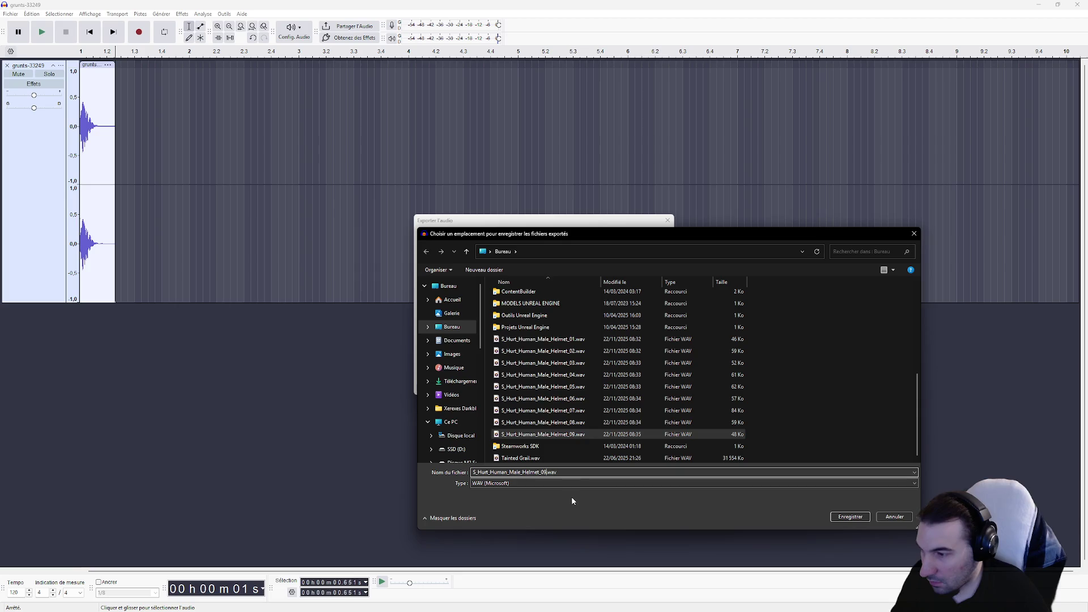
pyautogui.press('BackSpace')
pyautogui.press('BackSpace')
pyautogui.write('10')
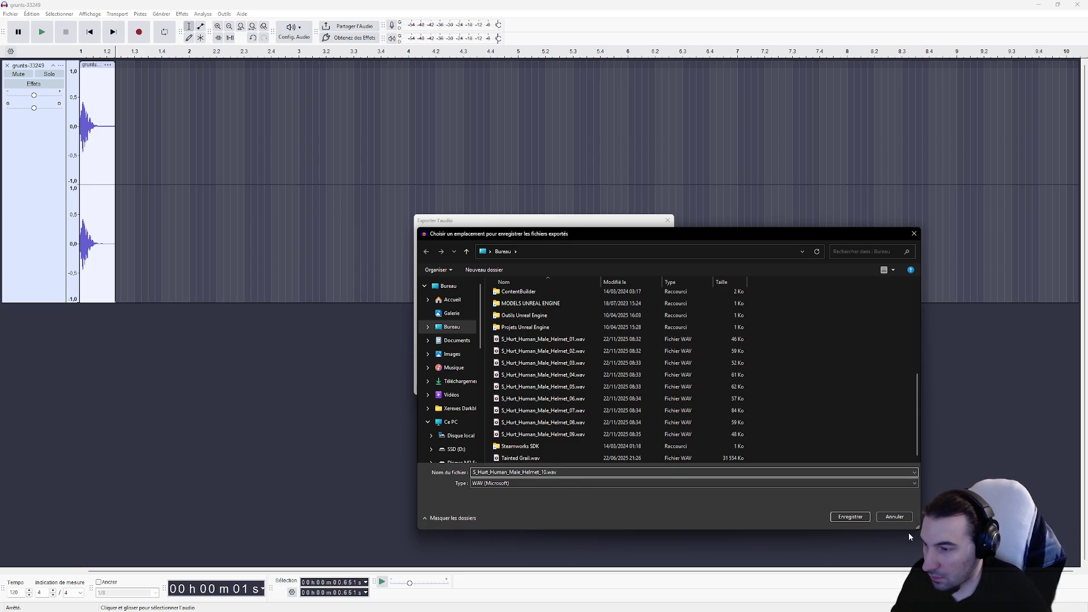
pyautogui.click(850, 517)
pyautogui.click(660, 388)
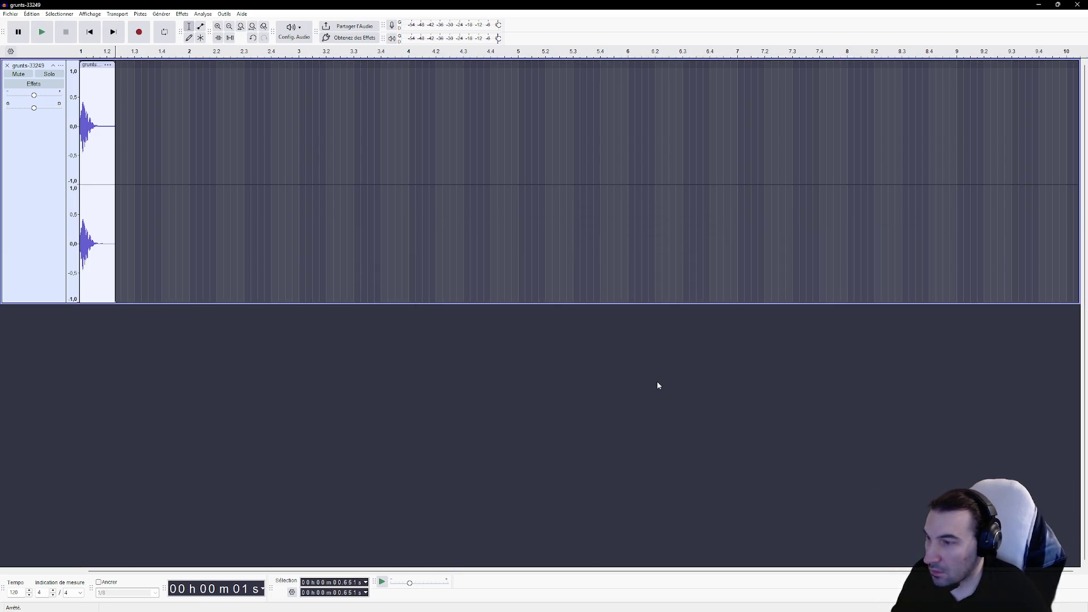
# Step: Undo the cut and delete the exported start, leaving the last three grunts
pyautogui.hotkey('ctrl', 'z')
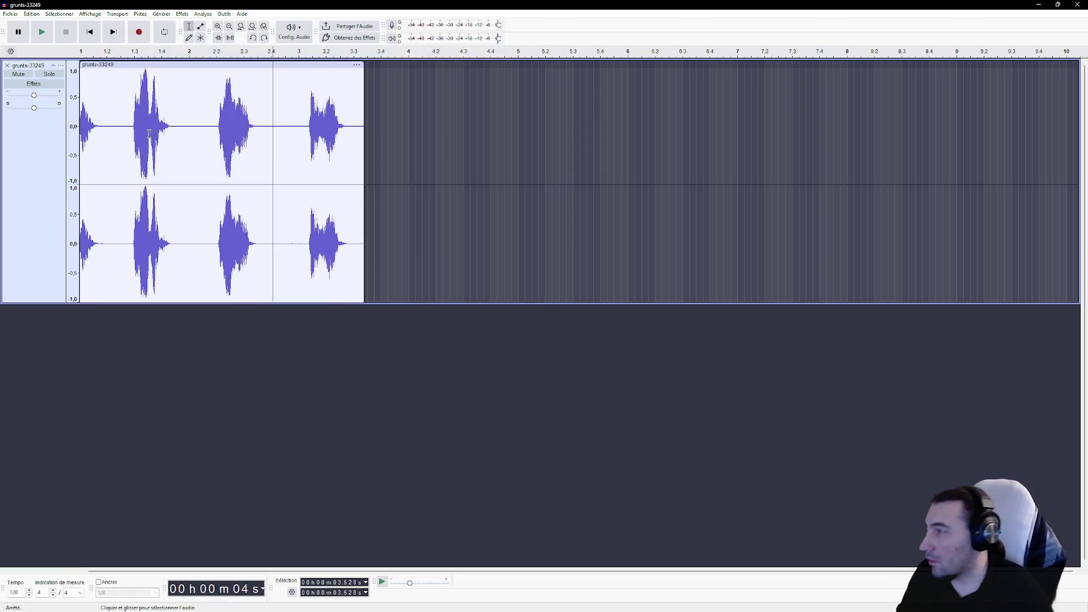
pyautogui.hotkey('shift', 'Home')
pyautogui.press('Delete')
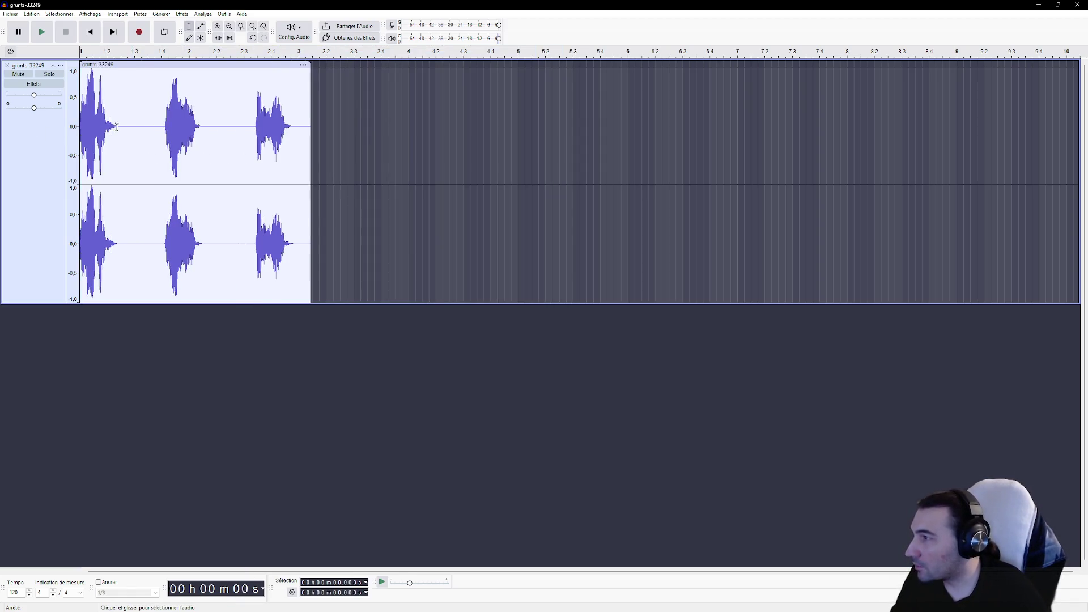
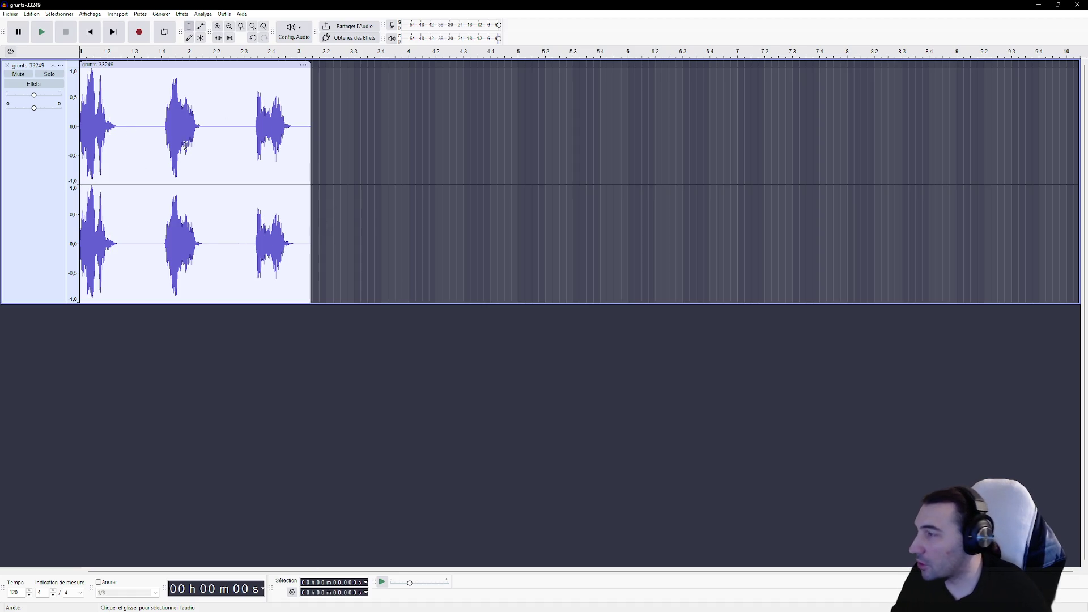
# Step: Start an audio export, then cancel it without saving
pyautogui.click(10, 13)
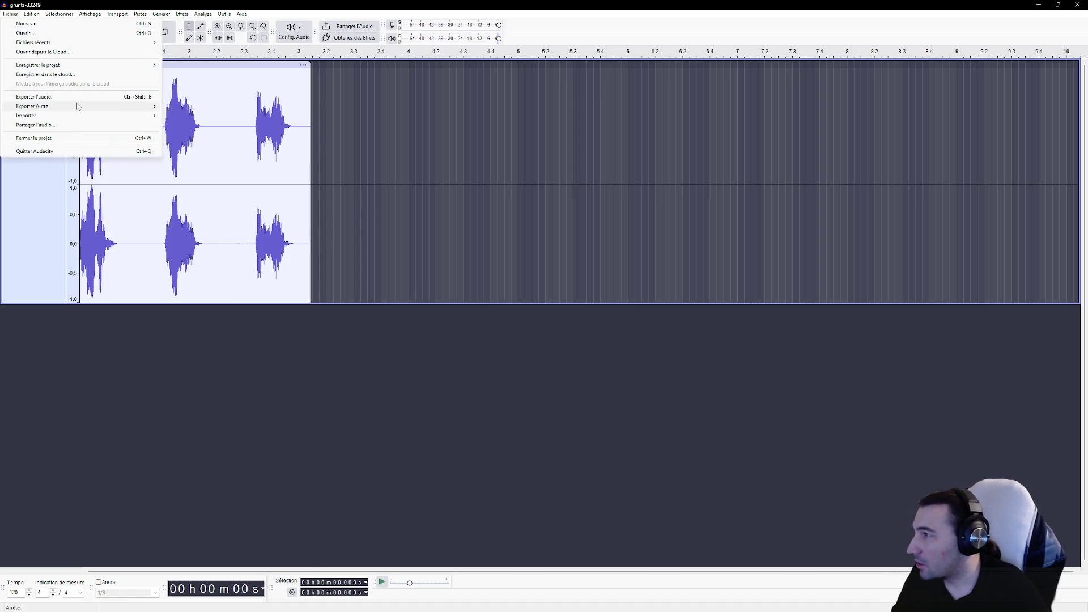
pyautogui.click(127, 96)
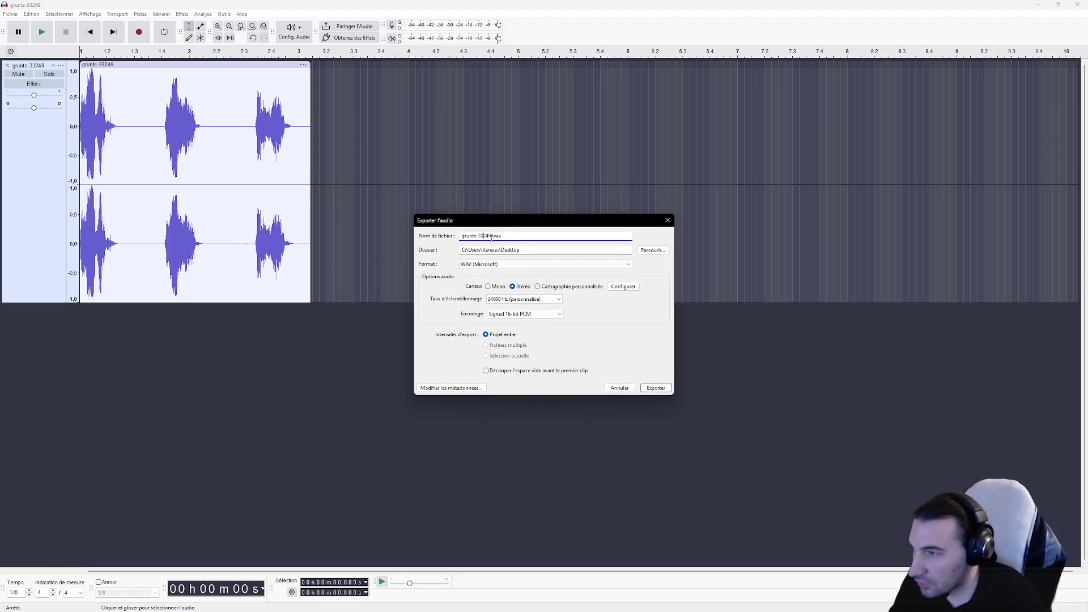
pyautogui.write('Death')
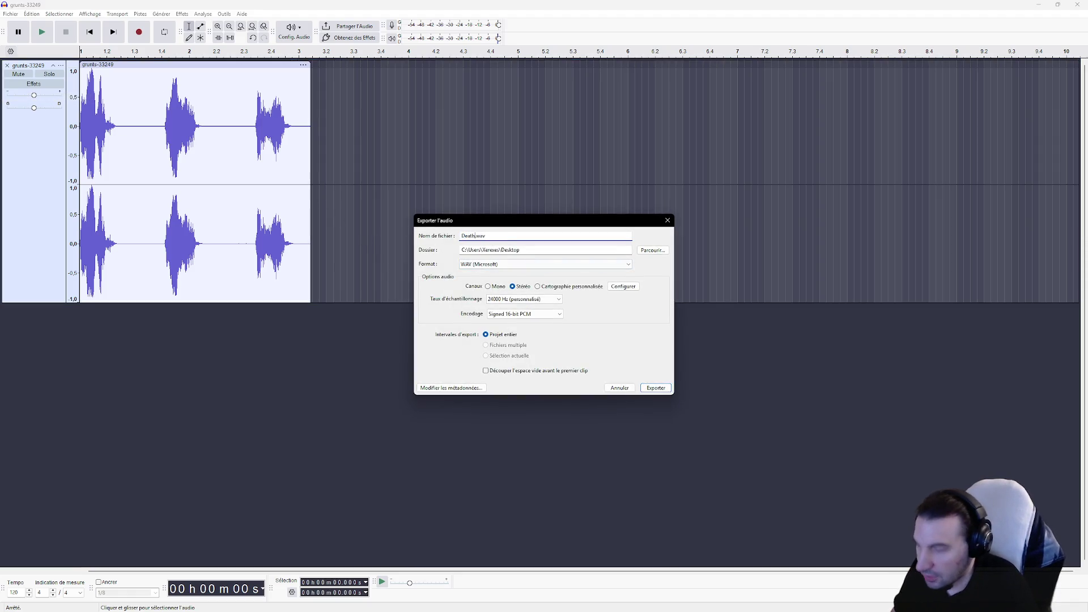
pyautogui.click(630, 388)
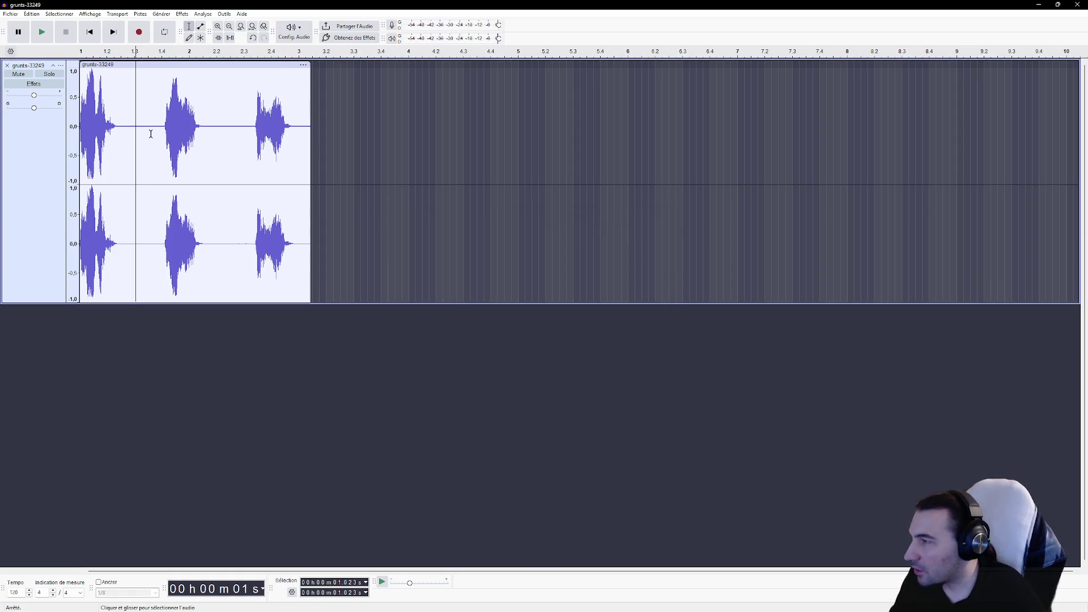
# Step: Delete the audio from about 1.3 s to the end, keeping only the first grunt
pyautogui.moveTo(141, 128); pyautogui.dragTo(371, 158)
pyautogui.press('Delete')
pyautogui.click(32, 13)
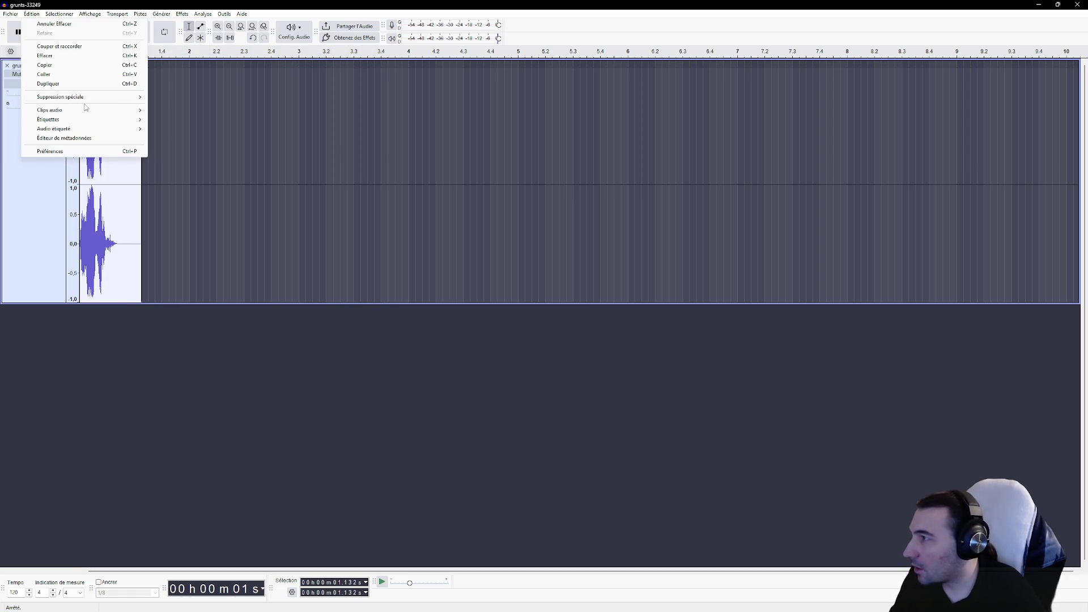
pyautogui.moveTo(10, 13)
pyautogui.click(62, 95)
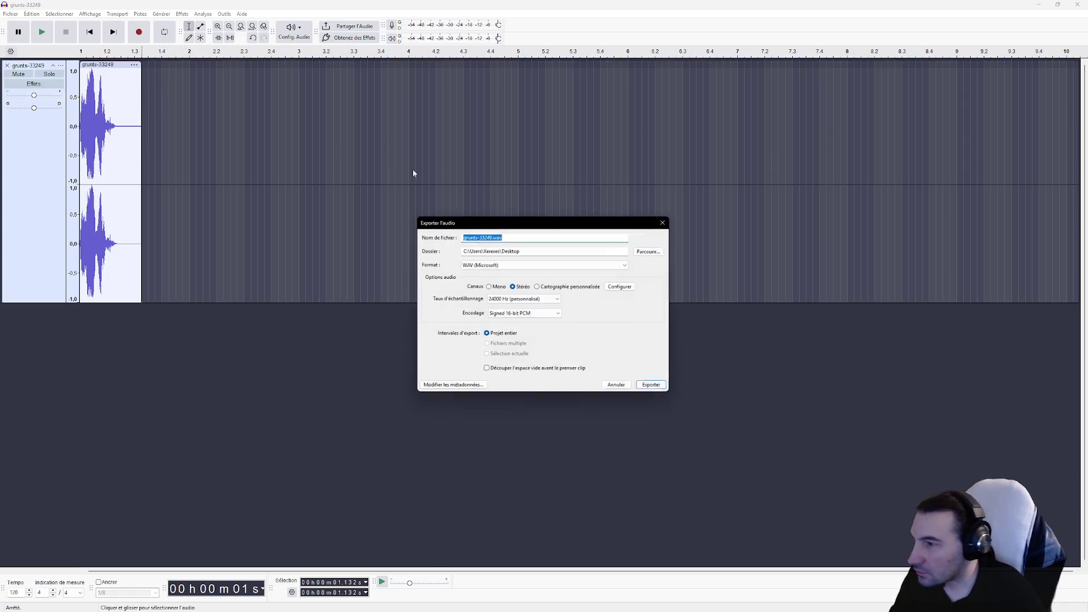
# Step: Export the first grunt to the Desktop as S_Death_Human_Male_Helmet_01.wav, then undo the deletion
pyautogui.click(652, 250)
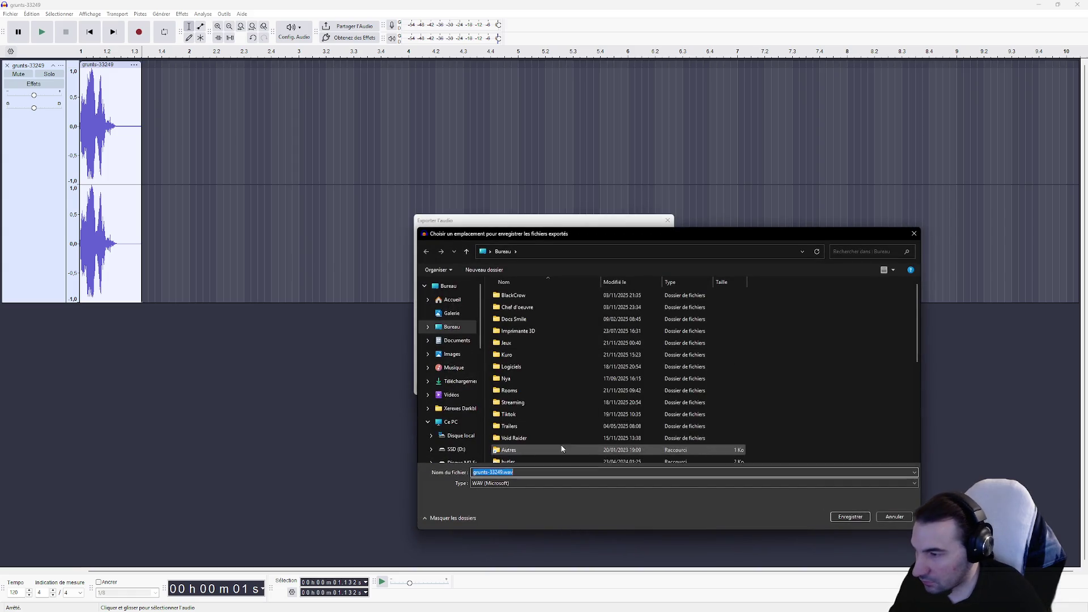
pyautogui.click(558, 434)
pyautogui.click(488, 472)
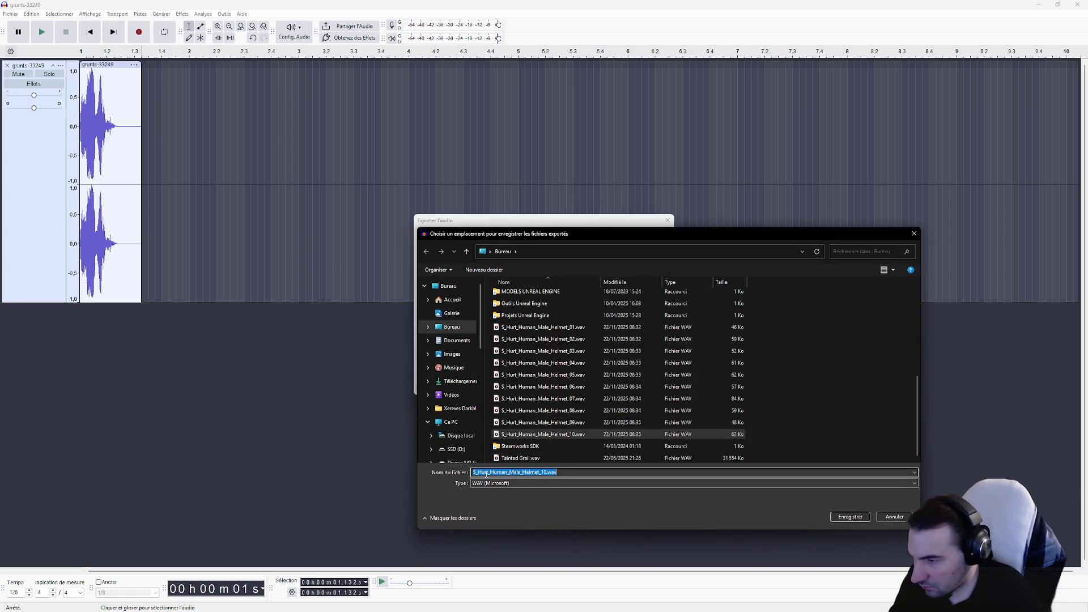
pyautogui.press('BackSpace')
pyautogui.press('BackSpace')
pyautogui.press('BackSpace')
pyautogui.write('Deal')
pyautogui.press('BackSpace')
pyautogui.write('th')
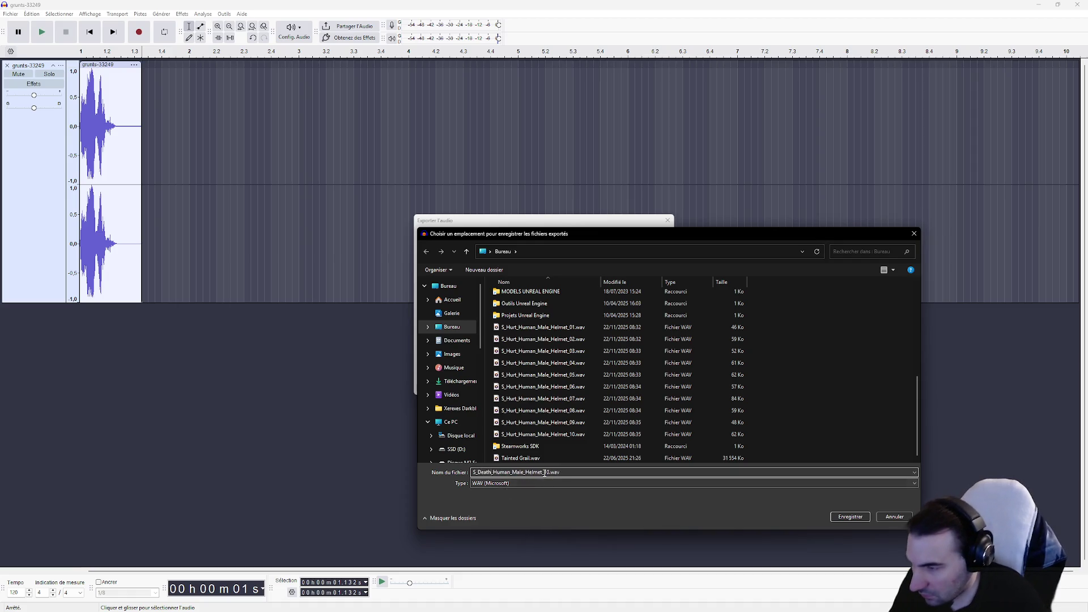
pyautogui.press('BackSpace')
pyautogui.press('Delete')
pyautogui.write('01')
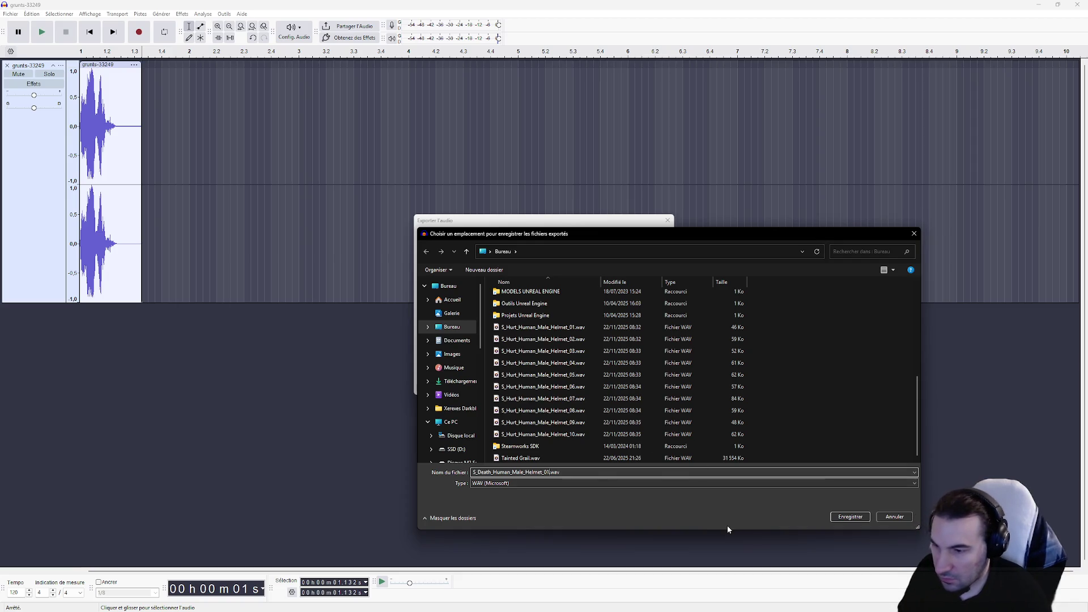
pyautogui.click(849, 517)
pyautogui.click(657, 387)
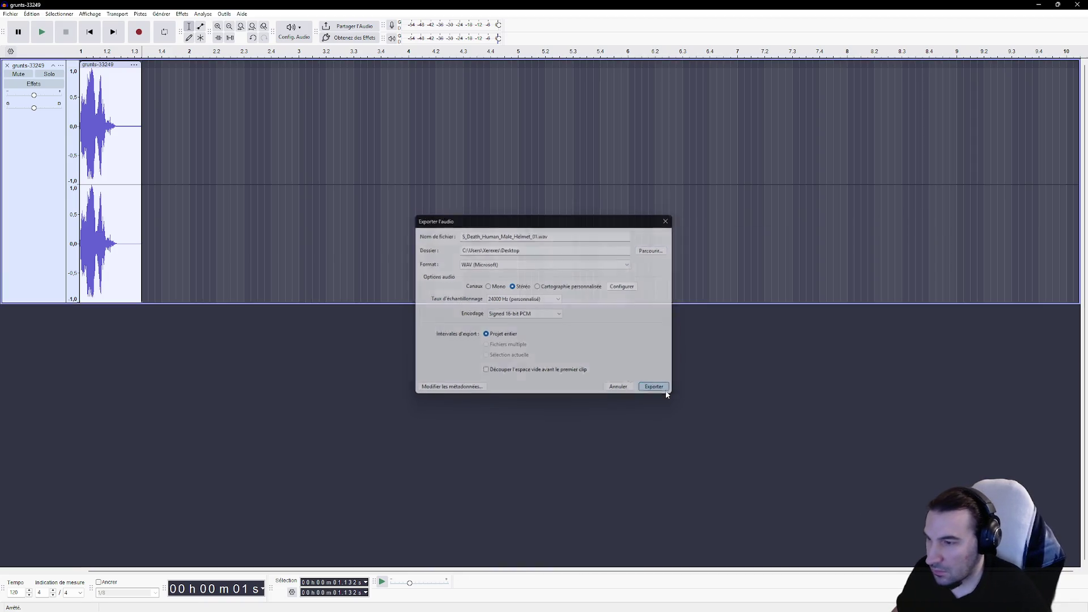
pyautogui.hotkey('ctrl', 'z')
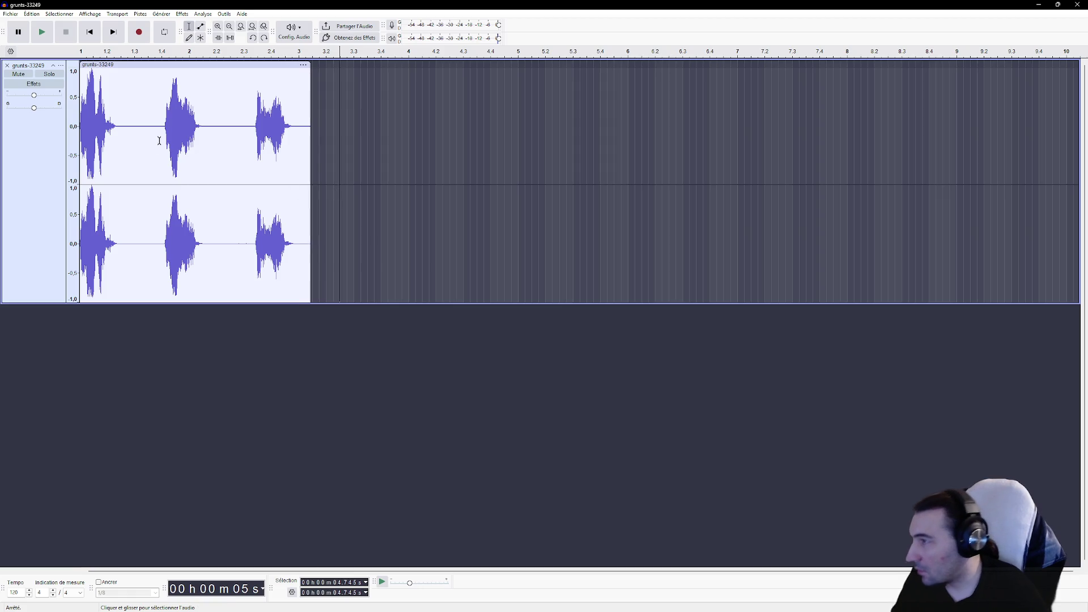
# Step: Delete the first grunt so the second grunt is at the start
pyautogui.moveTo(163, 127)
pyautogui.mouseDown()
pyautogui.moveTo(80, 127)
pyautogui.moveTo(391, 127)
pyautogui.mouseUp()
pyautogui.press('Delete')
pyautogui.press('Delete')
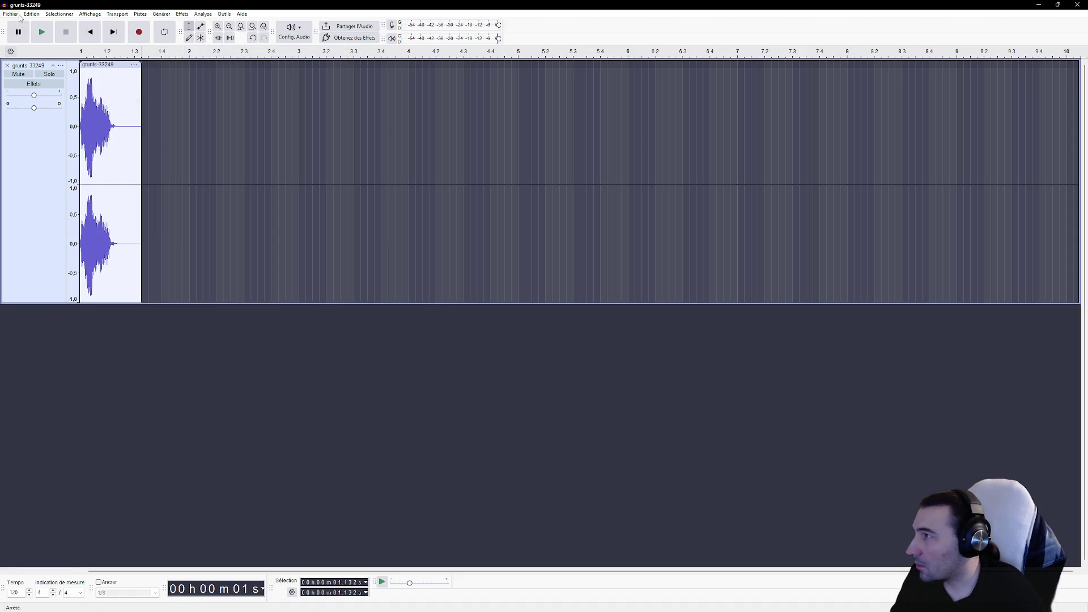
pyautogui.click(11, 13)
pyautogui.click(83, 96)
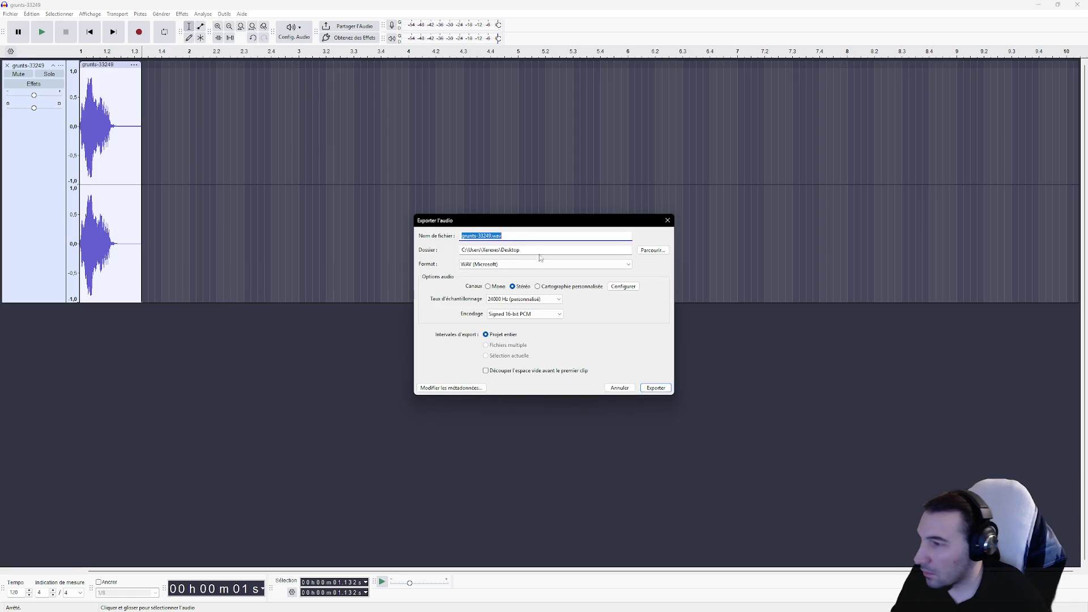
# Step: Export the remaining audio to the Desktop as S_Death_Human_Male_Helmet_02.wav
pyautogui.click(652, 251)
pyautogui.scroll(-5, 583, 369)
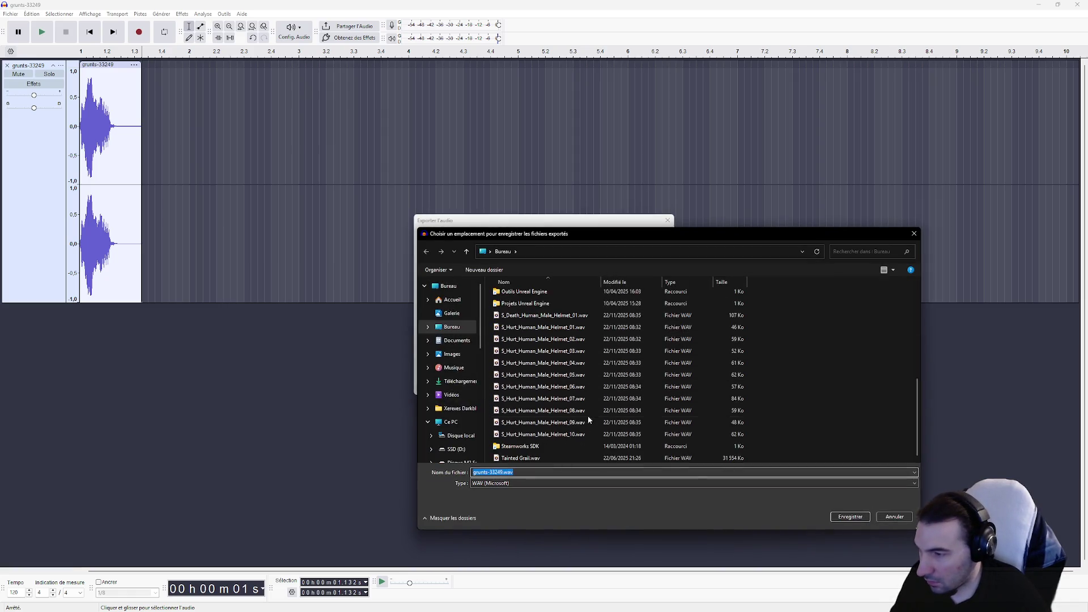
pyautogui.click(543, 315)
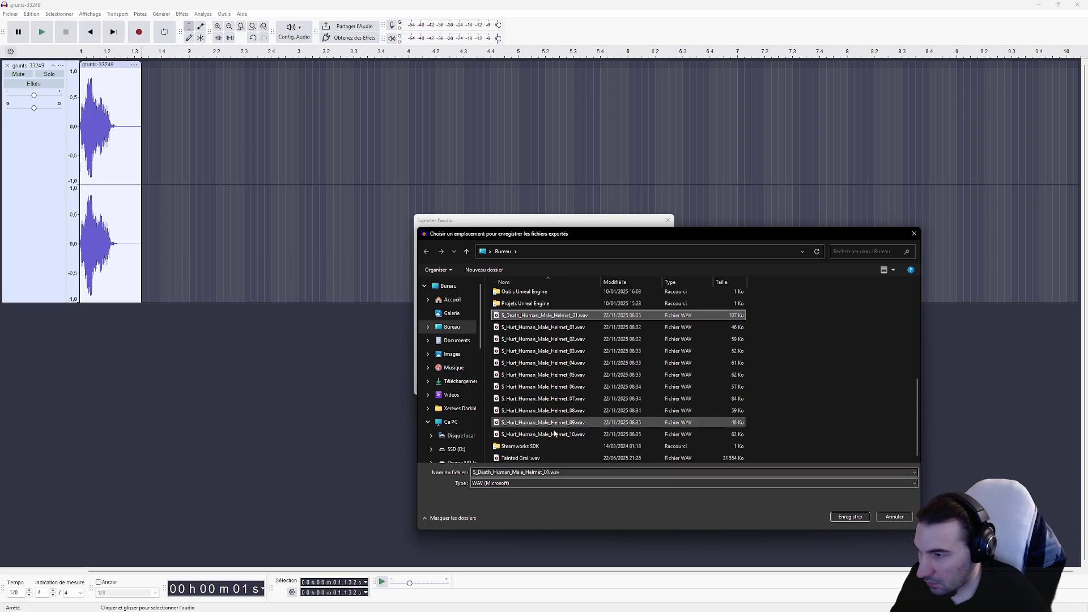
pyautogui.click(545, 474)
pyautogui.press('BackSpace')
pyautogui.write('2')
pyautogui.click(846, 520)
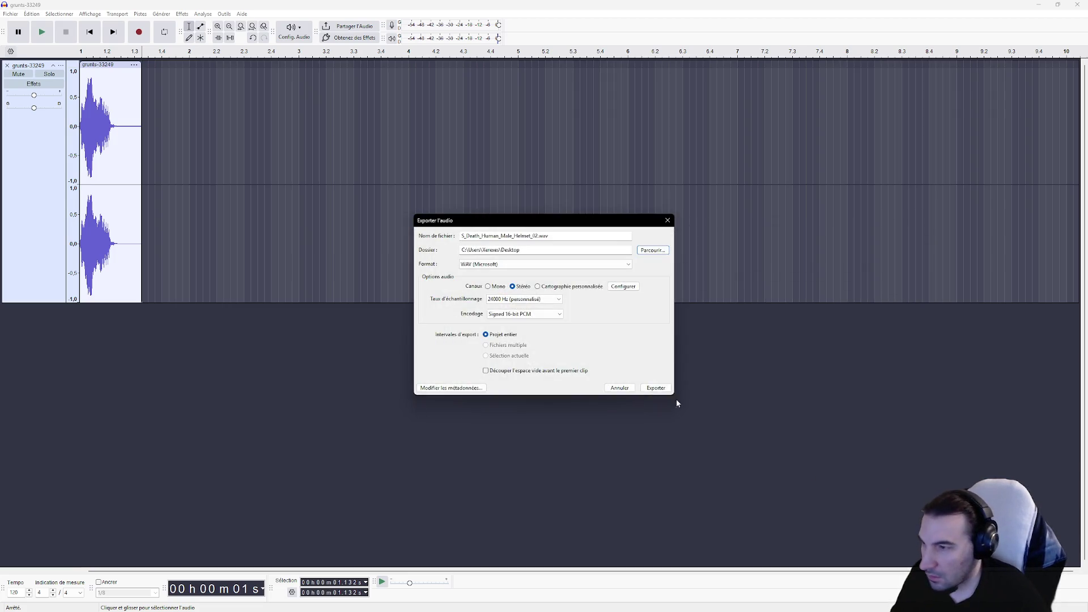
pyautogui.click(656, 390)
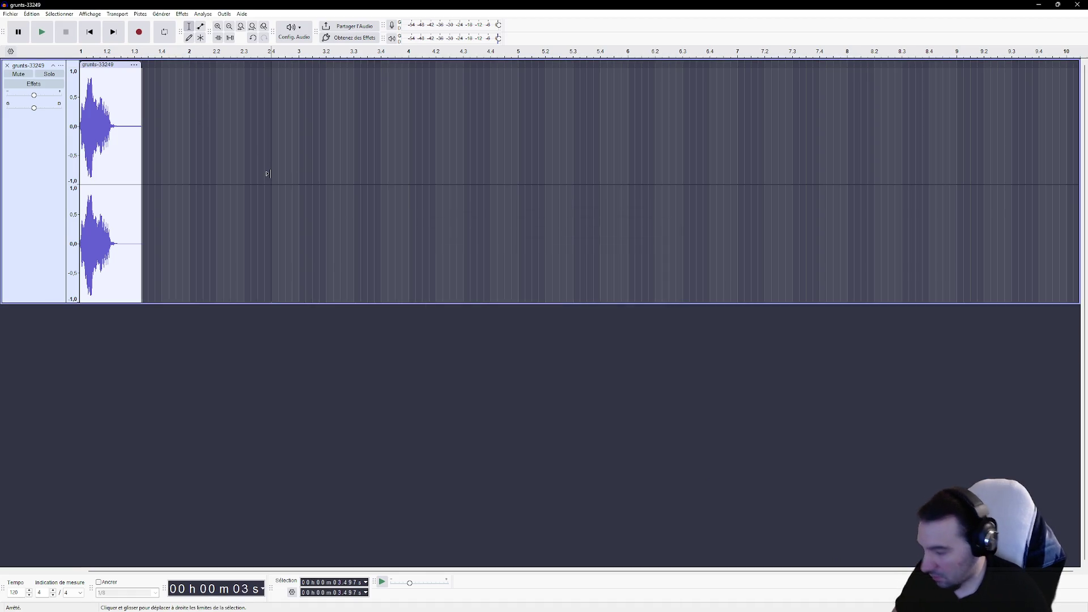
# Step: Restore the grunts and delete everything before the third grunt
pyautogui.hotkey('ctrl', 'z')
pyautogui.click(292, 176)
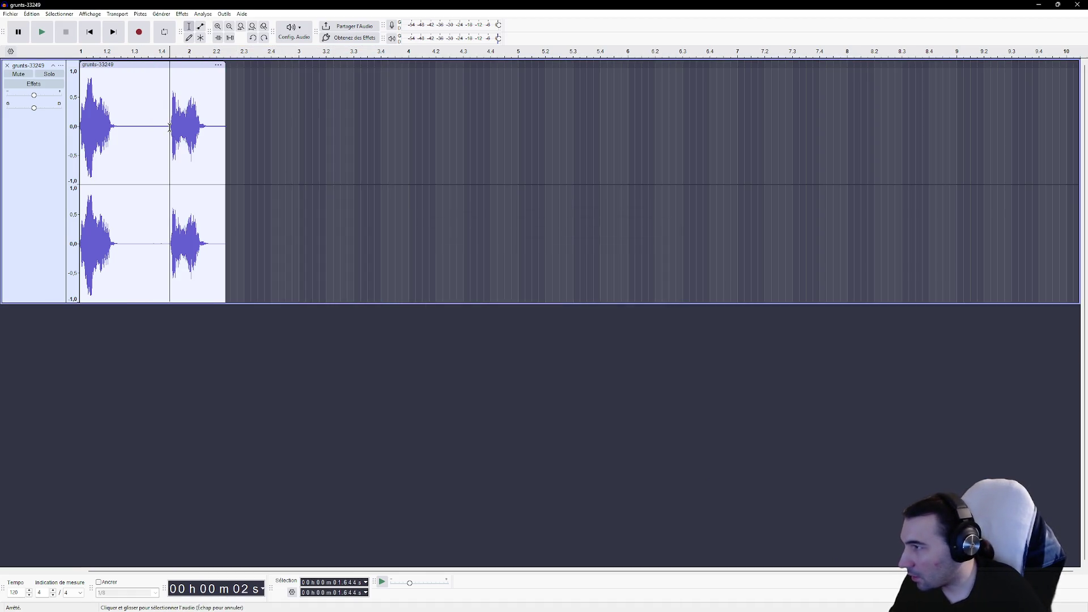
pyautogui.moveTo(171, 129); pyautogui.dragTo(80, 116)
pyautogui.click(192, 133)
pyautogui.press('Delete')
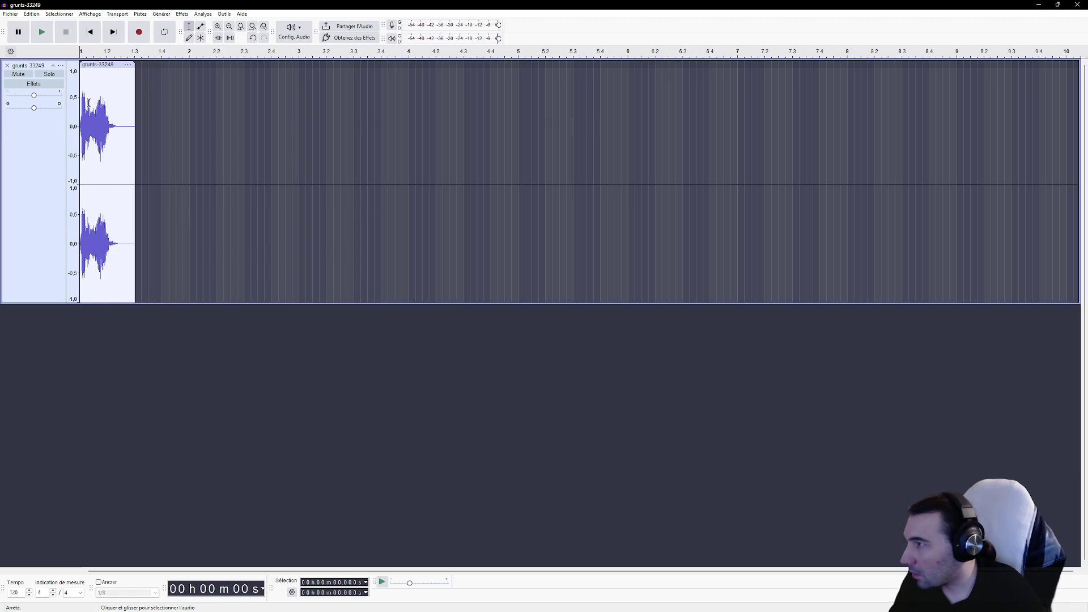
# Step: Export the third grunt as S_Death_Human_Male_Helmet_03.wav, then remove the track and minimize Audacity
pyautogui.click(11, 14)
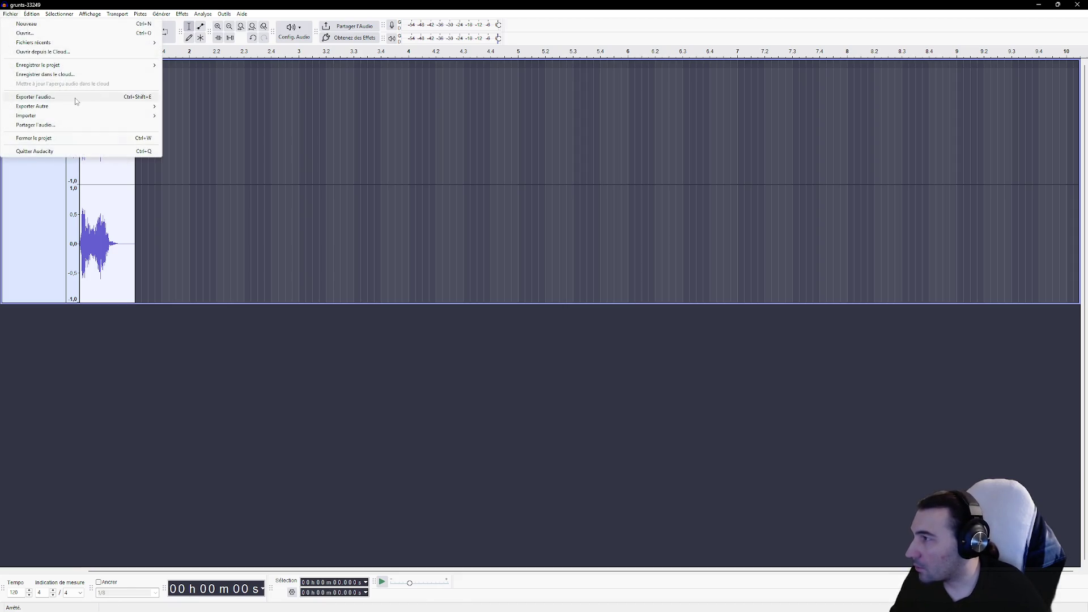
pyautogui.click(35, 96)
pyautogui.click(657, 250)
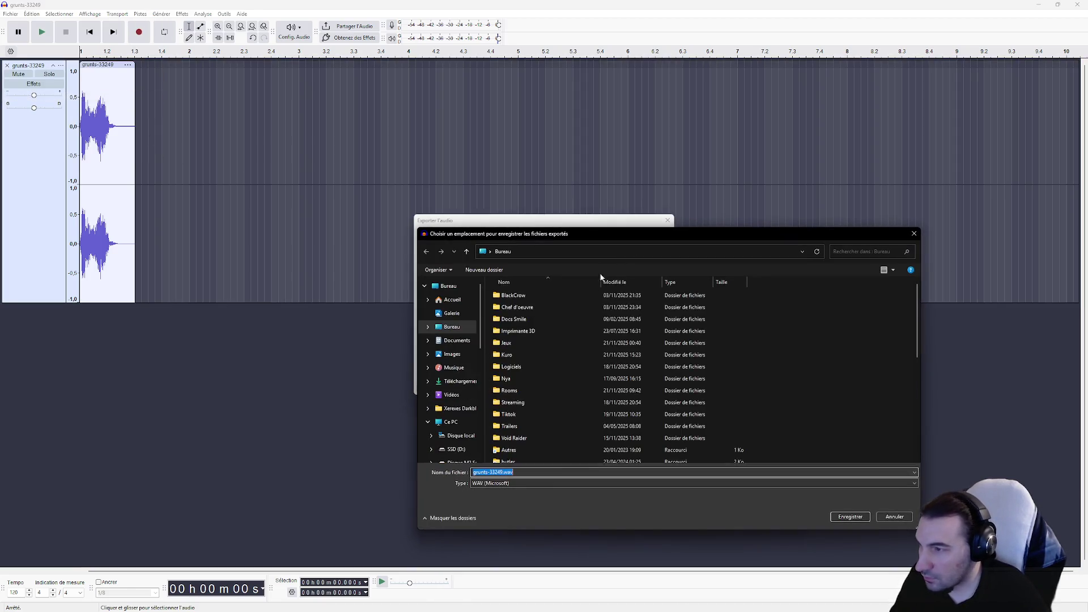
pyautogui.scroll(-5, 572, 374)
pyautogui.click(589, 338)
pyautogui.click(548, 472)
pyautogui.press('BackSpace')
pyautogui.write('3')
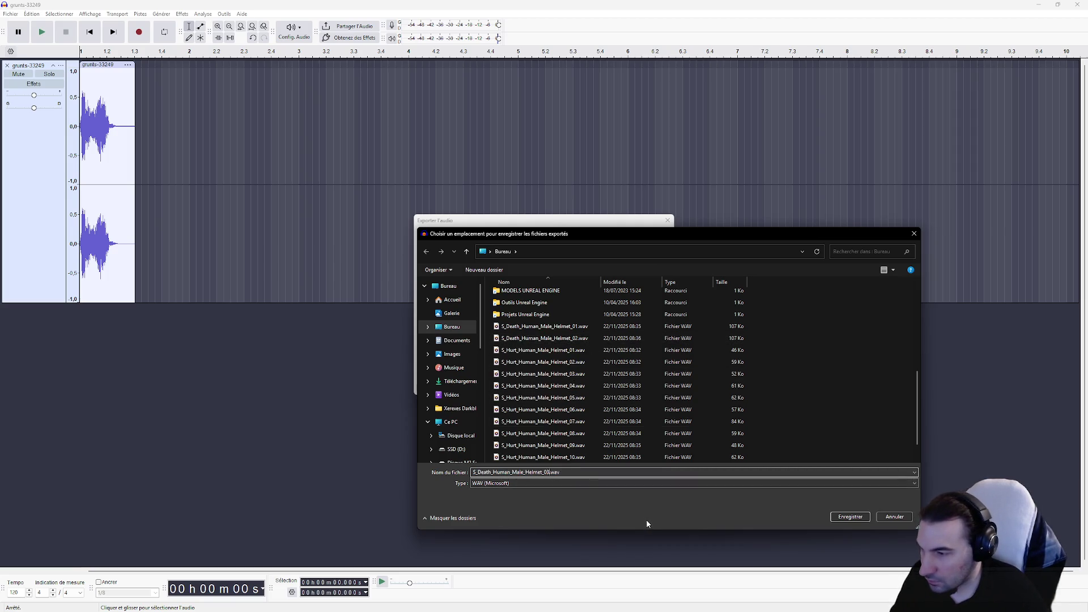
pyautogui.click(850, 517)
pyautogui.click(655, 388)
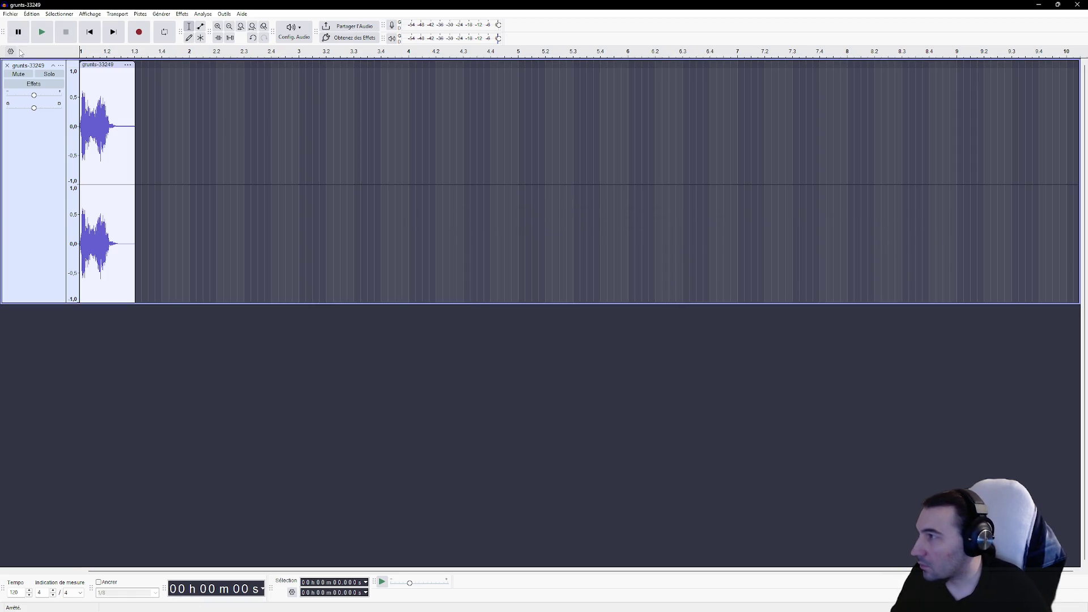
pyautogui.click(7, 65)
pyautogui.press('super+Down')
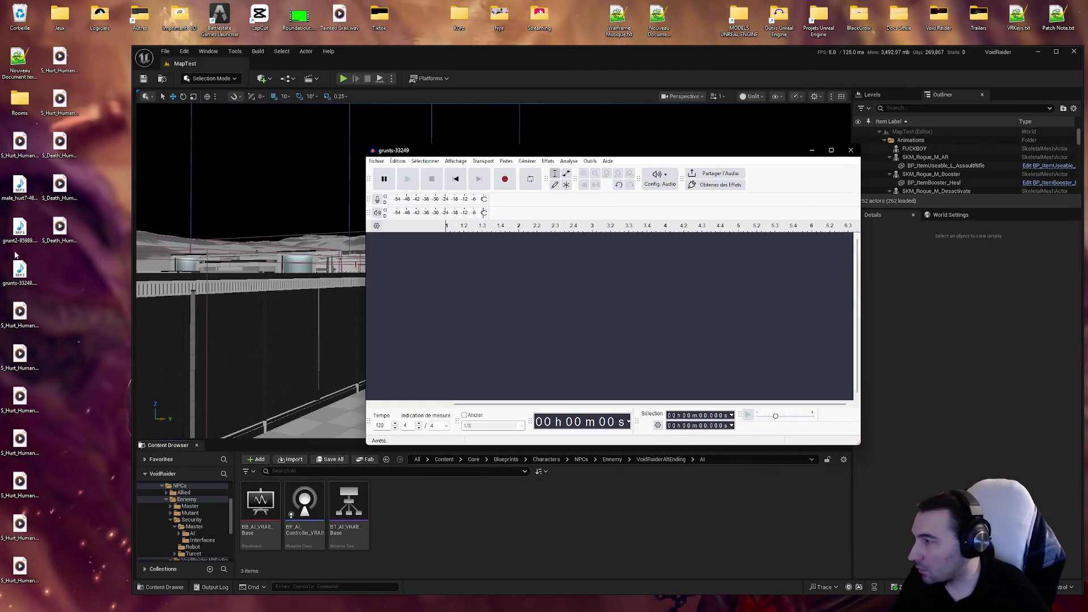
# Step: Delete the old grunt audio files from the desktop
pyautogui.click(16, 189)
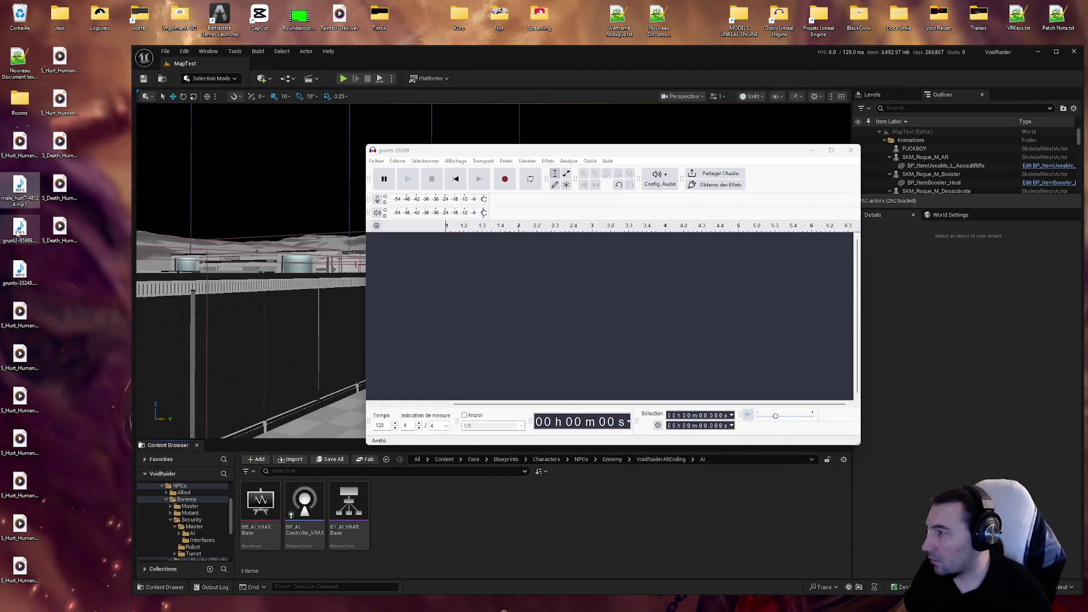
pyautogui.keyDown('shift'); pyautogui.click(21, 271); pyautogui.keyUp('shift')
pyautogui.press('Delete')
pyautogui.press('Return')
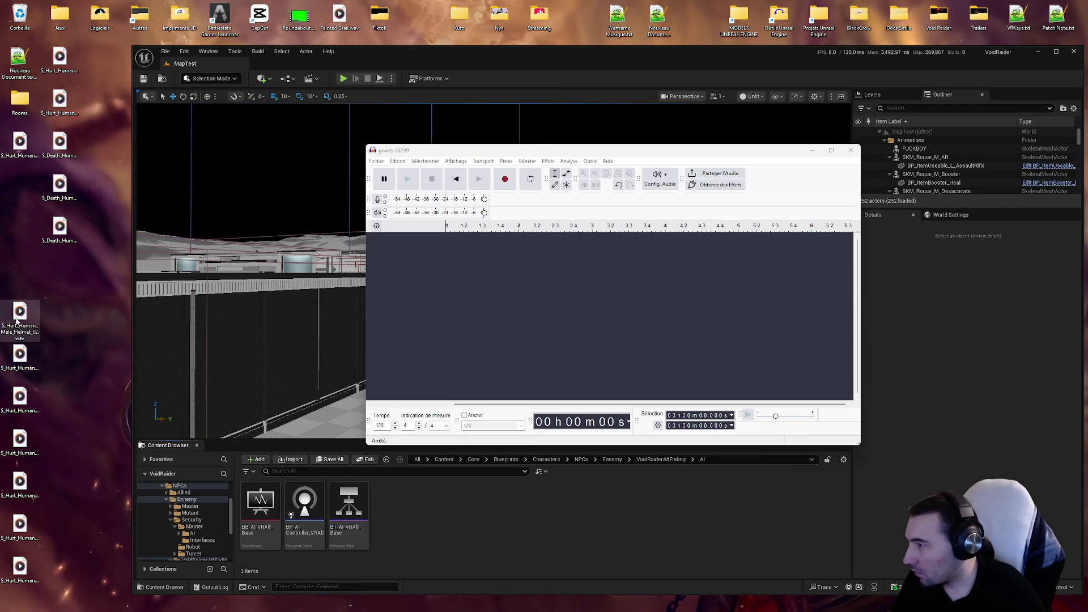
# Step: Rearrange the sound files on the desktop, moving the S_Death files up the column
pyautogui.moveTo(17, 366); pyautogui.dragTo(24, 250)
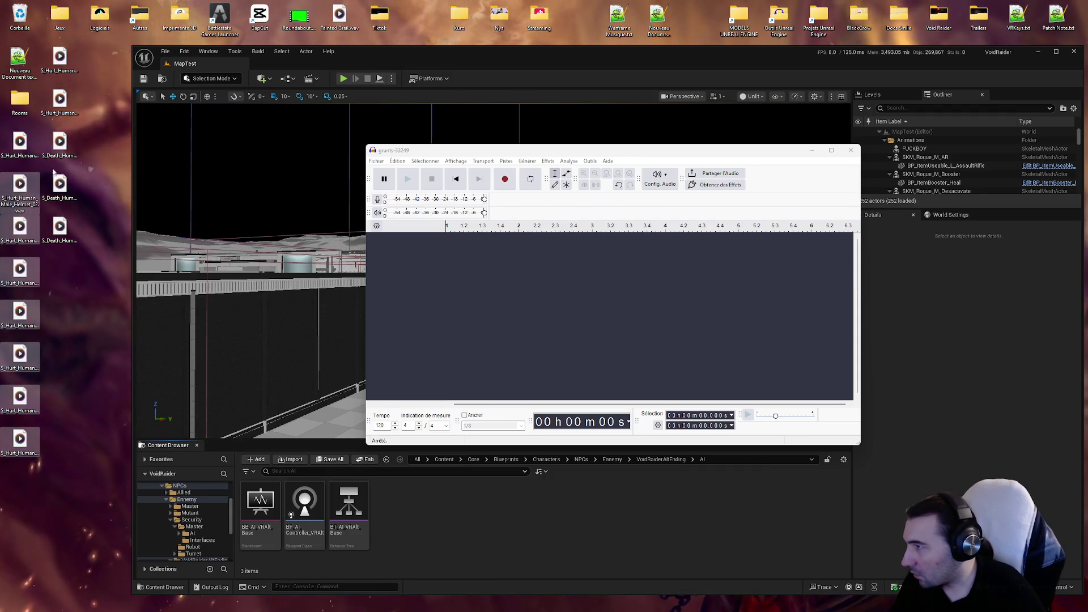
pyautogui.moveTo(14, 483); pyautogui.dragTo(15, 483)
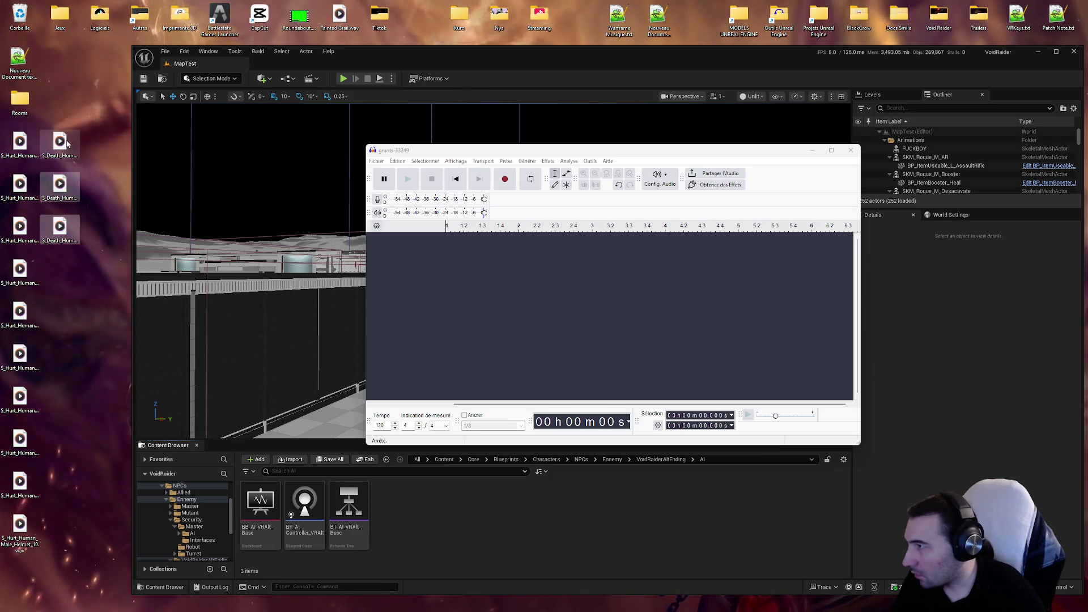
pyautogui.moveTo(68, 60); pyautogui.dragTo(66, 61)
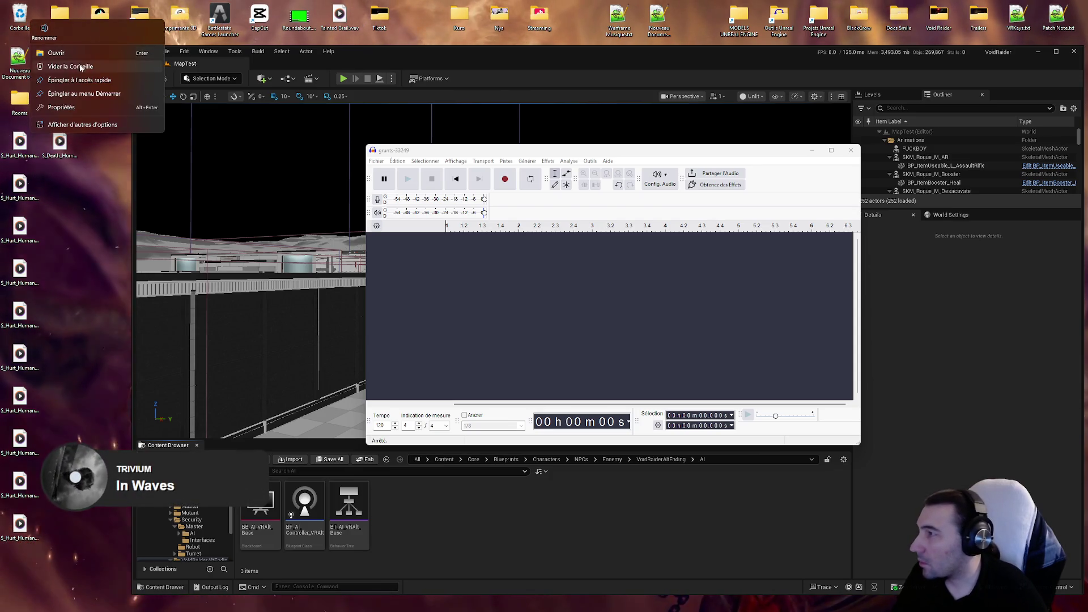
# Step: Empty the Recycle Bin
pyautogui.click(81, 67)
pyautogui.click(159, 528)
pyautogui.scroll(2, 183, 520)
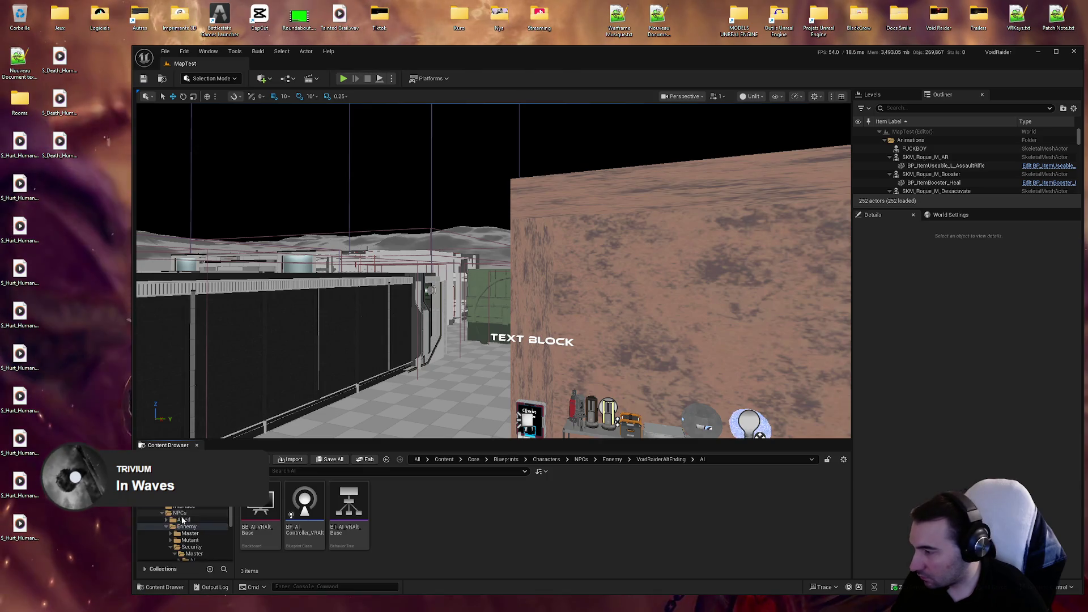
# Step: Navigate the Content Browser to Core/Assets/Characters/Factions/VoidRaider/NPCRogue
pyautogui.keyDown('ctrl'); pyautogui.click(179, 512); pyautogui.keyUp('ctrl')
pyautogui.scroll(2, 196, 508)
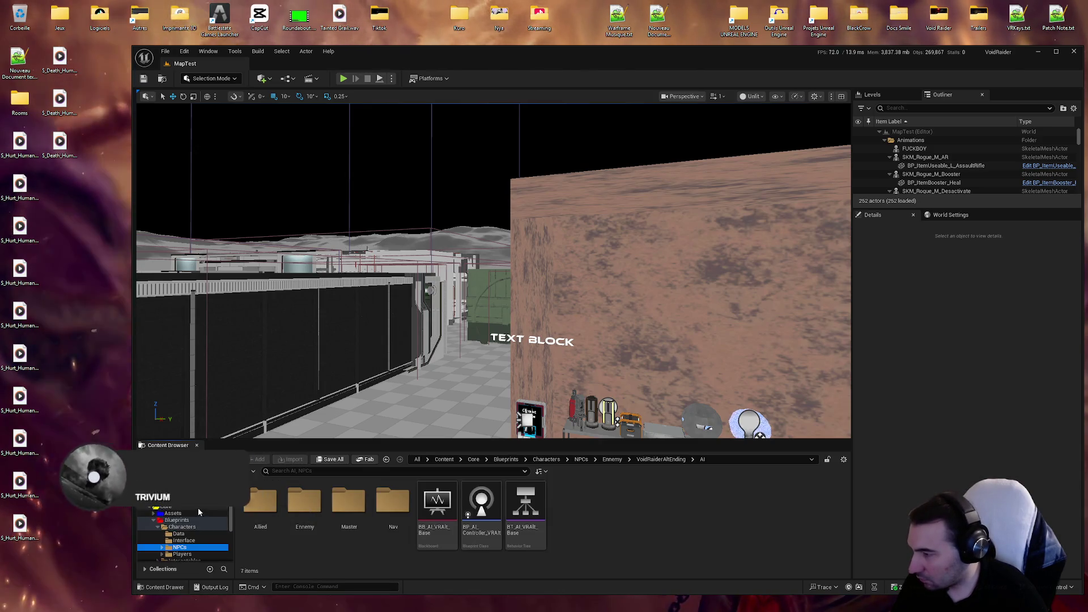
pyautogui.click(172, 513)
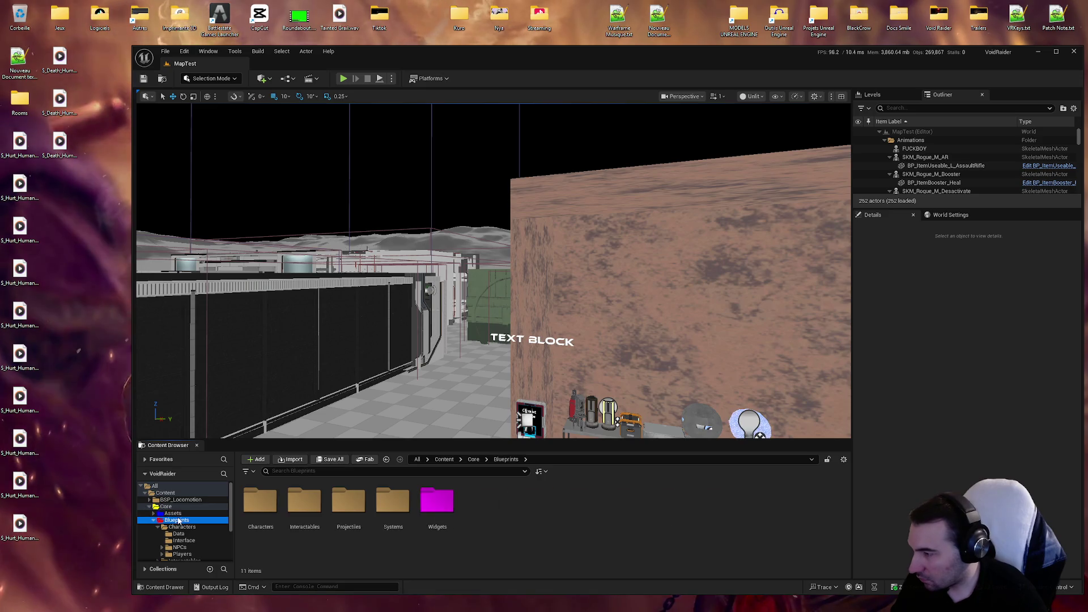
pyautogui.doubleClick(260, 502)
pyautogui.doubleClick(408, 505)
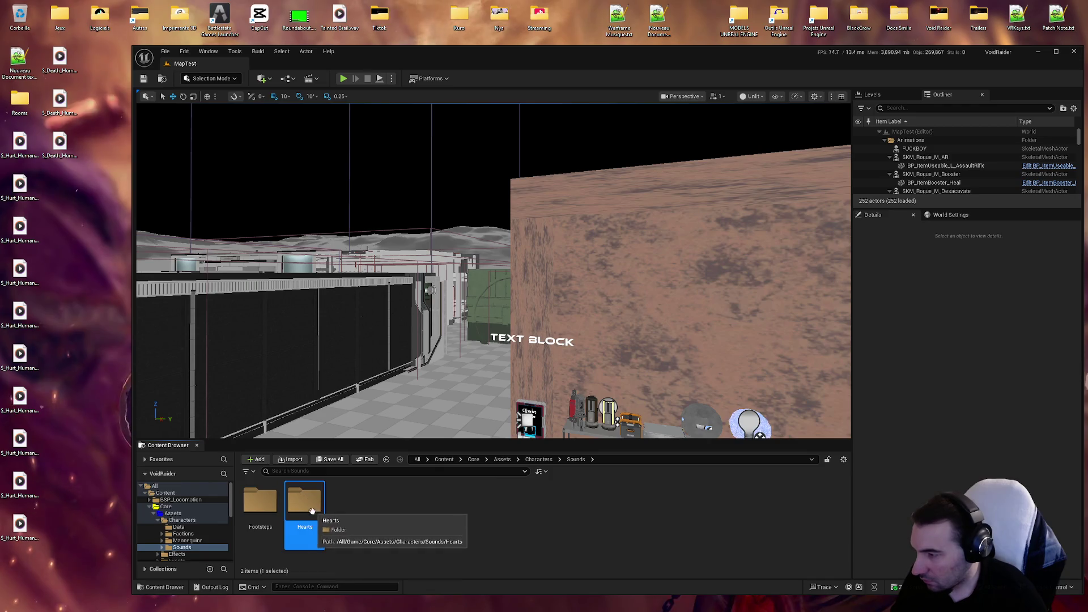
pyautogui.hotkey('alt', 'Left')
pyautogui.press('Left')
pyautogui.press('Left')
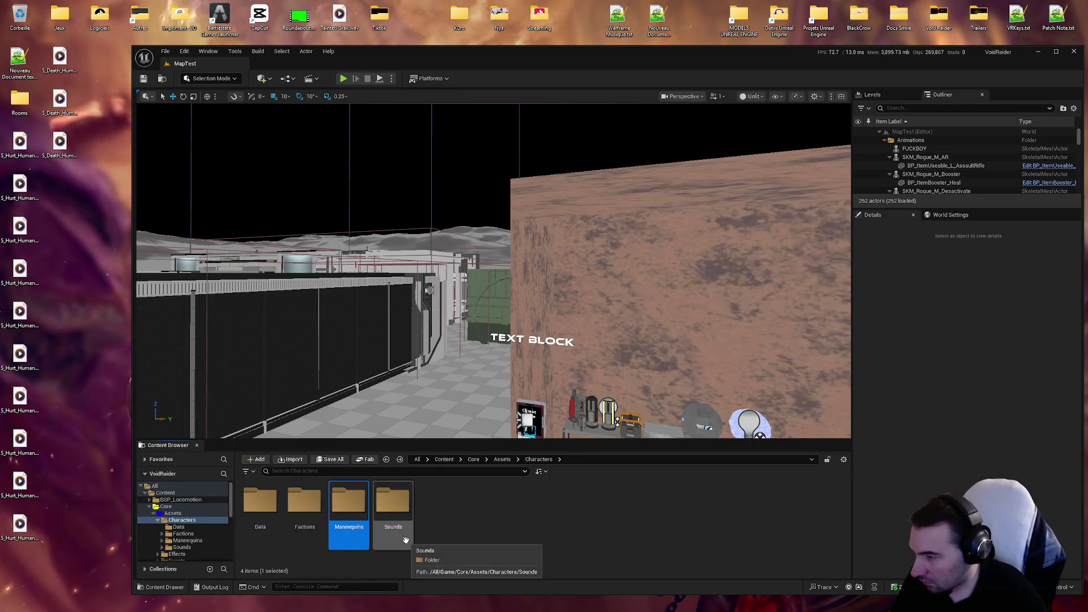
pyautogui.press('Return')
pyautogui.doubleClick(359, 513)
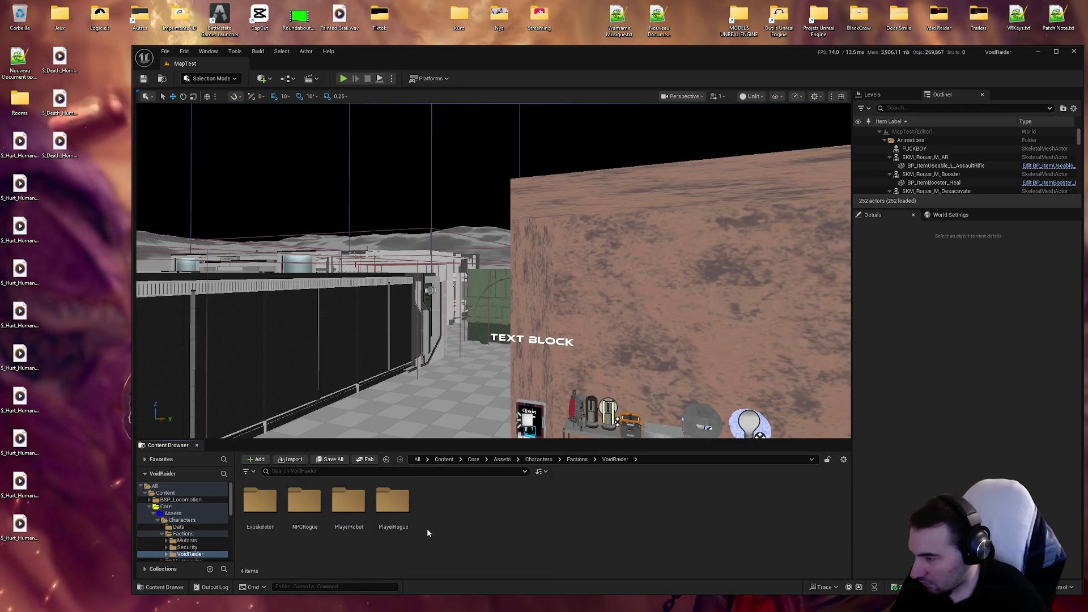
pyautogui.doubleClick(305, 507)
# Step: Create a new folder named Sounds in NPCRogue
pyautogui.rightClick(358, 523)
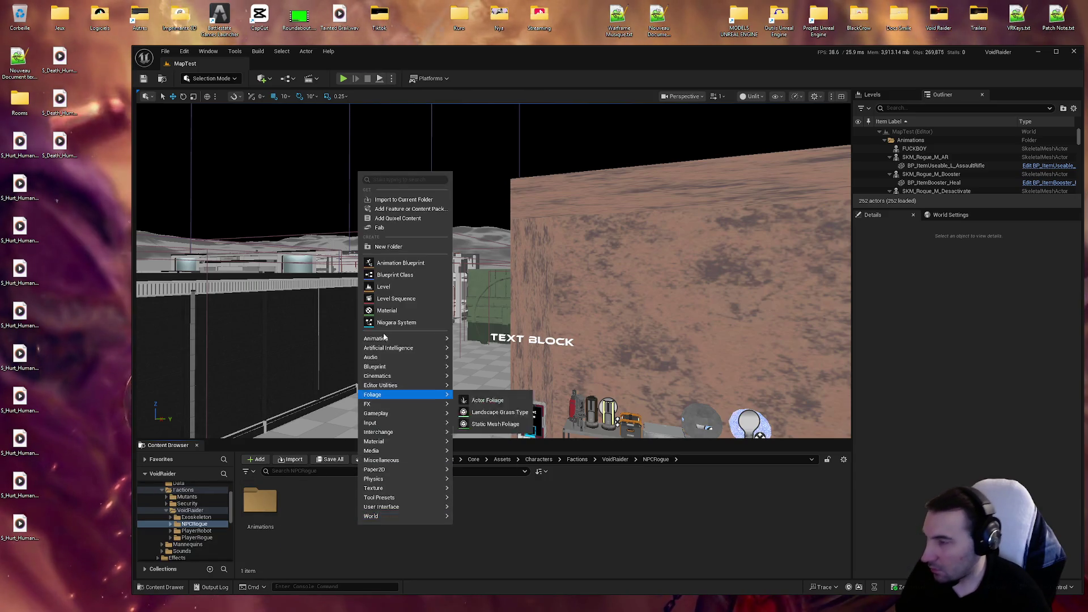
pyautogui.press('Escape')
pyautogui.write('S')
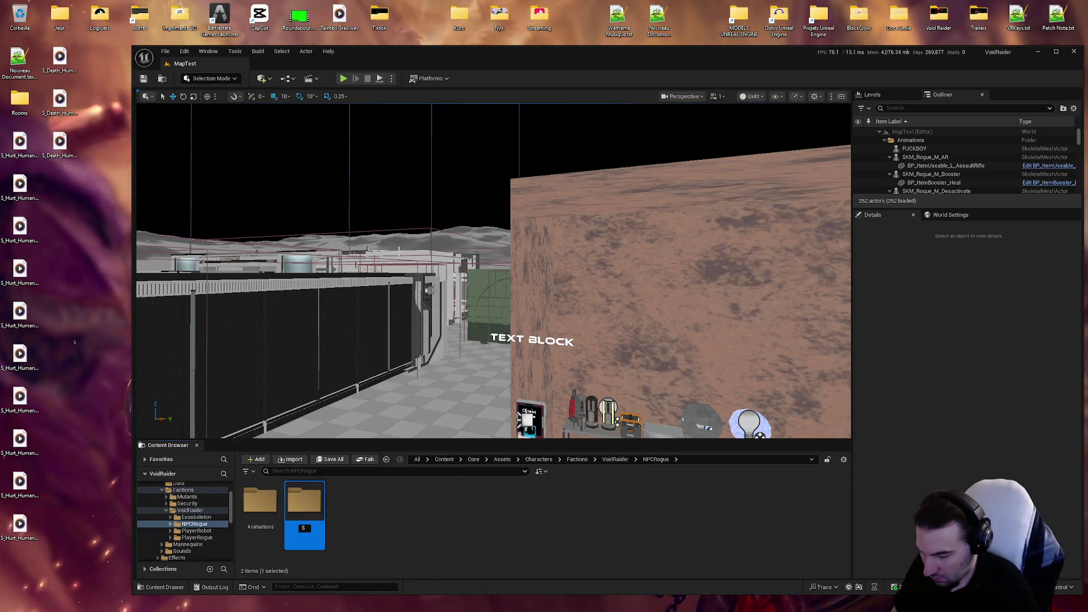
pyautogui.write('ounds')
pyautogui.press('Return')
pyautogui.press('Return')
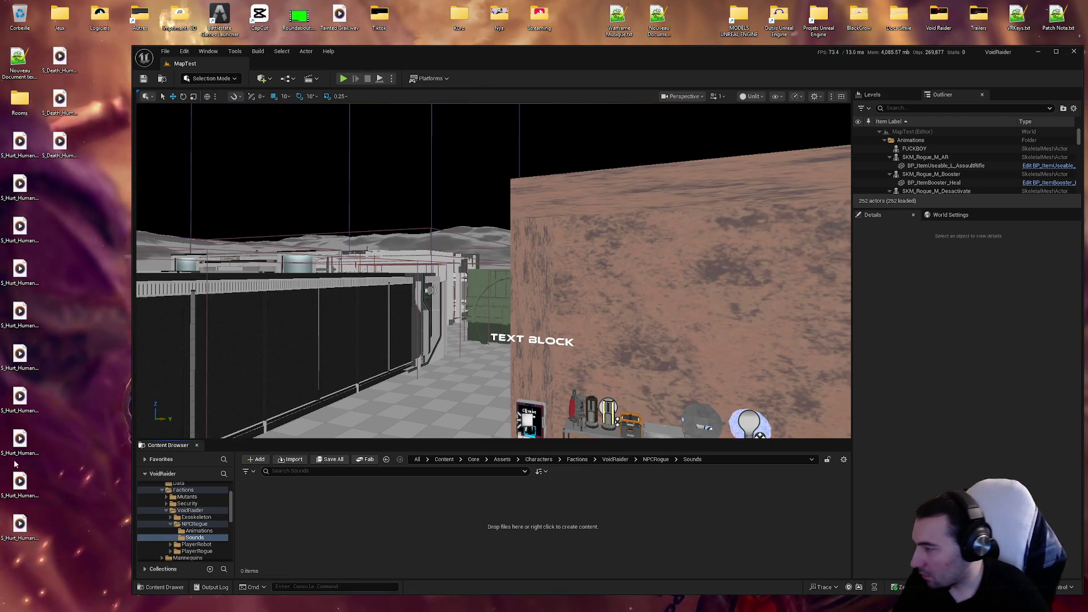
# Step: Import the S_Hurt_Human_Male_Helmet WAVs from the desktop, save them all, and preview Helmet_03
pyautogui.moveTo(3, 572)
pyautogui.mouseDown()
pyautogui.moveTo(21, 157)
pyautogui.moveTo(329, 538)
pyautogui.mouseUp()
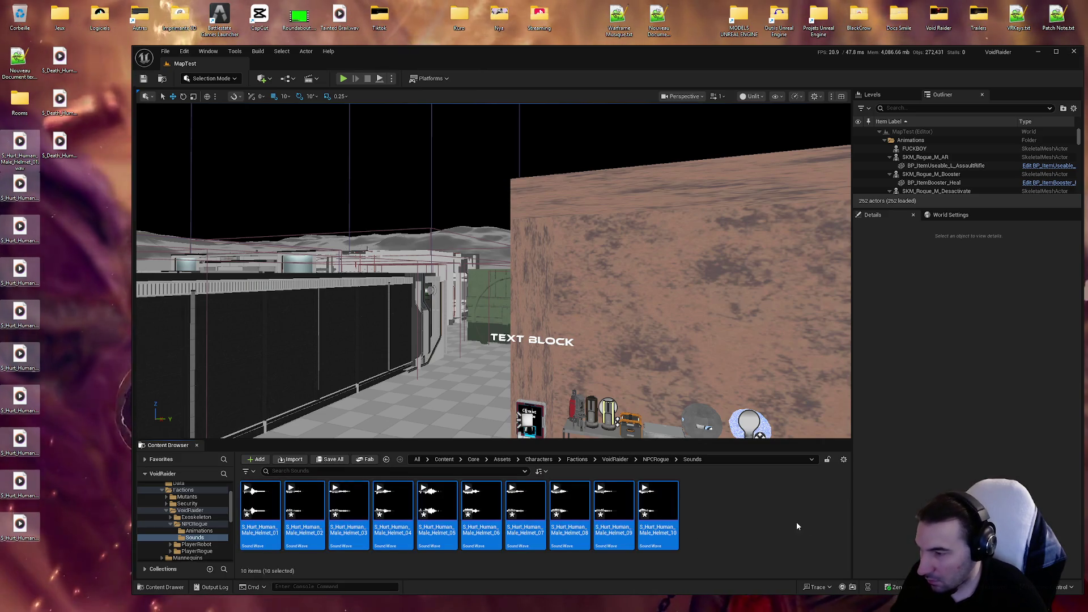
pyautogui.click(330, 458)
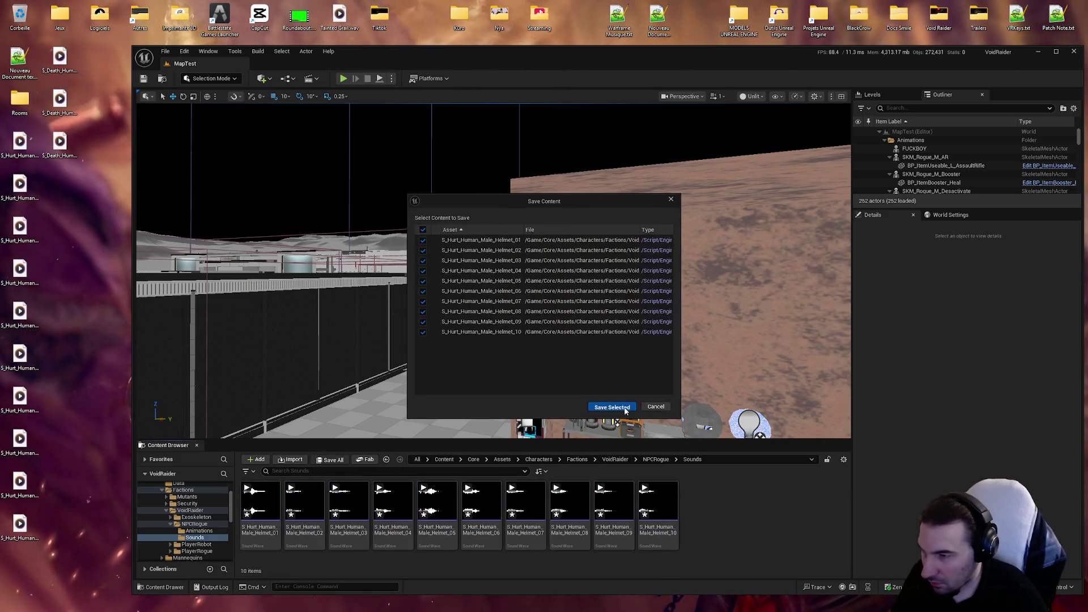
pyautogui.click(611, 406)
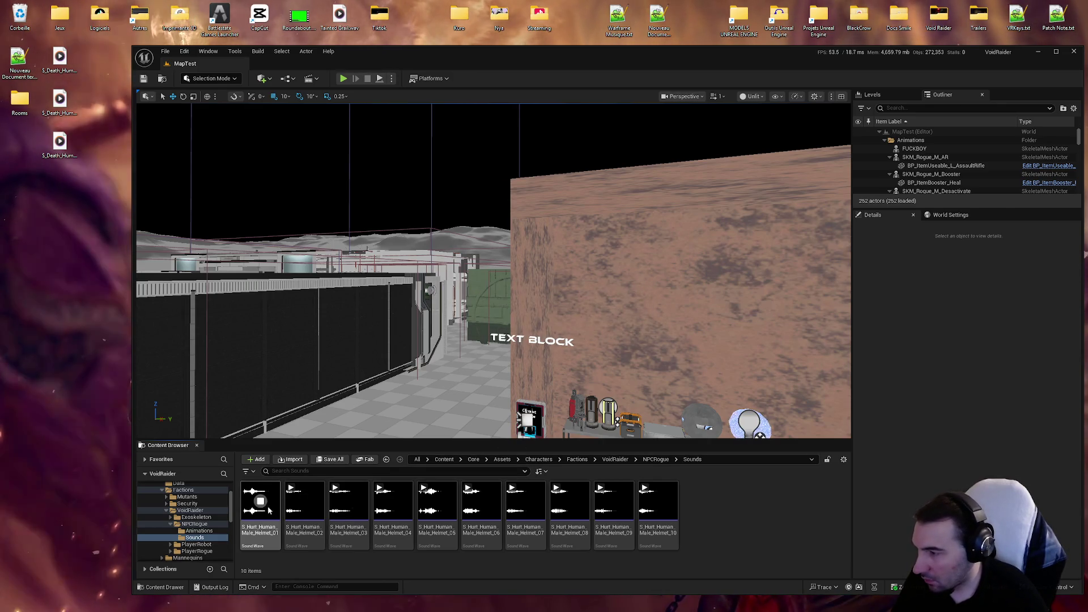
pyautogui.click(348, 501)
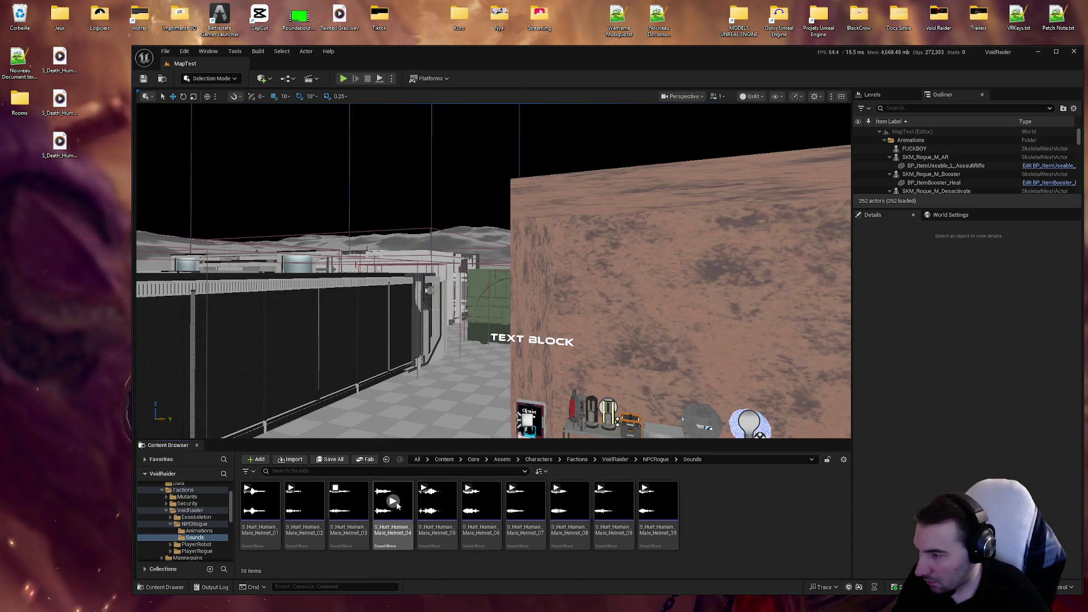
# Step: Preview the Helmet_05, 07, 08, 09 and 03 hurt sounds
pyautogui.click(437, 501)
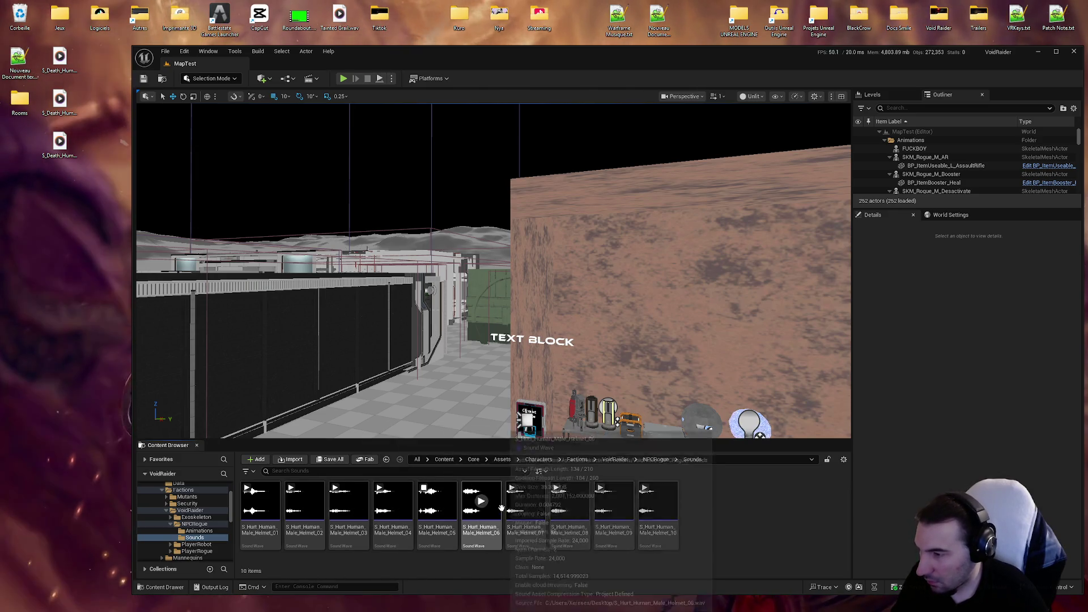
pyautogui.click(526, 500)
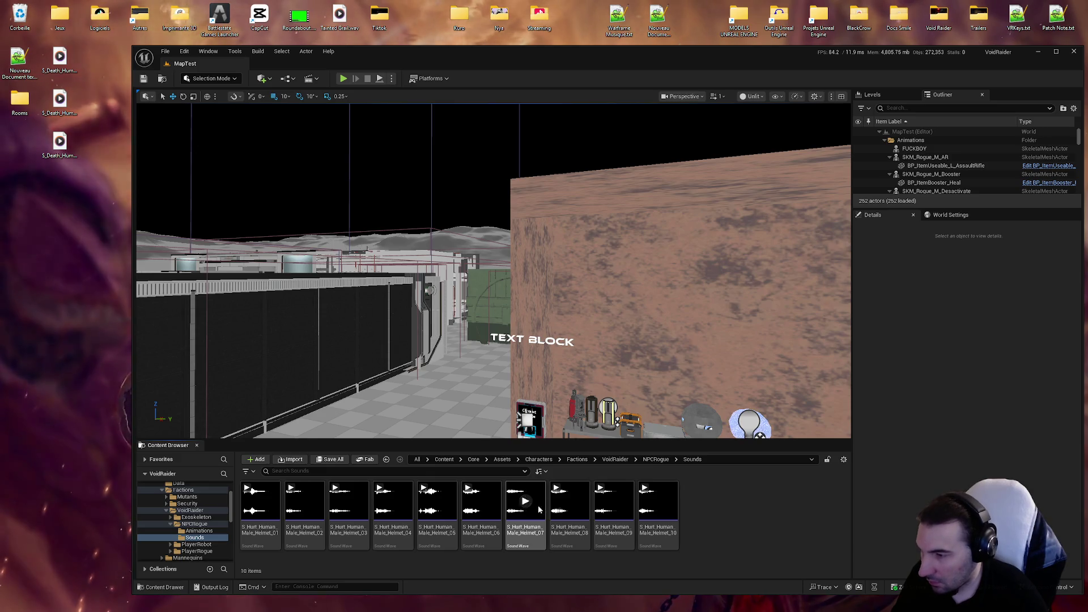
pyautogui.click(569, 503)
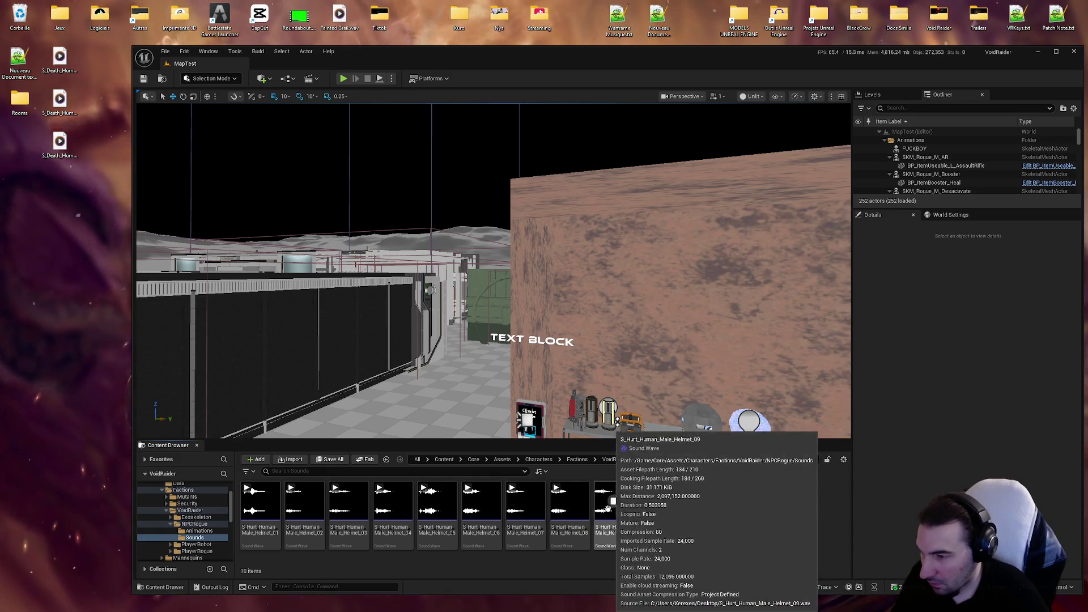
pyautogui.click(562, 499)
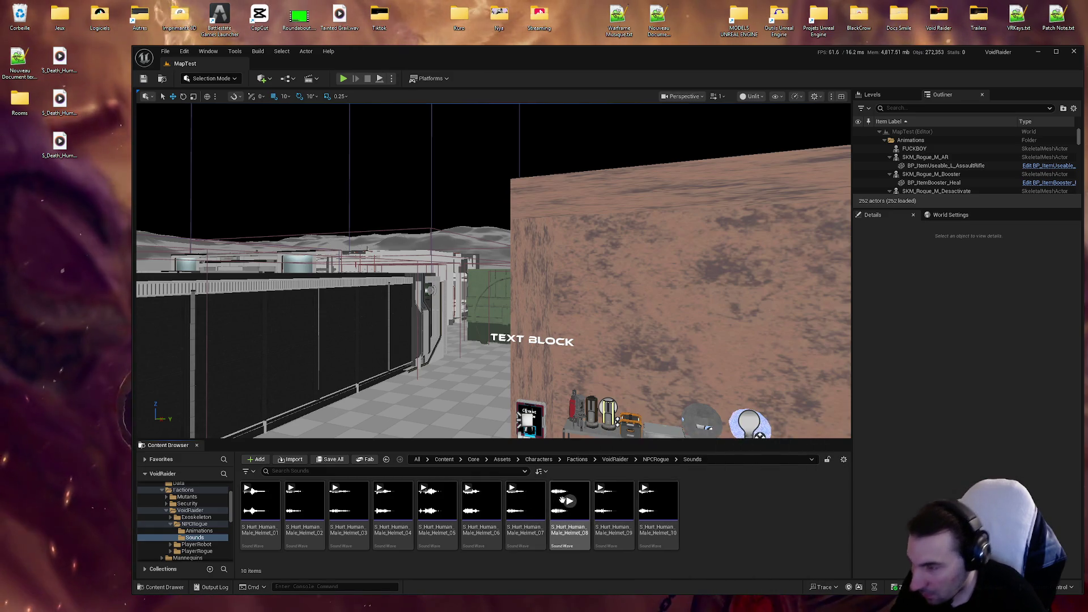
pyautogui.click(614, 501)
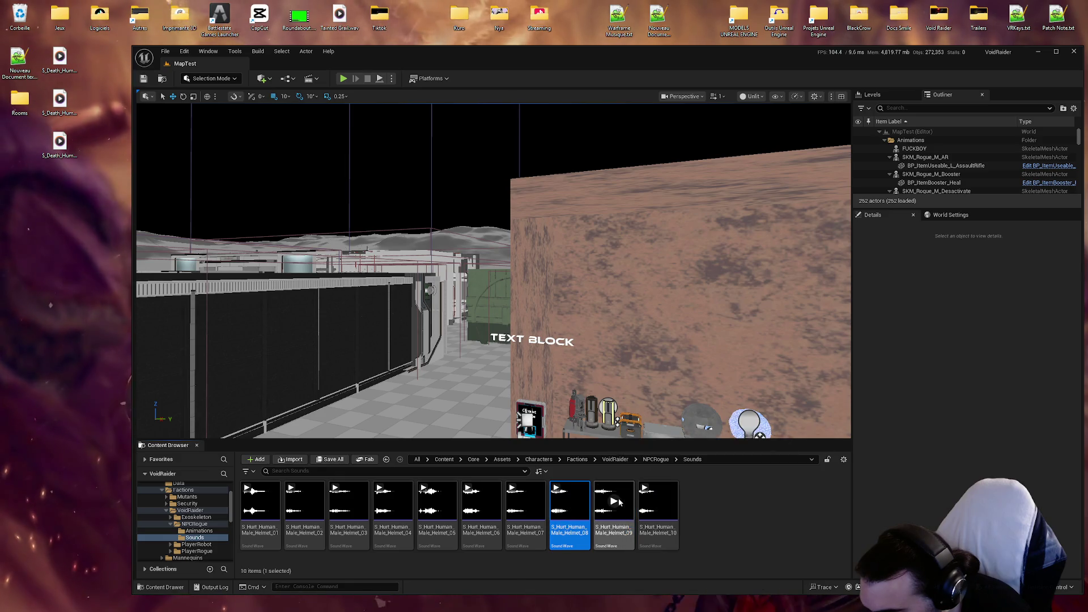
pyautogui.click(657, 500)
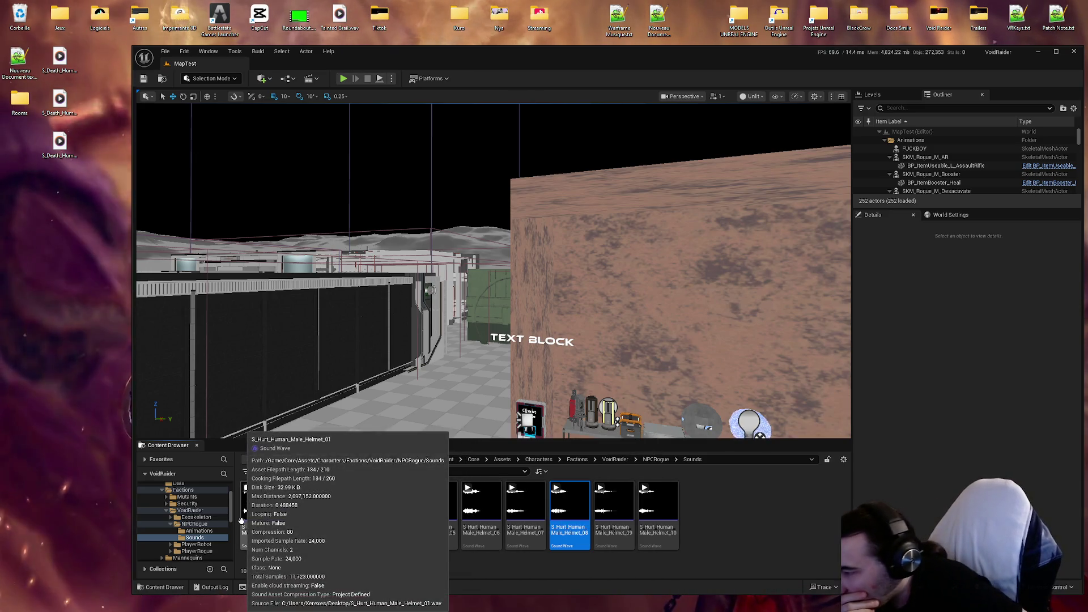
pyautogui.click(351, 500)
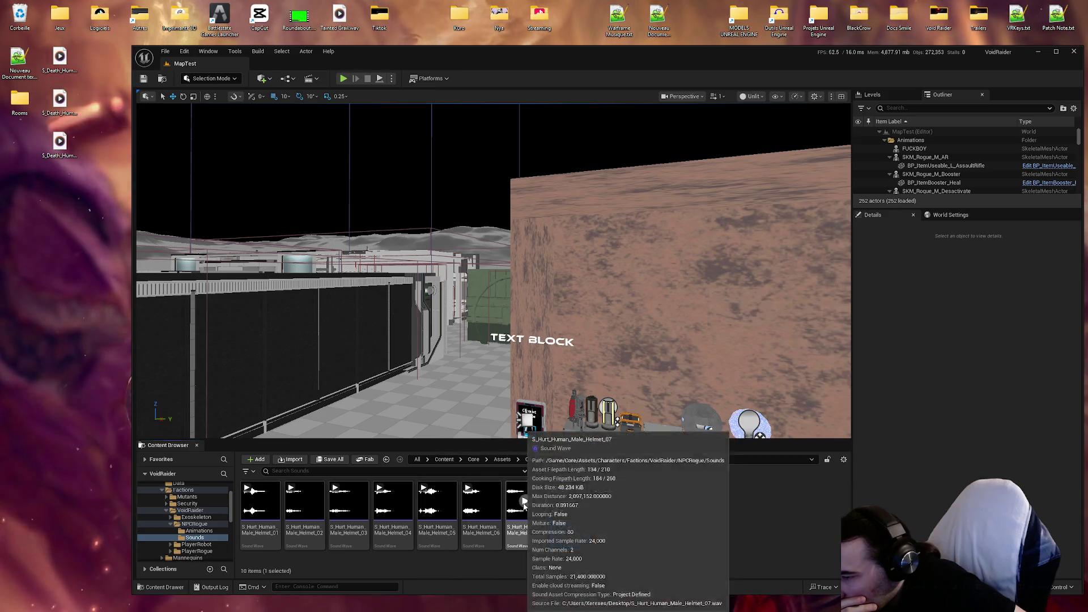
pyautogui.click(613, 501)
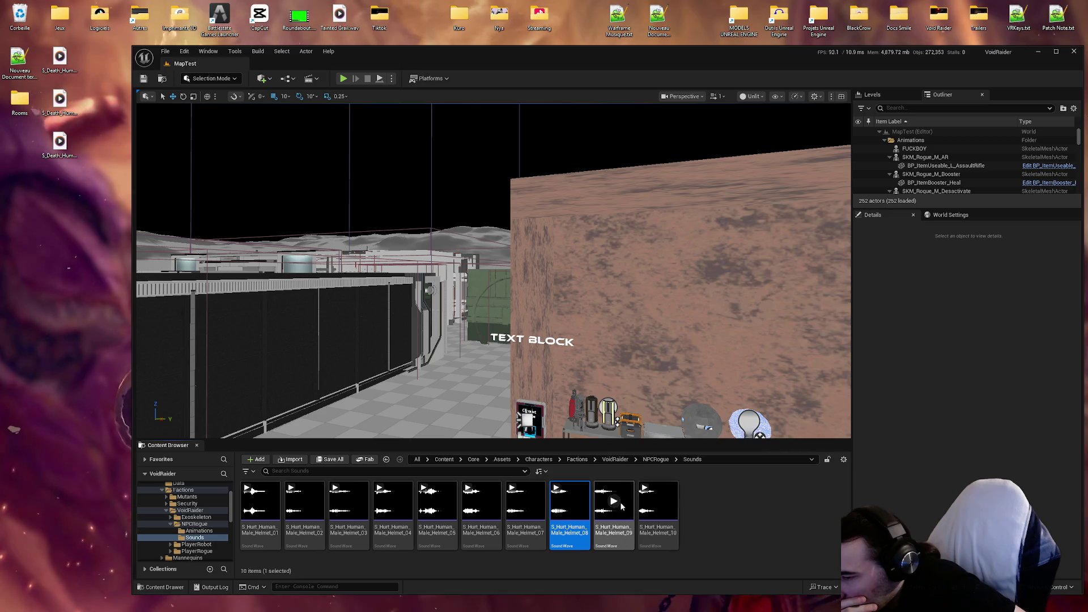
# Step: Select Helmet_09, Helmet_10 and Helmet_03 and delete them
pyautogui.press('Right')
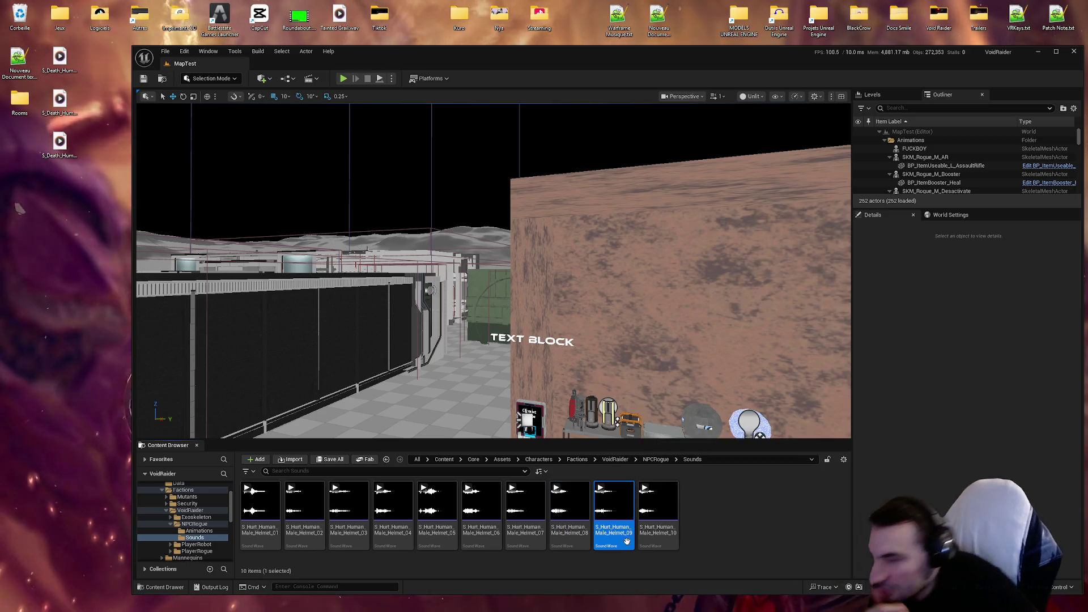
pyautogui.keyDown('ctrl'); pyautogui.click(650, 541); pyautogui.keyUp('ctrl')
pyautogui.keyDown('ctrl'); pyautogui.click(348, 535); pyautogui.keyUp('ctrl')
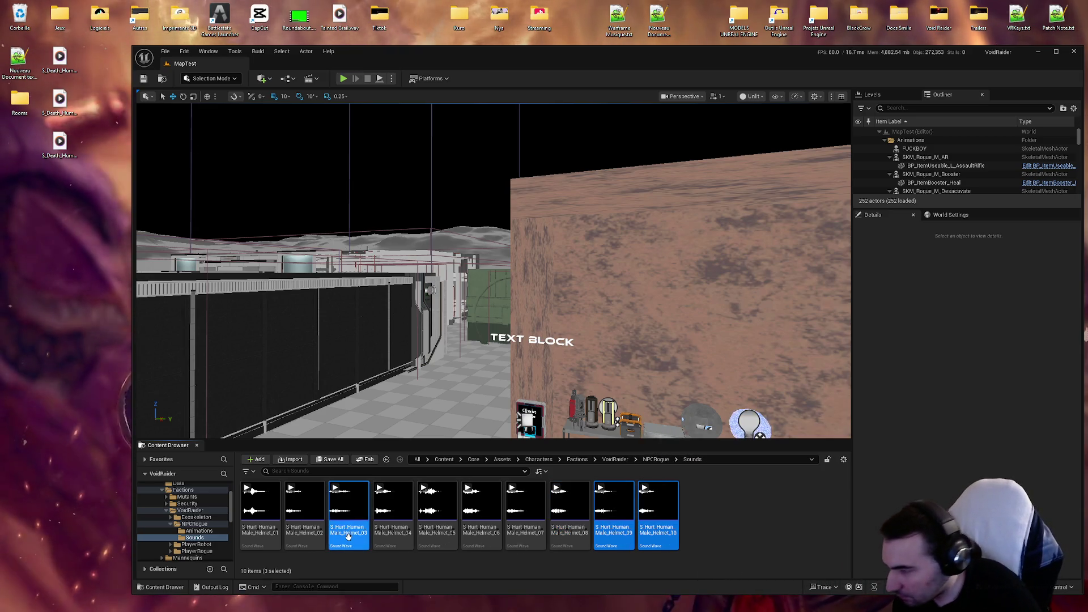
pyautogui.press('Delete')
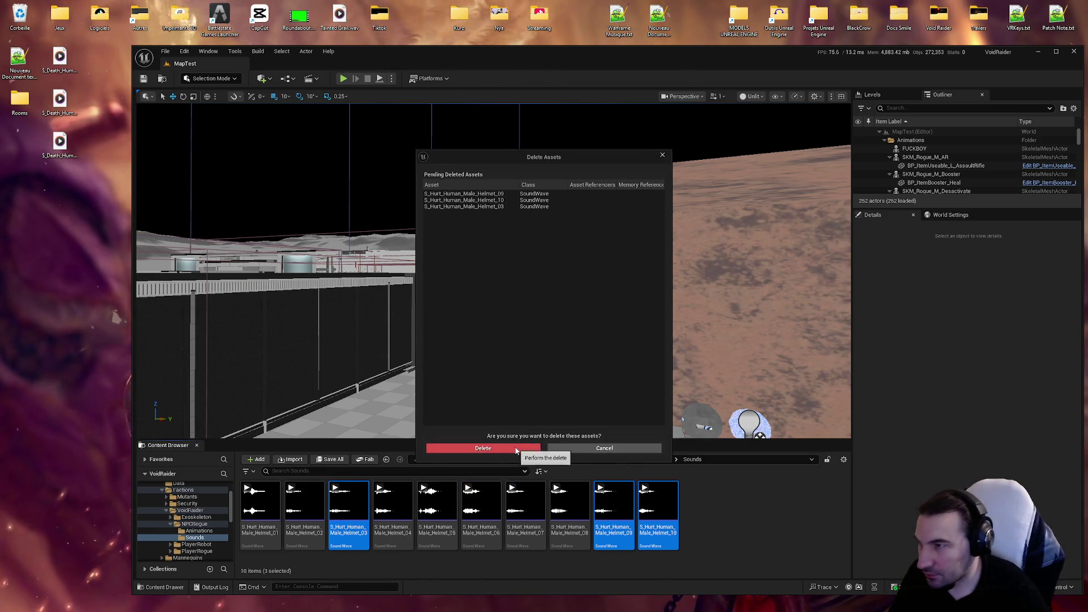
# Step: Confirm the deletion of the three sounds, then preview Helmet_02, 05 and 07
pyautogui.click(513, 448)
pyautogui.click(304, 500)
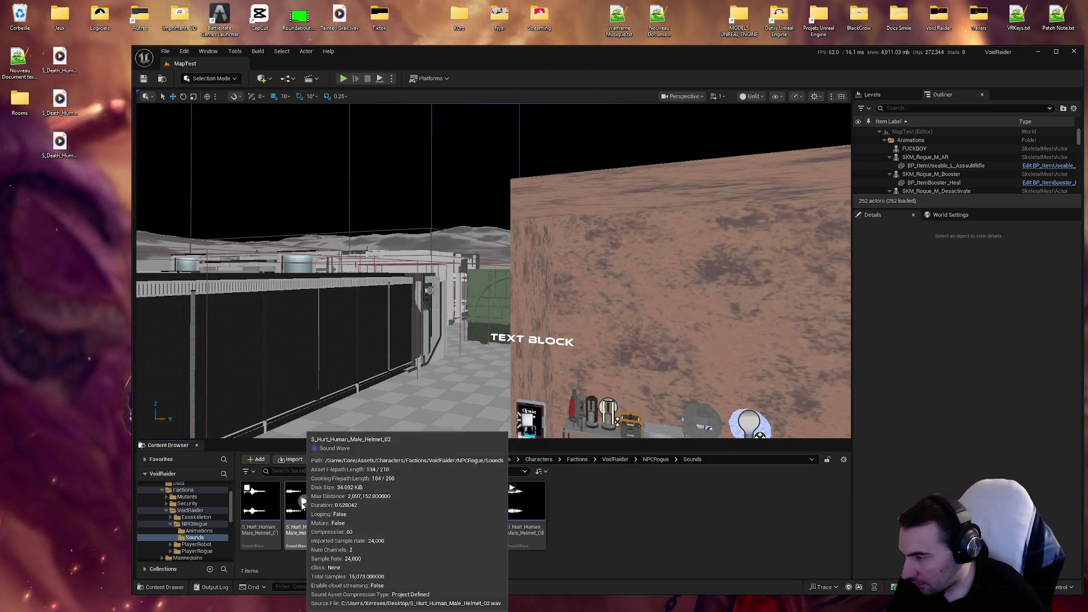
pyautogui.click(392, 500)
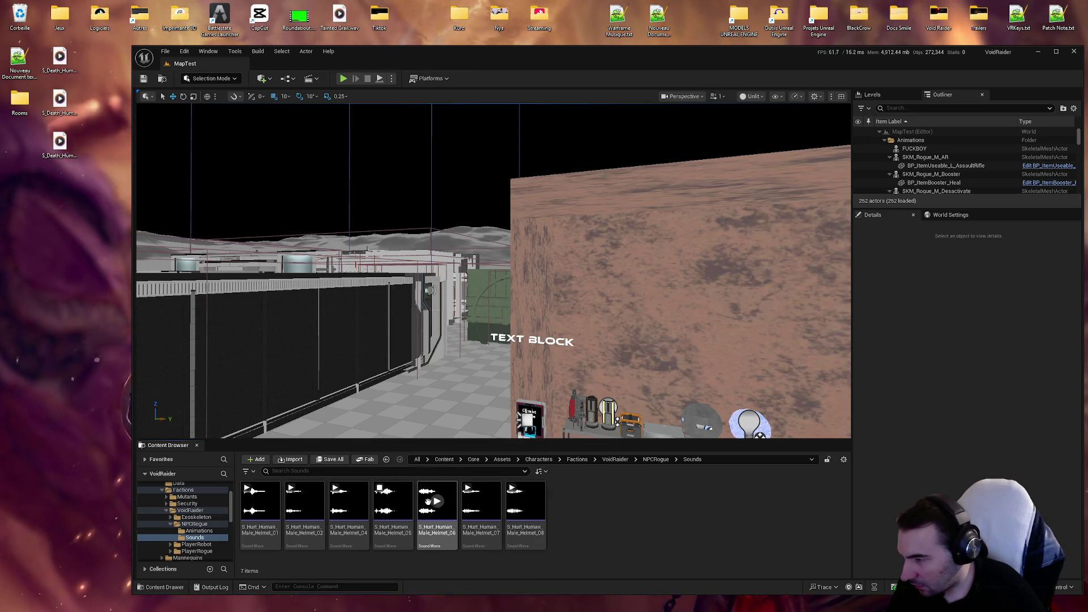
pyautogui.click(480, 500)
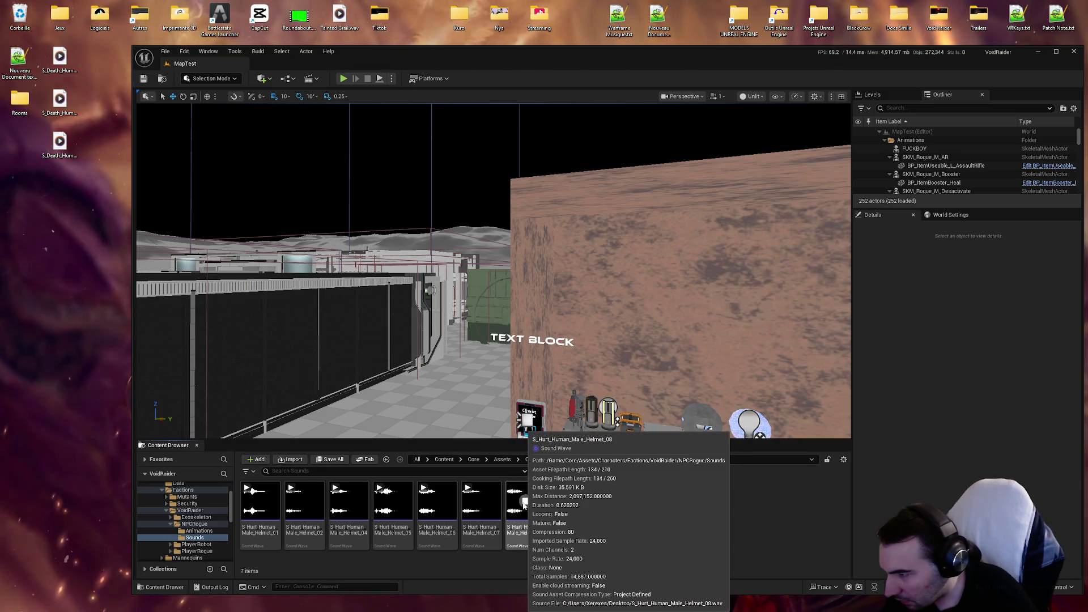
# Step: Open and close the Helmet_08 sound editor, then bring the music player forward
pyautogui.doubleClick(524, 502)
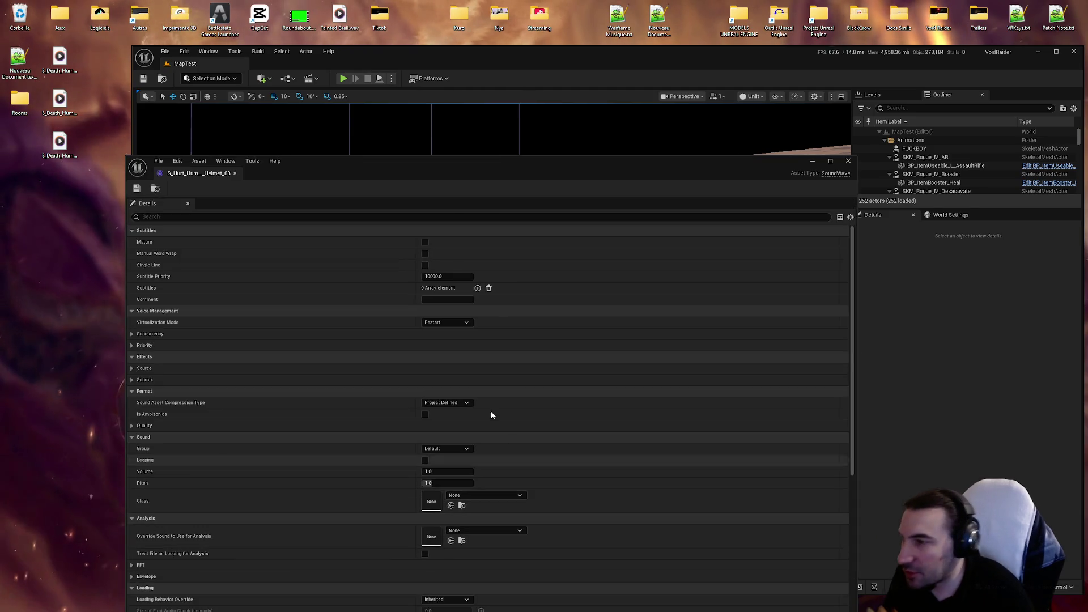
pyautogui.click(847, 160)
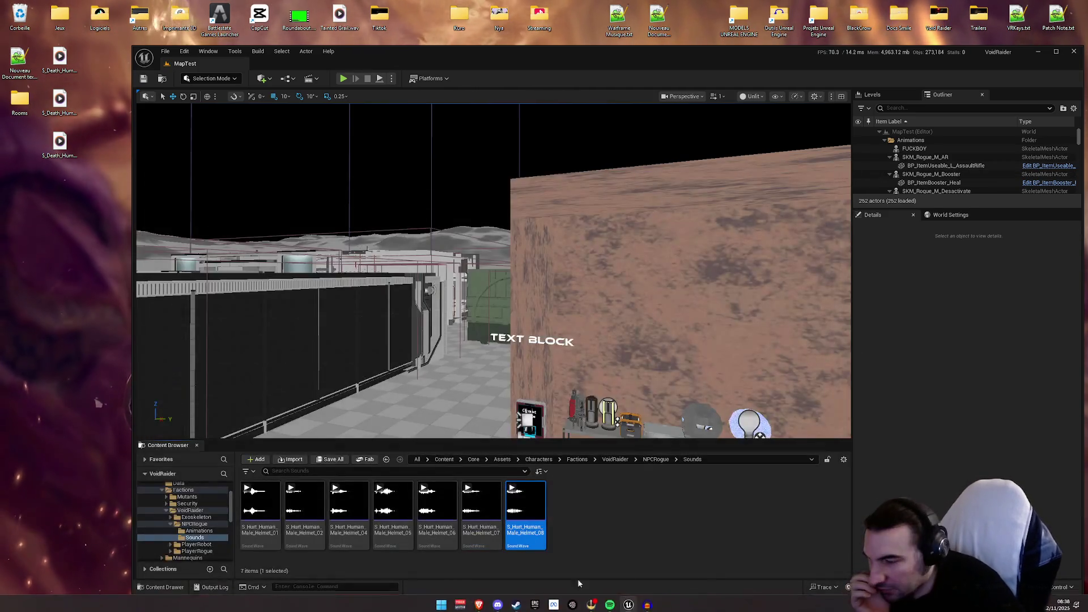
pyautogui.click(609, 608)
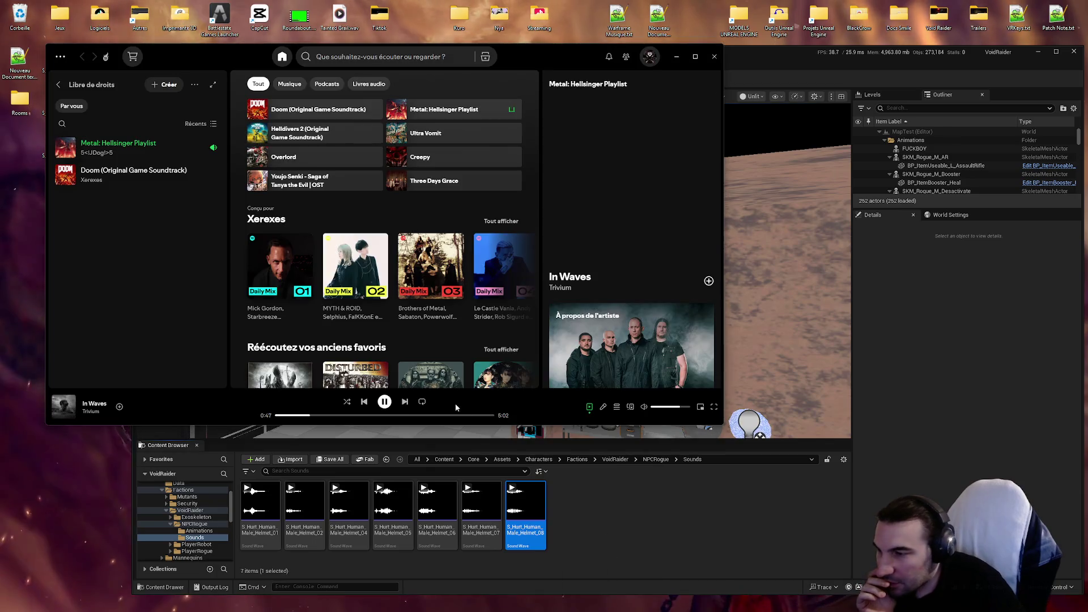
# Step: Pause the music and delete the Helmet_08 sound asset
pyautogui.click(384, 401)
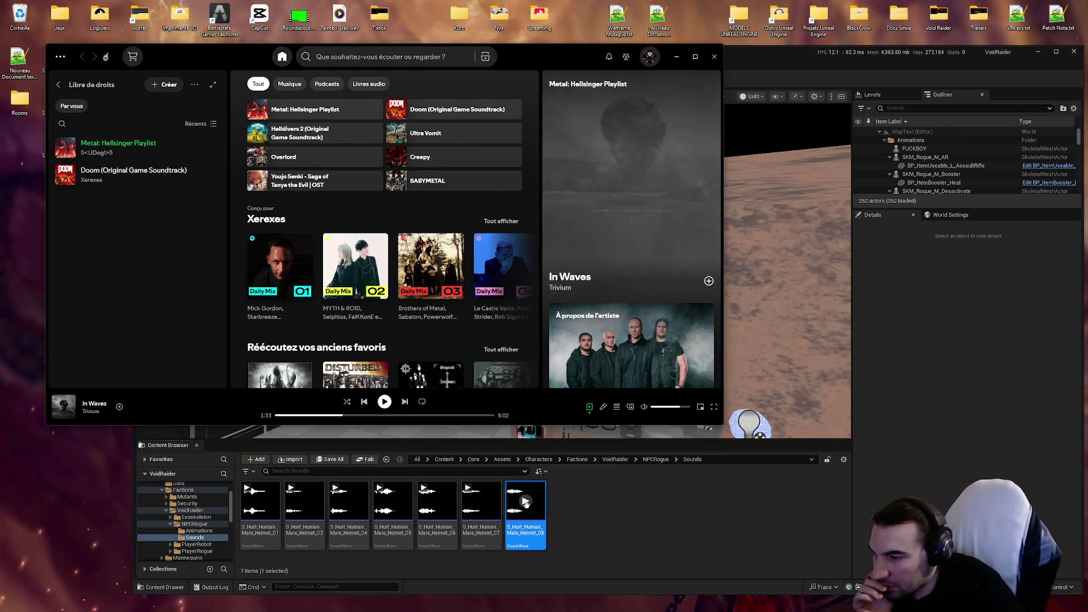
pyautogui.click(525, 501)
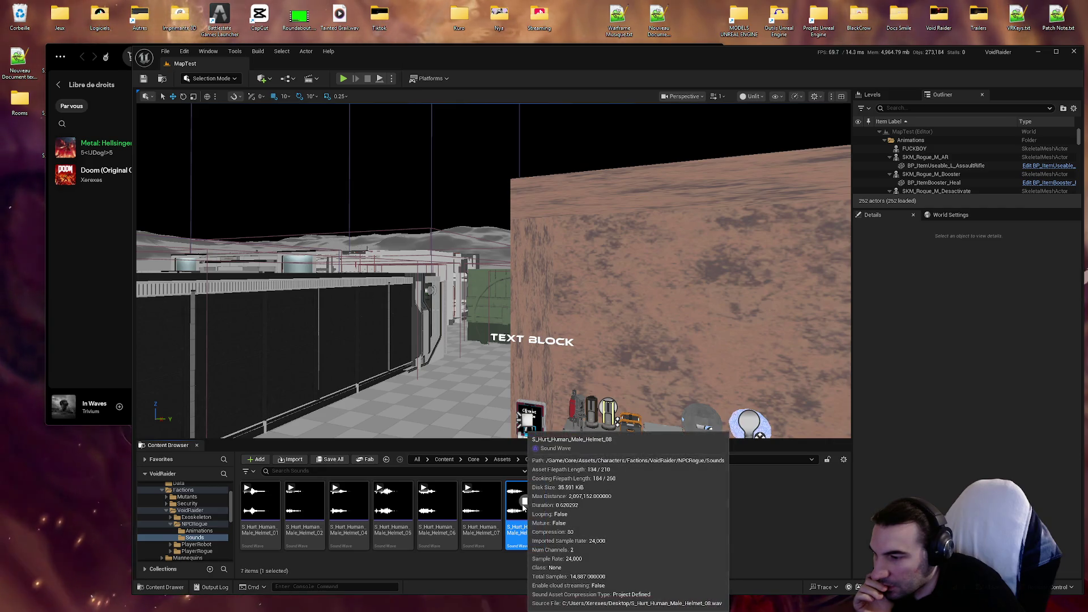
pyautogui.press('Delete')
pyautogui.click(524, 446)
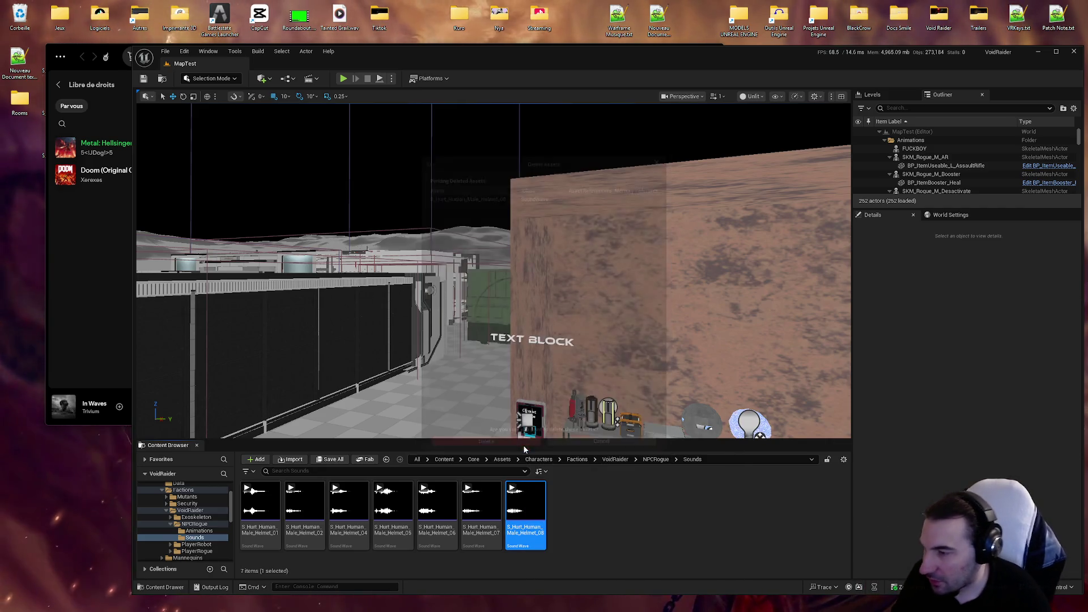
# Step: Rename Helmet_04 to Helmet_03 and Helmet_05 to Helmet_04
pyautogui.click(351, 541)
pyautogui.press('F2')
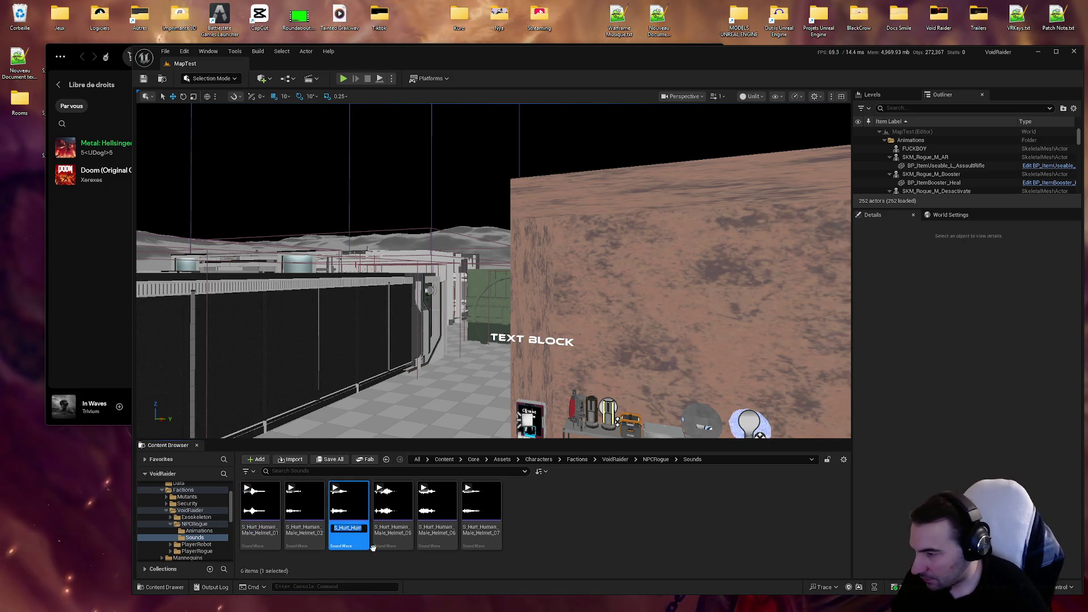
pyautogui.press('BackSpace')
pyautogui.write('3')
pyautogui.press('Return')
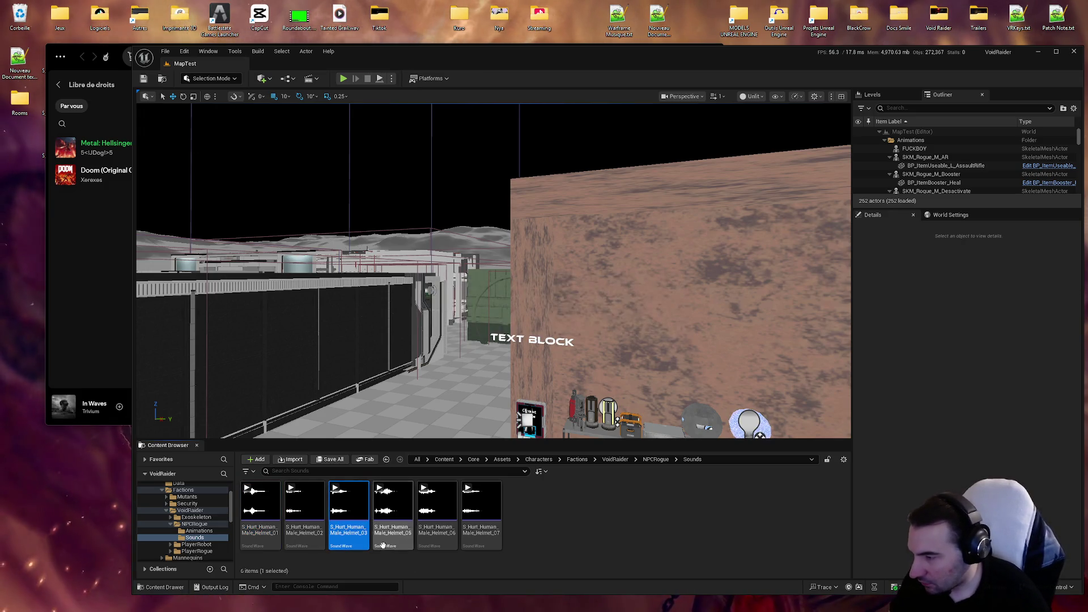
pyautogui.click(395, 545)
pyautogui.press('F2')
pyautogui.press('BackSpace')
pyautogui.write('4')
pyautogui.press('Return')
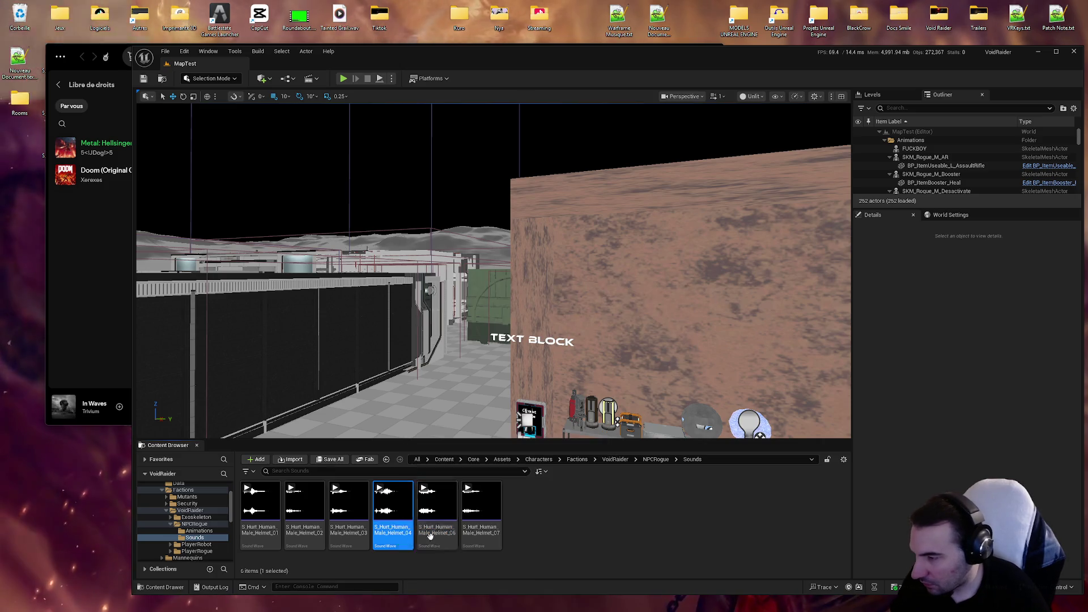
pyautogui.press('Right')
# Step: Rename Helmet_06 to Helmet_05 and Helmet_07 to Helmet_06
pyautogui.press('F2')
pyautogui.press('BackSpace')
pyautogui.write('5')
pyautogui.press('Return')
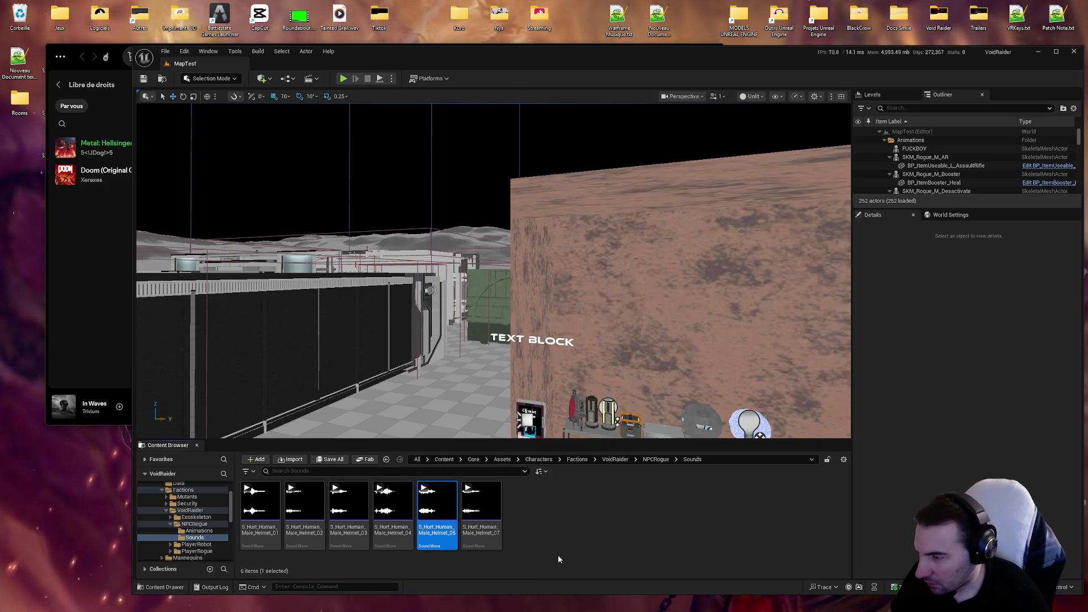
pyautogui.press('Right')
pyautogui.press('F2')
pyautogui.press('BackSpace')
pyautogui.write('6')
pyautogui.press('Return')
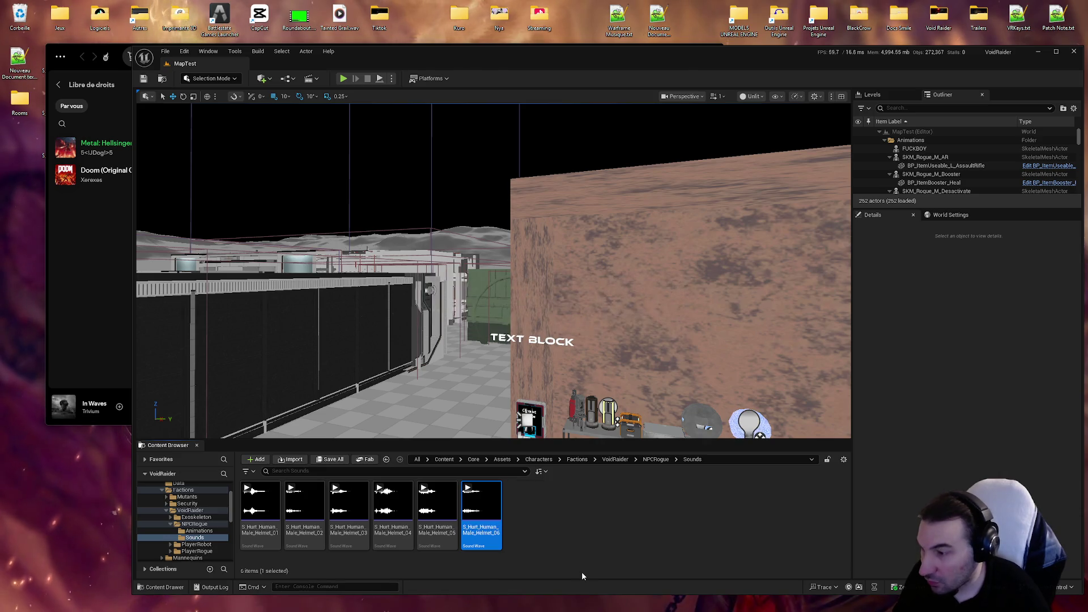
# Step: Preview Helmet_02 and Helmet_03 to compare them
pyautogui.click(304, 500)
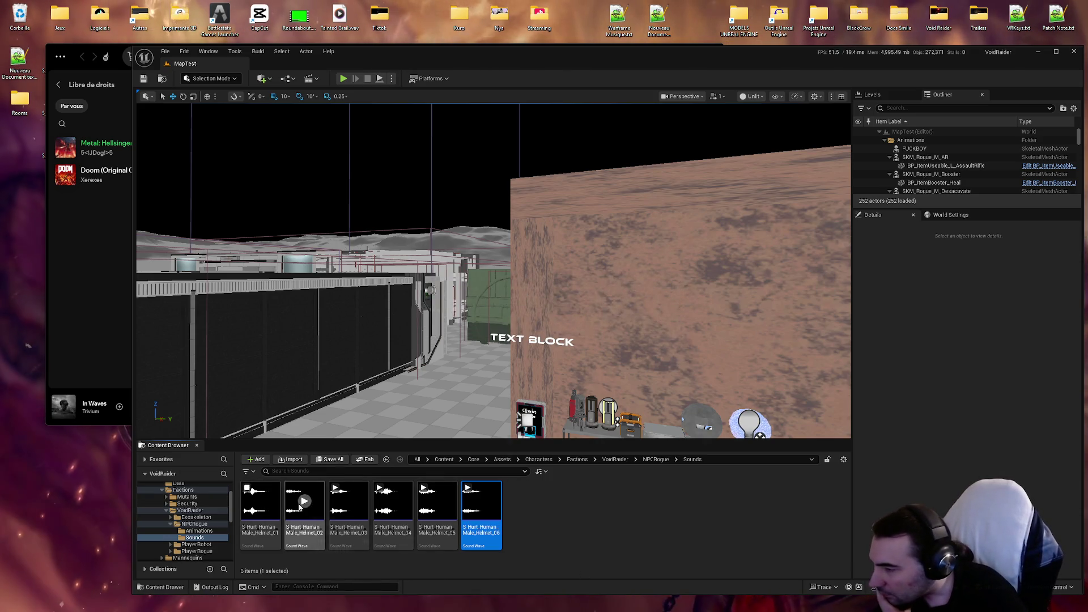
pyautogui.click(350, 502)
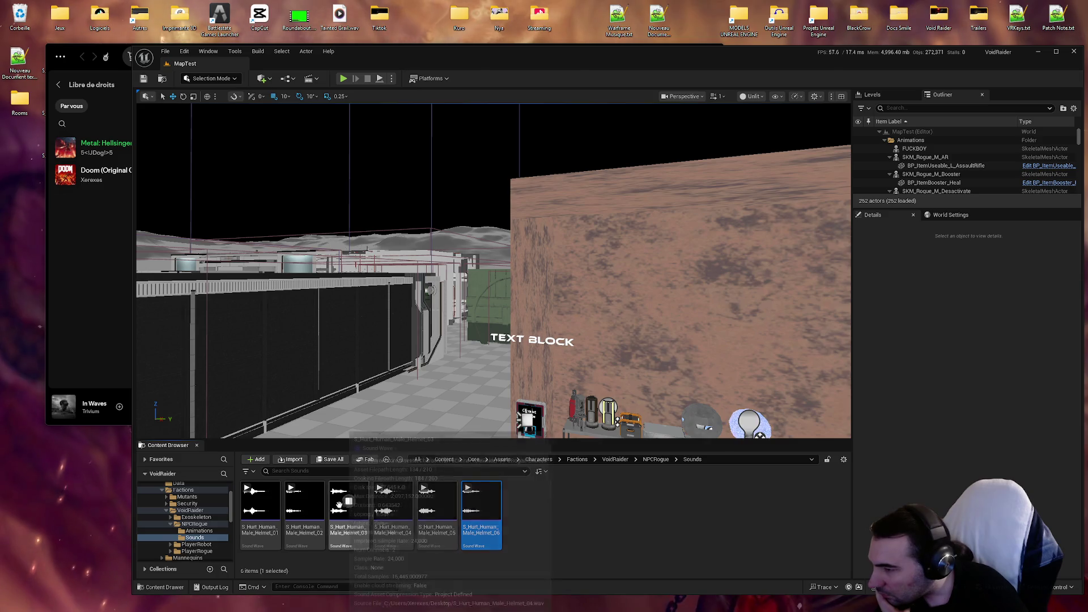
pyautogui.click(305, 502)
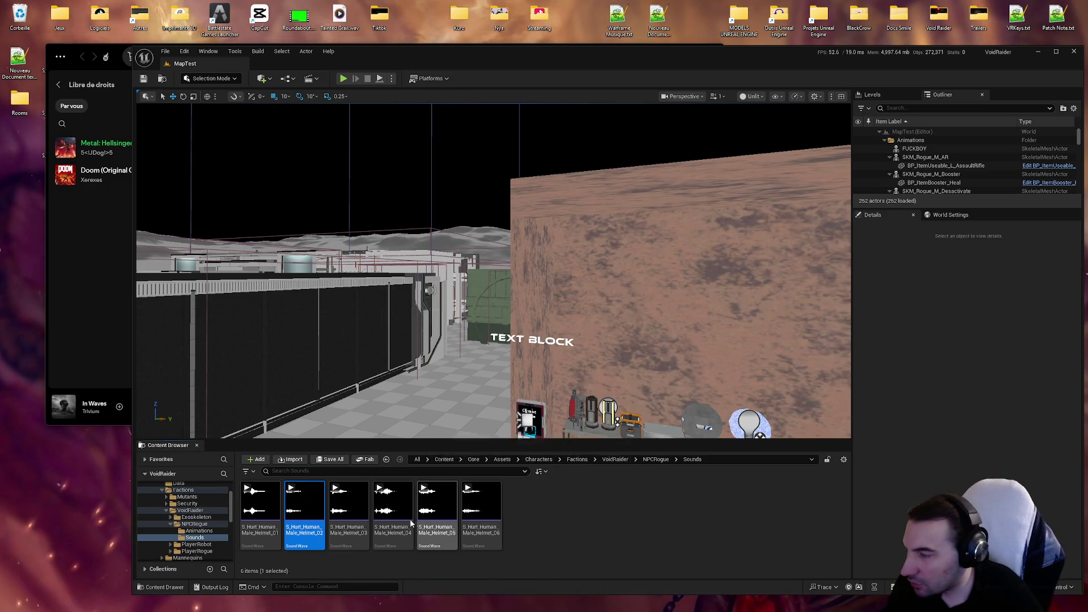
# Step: Delete the Helmet_02 sound and replay Helmet_01 several times
pyautogui.press('Delete')
pyautogui.click(466, 445)
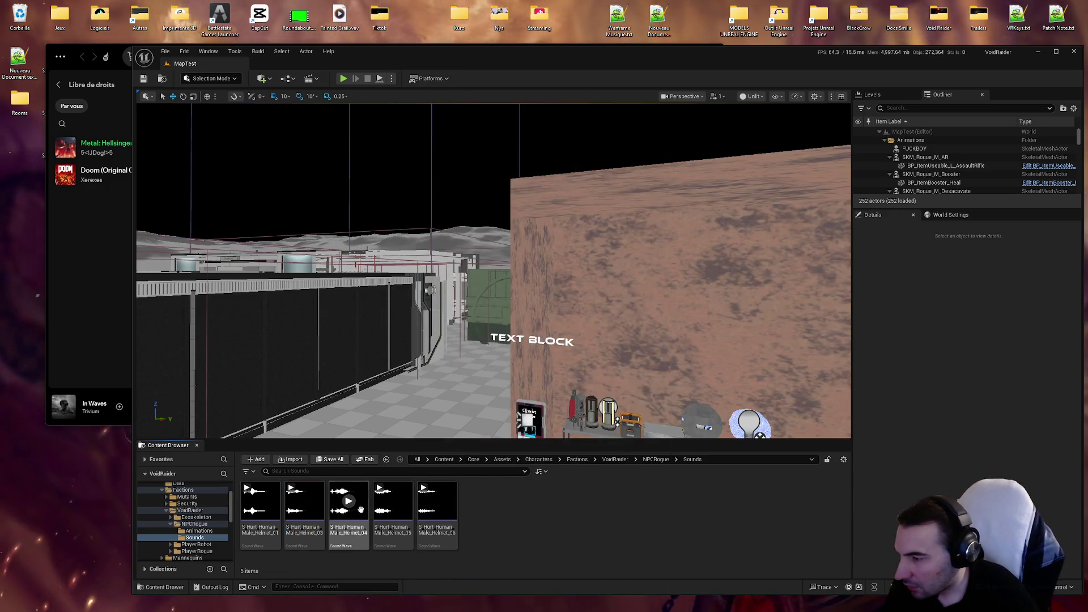
pyautogui.click(260, 506)
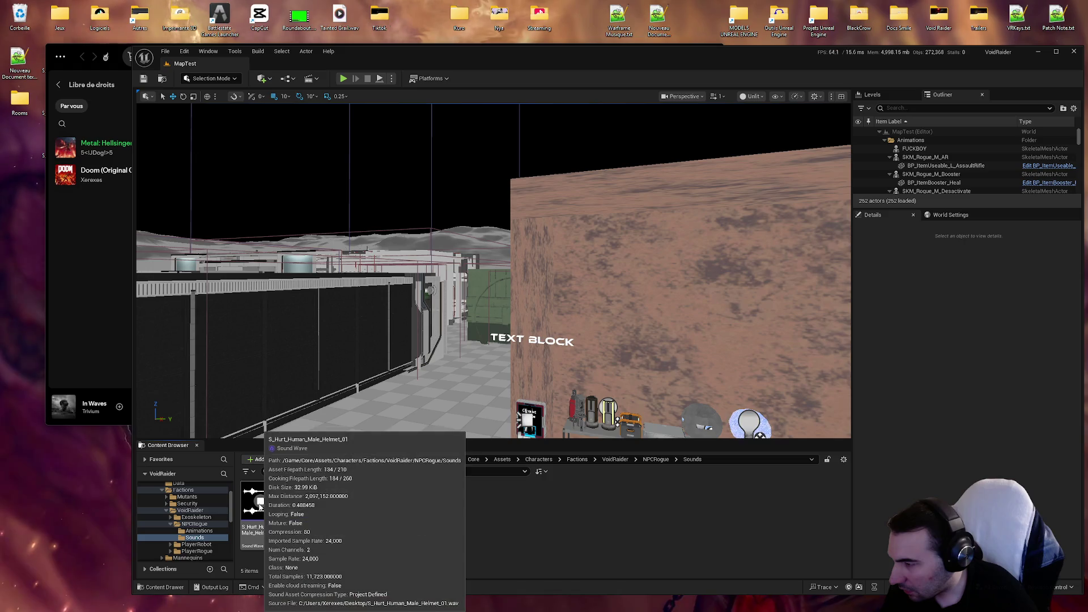
pyautogui.click(260, 504)
pyautogui.click(260, 504)
pyautogui.click(260, 505)
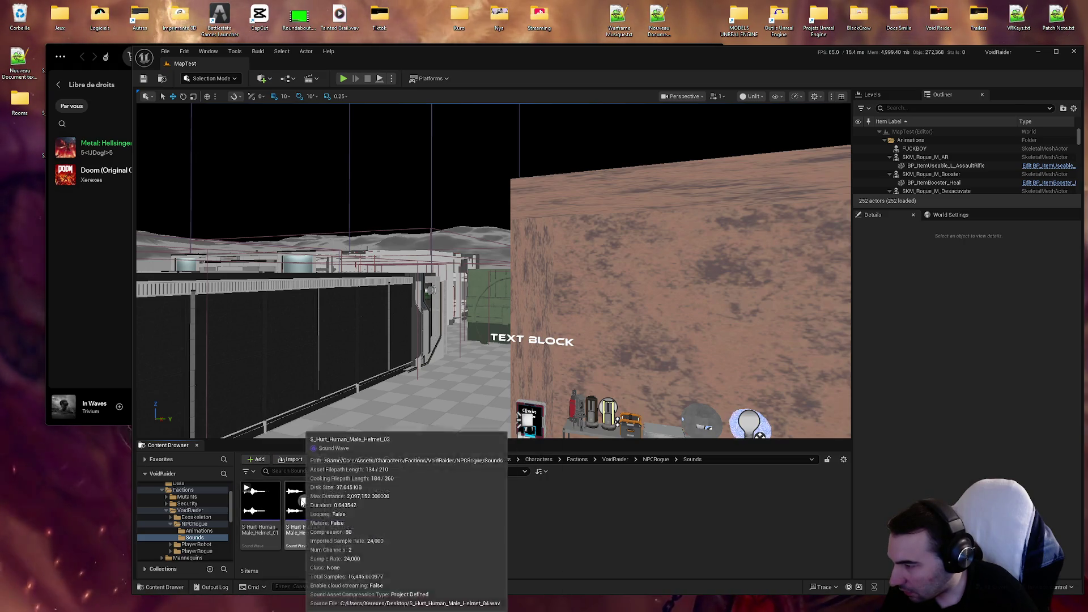
# Step: Preview the Helmet_04, Helmet_05 and Helmet_03 sounds
pyautogui.click(349, 501)
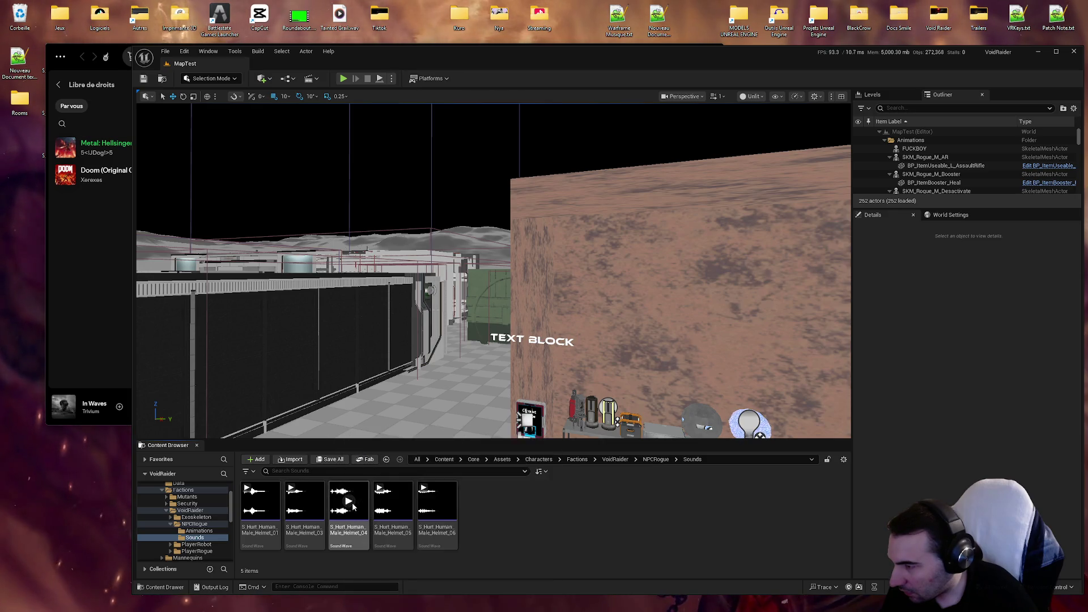
pyautogui.click(393, 502)
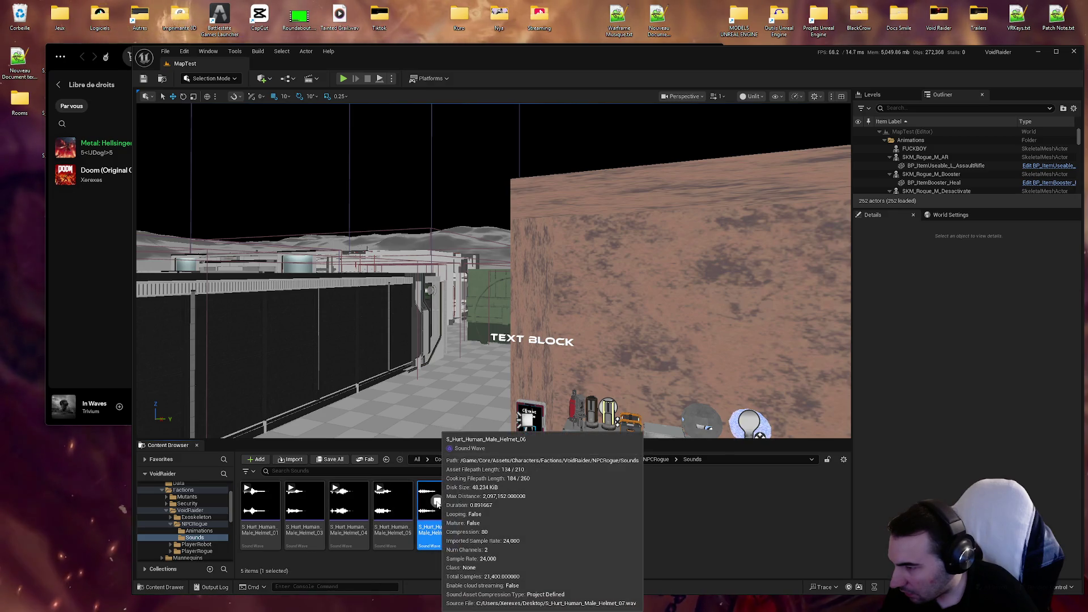
pyautogui.click(305, 501)
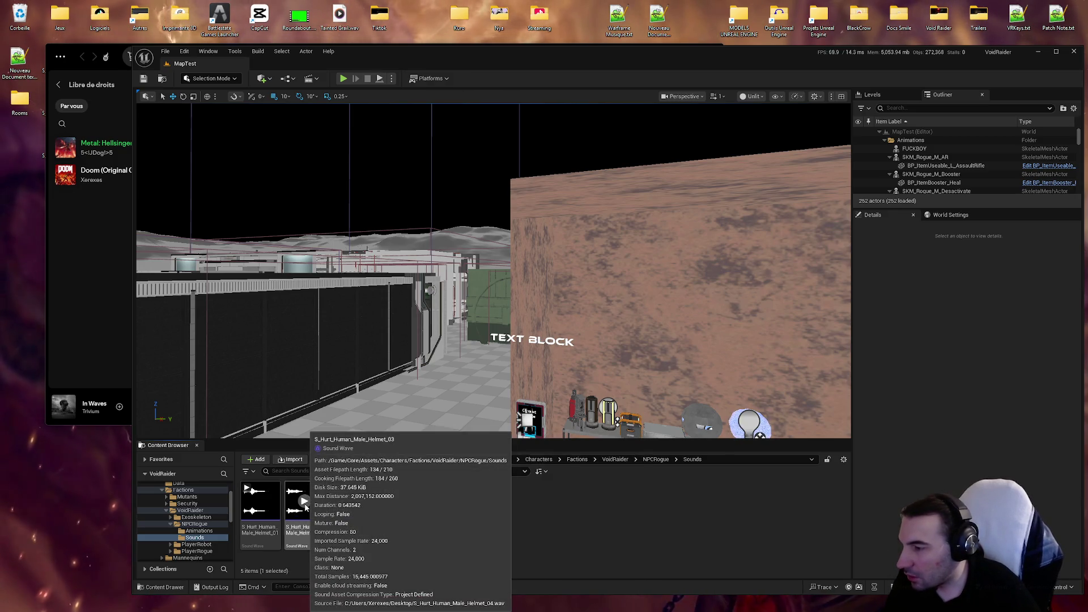
pyautogui.click(305, 502)
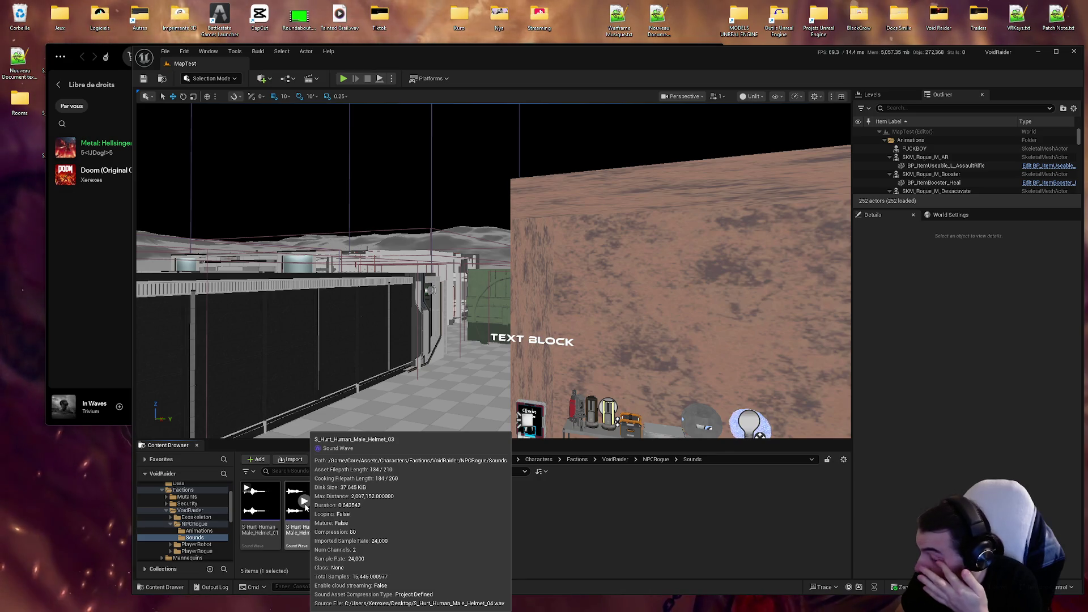
# Step: Restore the ten deleted hurt-sound WAV files from the Recycle Bin to the desktop
pyautogui.doubleClick(20, 7)
pyautogui.moveTo(554, 390); pyautogui.dragTo(504, 182)
pyautogui.rightClick(558, 250)
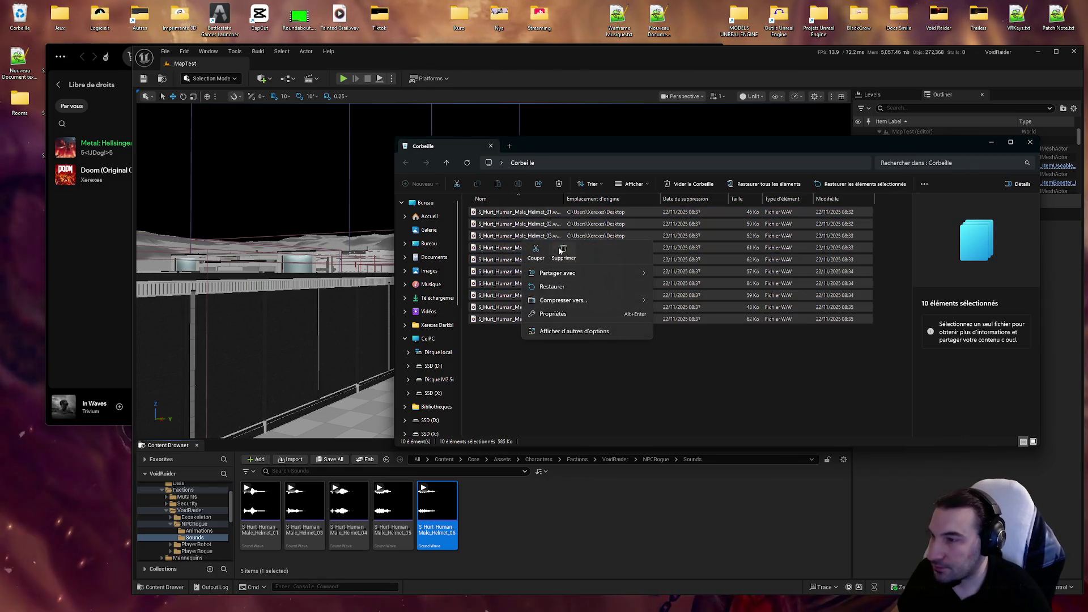
pyautogui.click(570, 285)
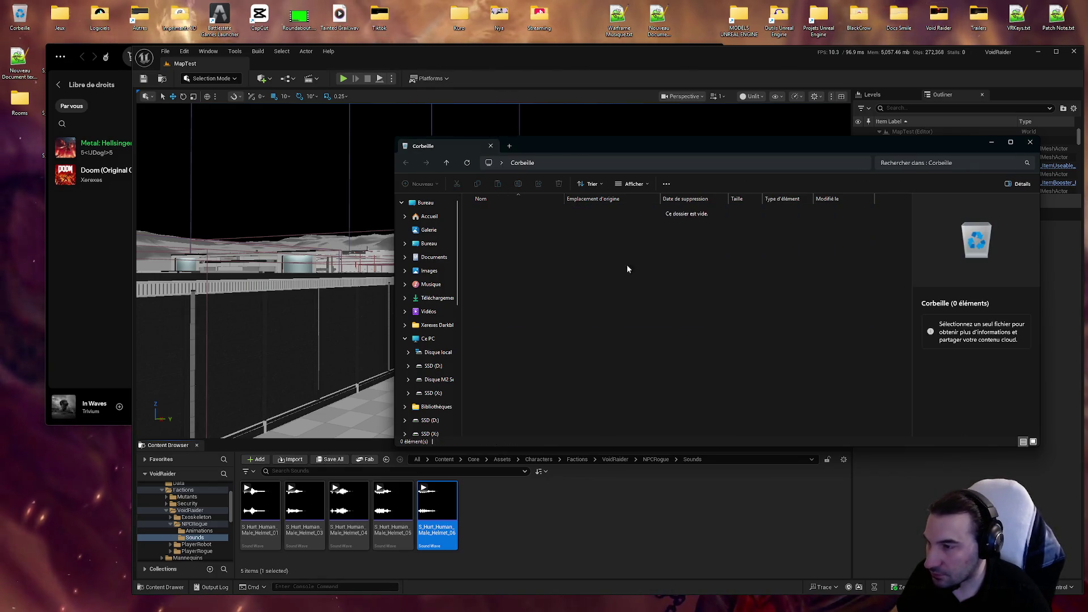
pyautogui.hotkey('alt', 'F4')
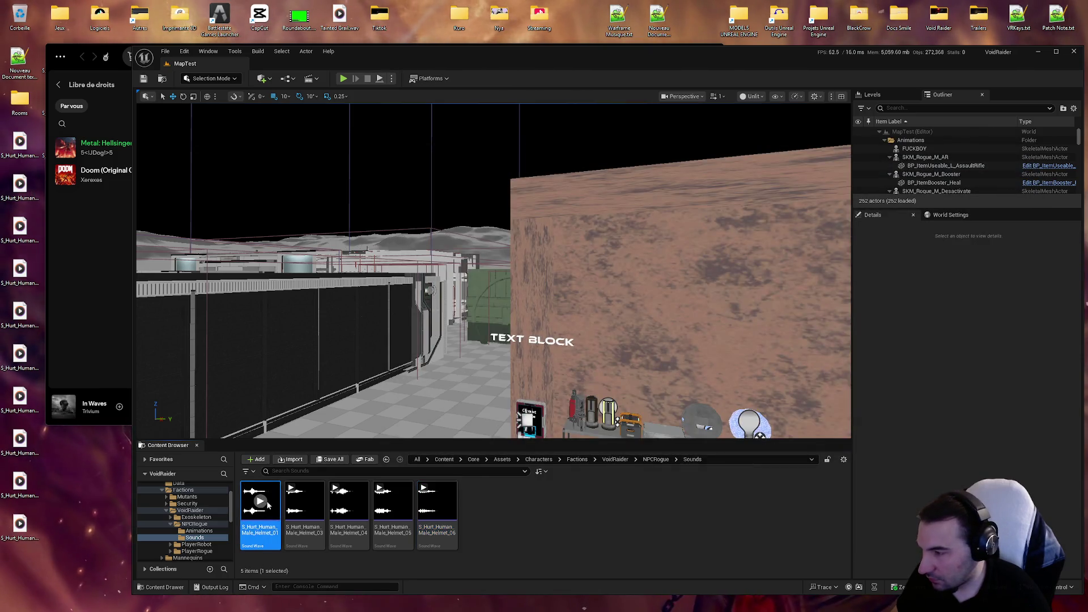
# Step: Preview a restored hurt WAV, close the media and music players, and move Unreal aside
pyautogui.doubleClick(21, 190)
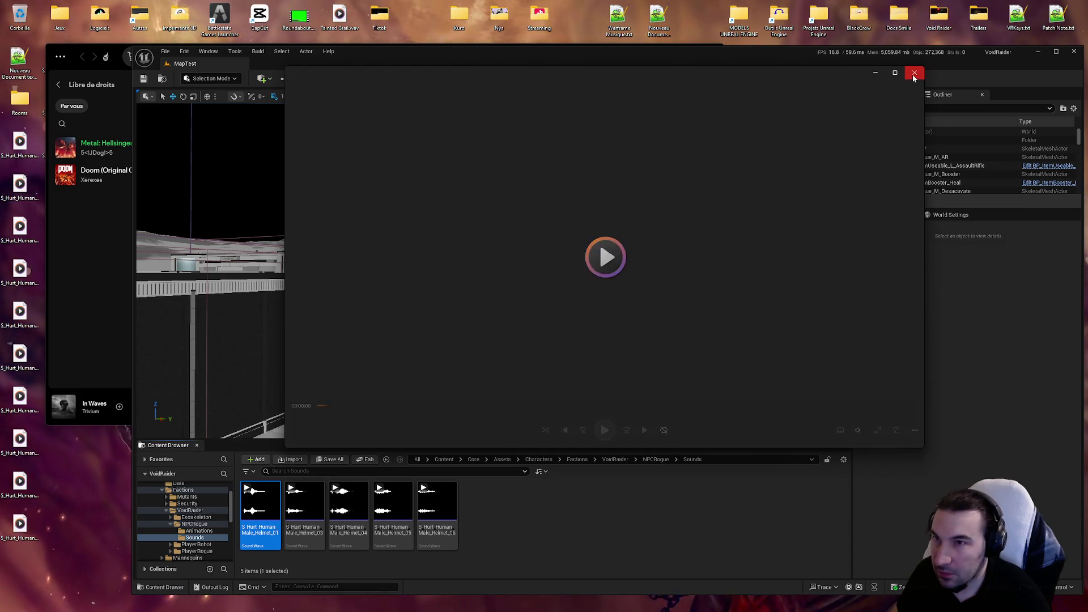
pyautogui.click(914, 73)
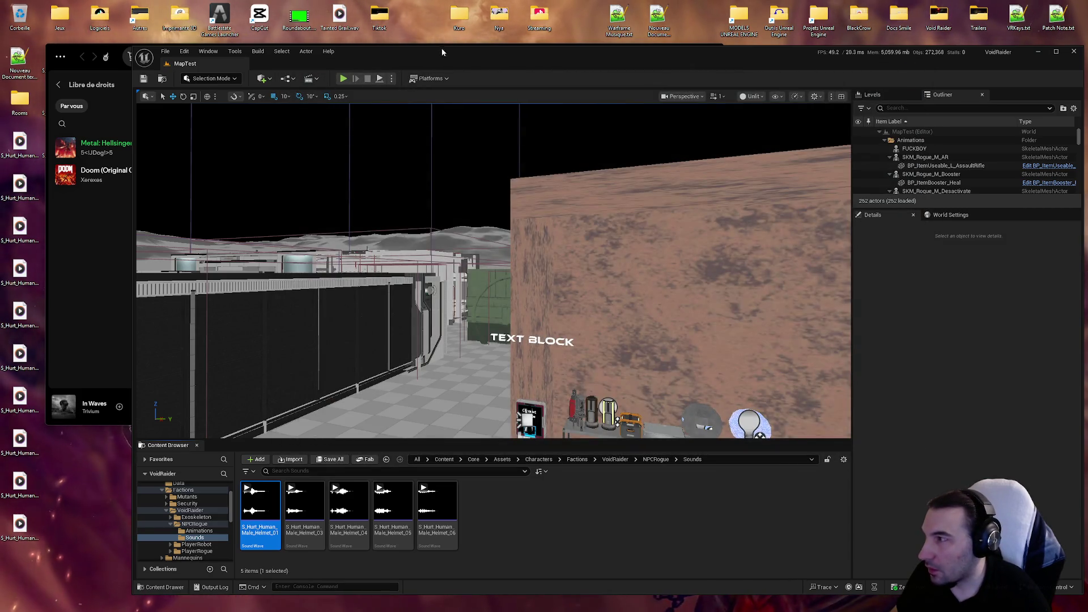
pyautogui.click(99, 292)
pyautogui.click(715, 56)
pyautogui.moveTo(699, 53); pyautogui.dragTo(687, 434)
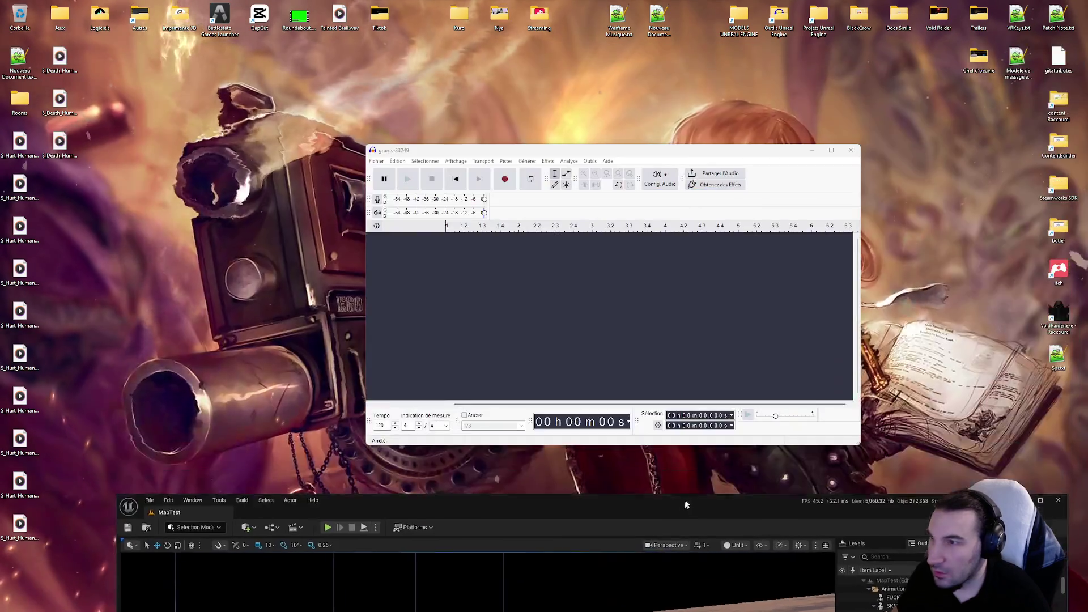
# Step: Load S_Hurt_Human_Male_Helmet_01 into Audacity and play it back
pyautogui.moveTo(22, 155); pyautogui.dragTo(448, 255)
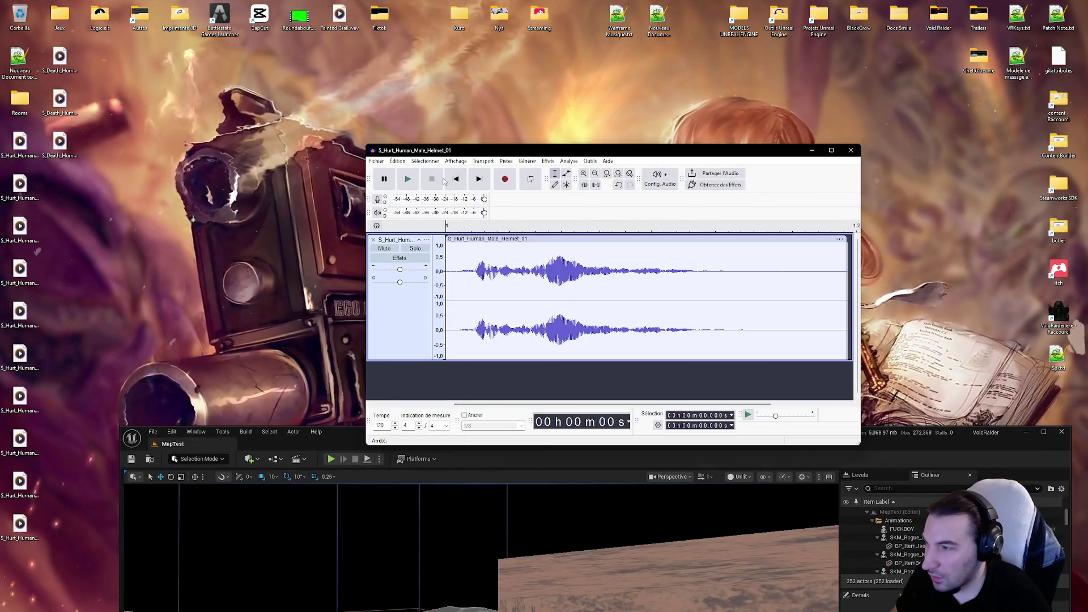
pyautogui.click(408, 178)
pyautogui.click(408, 179)
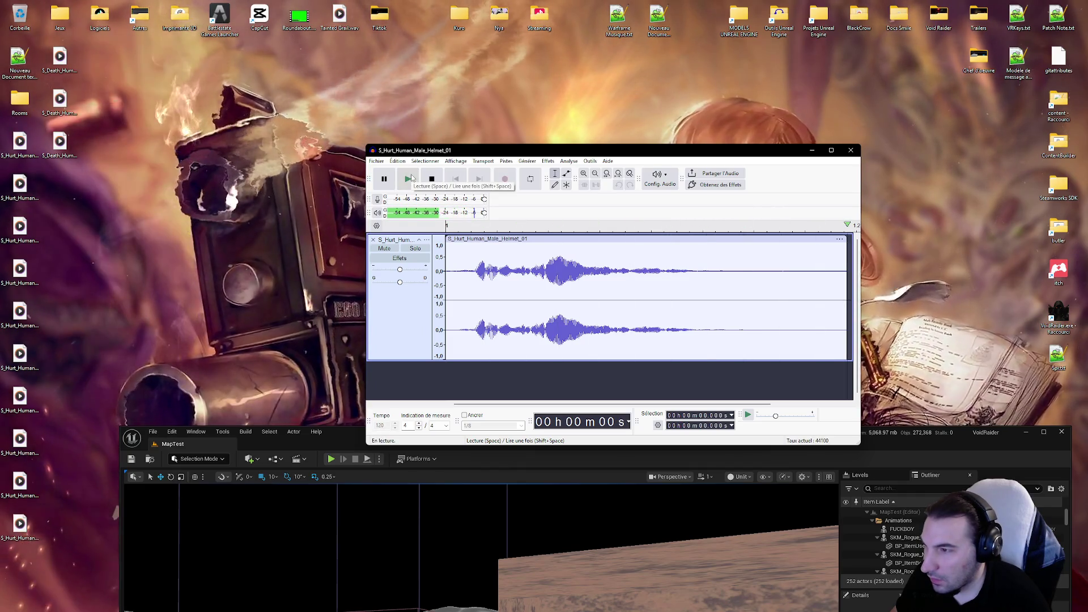
pyautogui.click(411, 179)
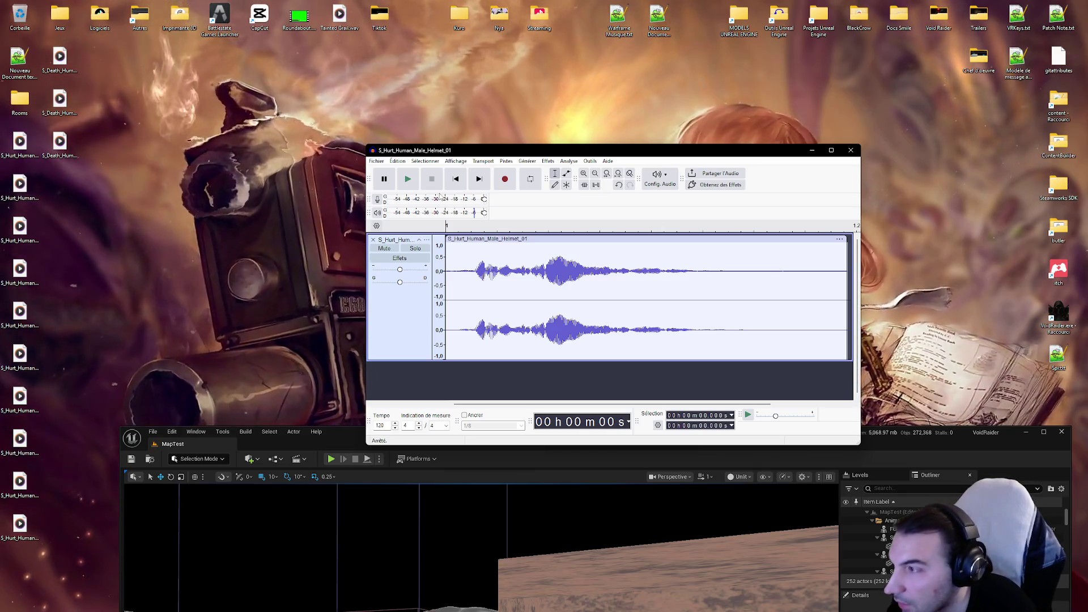
# Step: Move the Audacity window higher, browse the Outils menu, and set a position in the waveform
pyautogui.moveTo(655, 151); pyautogui.dragTo(660, 78)
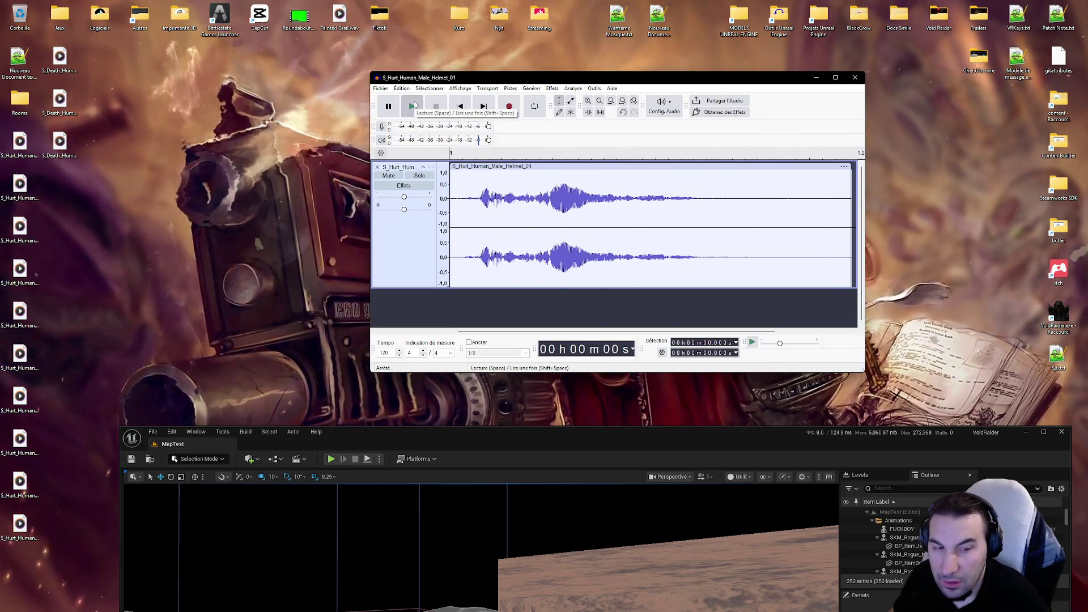
pyautogui.click(589, 88)
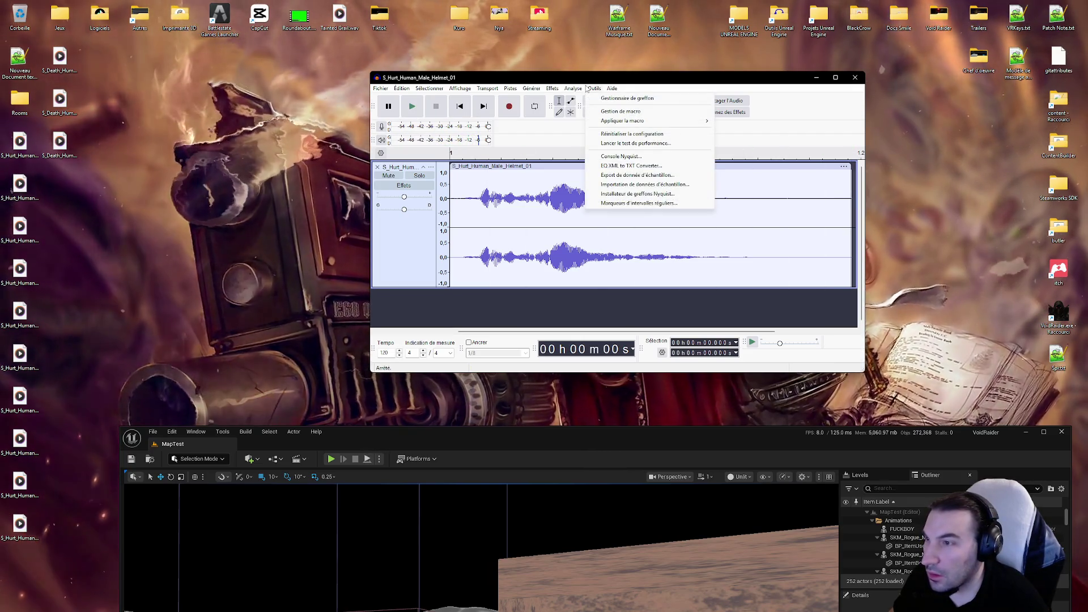
pyautogui.moveTo(487, 89)
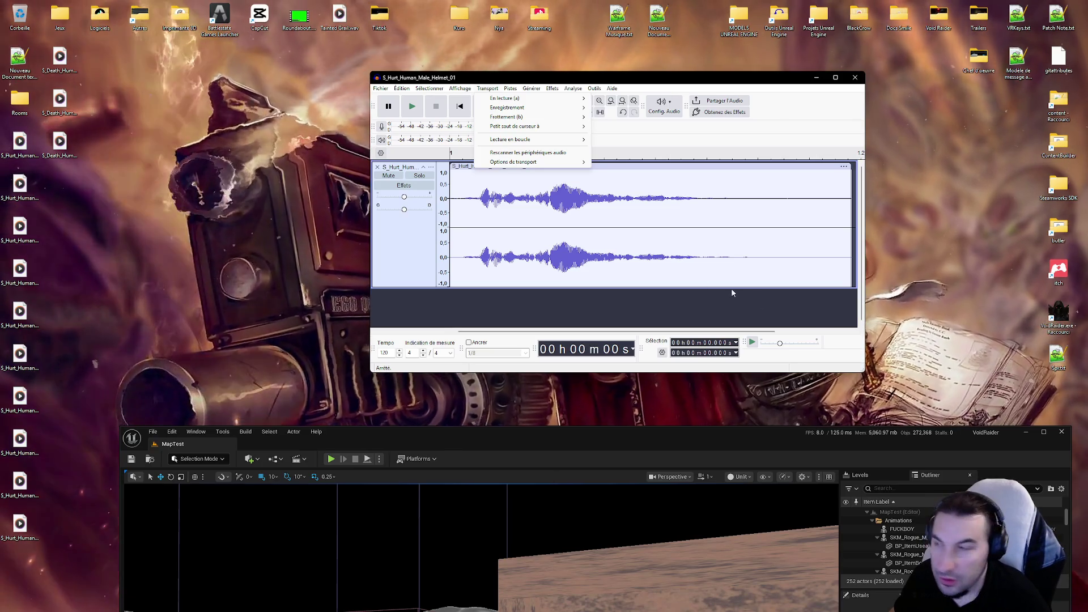
pyautogui.click(551, 195)
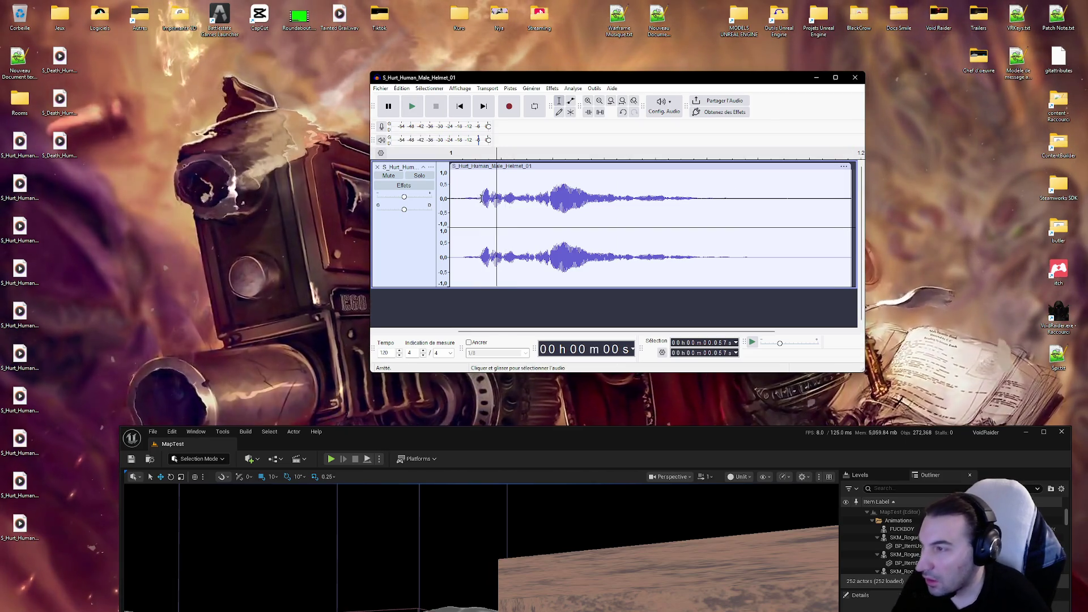
# Step: Select the silent lead-in and browse the effects without applying anything
pyautogui.moveTo(479, 198); pyautogui.dragTo(451, 199)
pyautogui.rightClick(472, 200)
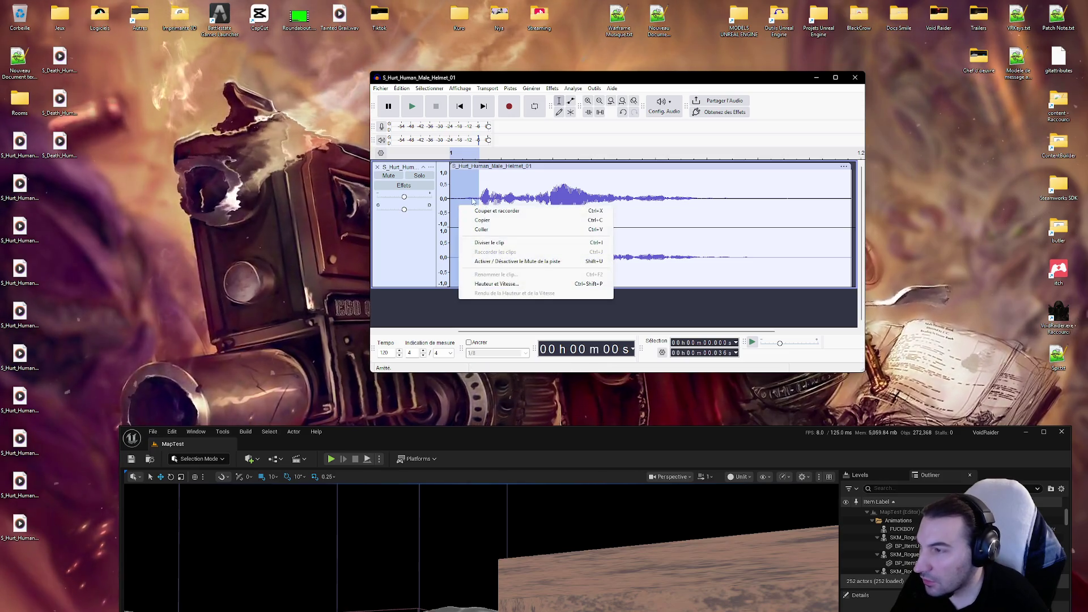
pyautogui.click(551, 88)
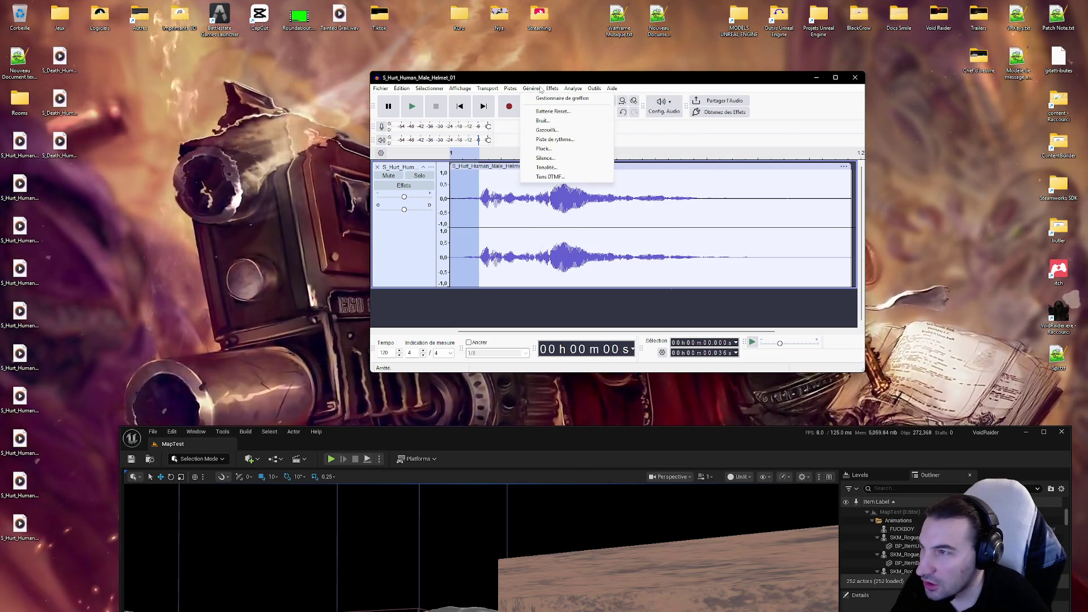
pyautogui.moveTo(553, 91)
pyautogui.moveTo(622, 146)
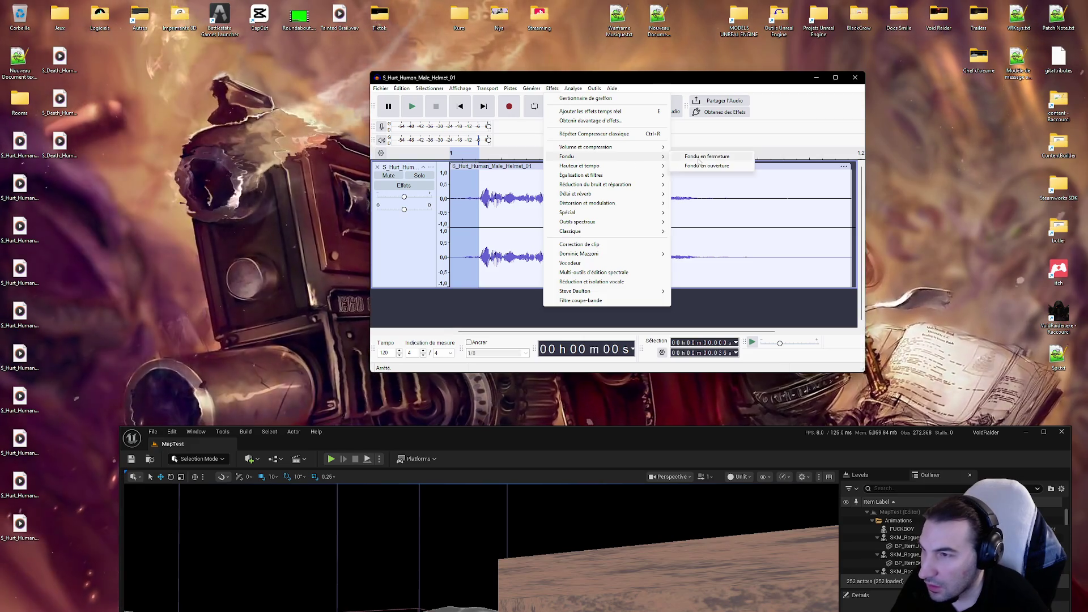
pyautogui.click(700, 157)
pyautogui.click(602, 187)
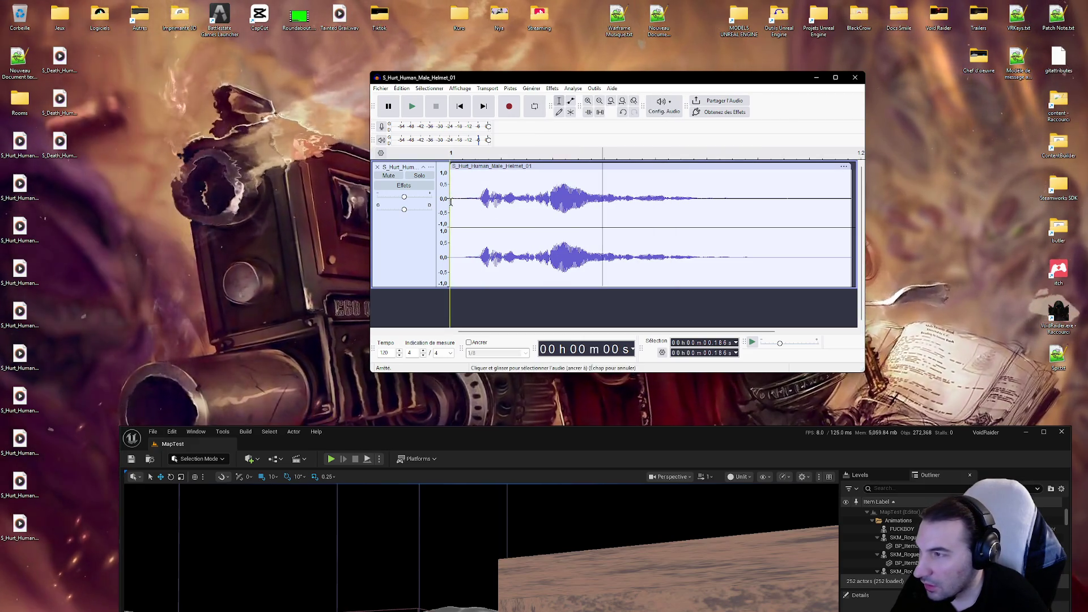
pyautogui.click(492, 193)
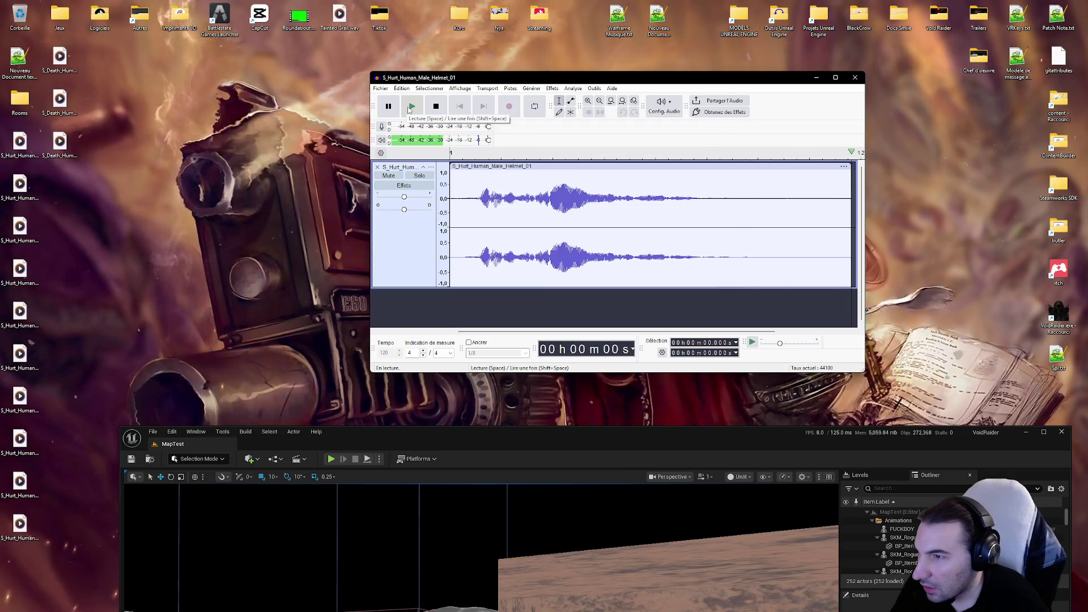
# Step: Fade out the grunt's tail from 0.312 s past the clip end with Fondu en fermeture
pyautogui.moveTo(705, 201); pyautogui.dragTo(841, 215)
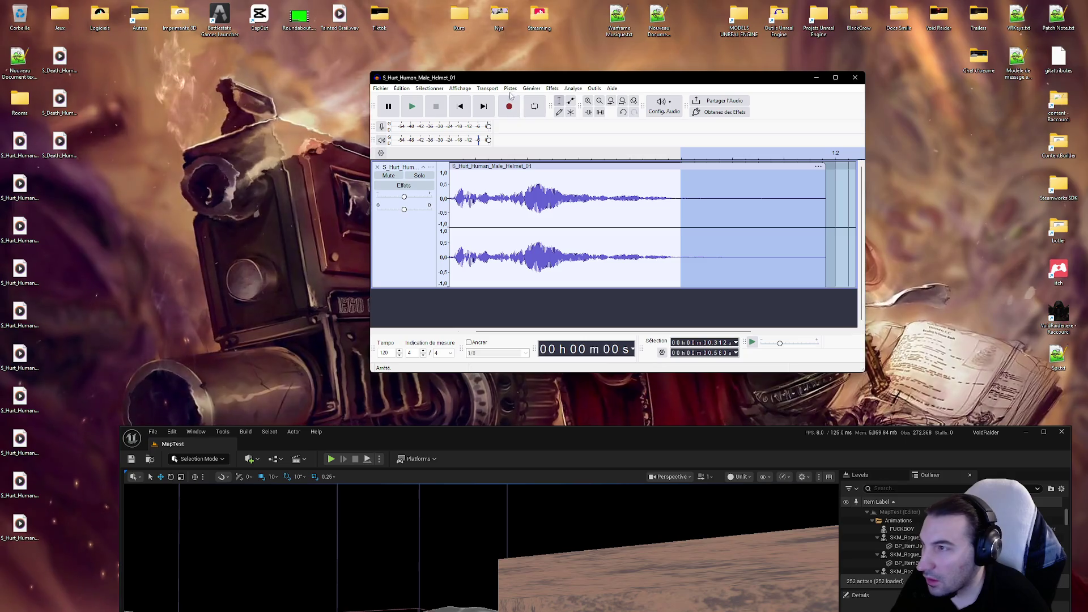
pyautogui.click(552, 88)
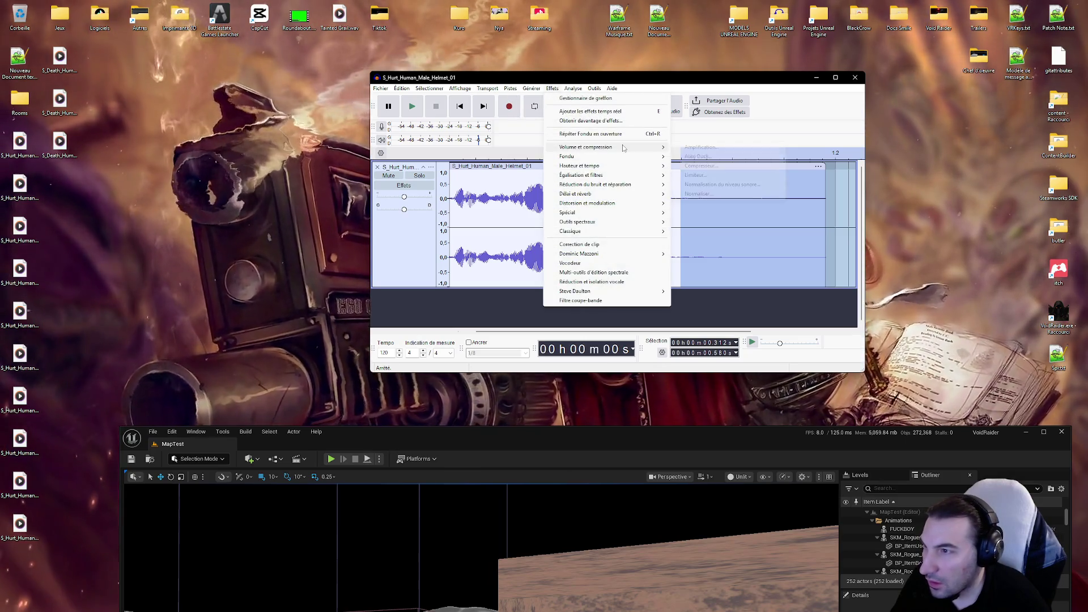
pyautogui.moveTo(625, 149)
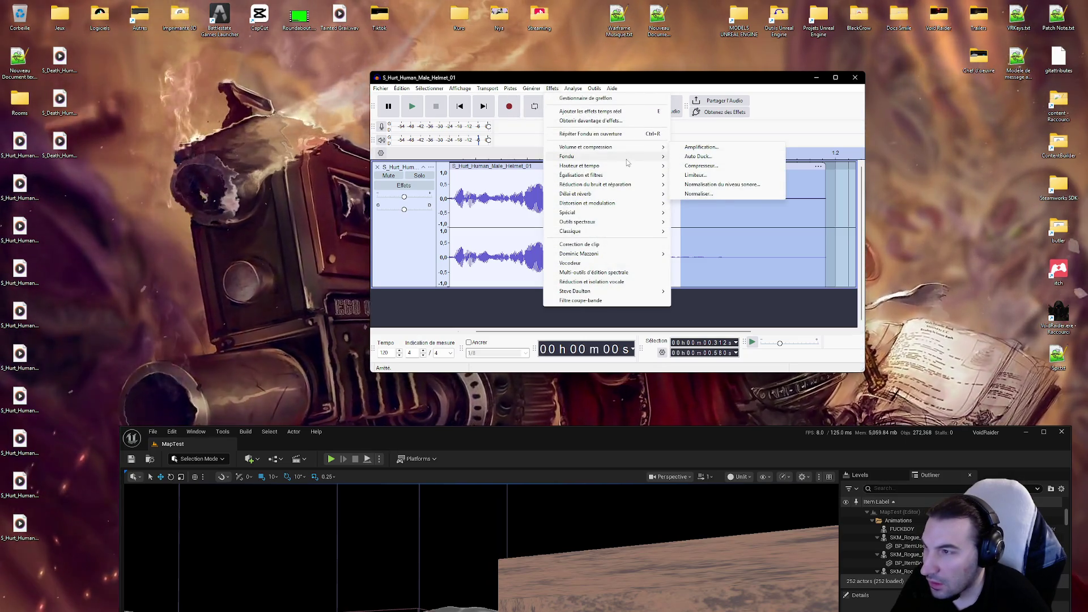
pyautogui.click(714, 157)
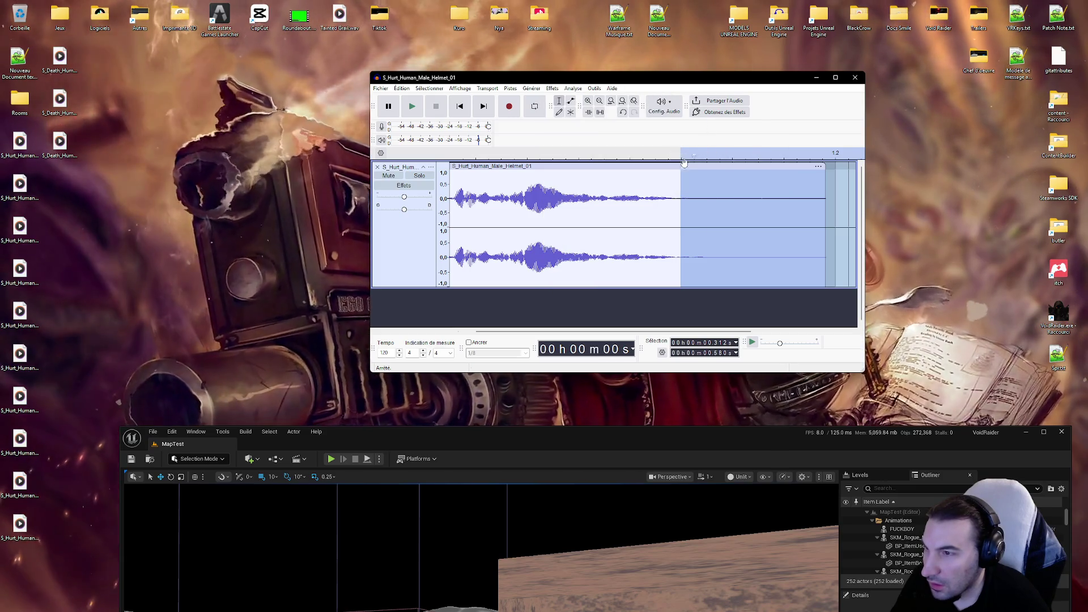
pyautogui.click(636, 216)
pyautogui.click(380, 88)
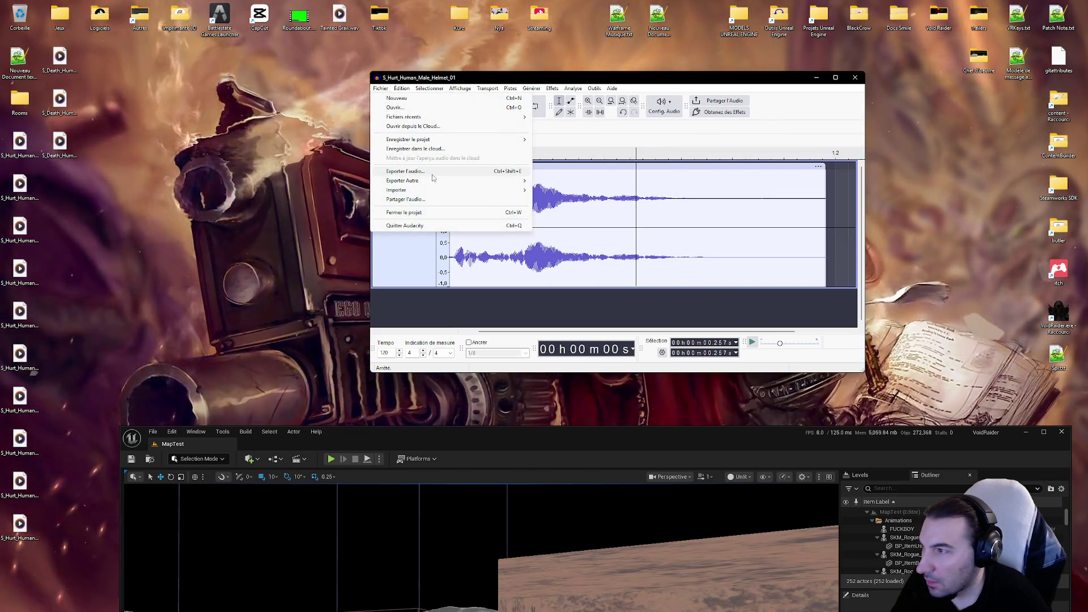
# Step: Export the grunt as a 24000 Hz WAV, overwriting S_Hurt_Human_Male_Helmet_01.wav
pyautogui.click(405, 171)
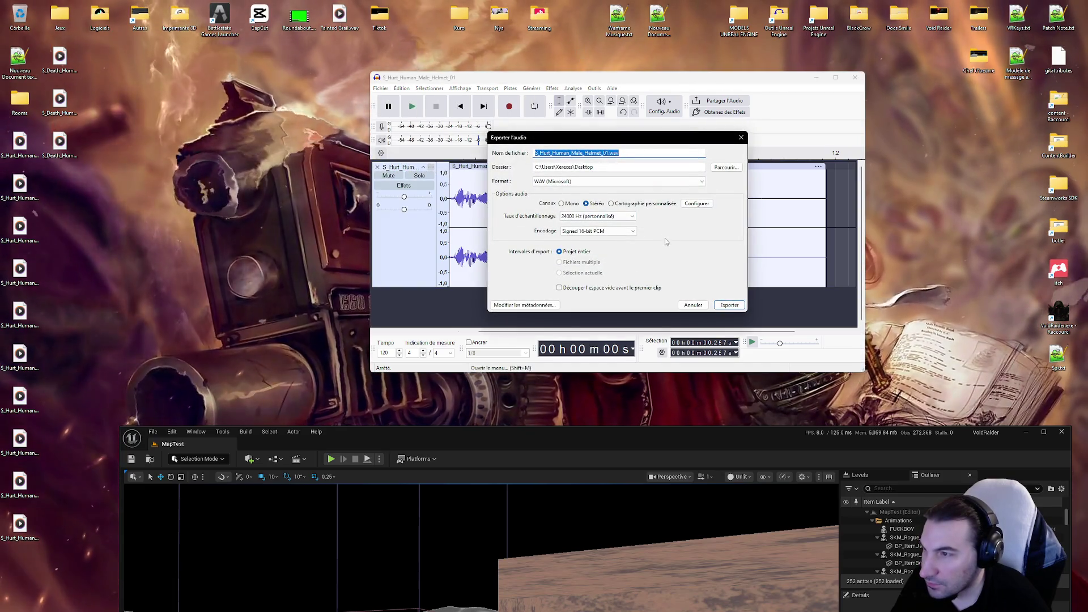
pyautogui.click(623, 216)
pyautogui.click(623, 216)
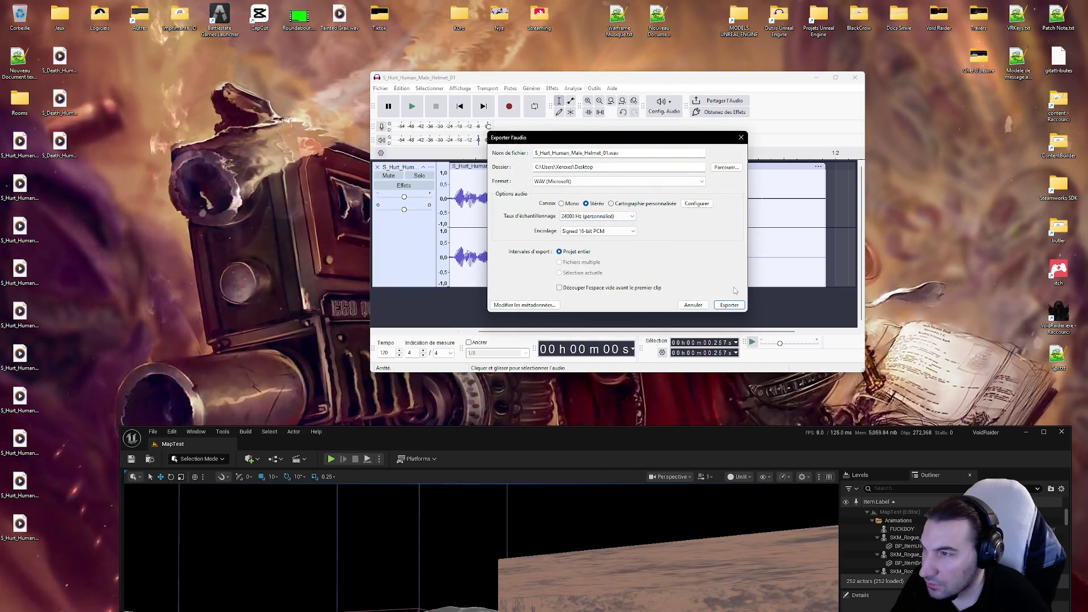
pyautogui.click(730, 306)
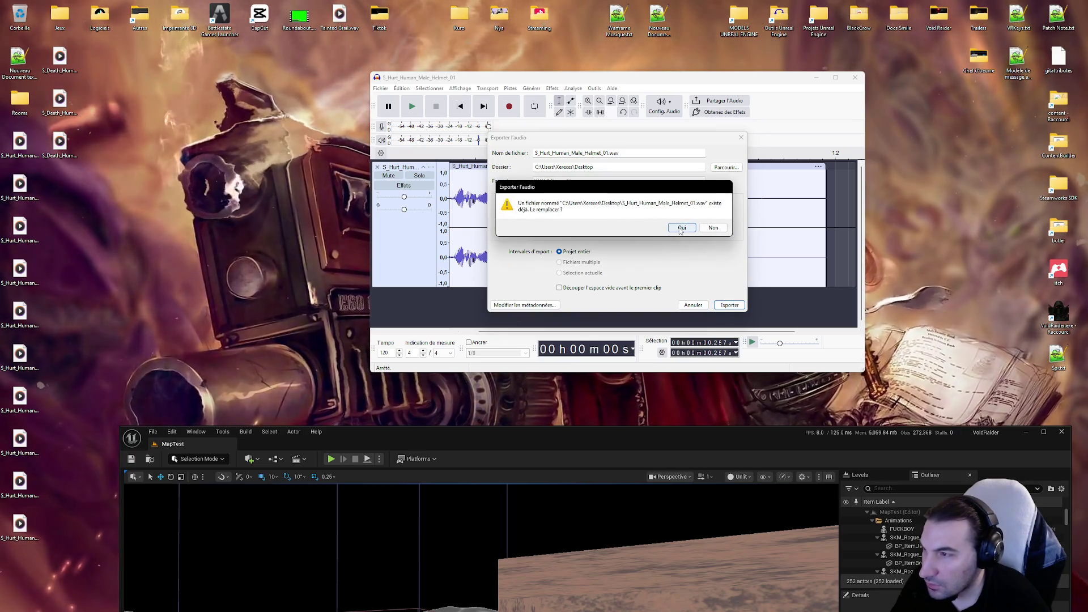
pyautogui.click(680, 228)
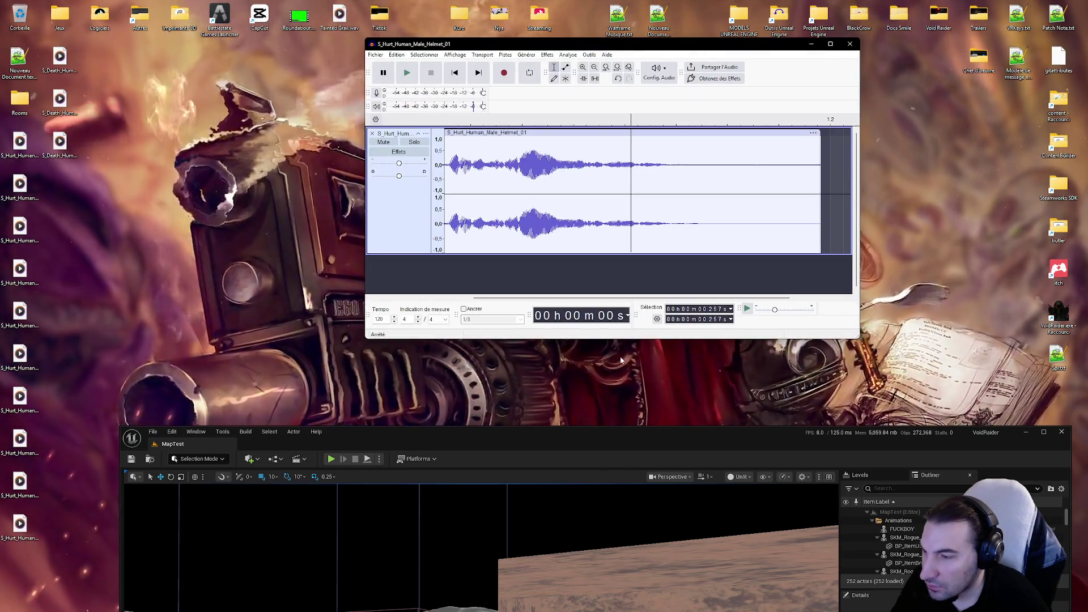
# Step: Delete the four extra Helmet sounds from Unreal's Sounds folder
pyautogui.moveTo(567, 431); pyautogui.dragTo(582, 80)
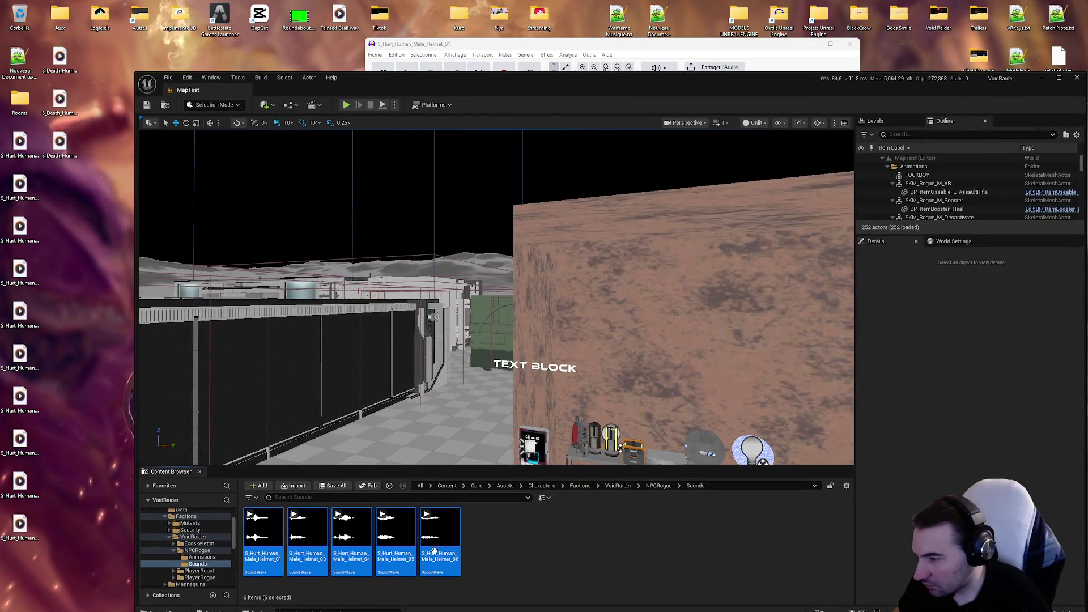
pyautogui.rightClick(434, 551)
pyautogui.click(475, 493)
pyautogui.click(449, 444)
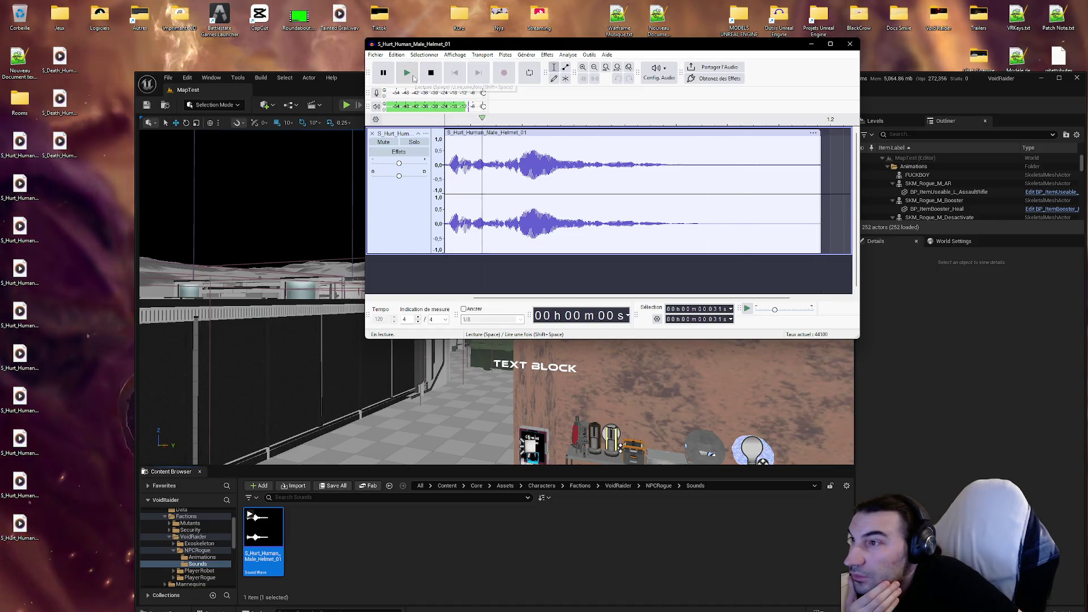
pyautogui.click(504, 55)
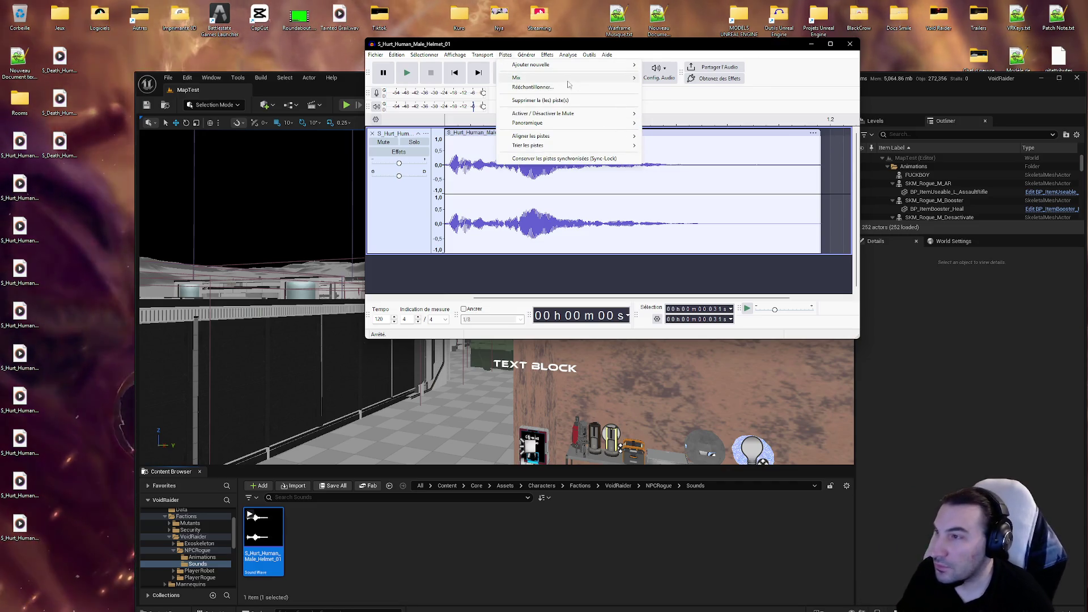
# Step: Select the whole grunt track and open the Amplification effect
pyautogui.moveTo(570, 68)
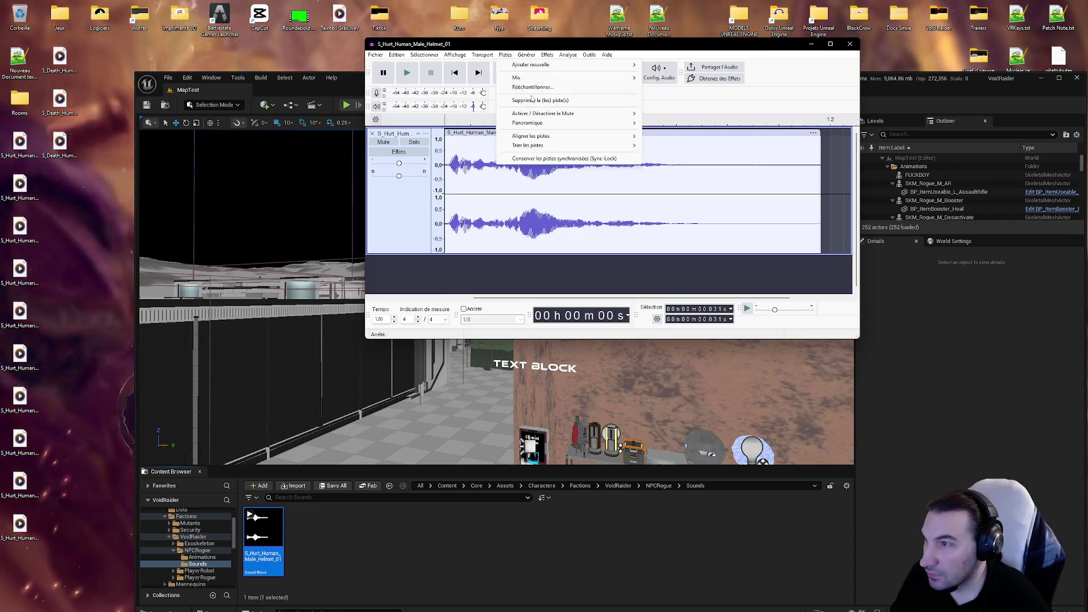
pyautogui.moveTo(541, 55)
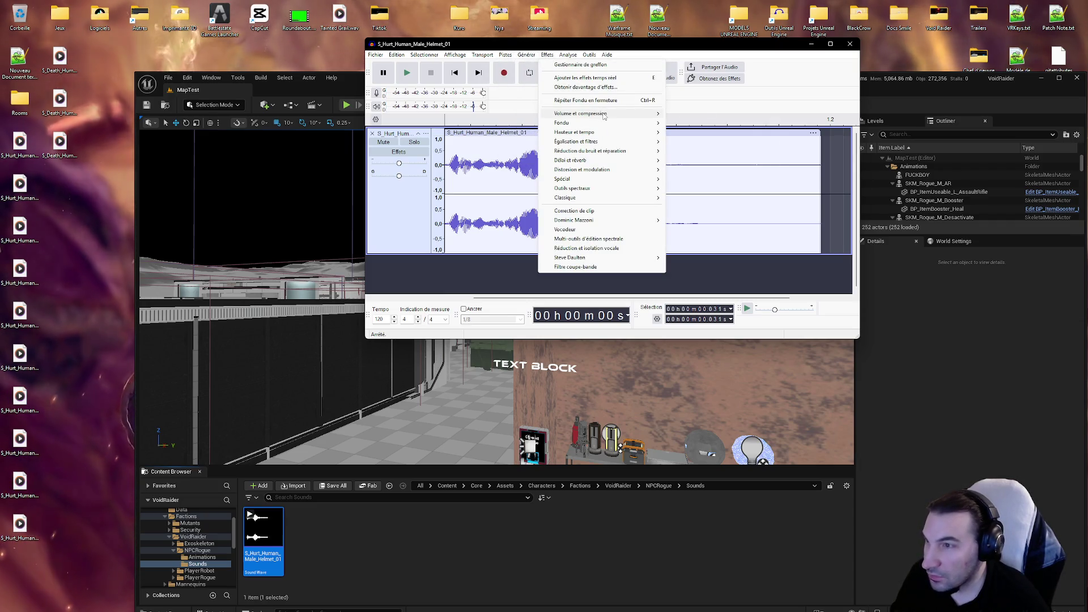
pyautogui.click(686, 114)
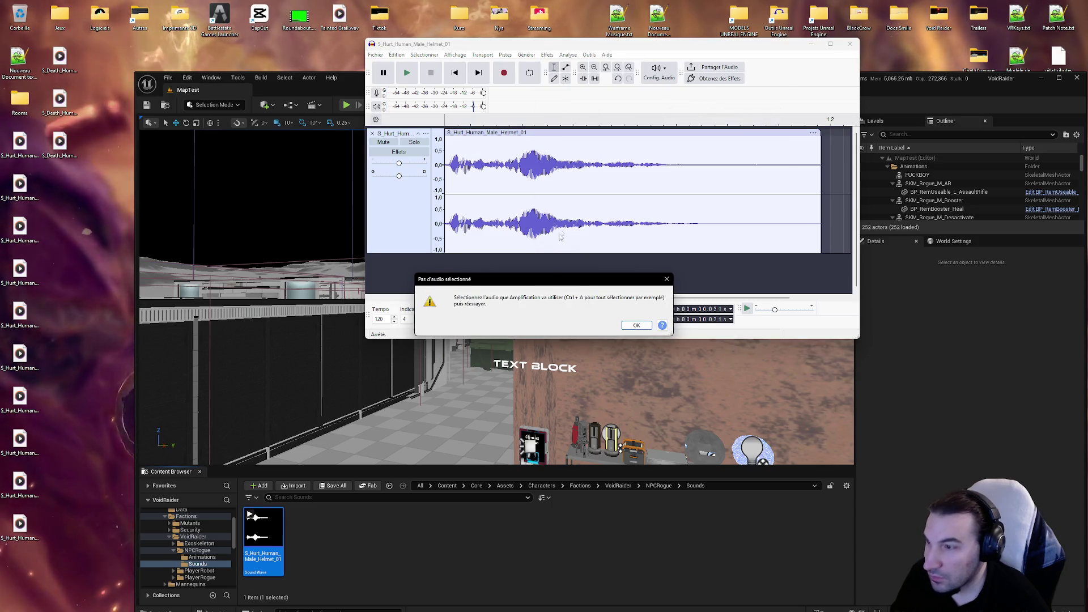
pyautogui.click(638, 324)
pyautogui.hotkey('ctrl', 'a')
pyautogui.click(546, 55)
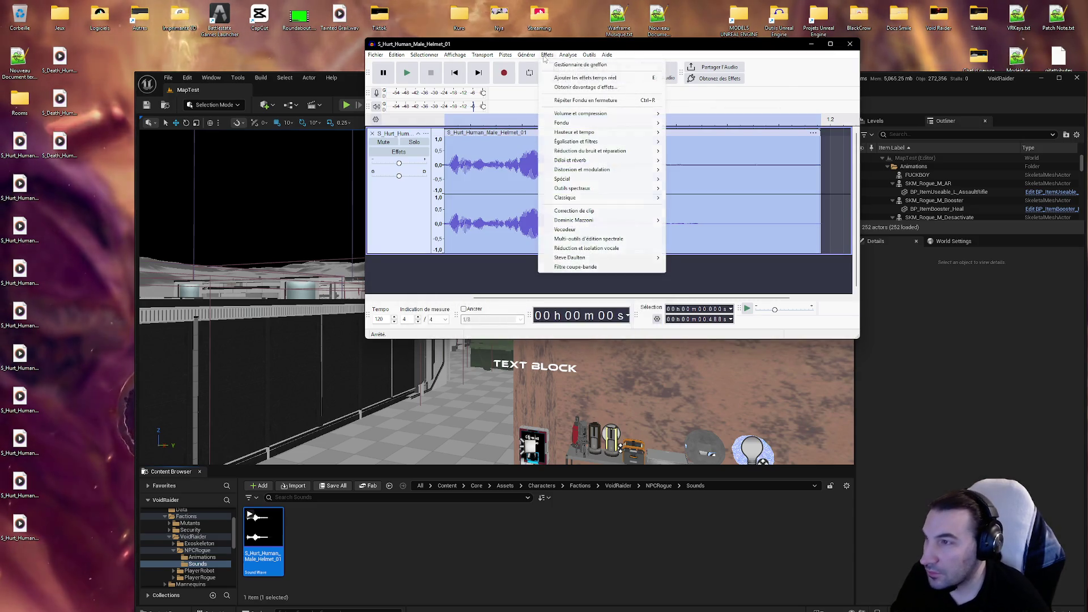
pyautogui.moveTo(617, 116)
pyautogui.click(688, 113)
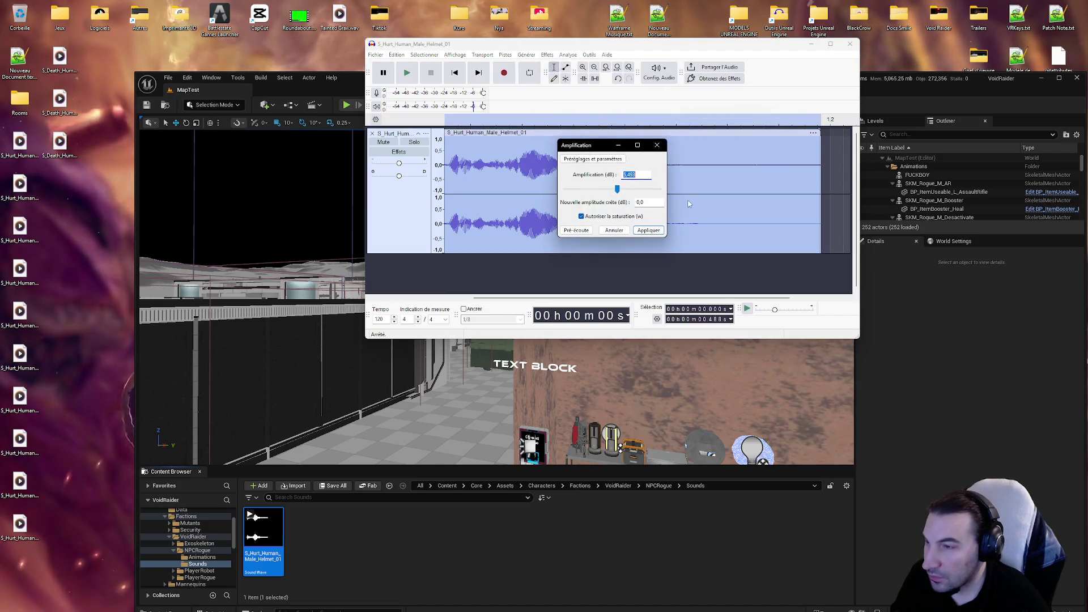
# Step: Preview the amplified grunt several times, then cancel without applying it
pyautogui.click(578, 230)
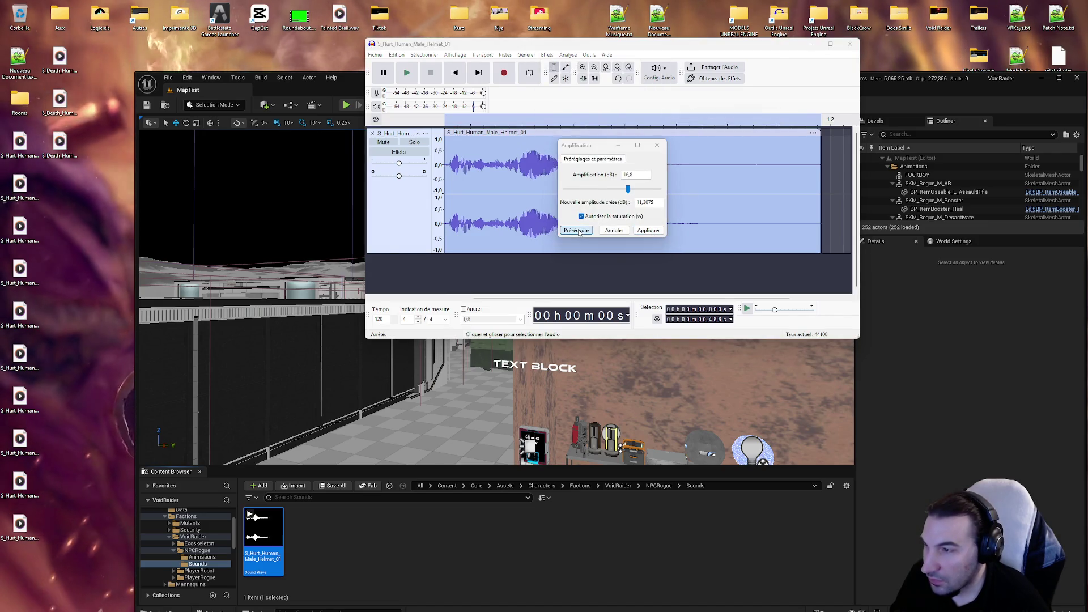
pyautogui.click(577, 231)
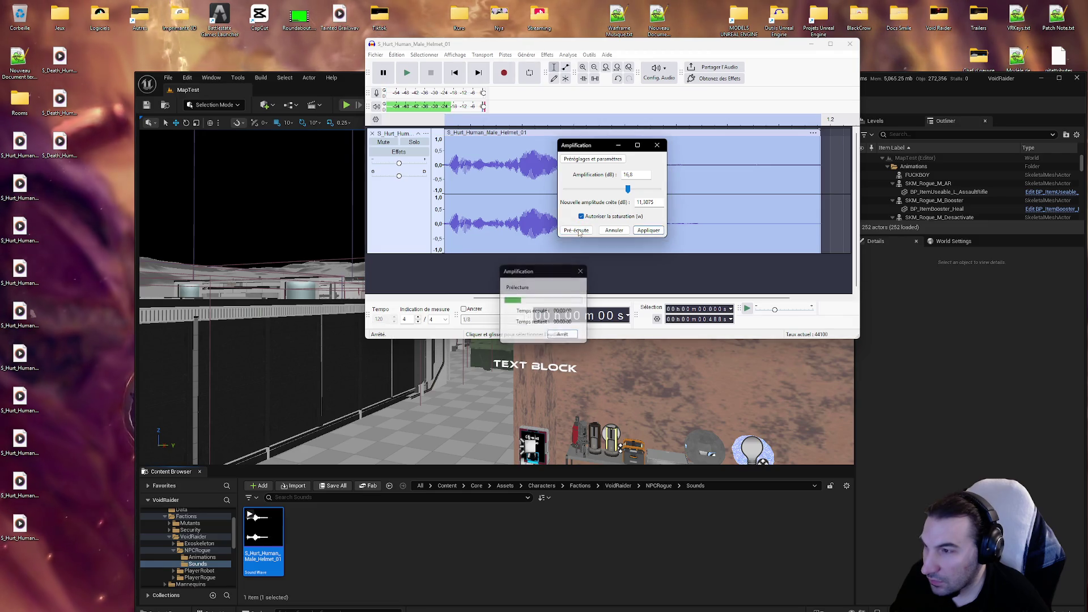
pyautogui.click(576, 230)
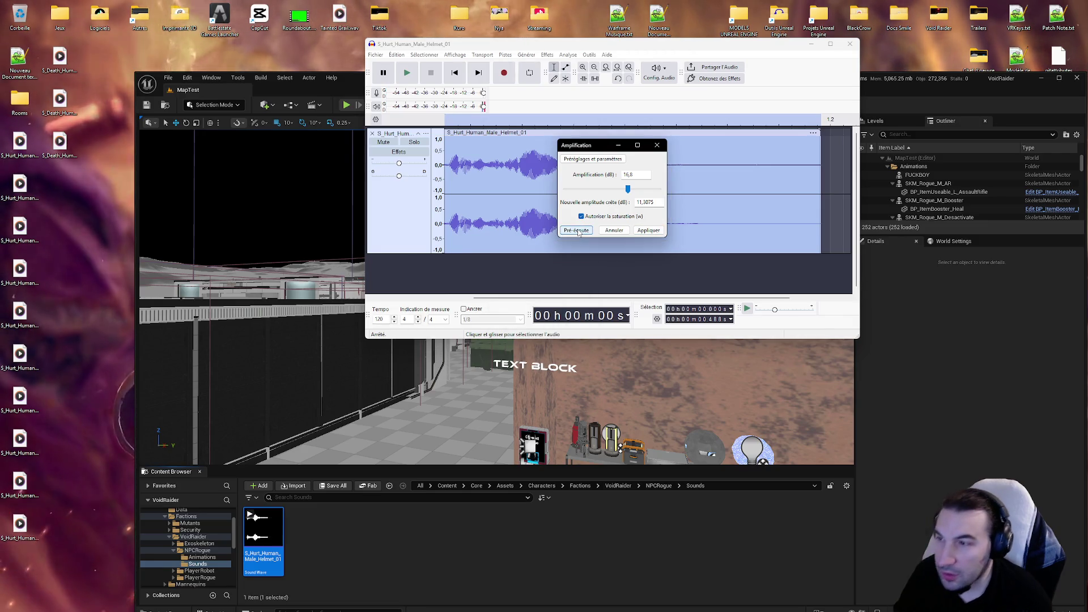
pyautogui.click(577, 231)
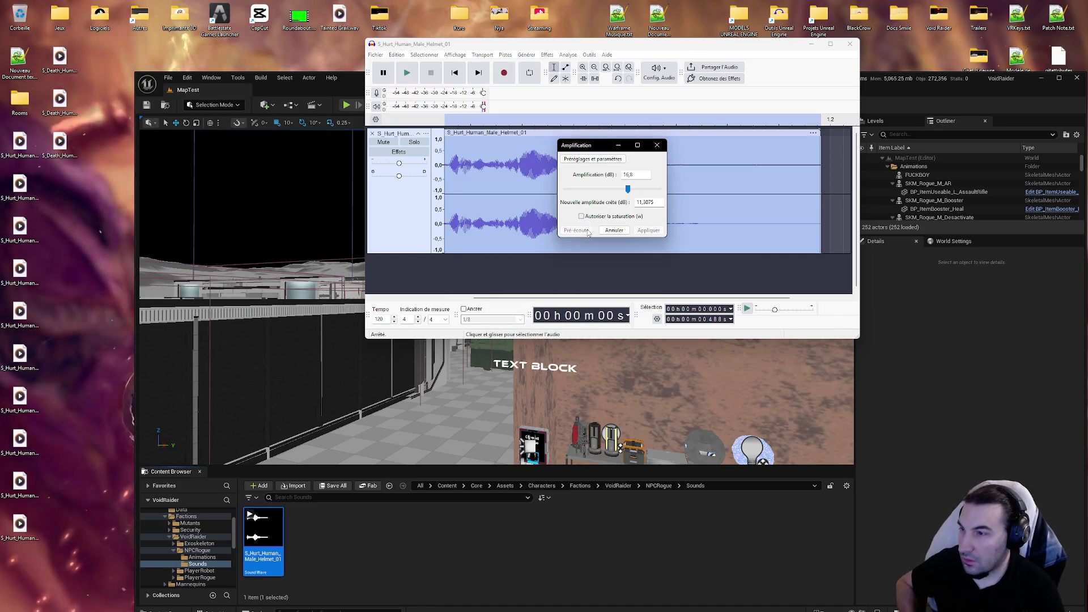
pyautogui.click(589, 232)
pyautogui.click(589, 232)
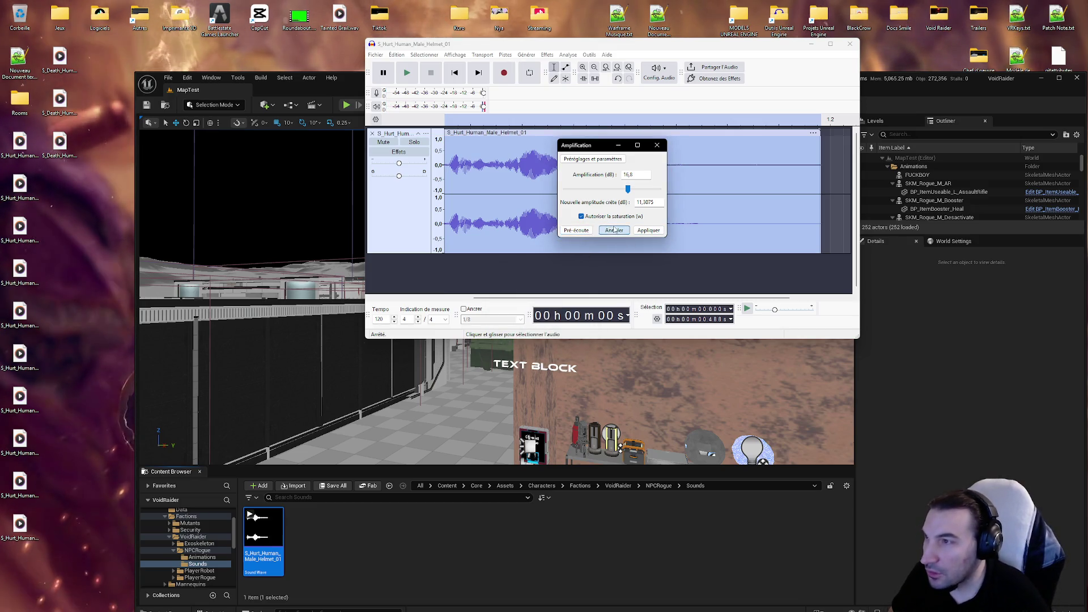
pyautogui.click(614, 229)
pyautogui.press('super')
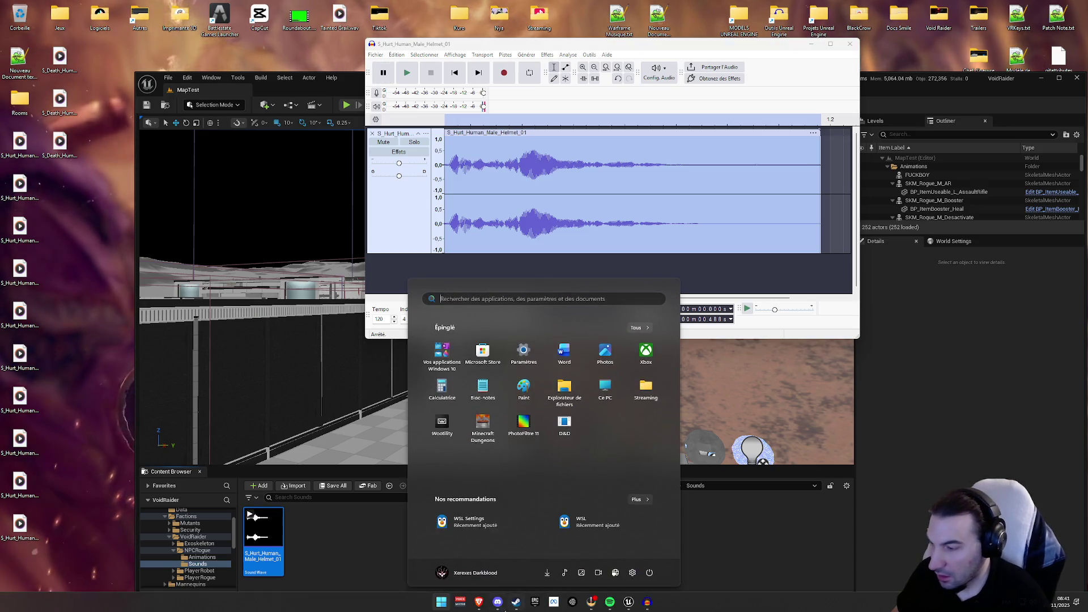
pyautogui.click(1004, 361)
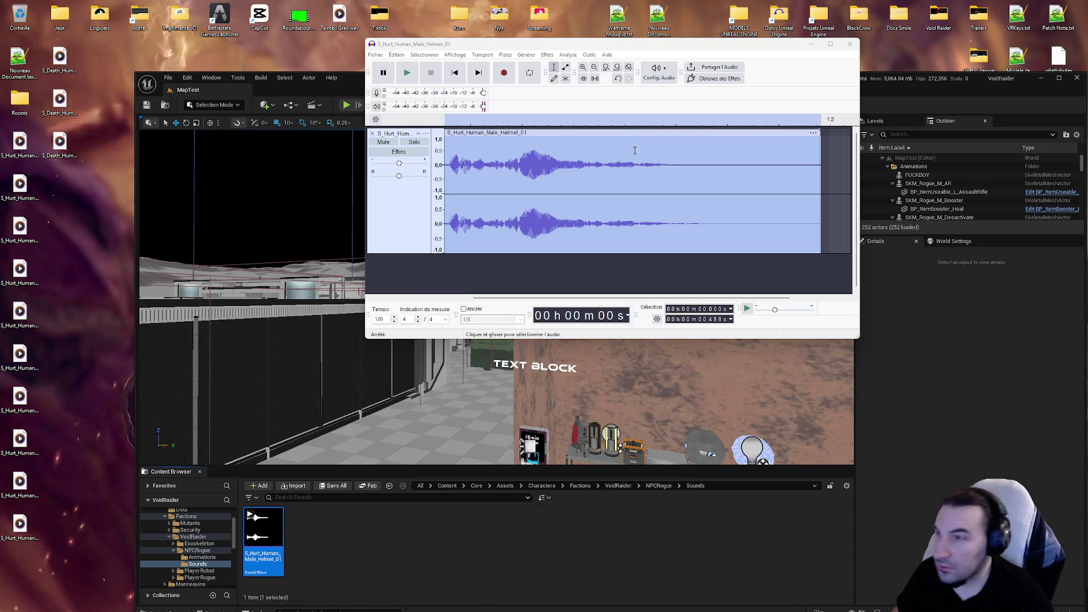
pyautogui.click(376, 55)
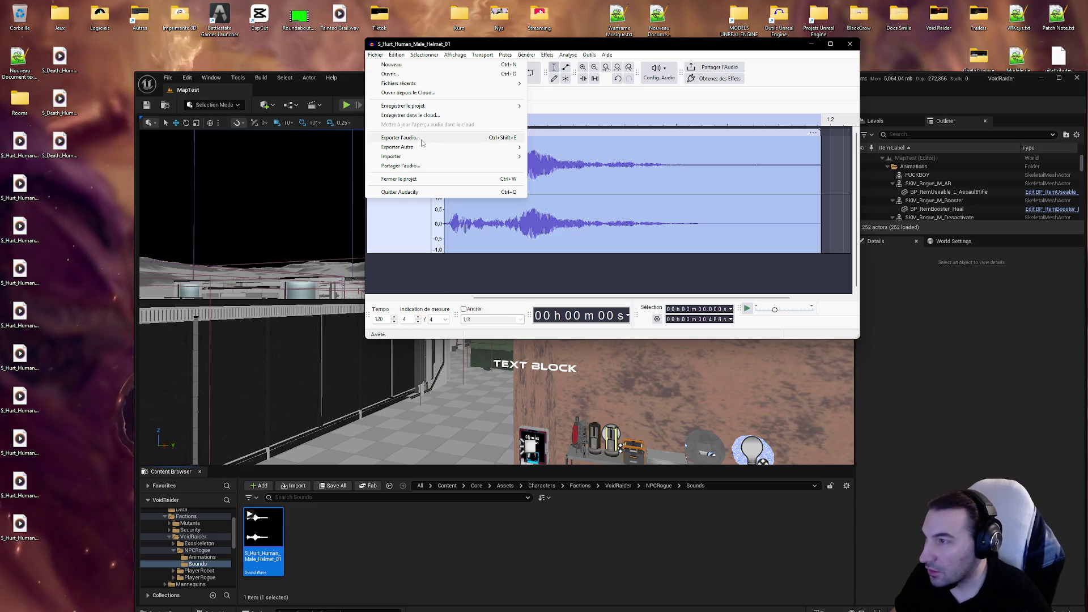
# Step: Set the export sample rate to 44100 Hz and overwrite S_Hurt_Human_Male_Helmet_01.wav on the Desktop
pyautogui.click(406, 138)
pyautogui.click(594, 183)
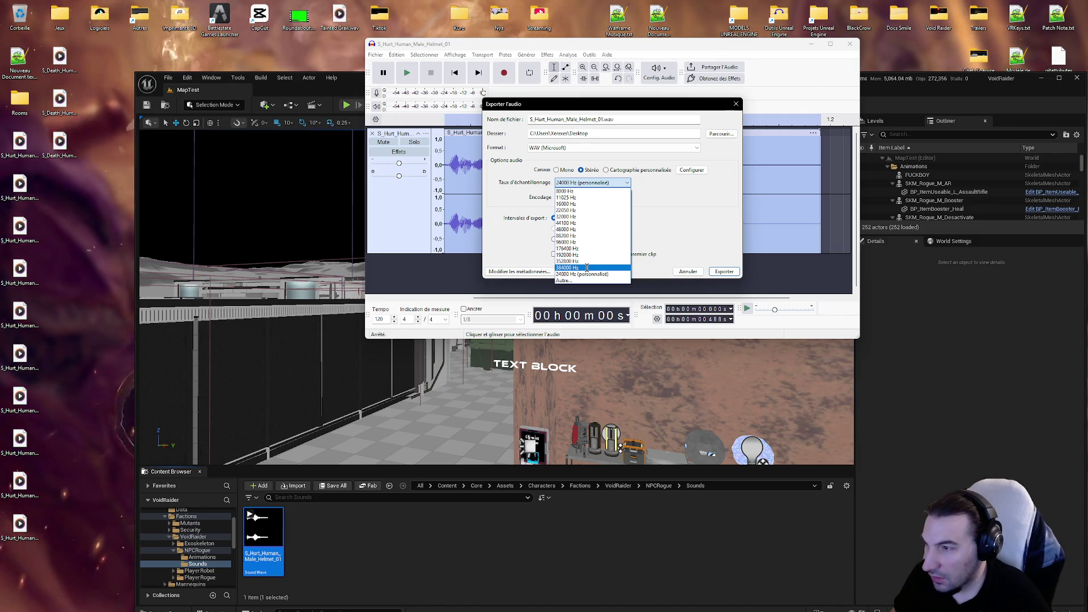
pyautogui.click(567, 223)
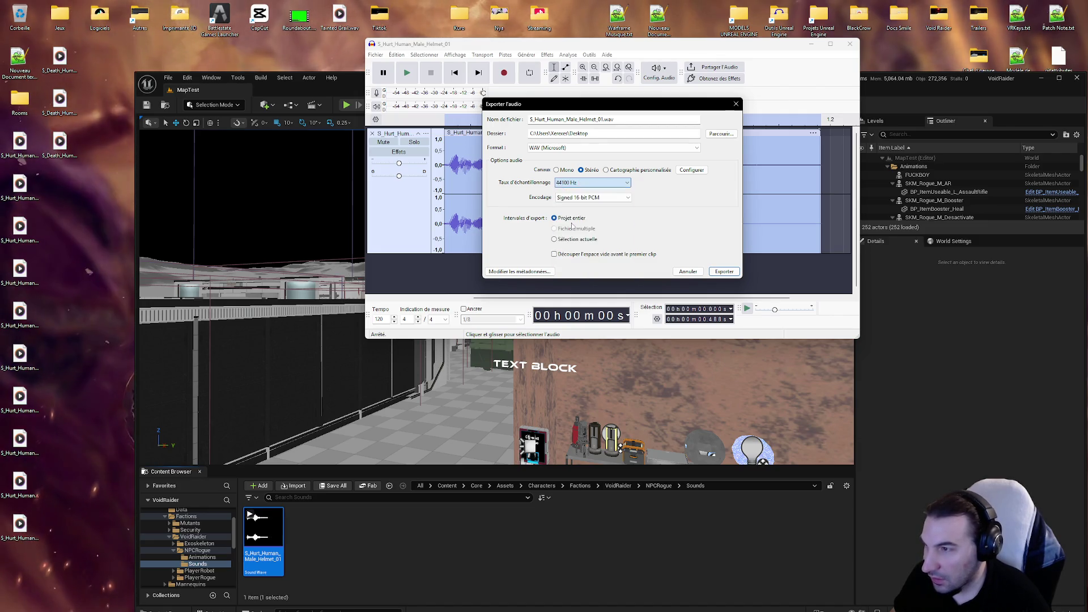
pyautogui.click(723, 272)
pyautogui.click(677, 194)
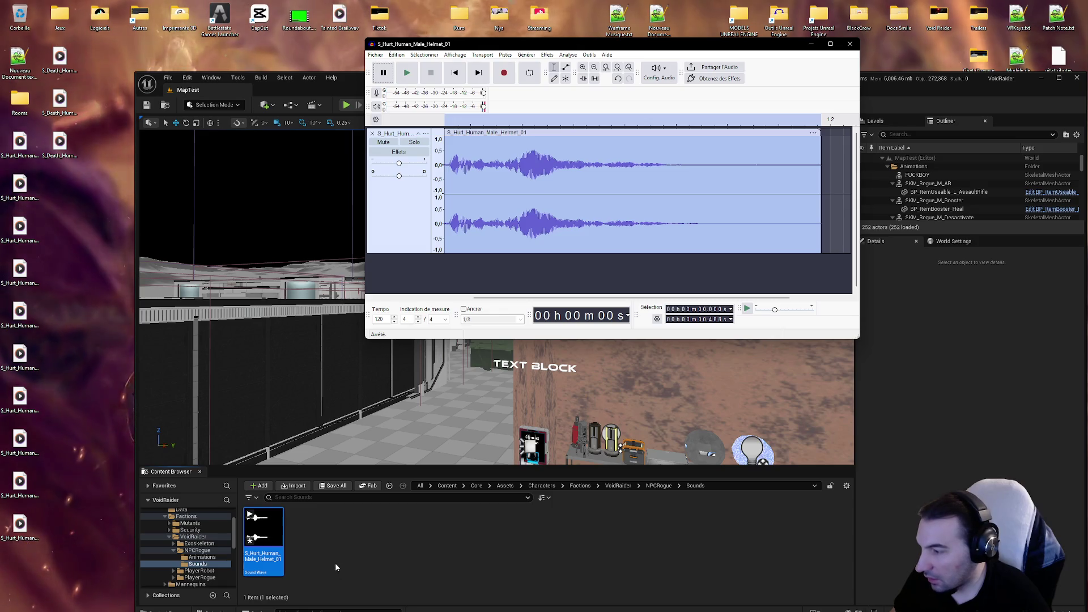
pyautogui.click(346, 486)
# Step: Save the reimported Helmet_01 sound asset in Unreal with Save Selected
pyautogui.click(612, 408)
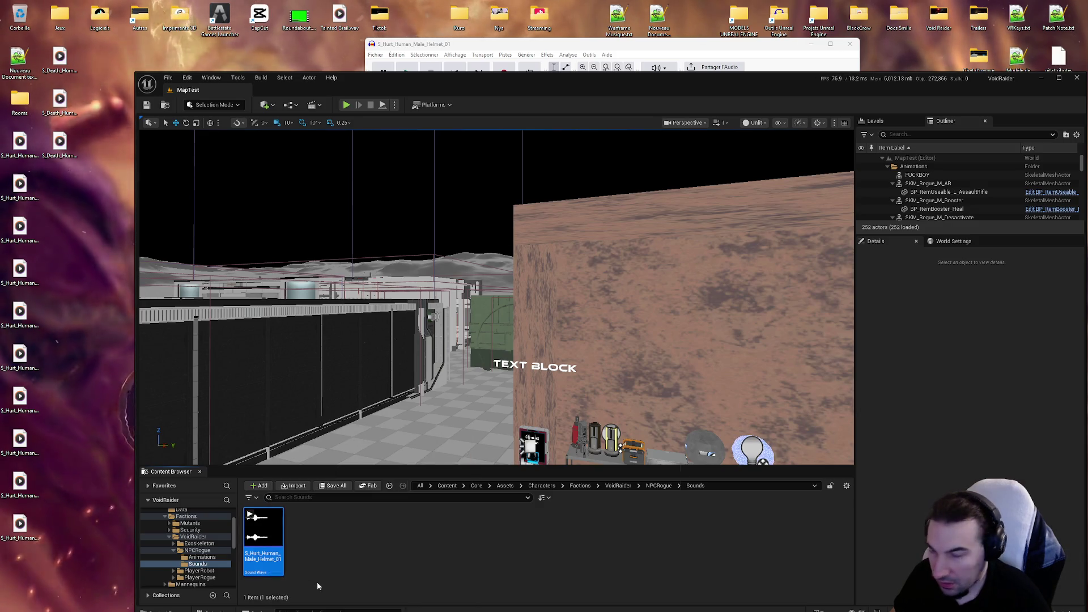
pyautogui.press('super')
pyautogui.moveTo(485, 607)
pyautogui.press('Escape')
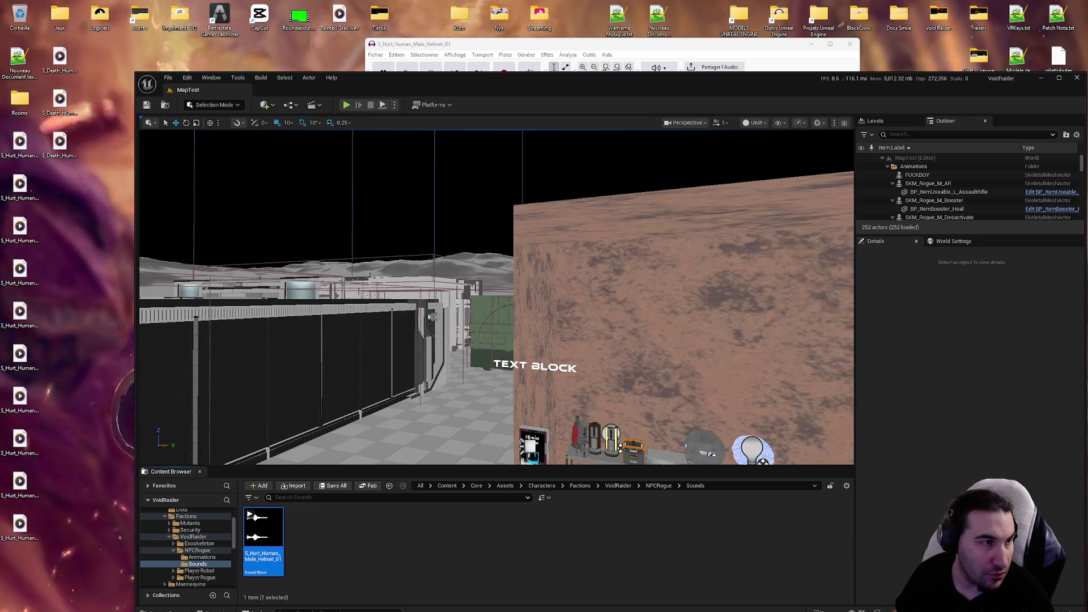
pyautogui.press('super')
pyautogui.press('super')
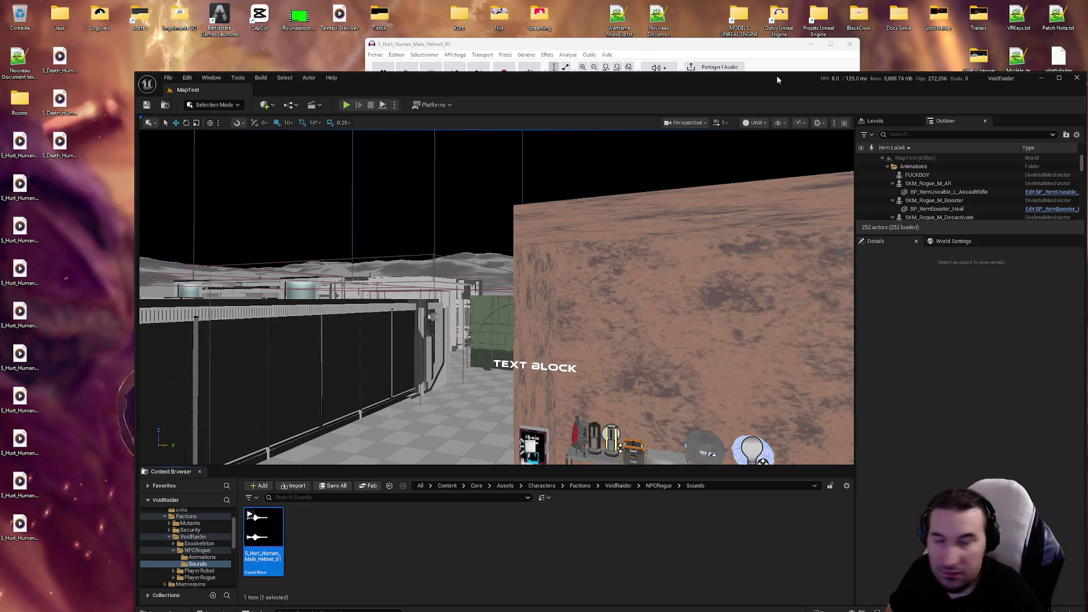
# Step: Bring Audacity forward and open the audio export settings
pyautogui.click(380, 55)
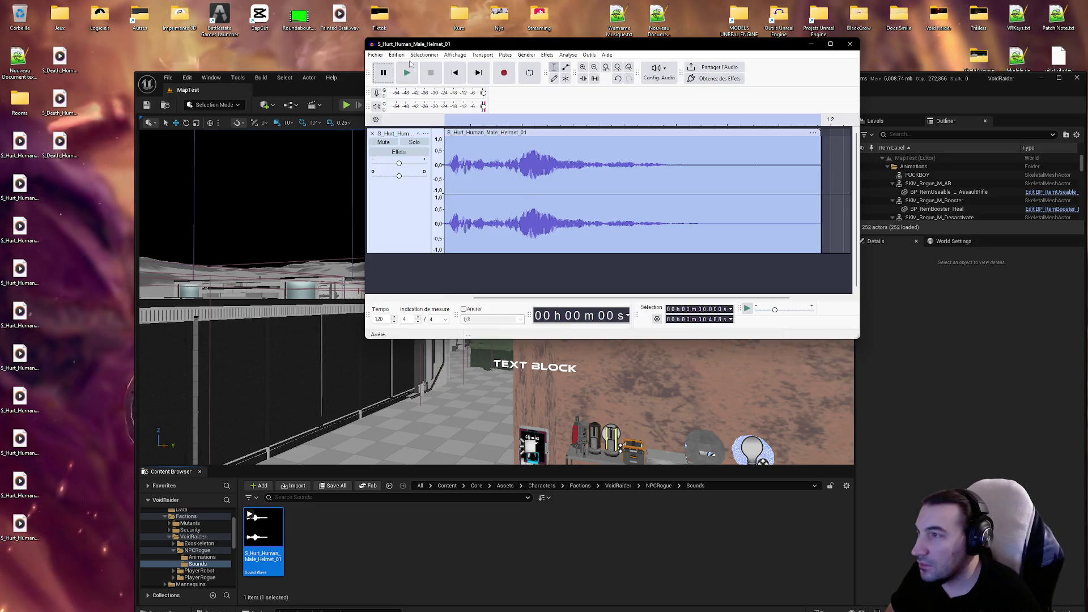
pyautogui.click(381, 55)
pyautogui.click(400, 138)
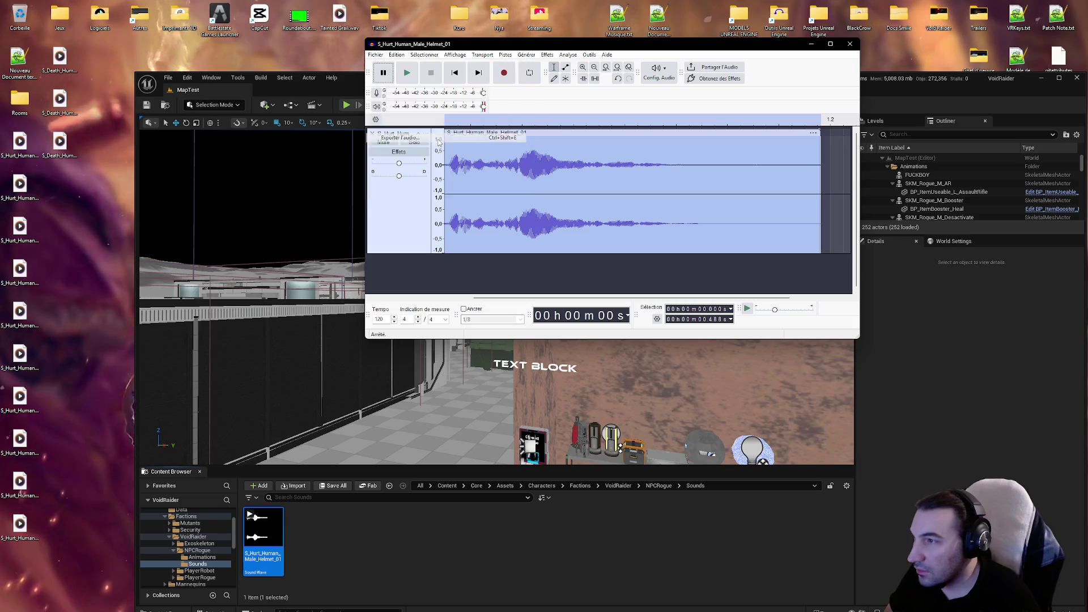
# Step: Re-export the grunt with Signed 32-bit PCM encoding, overwriting the old WAV
pyautogui.click(596, 197)
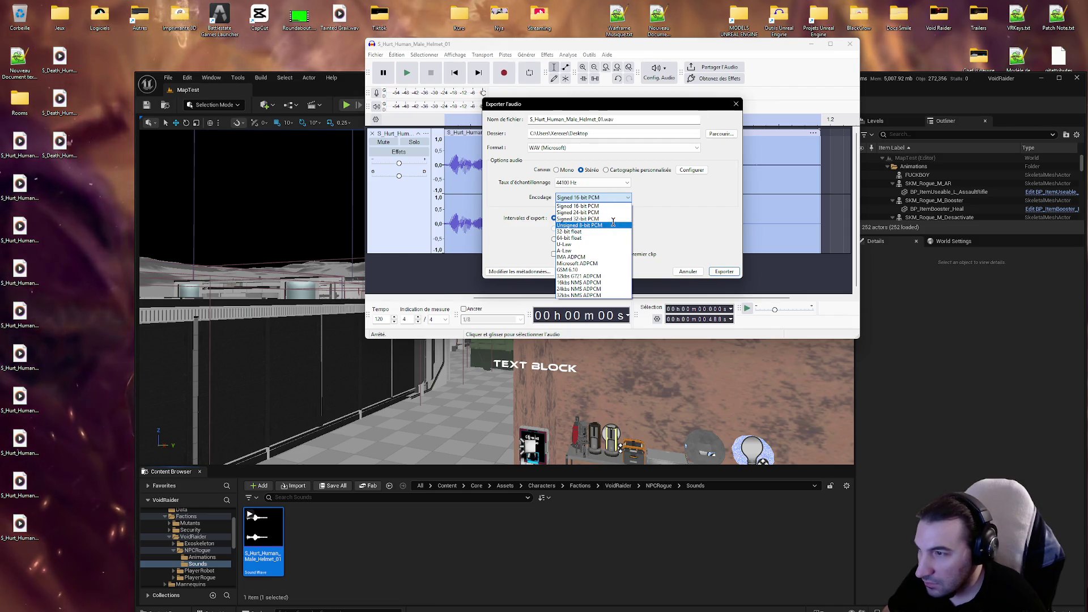
pyautogui.click(613, 218)
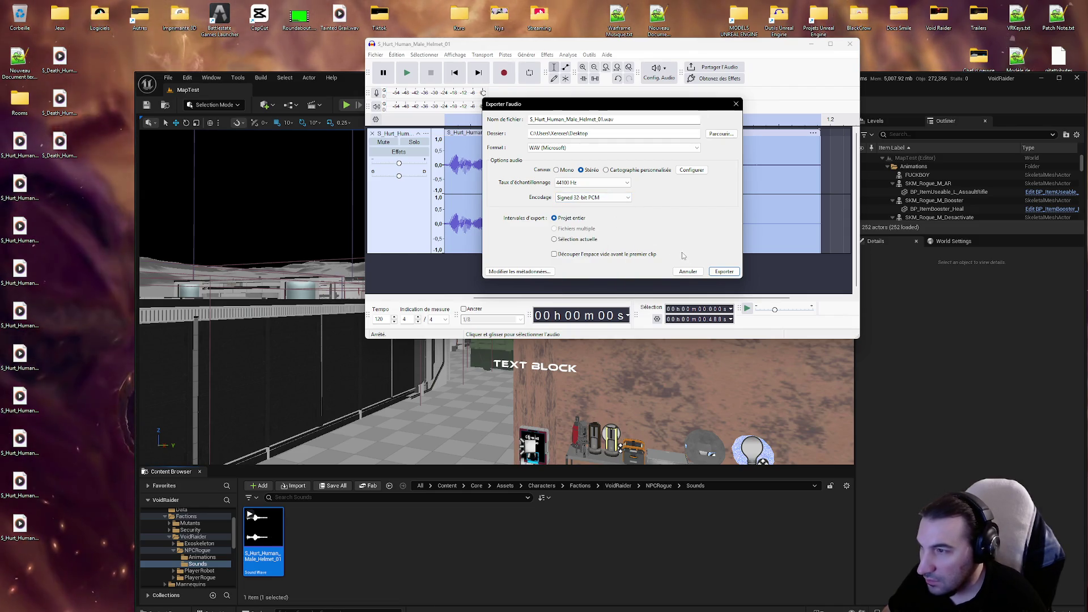
pyautogui.click(723, 272)
pyautogui.click(657, 193)
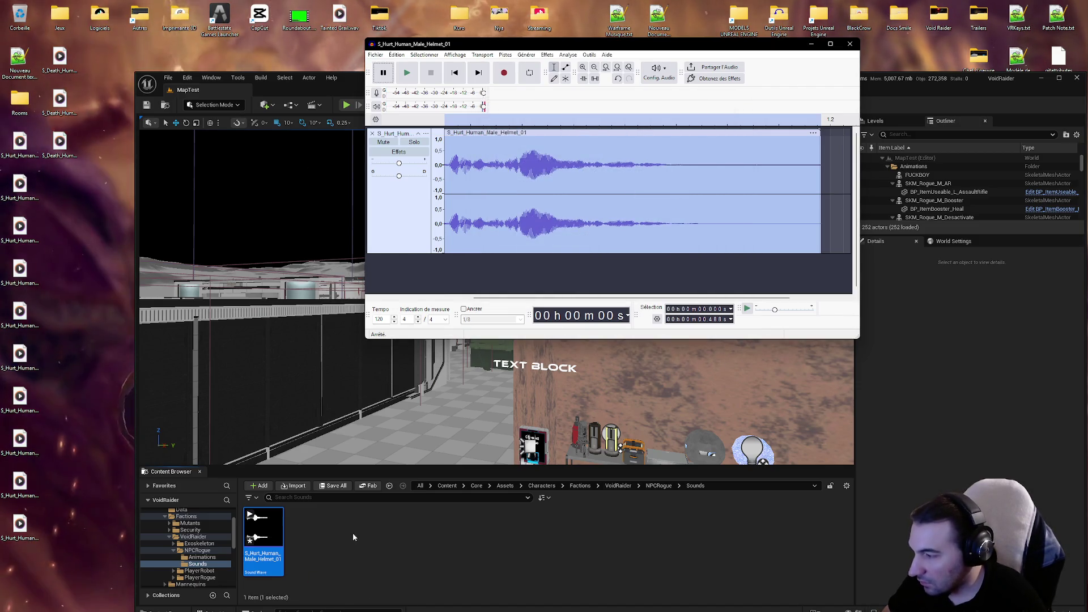
# Step: Save the reimported grunt in Unreal and play it back
pyautogui.click(333, 485)
pyautogui.click(610, 407)
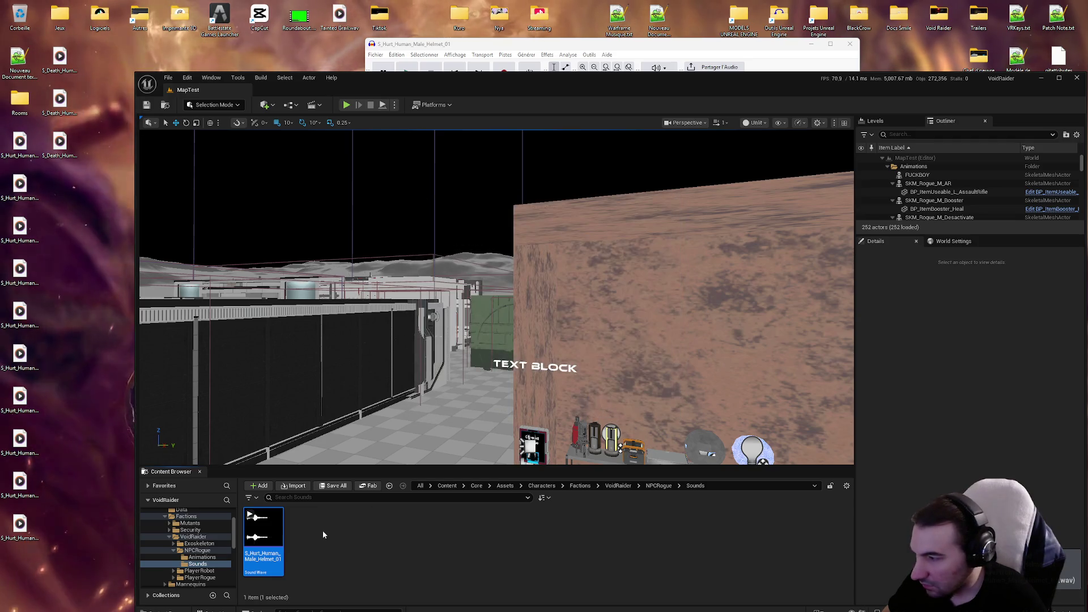
pyautogui.click(263, 528)
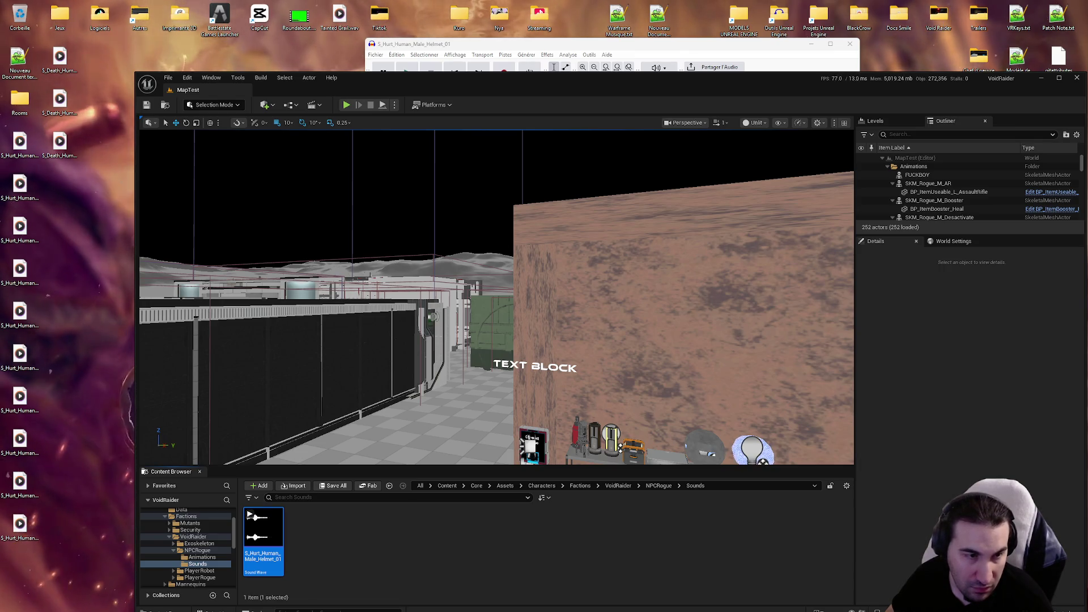
pyautogui.click(583, 41)
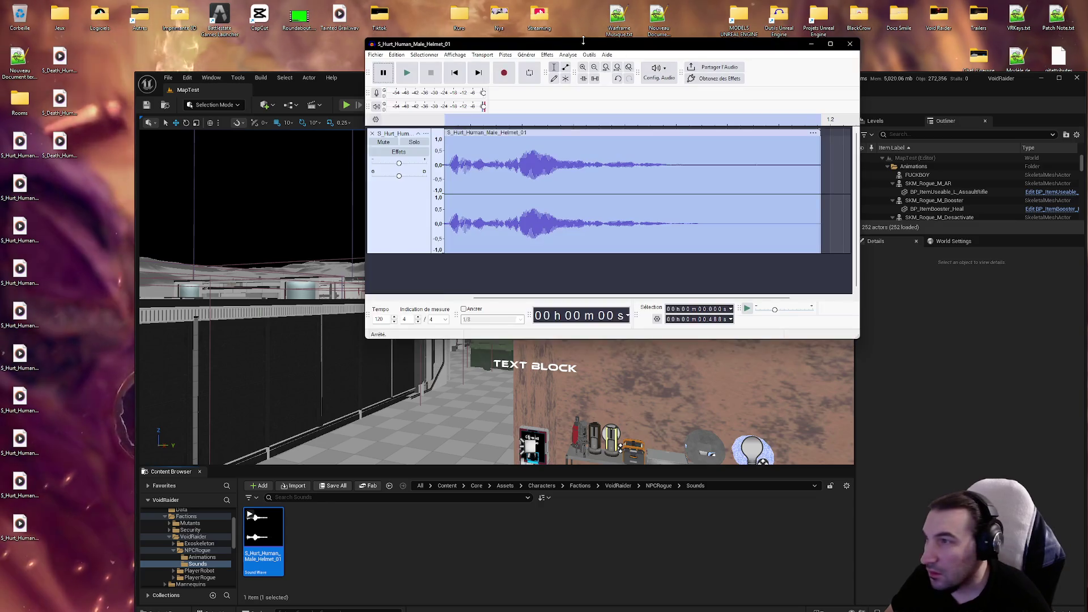
# Step: Re-export the grunt as a 48000 Hz Unsigned 8-bit PCM WAV over the desktop file
pyautogui.click(379, 55)
pyautogui.moveTo(375, 54)
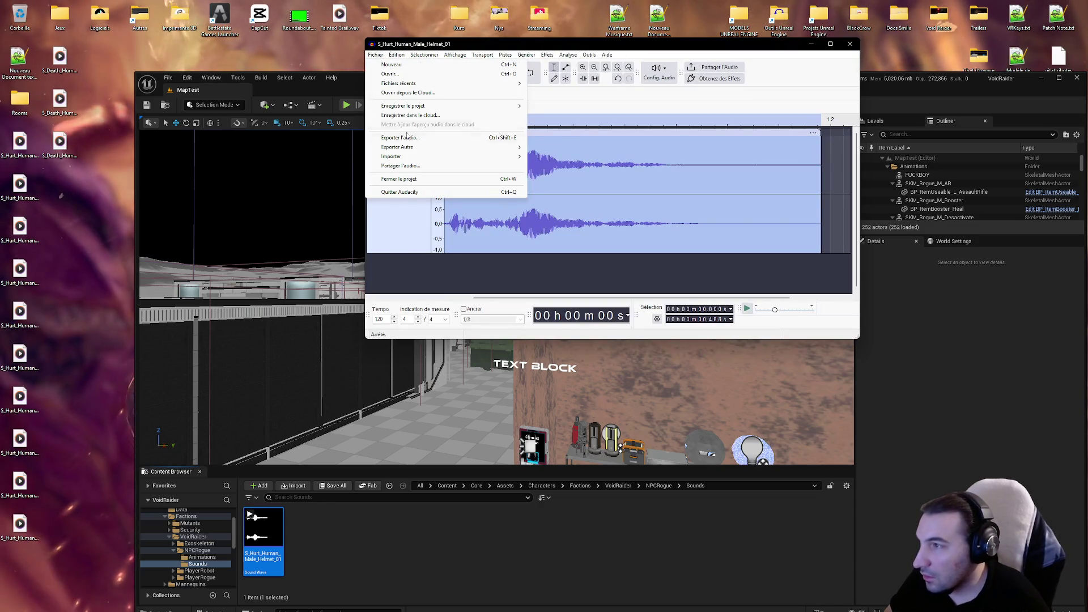
pyautogui.click(414, 137)
pyautogui.click(591, 184)
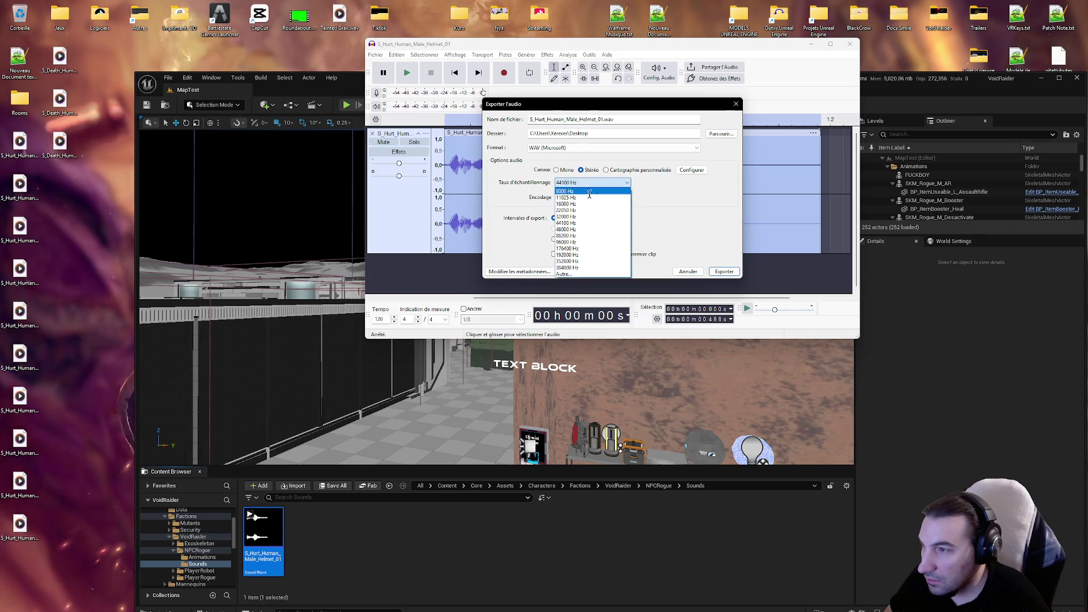
pyautogui.click(579, 230)
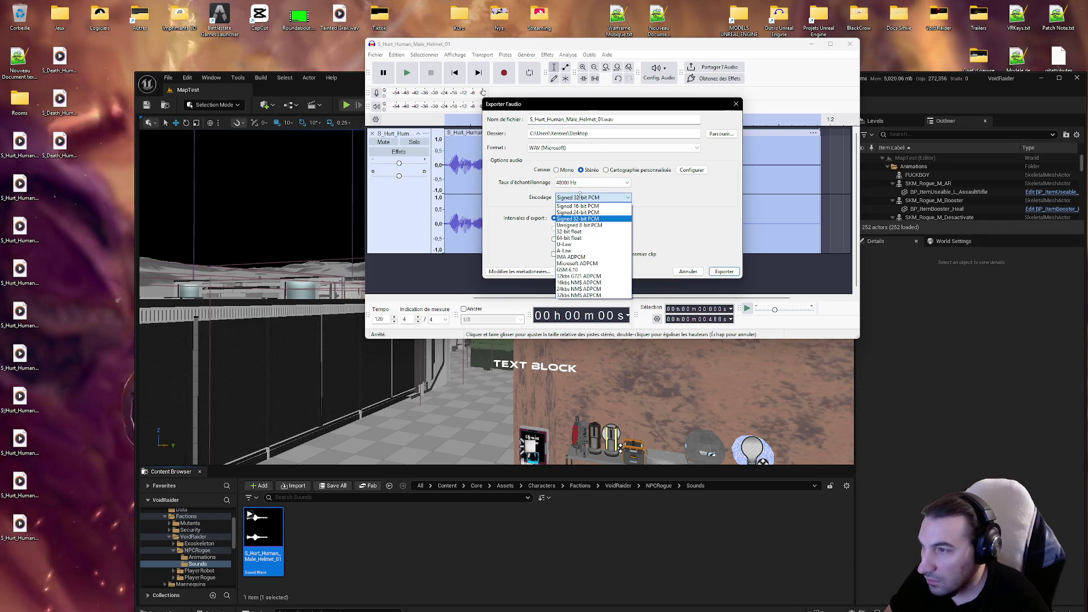
pyautogui.click(583, 226)
pyautogui.click(723, 272)
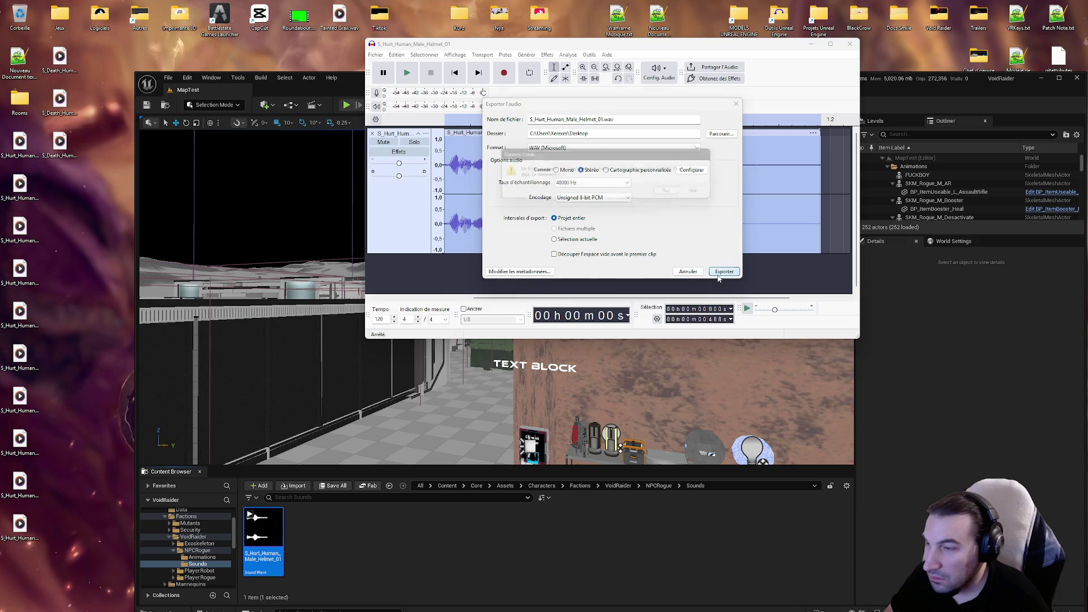
pyautogui.press('Return')
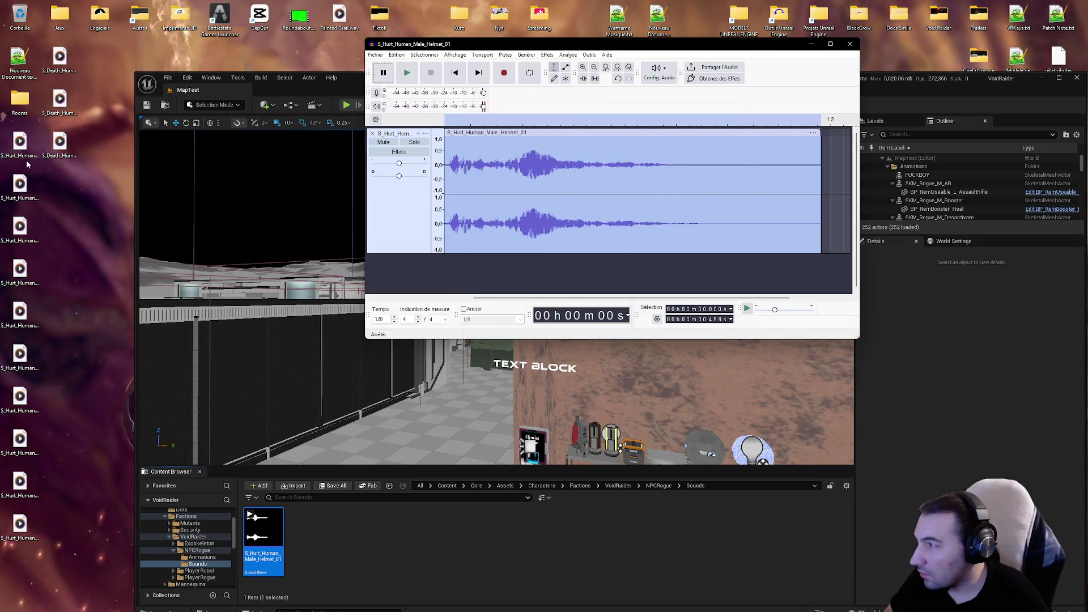
# Step: Save the reimported grunt asset in Unreal and preview it a few times
pyautogui.click(309, 492)
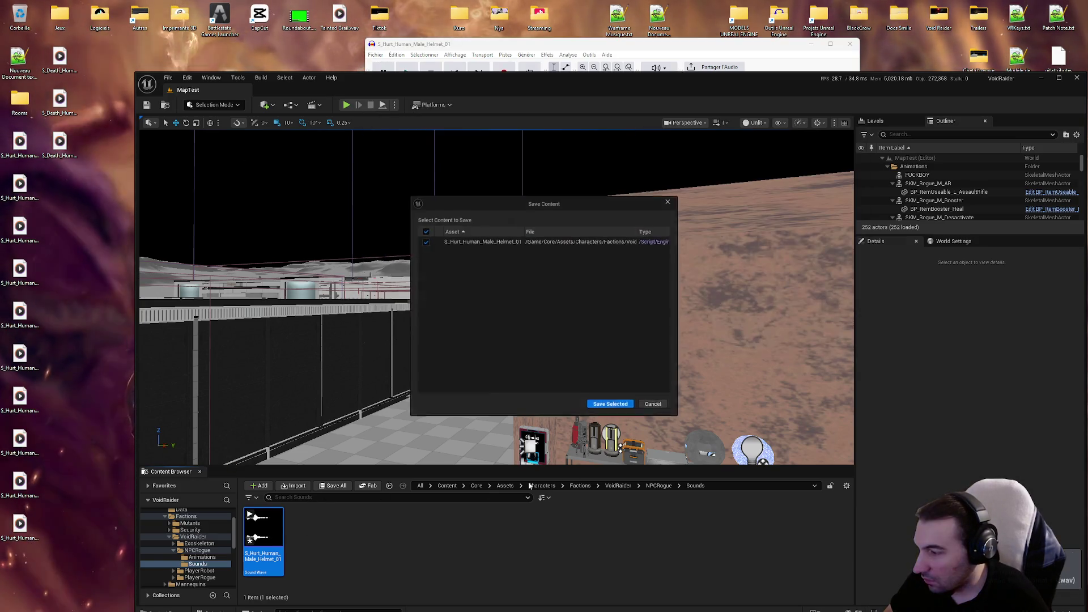
pyautogui.click(610, 403)
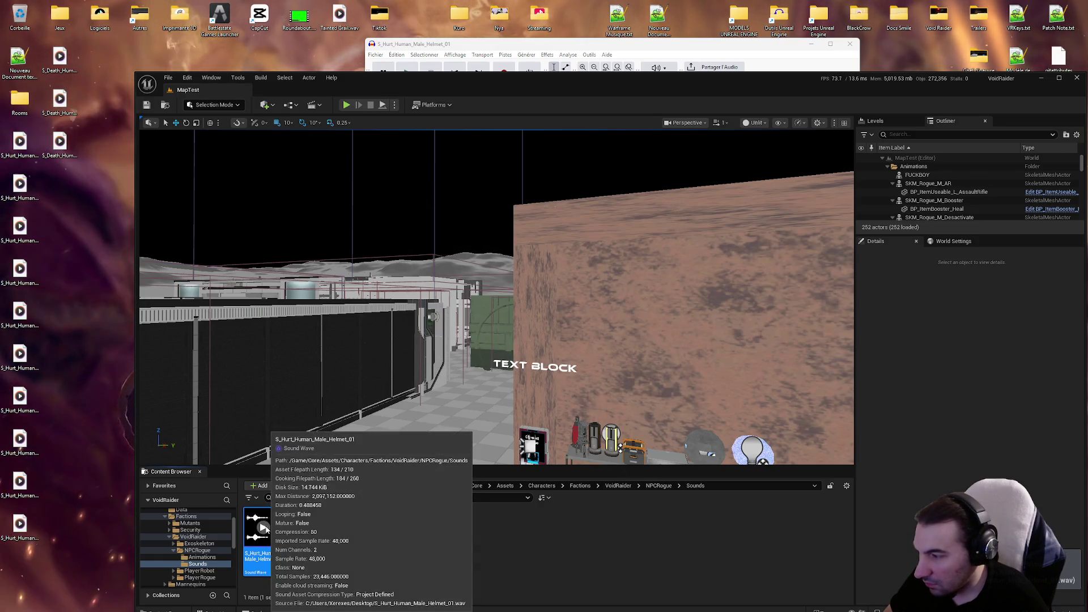
pyautogui.click(266, 527)
pyautogui.click(266, 528)
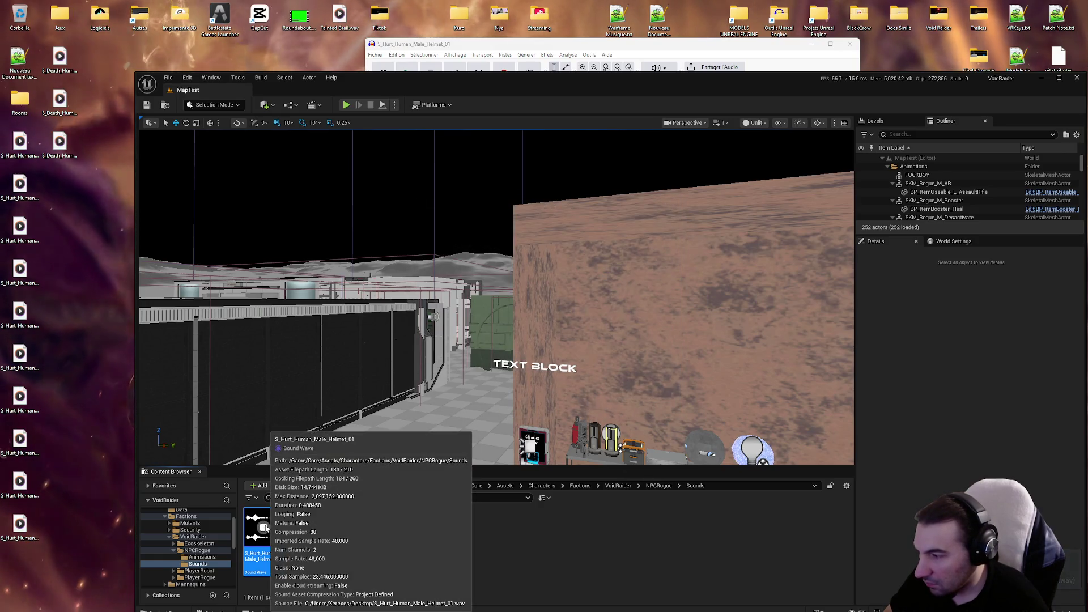
pyautogui.click(266, 528)
# Step: Re-export the grunt with Microsoft ADPCM encoding, overwriting the existing WAV
pyautogui.click(510, 43)
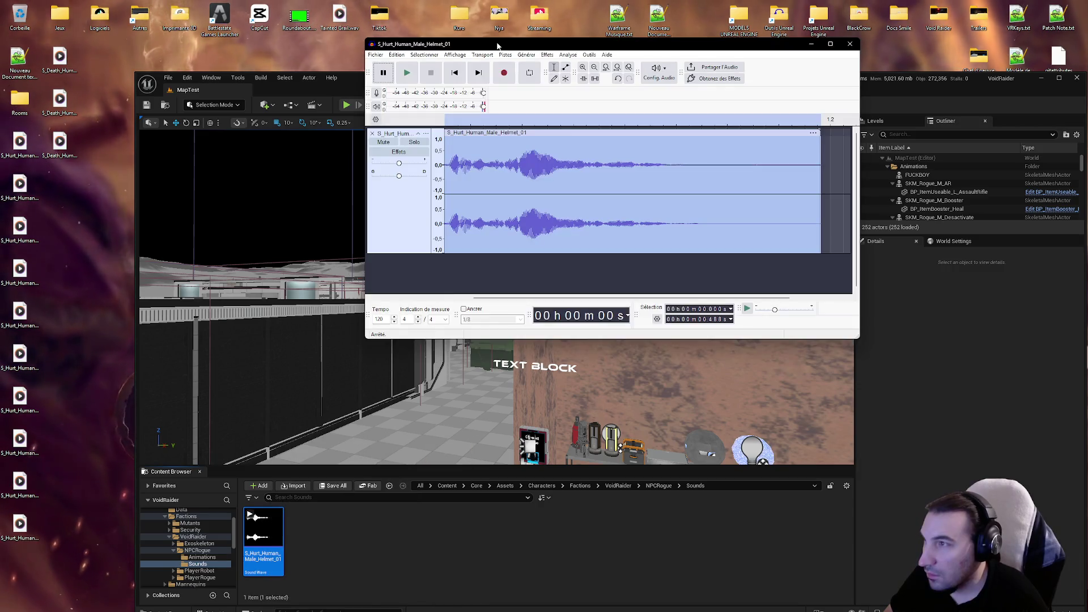
pyautogui.click(375, 54)
pyautogui.click(440, 138)
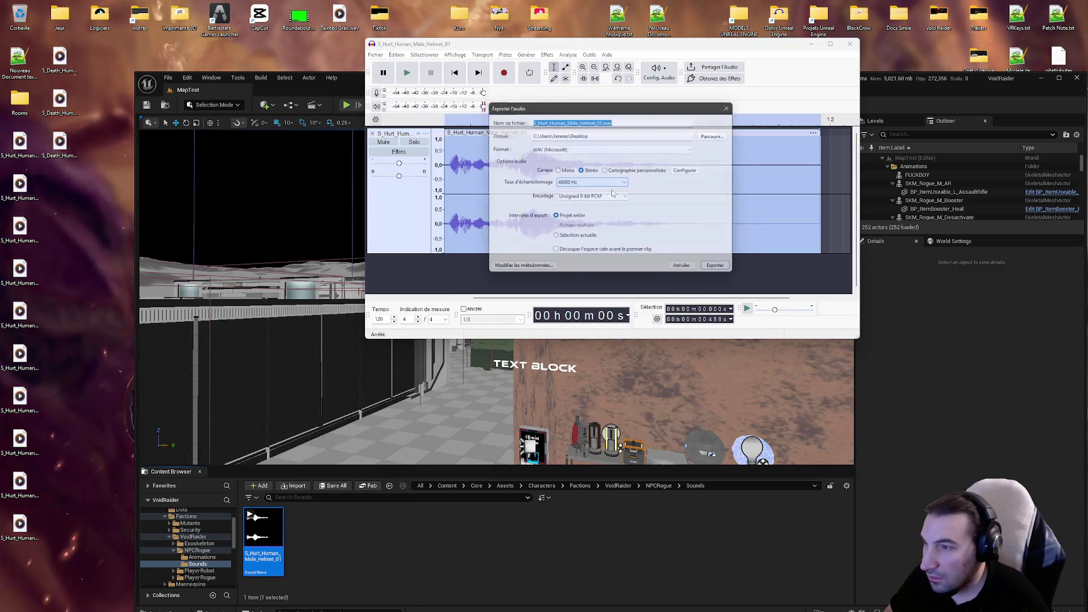
pyautogui.click(581, 197)
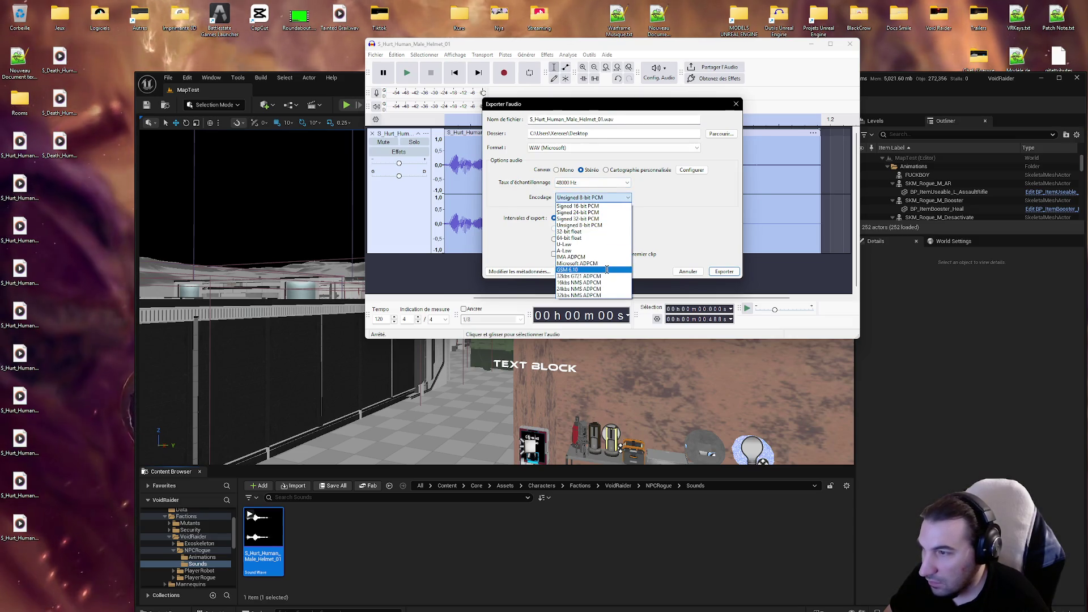
pyautogui.click(577, 263)
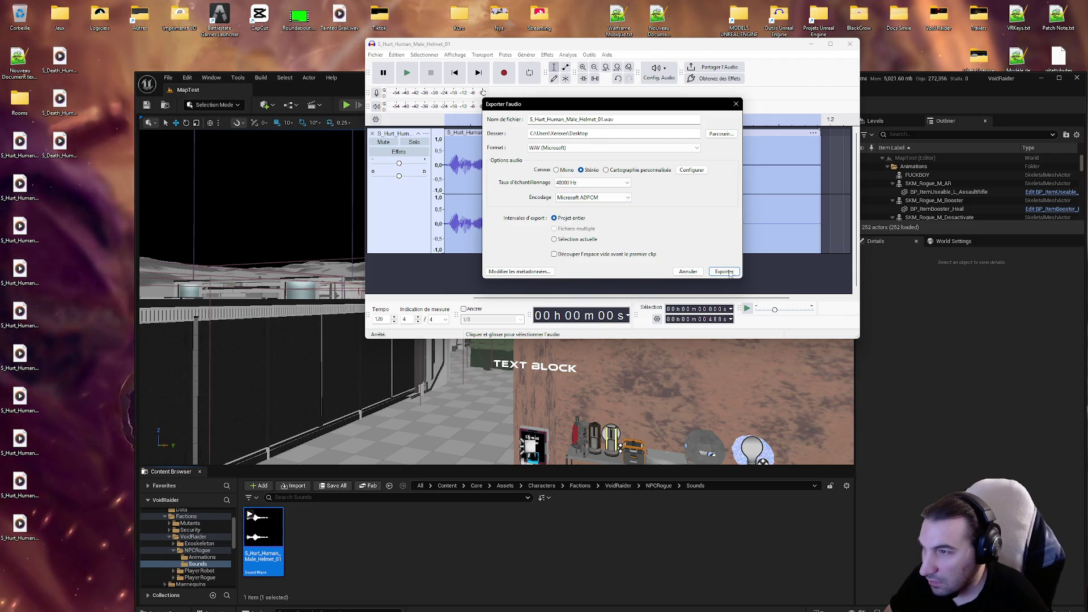
pyautogui.press('Return')
pyautogui.press('Return')
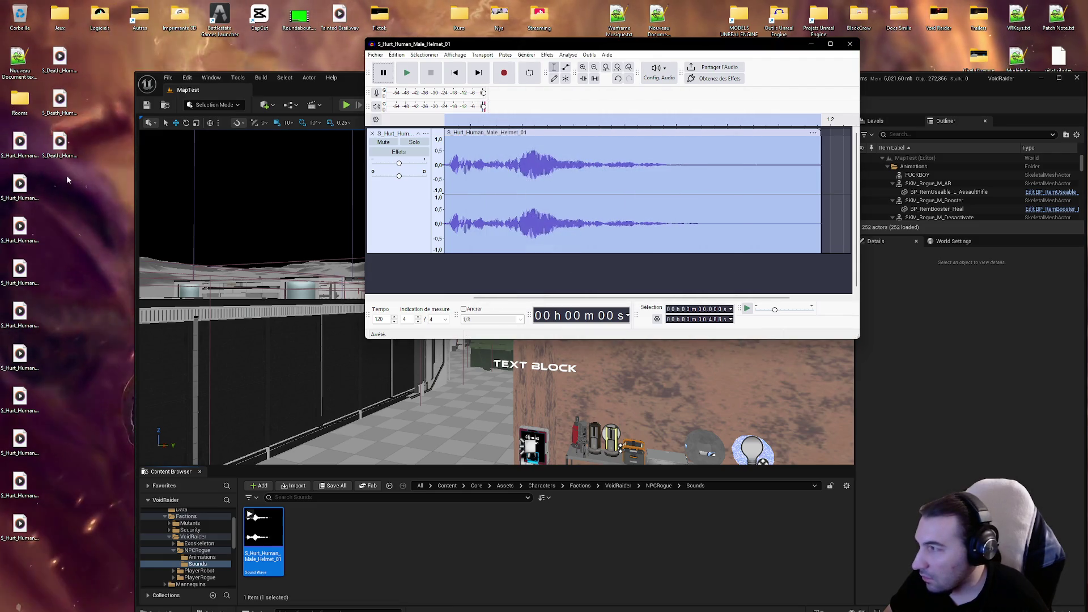
# Step: Save the updated Helmet_01 sound asset in Unreal
pyautogui.click(289, 511)
pyautogui.click(327, 491)
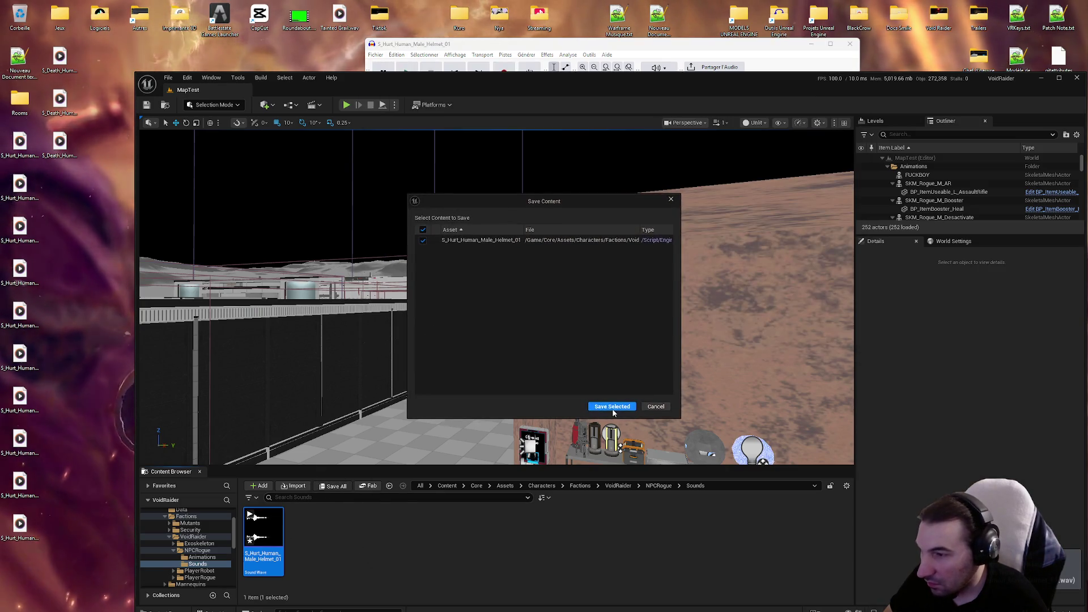
pyautogui.press('Return')
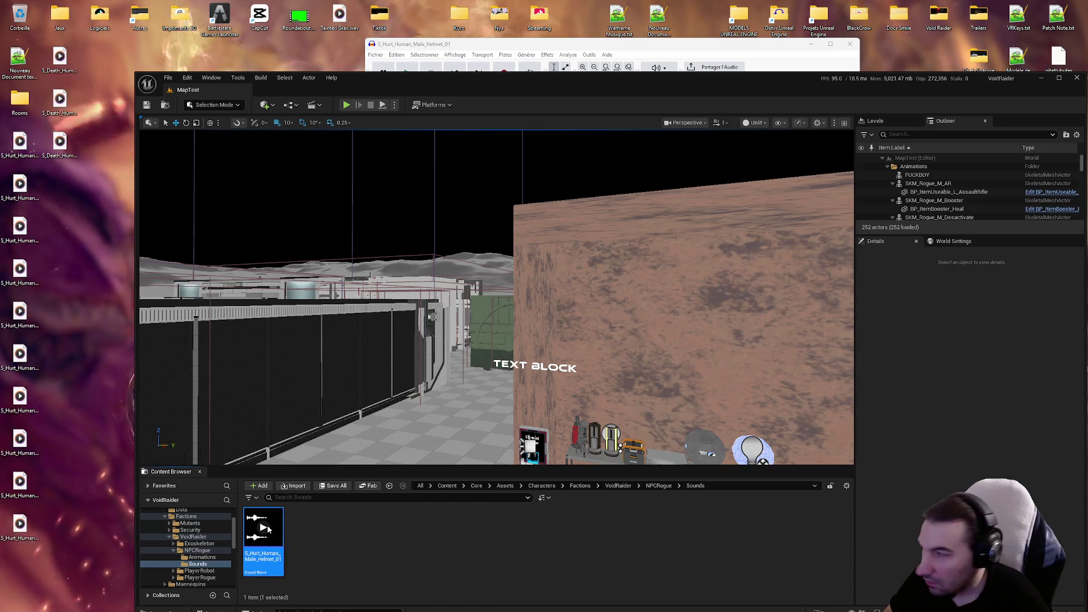
pyautogui.click(547, 57)
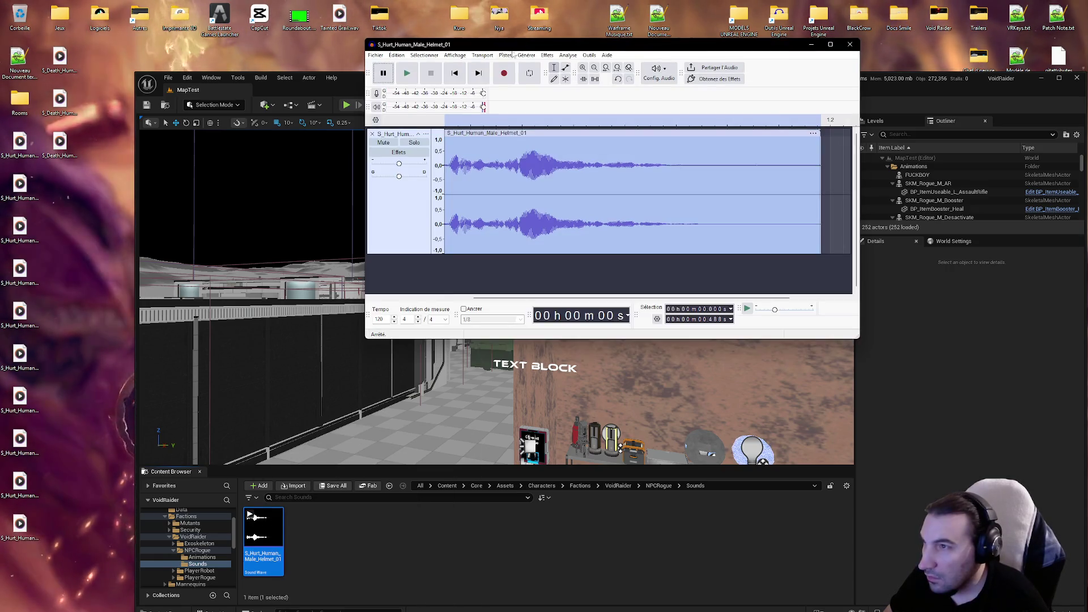
# Step: Try exporting with 32kbs NMS ADPCM encoding and dismiss the unsupported-format error
pyautogui.click(375, 55)
pyautogui.click(424, 139)
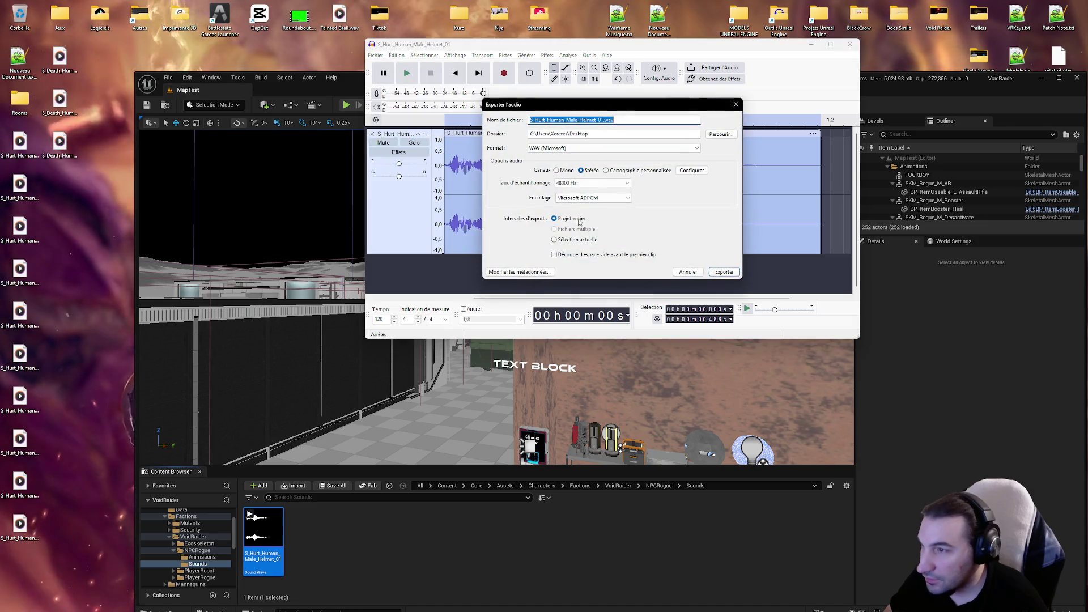
pyautogui.click(594, 197)
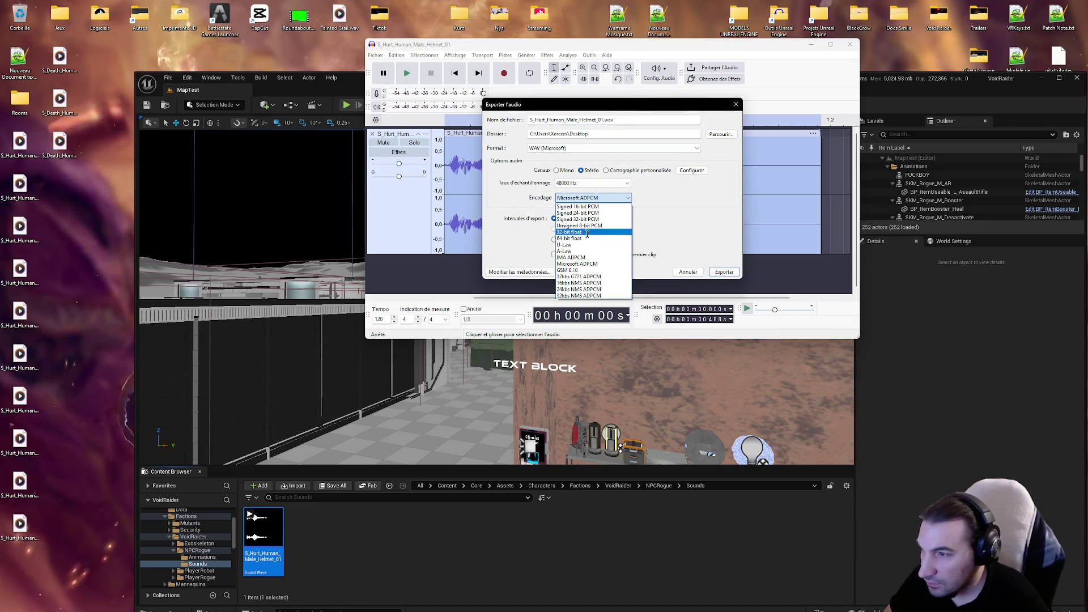
pyautogui.click(578, 295)
pyautogui.click(720, 272)
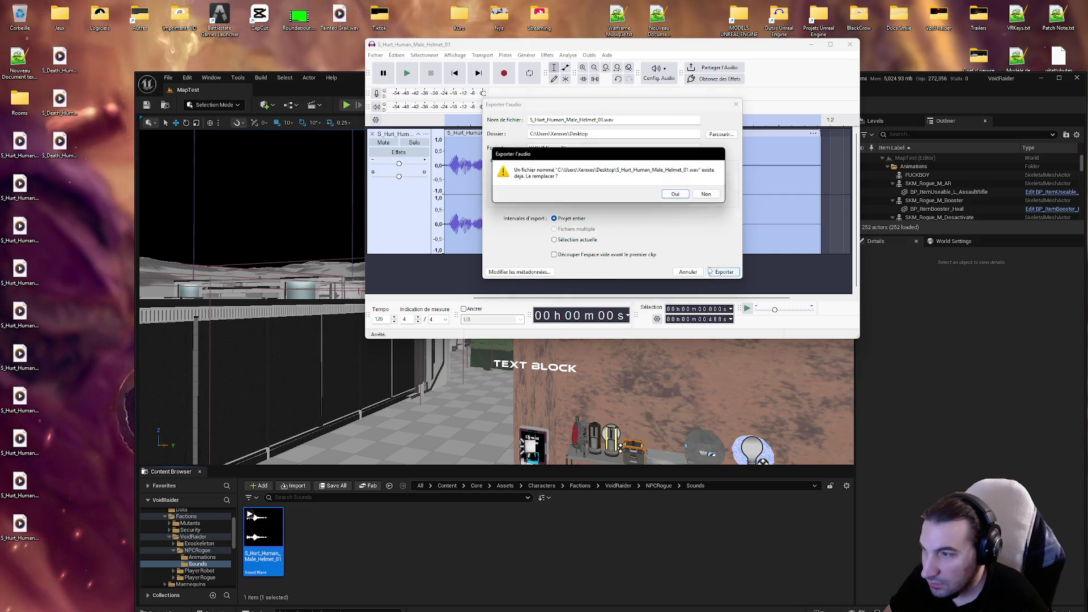
pyautogui.click(676, 194)
pyautogui.click(664, 192)
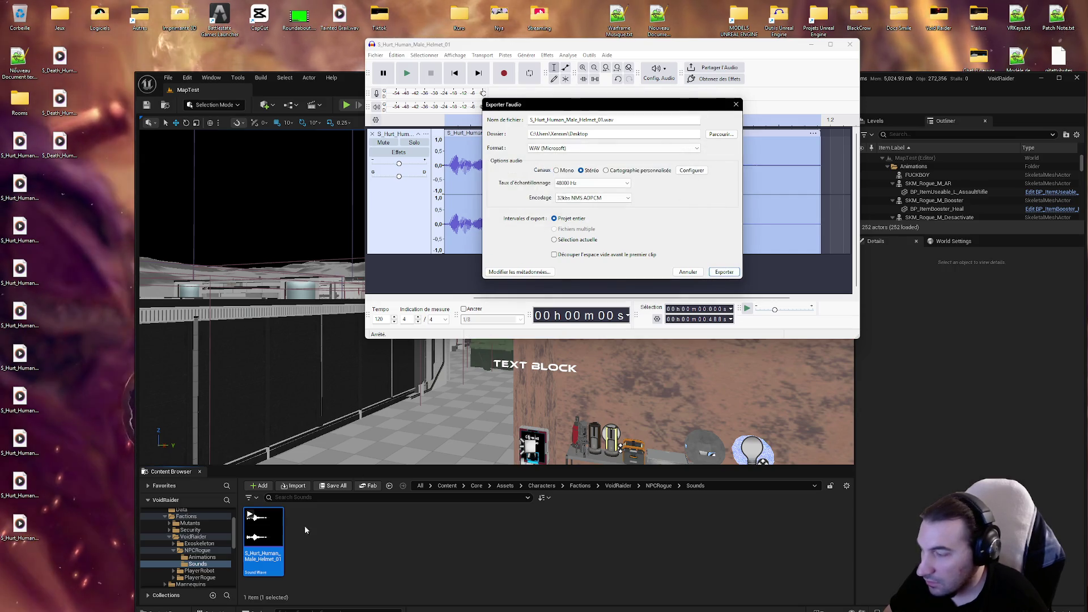
# Step: Export with Signed 16-bit PCM instead, overwriting the desktop WAV
pyautogui.click(589, 198)
pyautogui.click(586, 207)
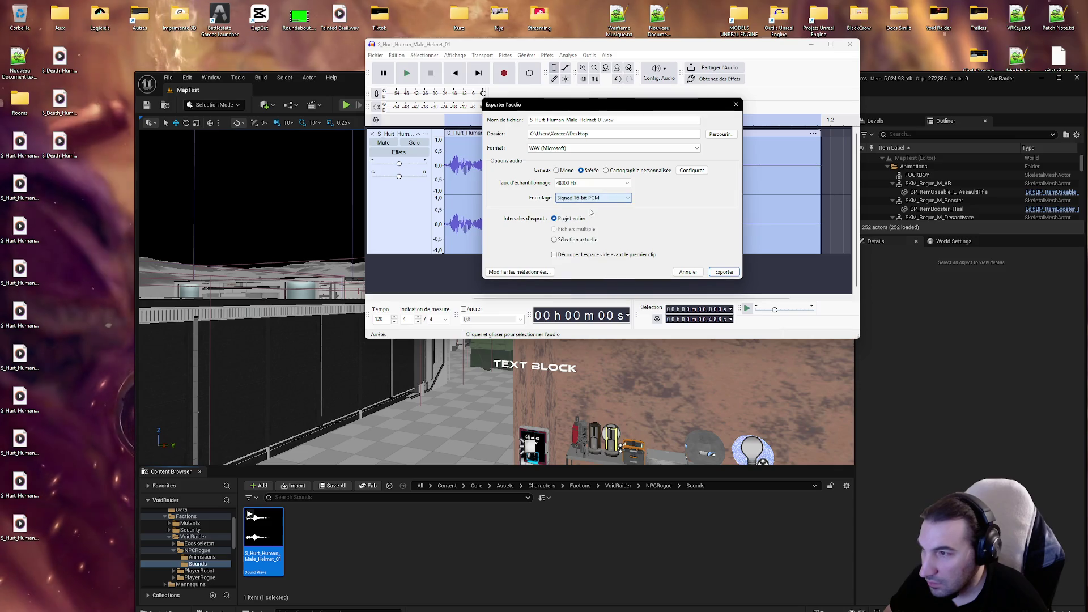
pyautogui.click(719, 272)
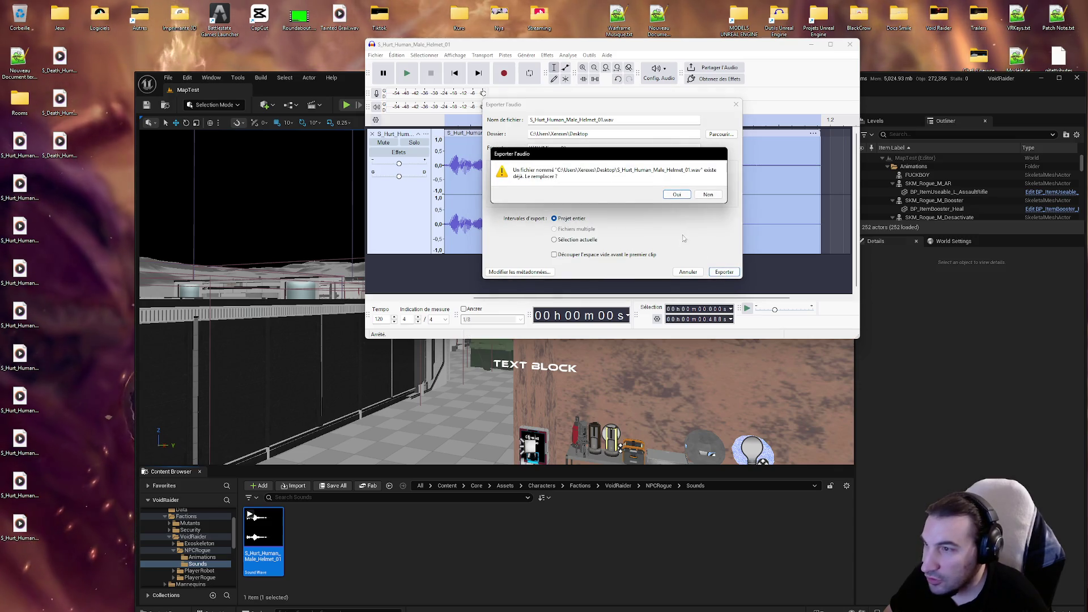
pyautogui.click(676, 194)
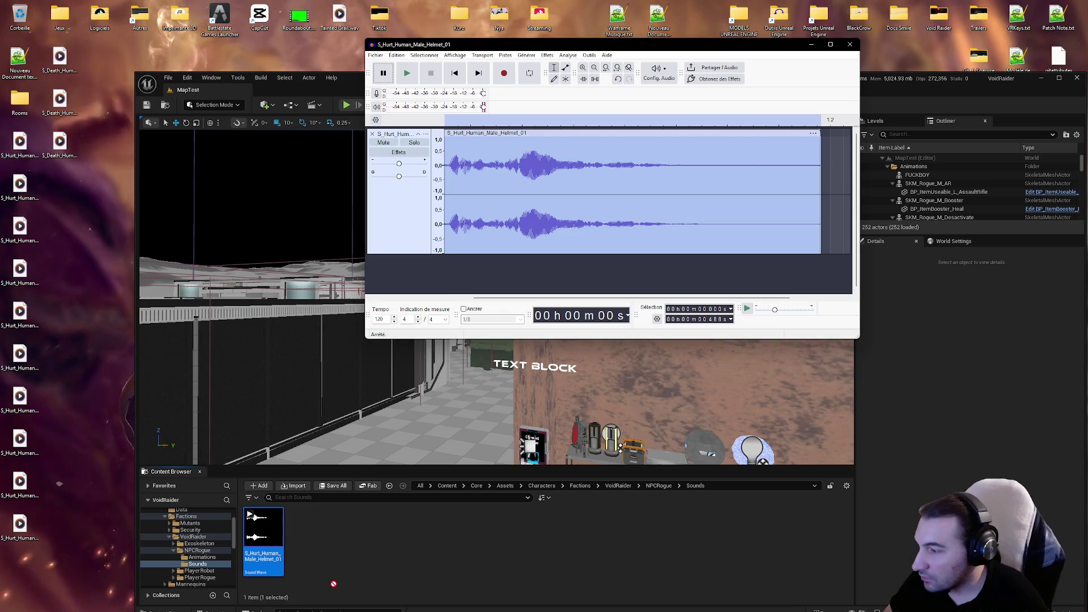
# Step: Reimport the sound in Unreal and compare its playback with Audacity's
pyautogui.click(341, 487)
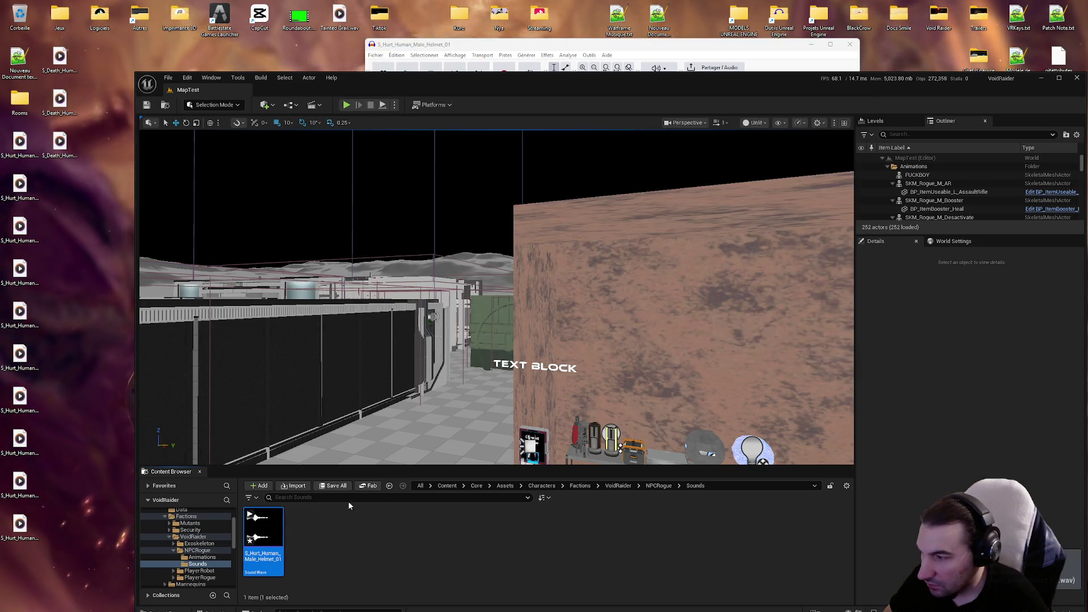
pyautogui.click(610, 409)
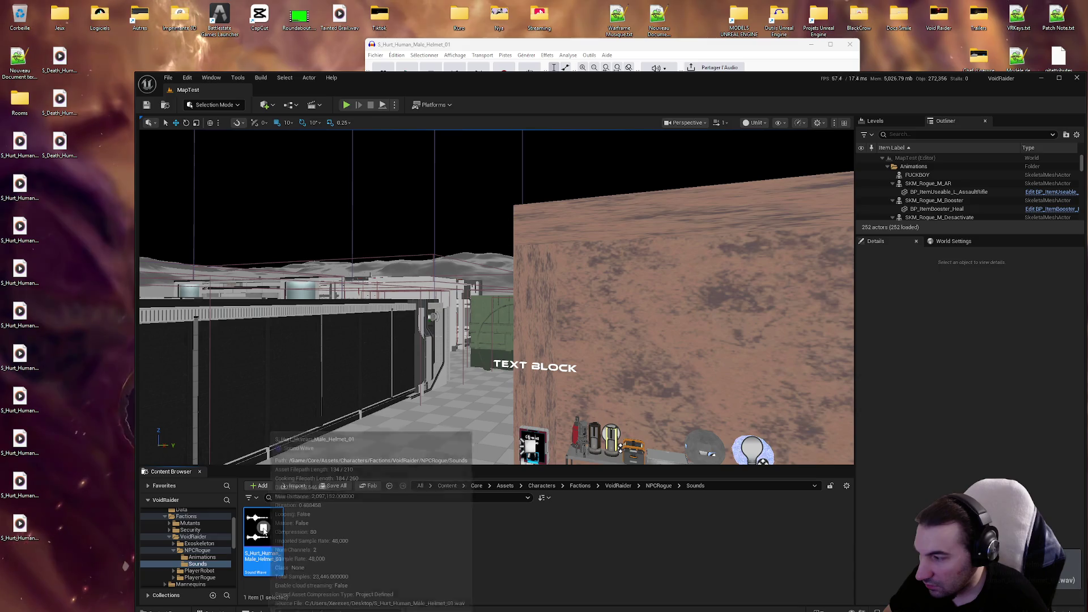
pyautogui.click(264, 528)
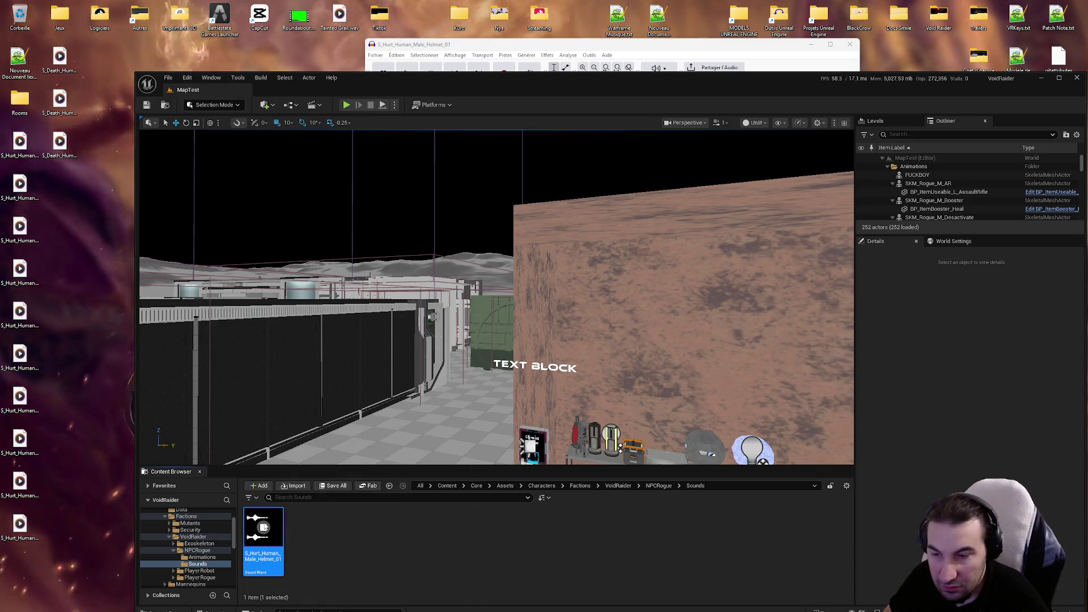
pyautogui.click(527, 53)
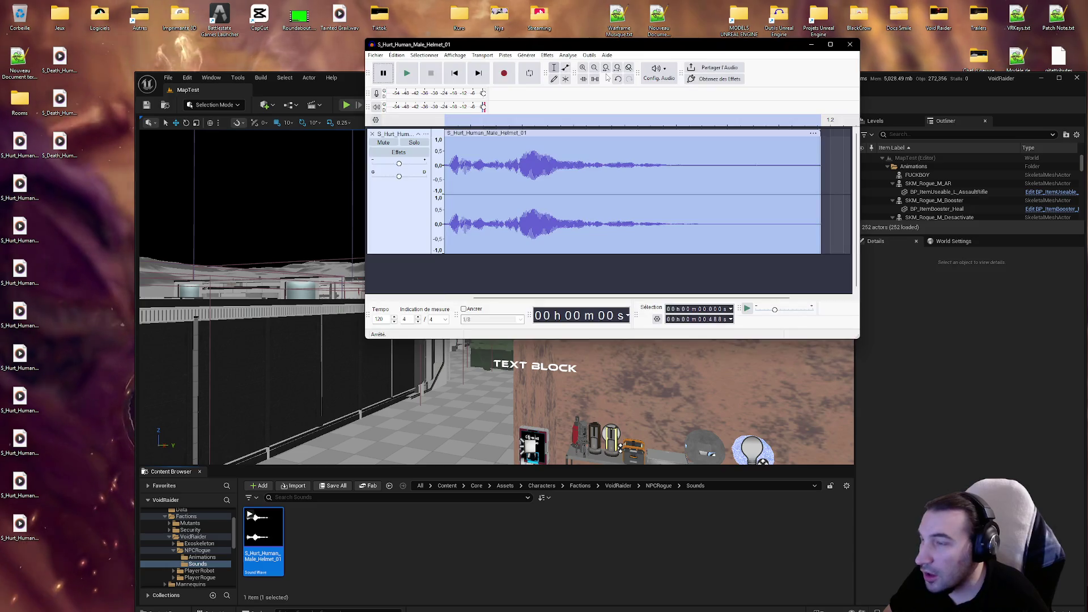
pyautogui.click(407, 73)
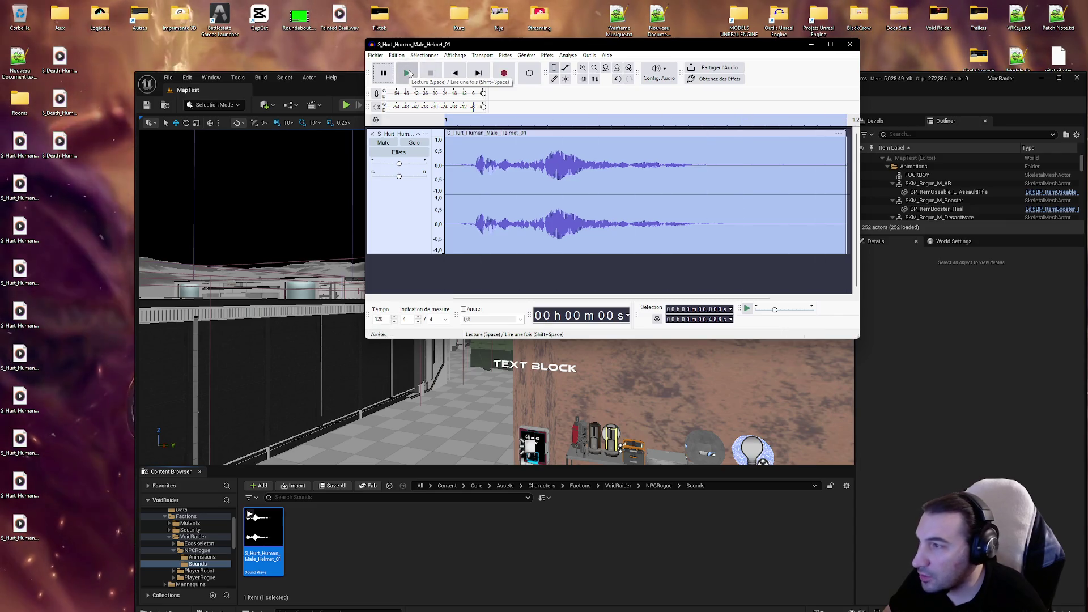
pyautogui.click(262, 532)
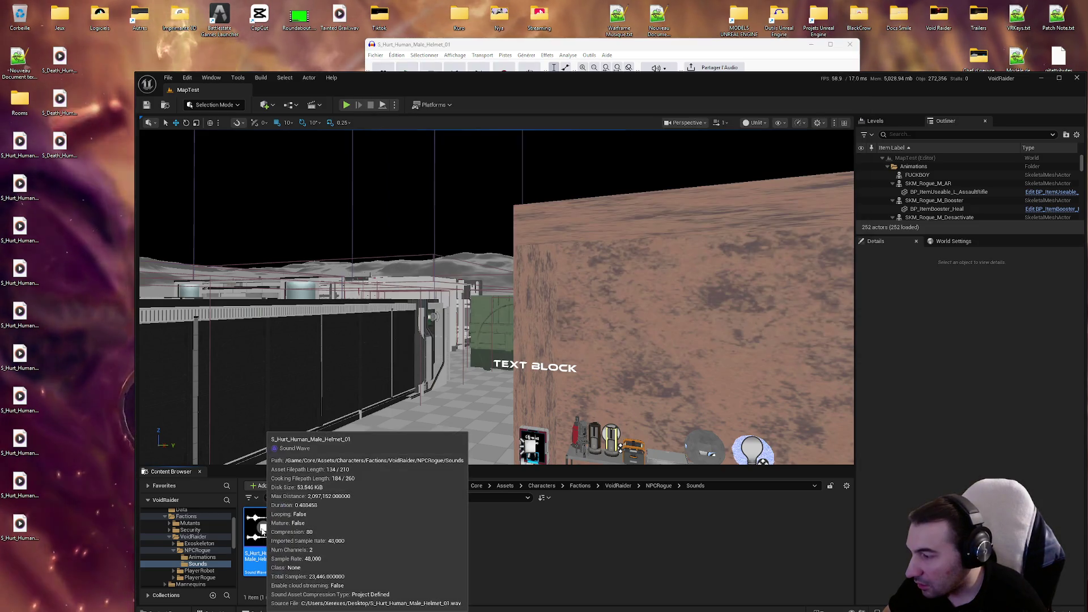
pyautogui.click(262, 532)
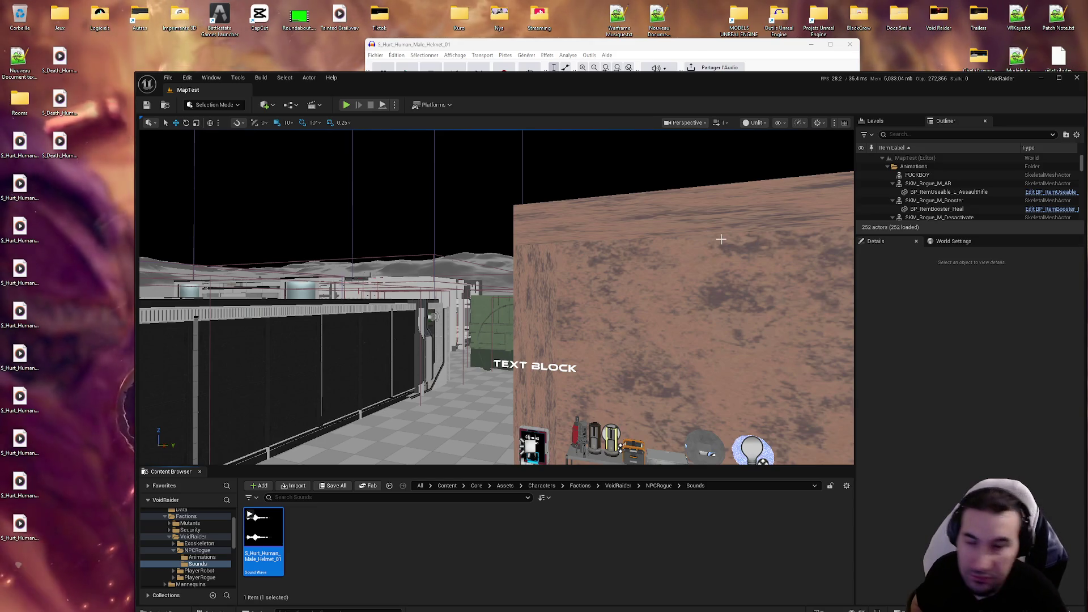
pyautogui.click(504, 48)
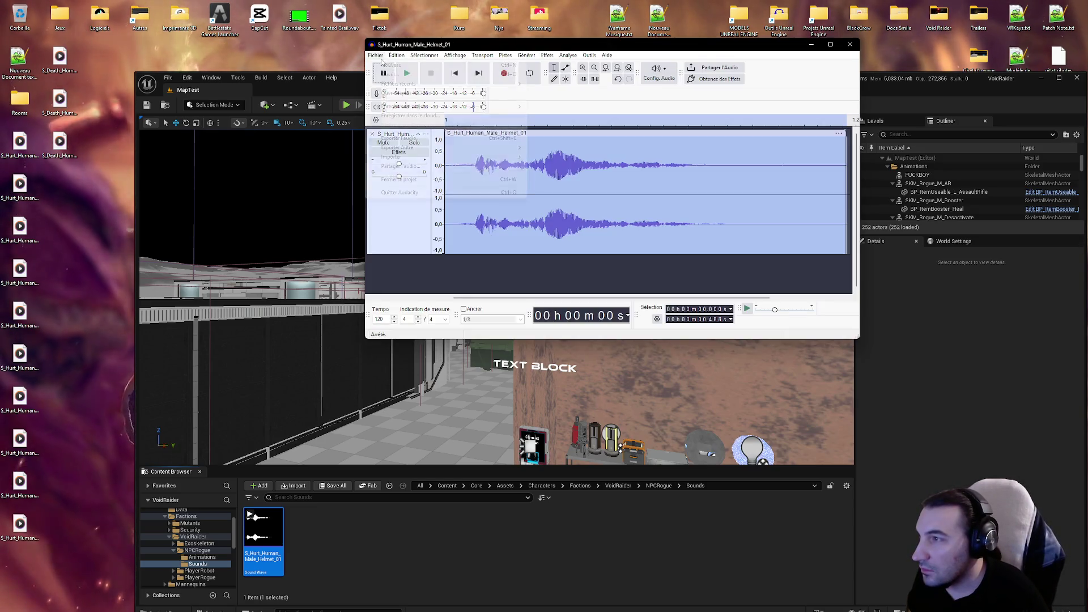
pyautogui.click(375, 55)
pyautogui.click(432, 138)
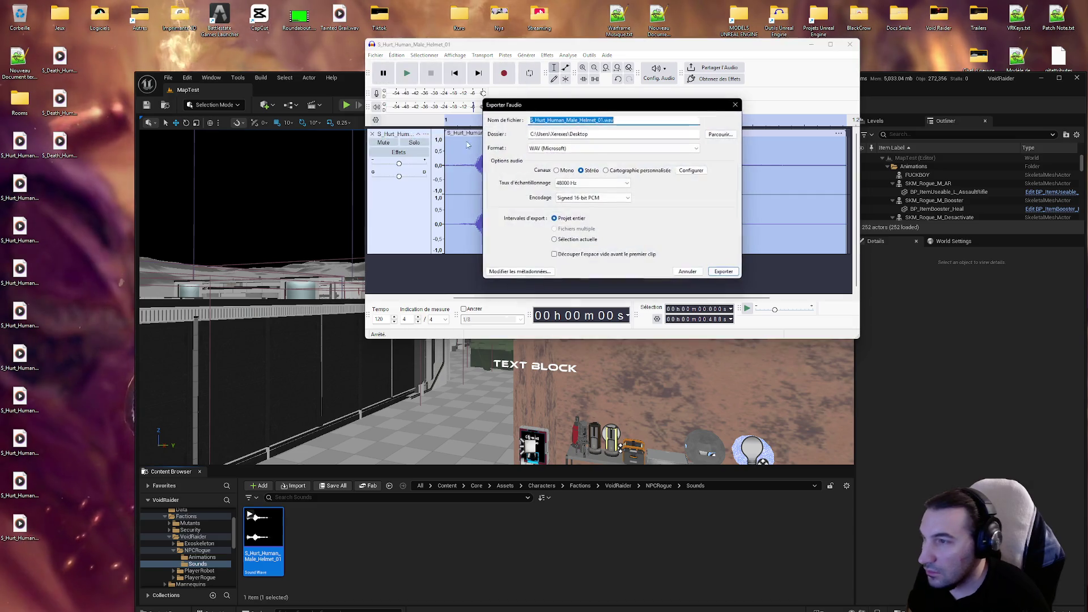
pyautogui.moveTo(633, 111)
pyautogui.mouseDown()
pyautogui.moveTo(844, 161)
pyautogui.moveTo(866, 209)
pyautogui.mouseUp()
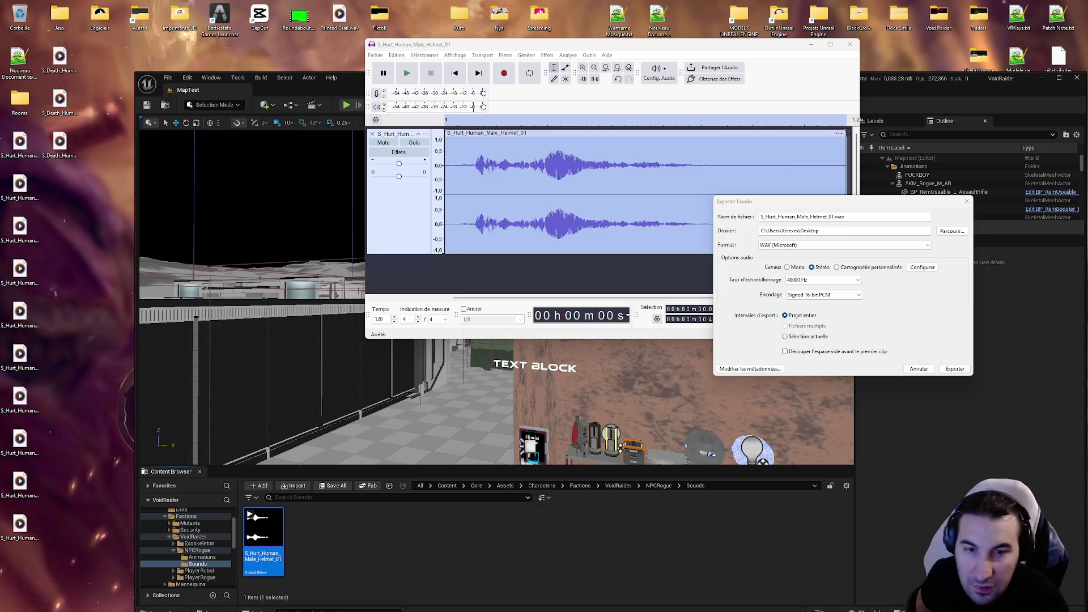
pyautogui.click(918, 369)
pyautogui.click(263, 529)
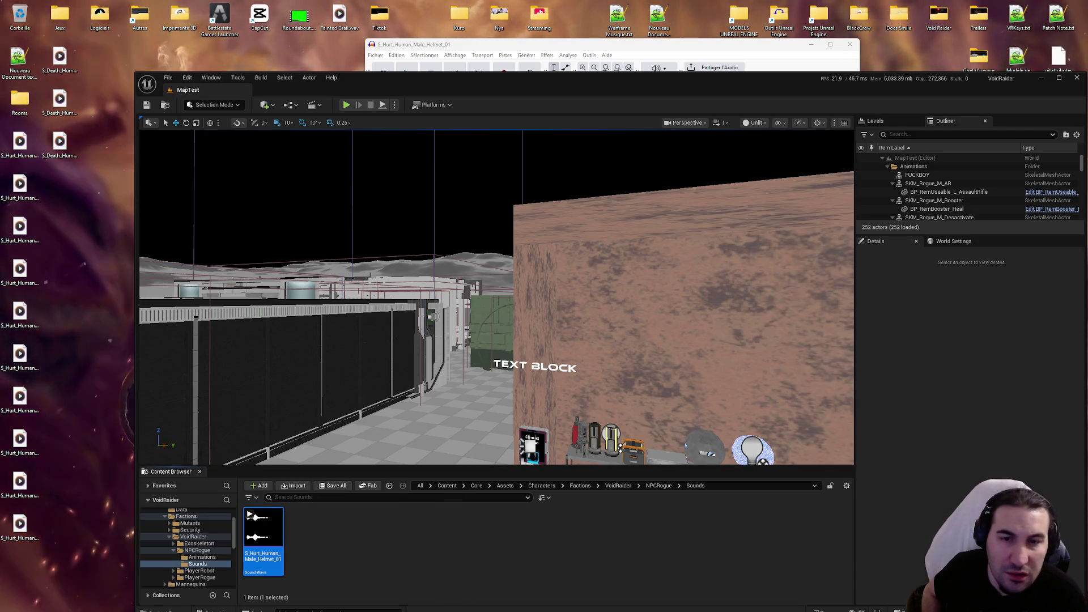
pyautogui.click(567, 56)
pyautogui.click(566, 57)
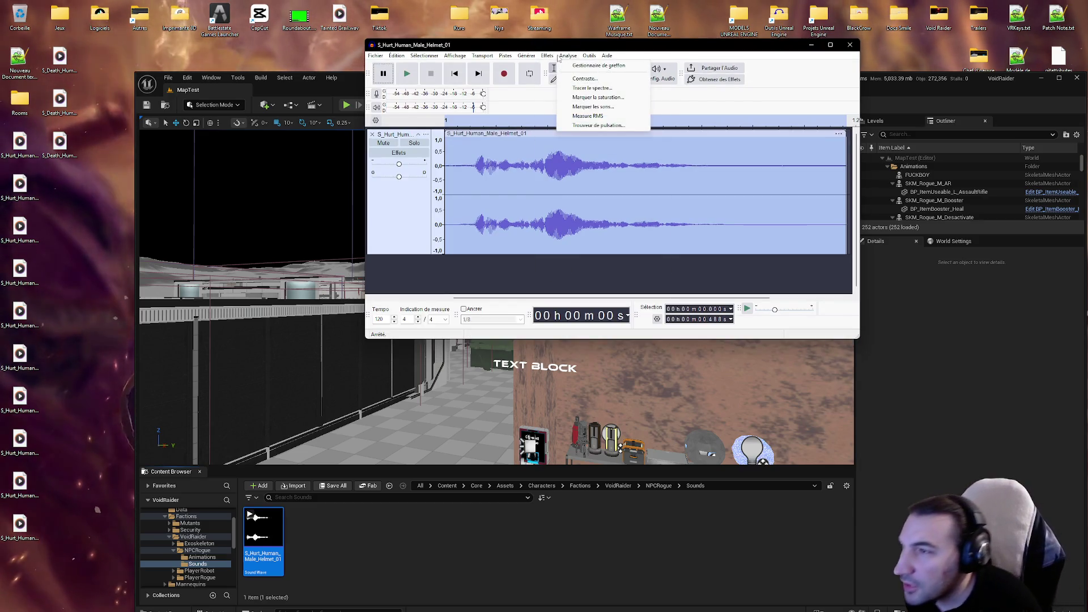
pyautogui.click(963, 57)
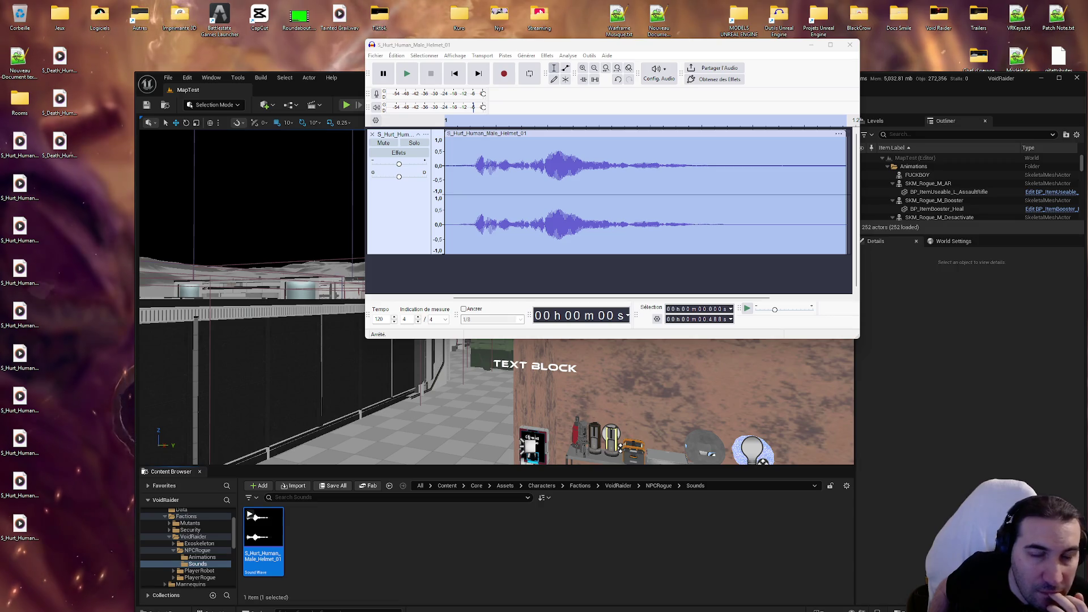
pyautogui.click(663, 244)
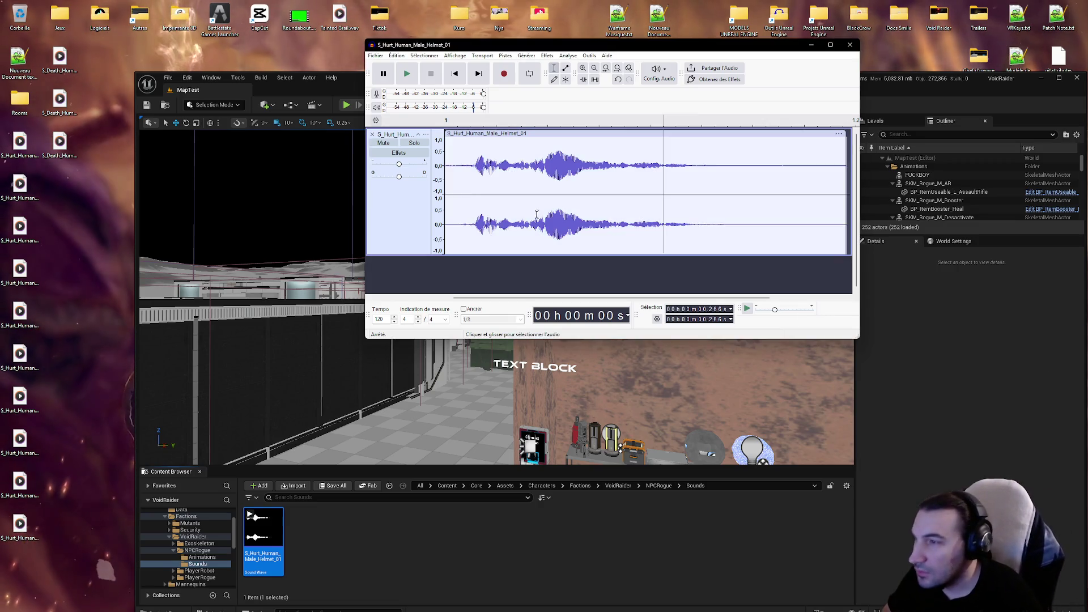
# Step: Delete the grunt's audio track from the Pistes menu, then undo the deletion with Ctrl+Z
pyautogui.moveTo(464, 169); pyautogui.dragTo(437, 188)
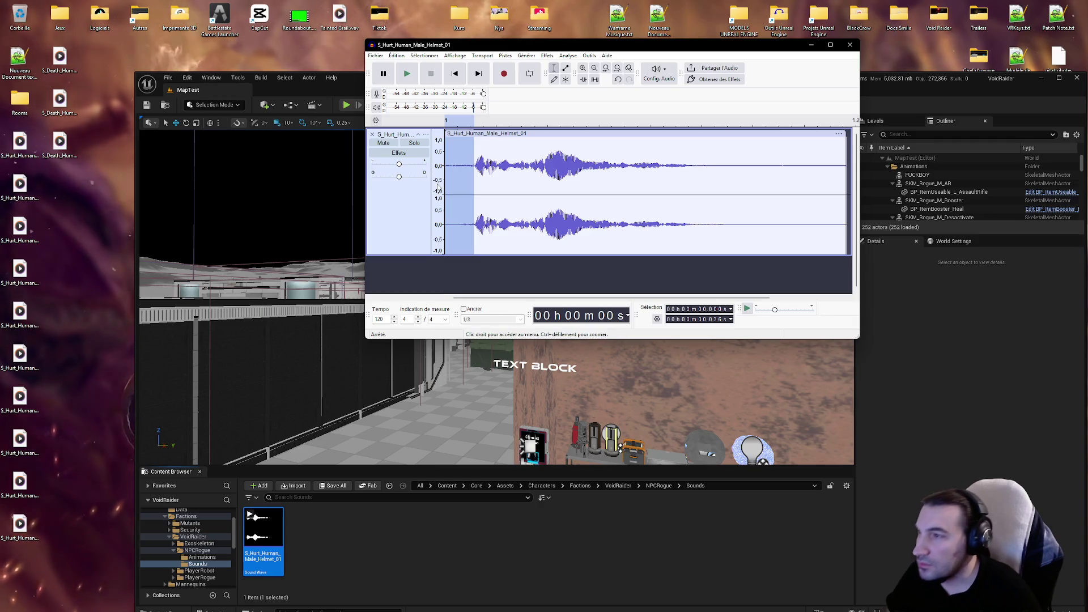
pyautogui.rightClick(461, 160)
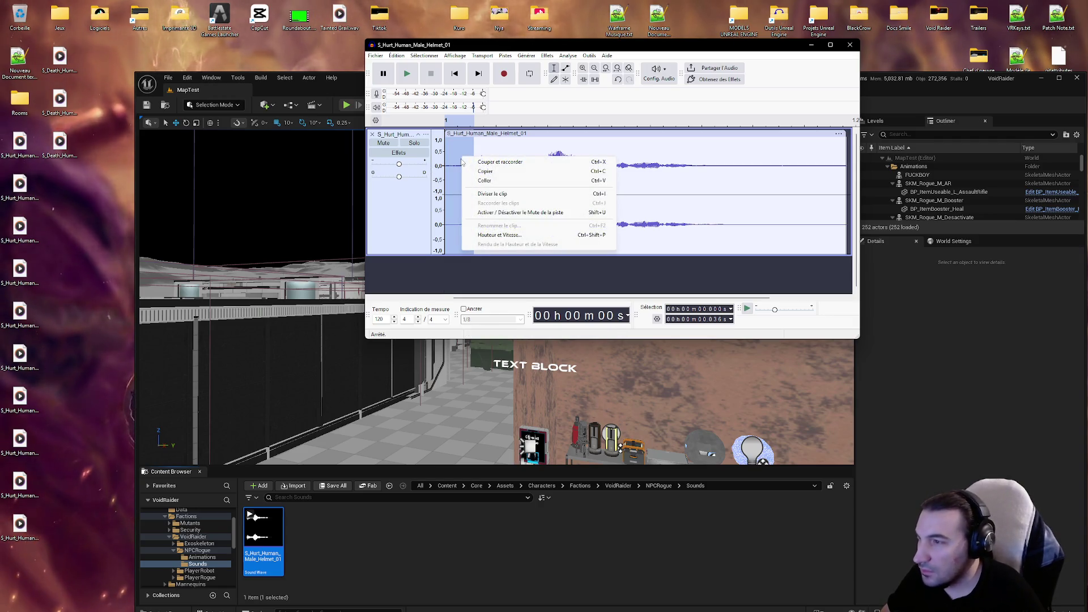
pyautogui.click(505, 56)
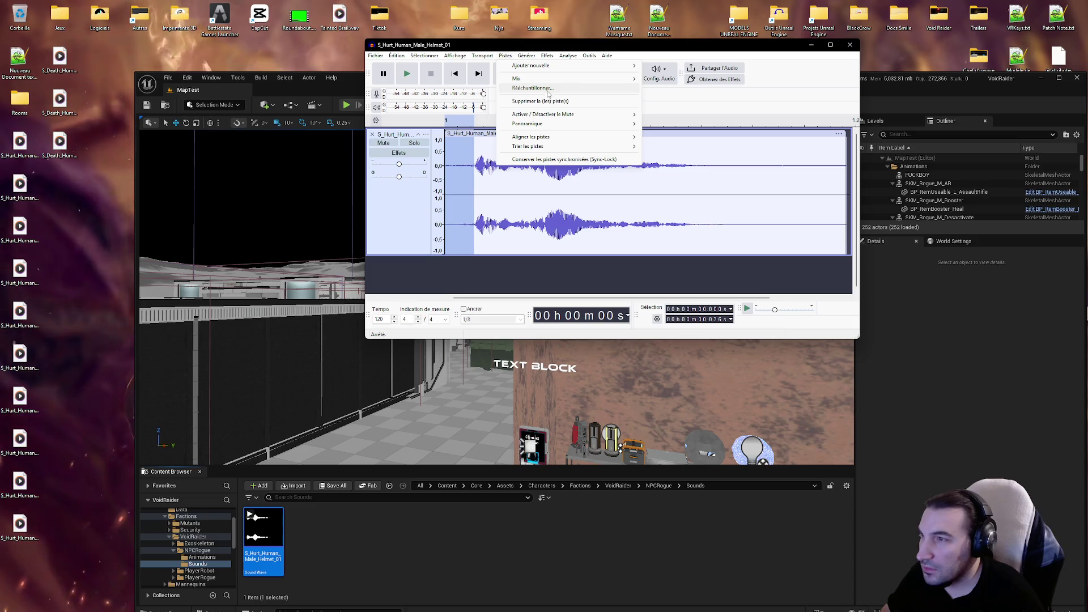
pyautogui.click(548, 100)
pyautogui.hotkey('ctrl', 'z')
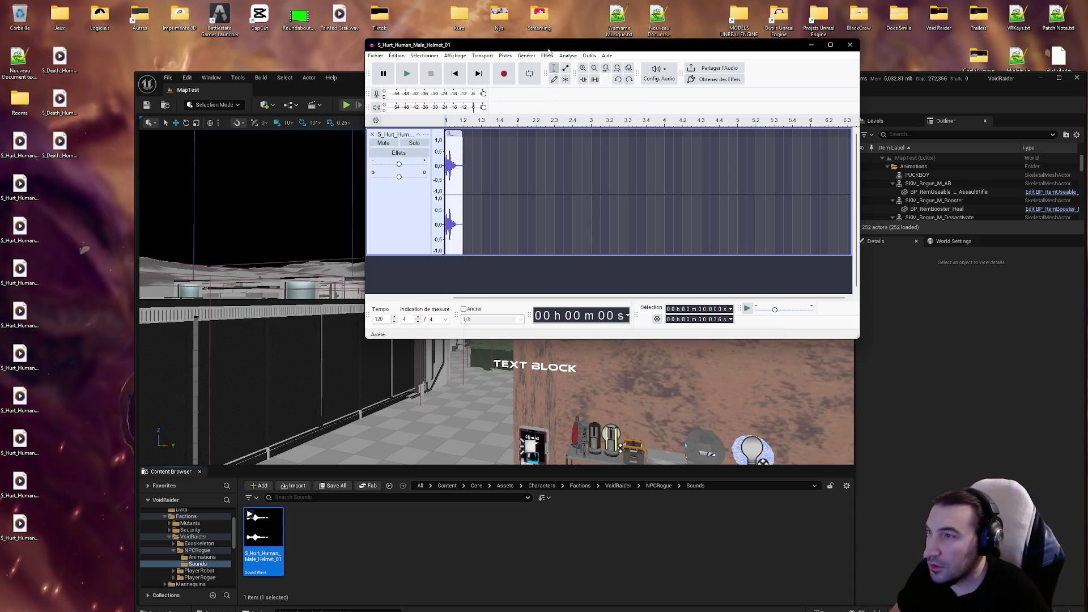
# Step: Zoom in and select the roughly 0.037 s of silence at the clip start
pyautogui.scroll(2, 451, 174)
pyautogui.scroll(5, 452, 173)
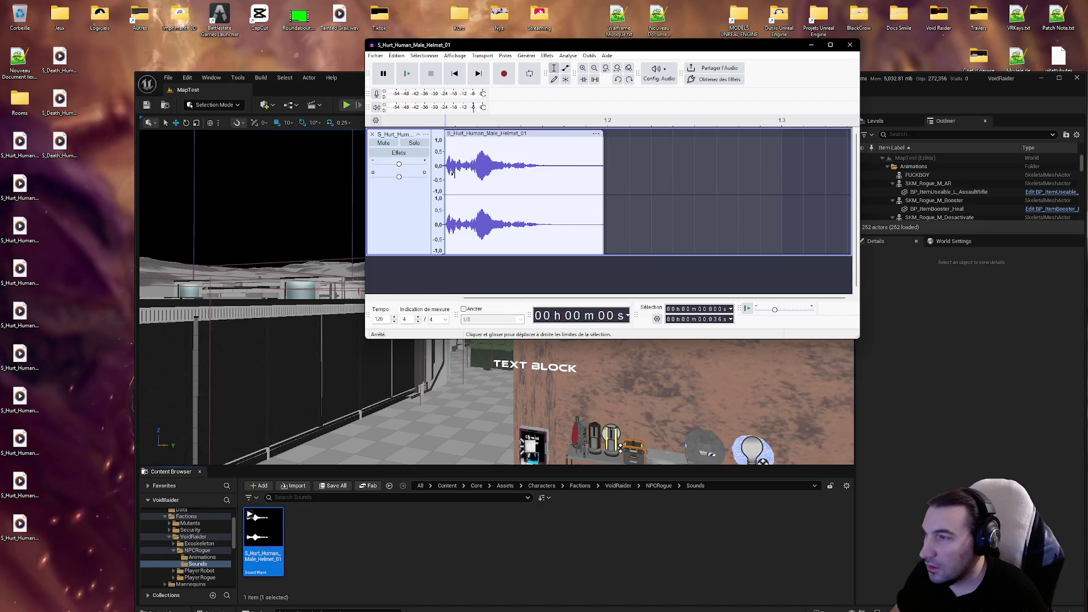
pyautogui.hscroll(-1, 478, 167)
pyautogui.click(481, 166)
pyautogui.moveTo(481, 166); pyautogui.dragTo(445, 166)
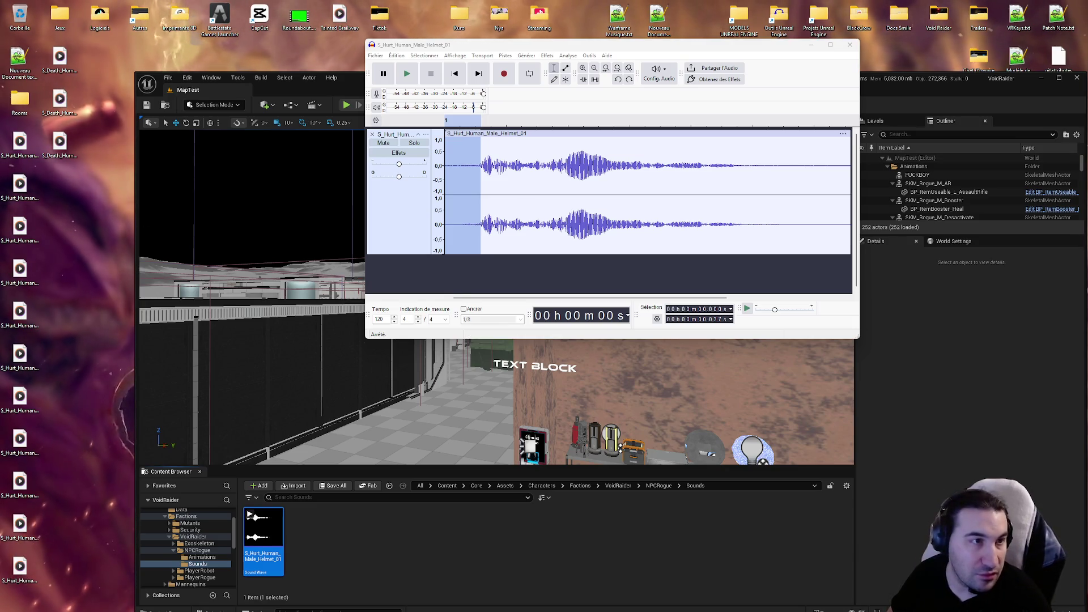
pyautogui.press('super+e')
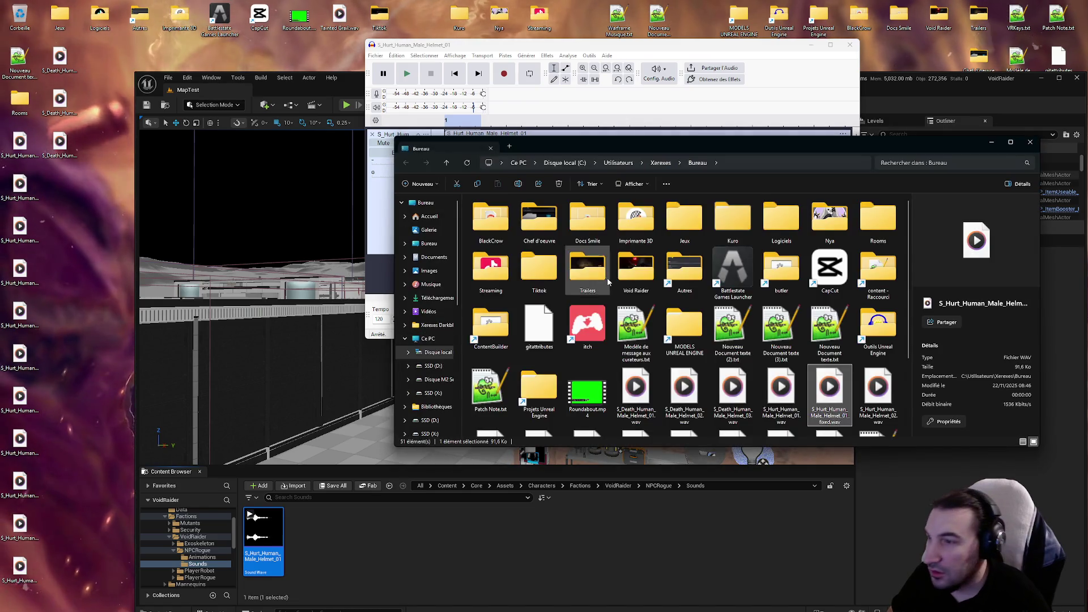
pyautogui.scroll(-2, 608, 281)
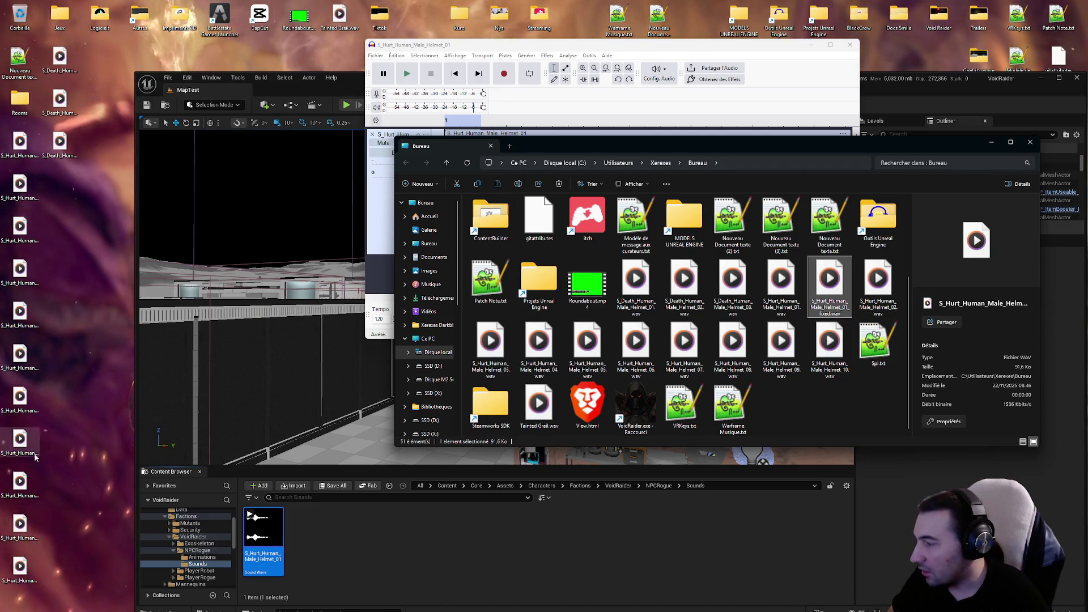
pyautogui.moveTo(20, 567); pyautogui.dragTo(100, 233)
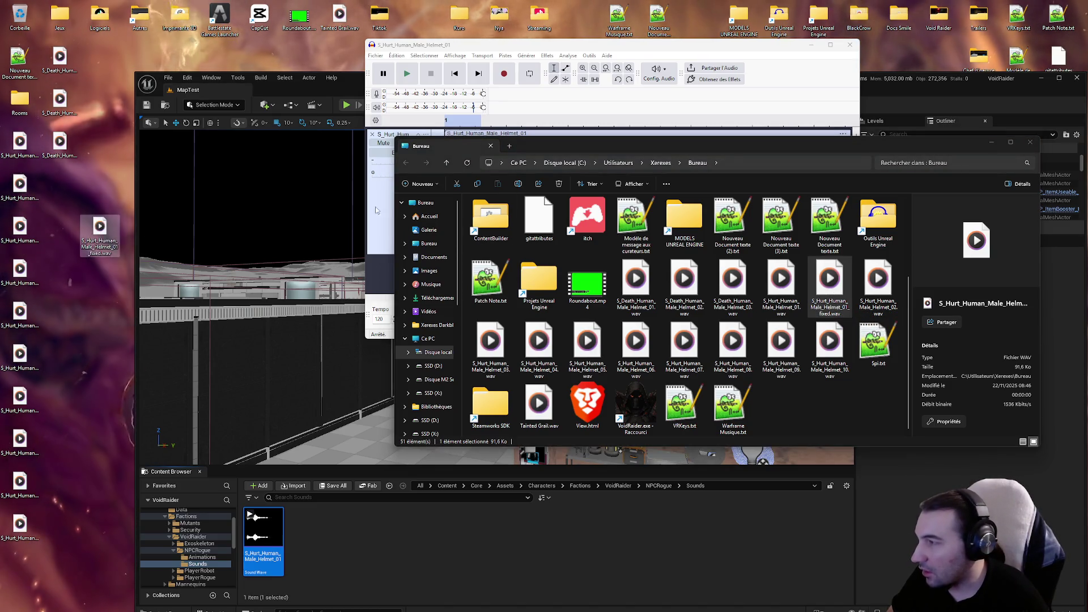
pyautogui.click(990, 142)
pyautogui.moveTo(99, 230); pyautogui.dragTo(436, 286)
pyautogui.click(513, 198)
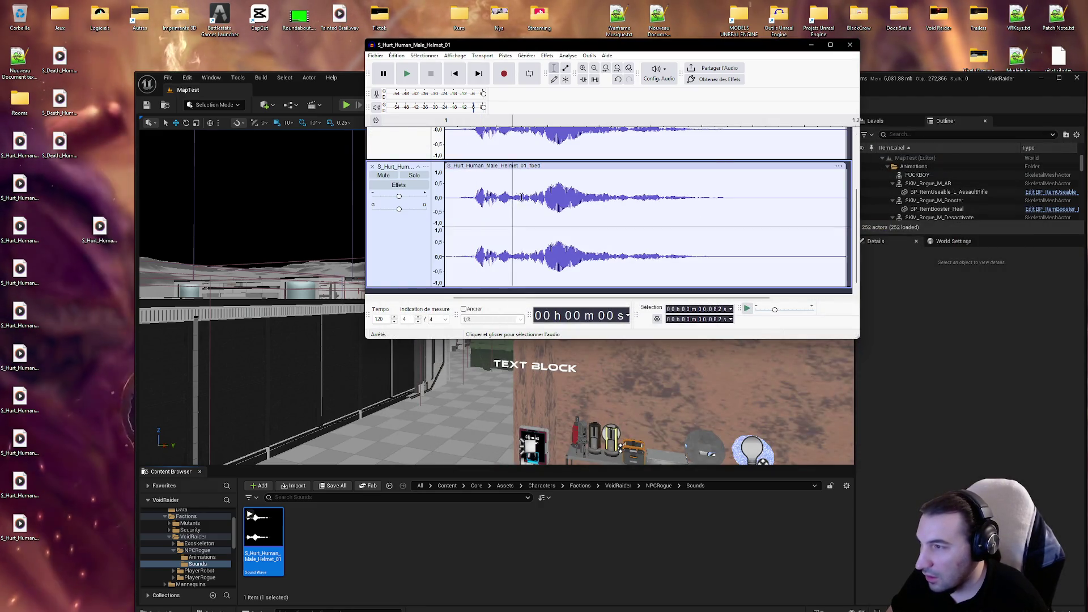
pyautogui.click(514, 196)
pyautogui.scroll(2, 482, 198)
pyautogui.scroll(-3, 453, 204)
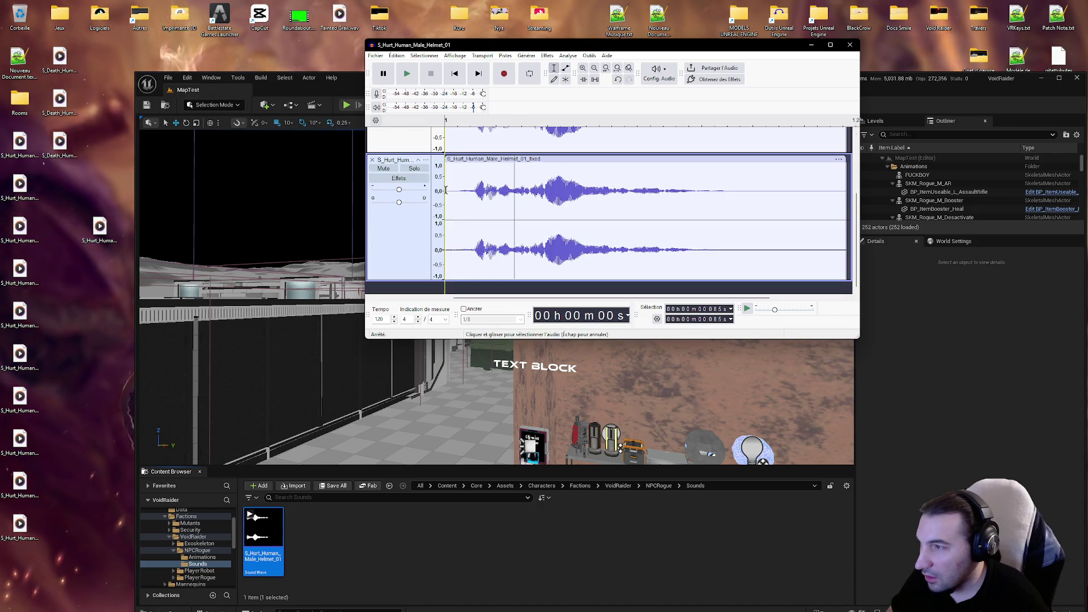
pyautogui.click(410, 79)
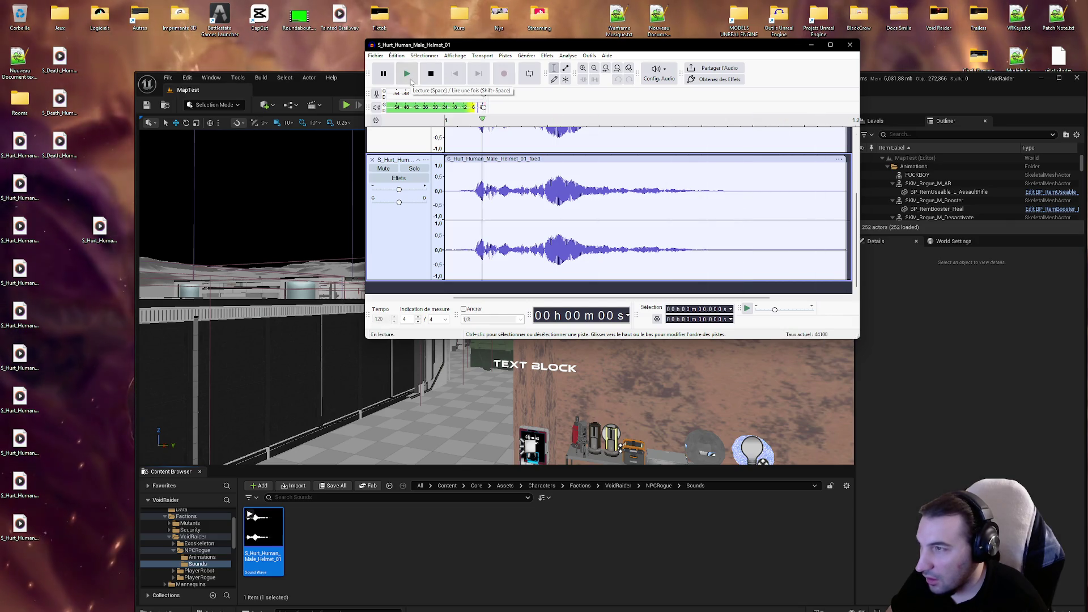
pyautogui.press('space')
pyautogui.click(372, 160)
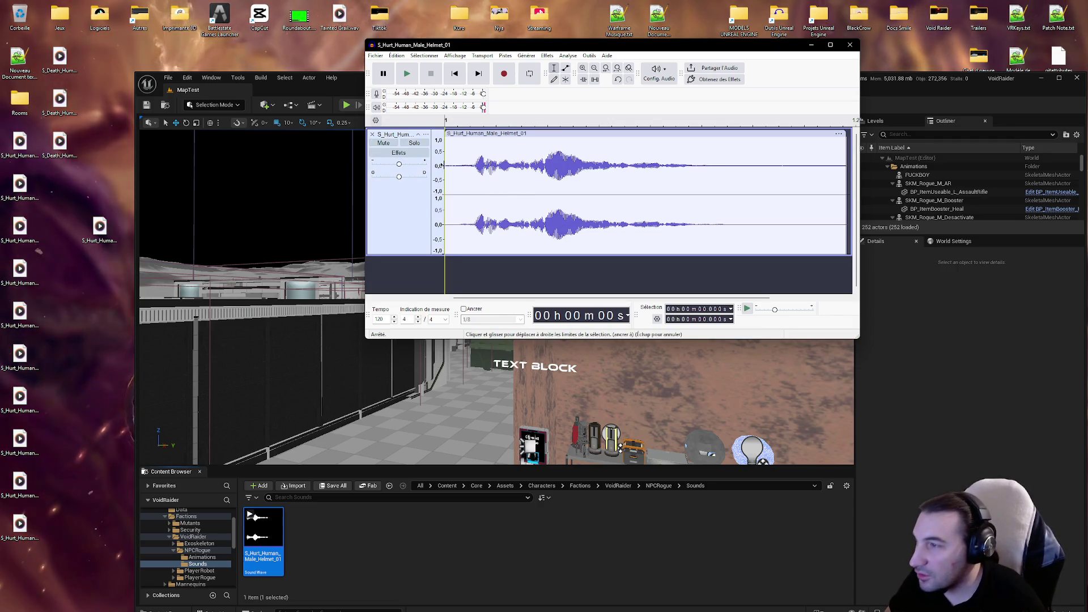
# Step: Play the original grunt, then delete the leading silence before it begins
pyautogui.click(407, 74)
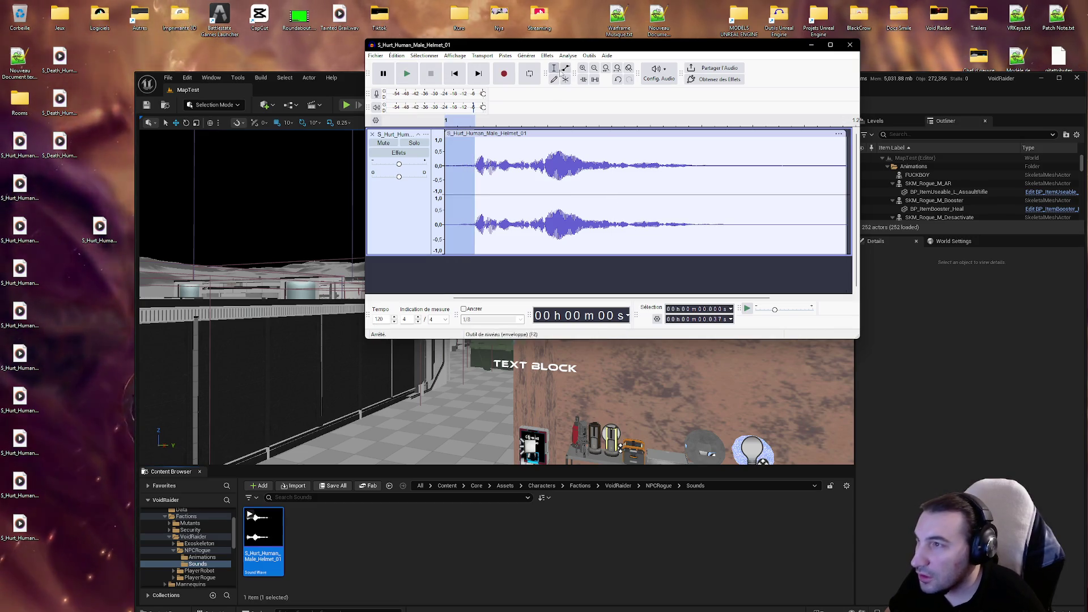
pyautogui.click(545, 55)
pyautogui.moveTo(526, 55)
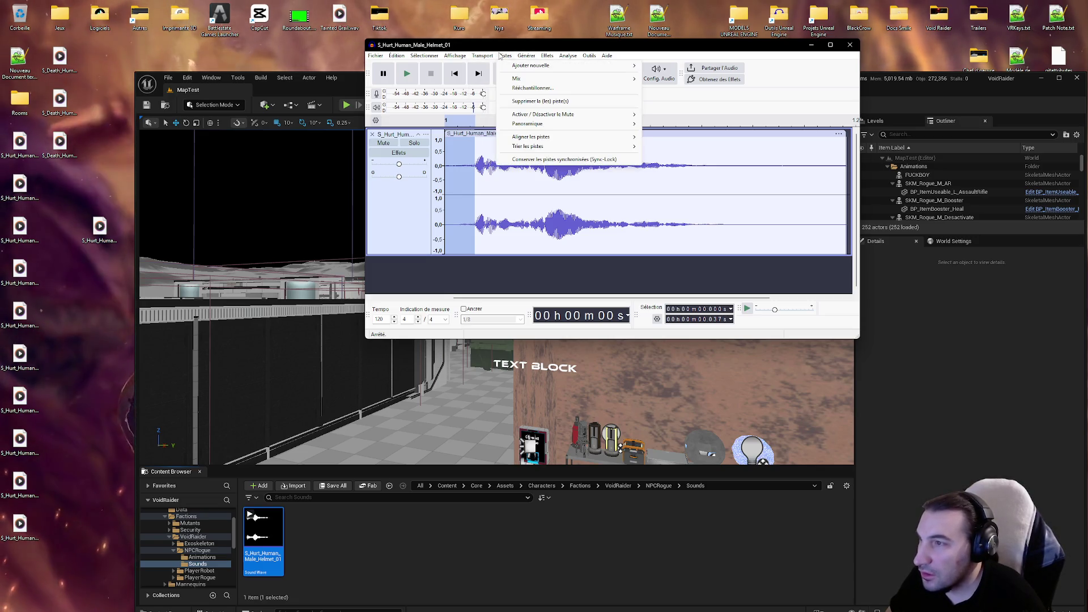
pyautogui.moveTo(563, 56)
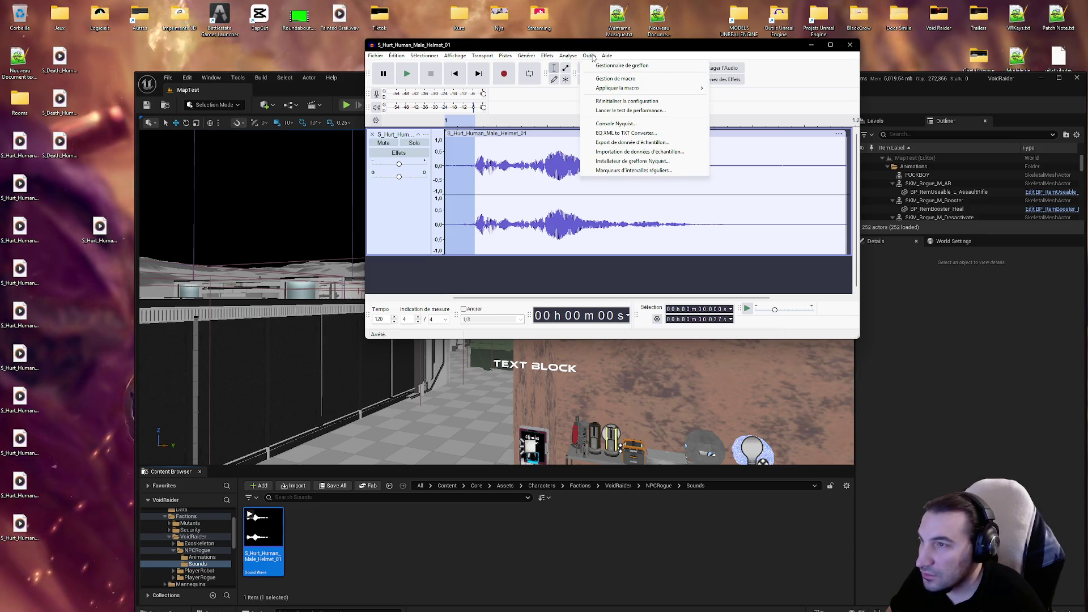
pyautogui.click(519, 175)
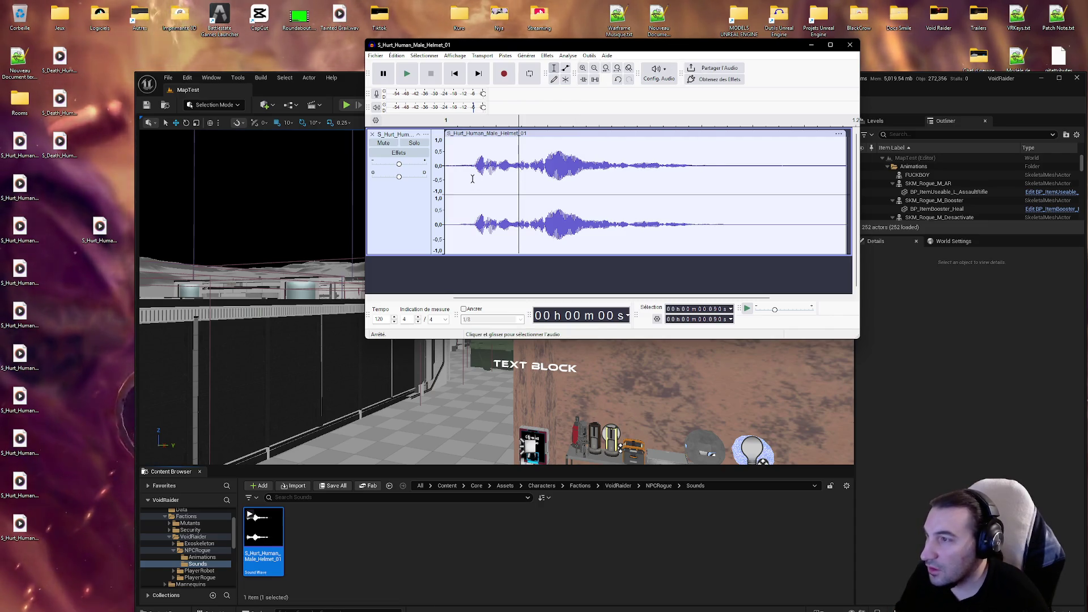
pyautogui.moveTo(475, 167); pyautogui.dragTo(446, 167)
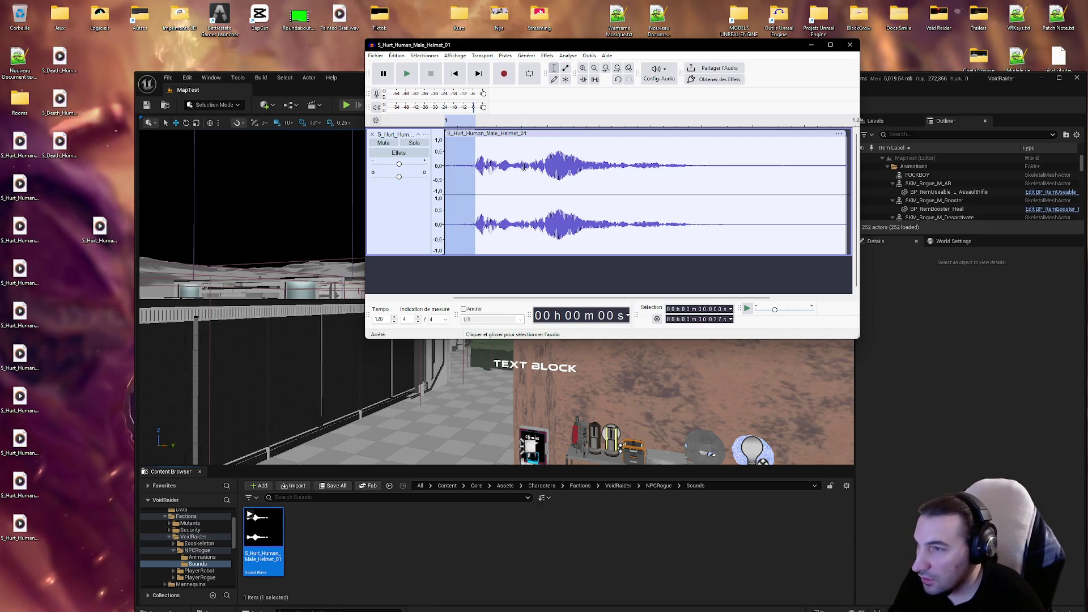
pyautogui.press('Delete')
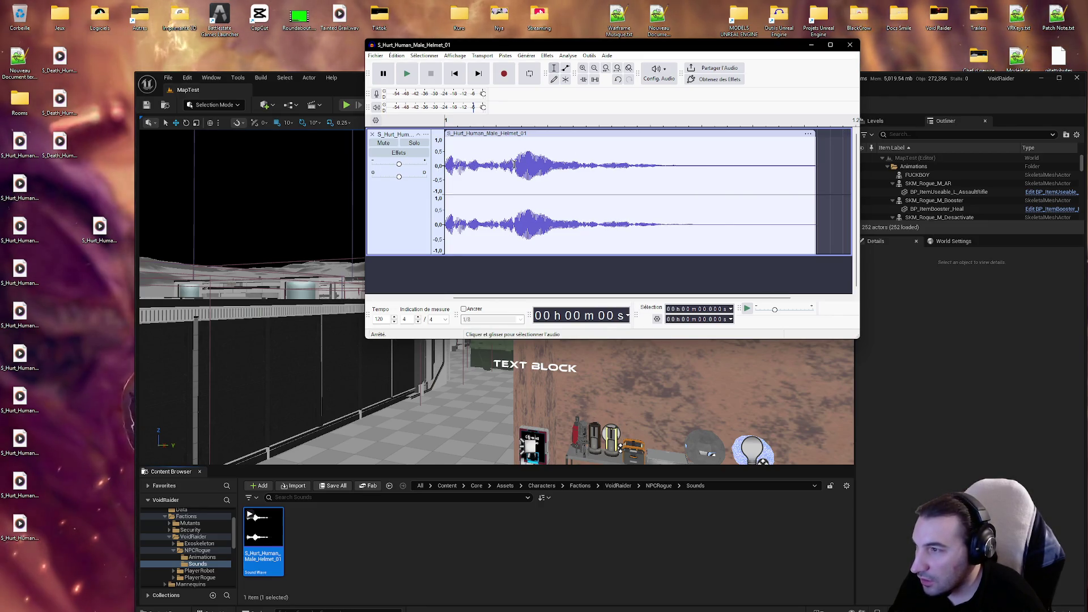
# Step: Apply a fade-in (Effets > Fondu) to the first 0.084 s of the clip
pyautogui.moveTo(514, 164); pyautogui.dragTo(364, 172)
pyautogui.click(546, 56)
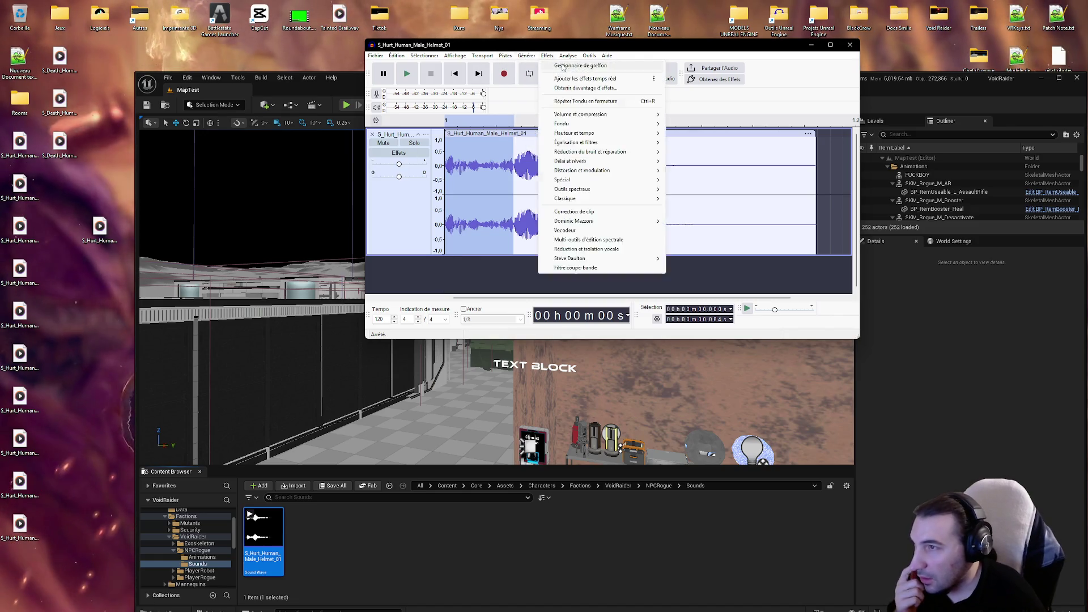
pyautogui.moveTo(598, 116)
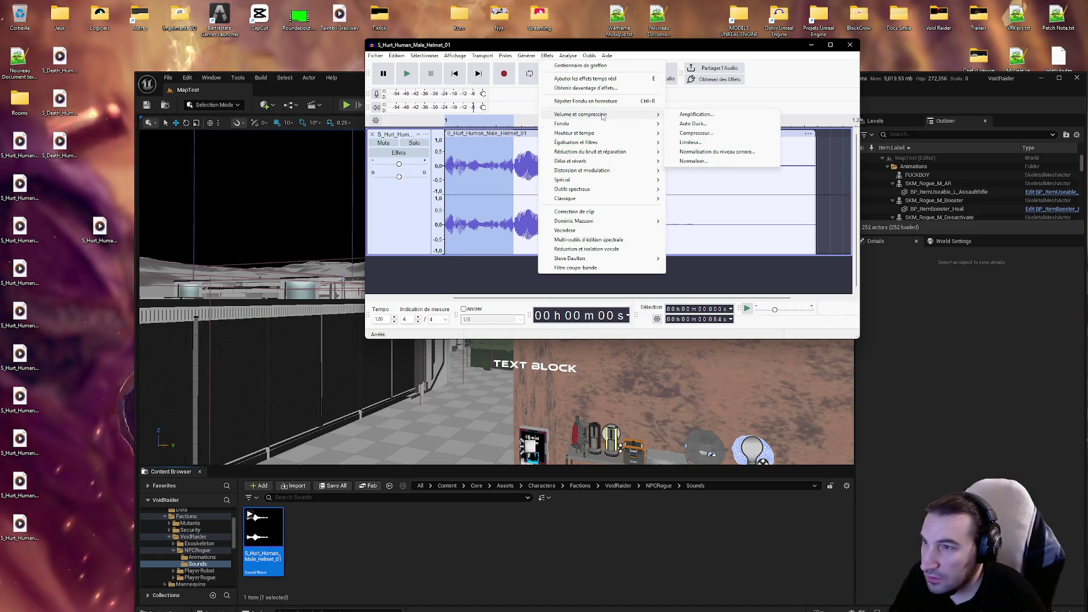
pyautogui.click(694, 124)
pyautogui.click(532, 170)
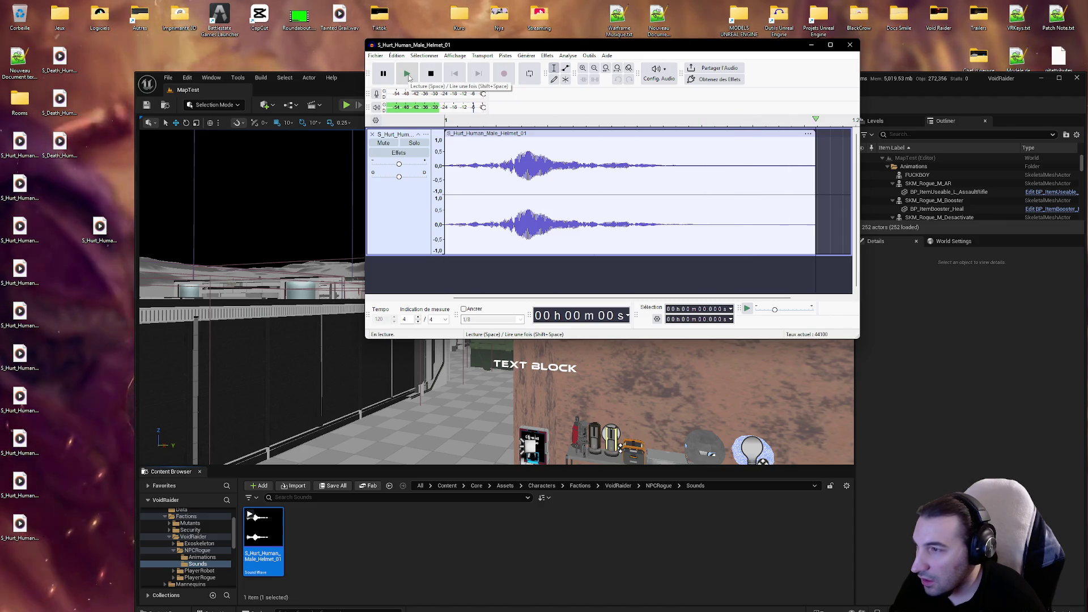
# Step: Export the trimmed clip as WAV, overwriting S_Hurt_Human_Male_Helmet_01.wav on the Desktop
pyautogui.click(375, 55)
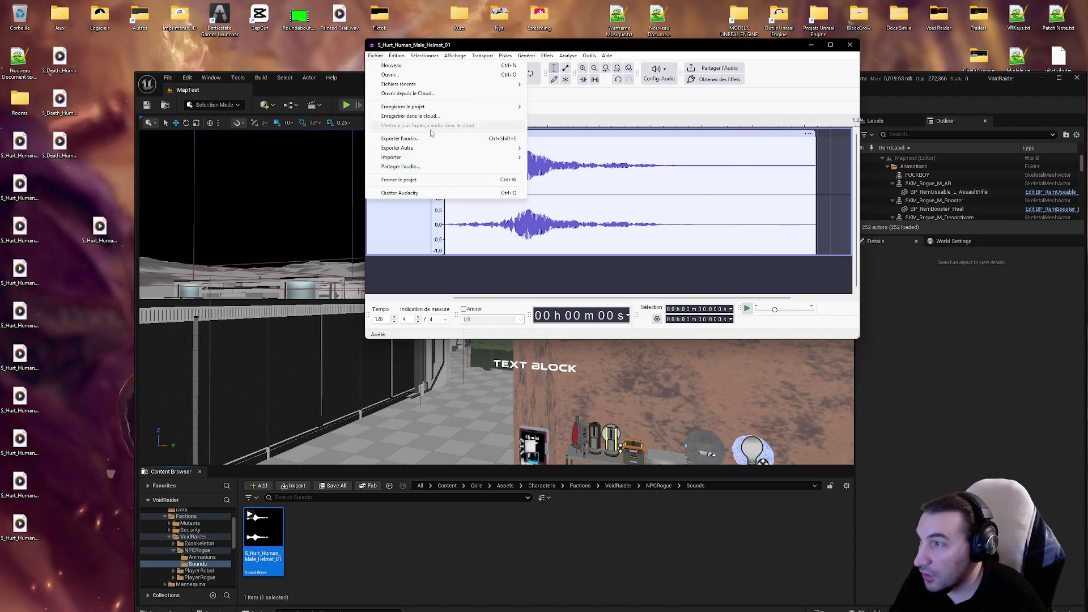
pyautogui.click(400, 138)
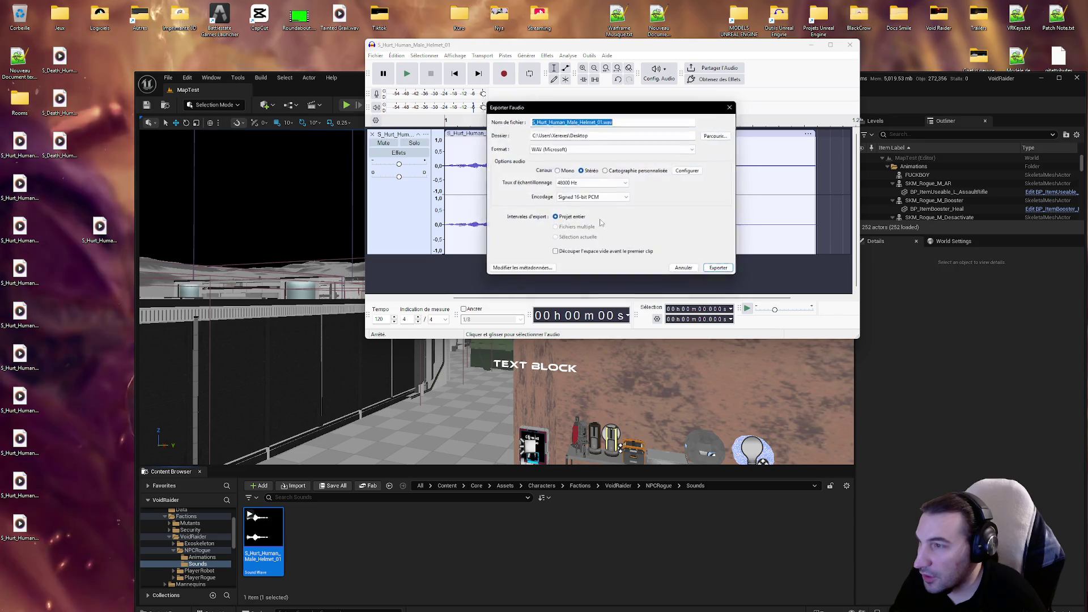
pyautogui.click(735, 273)
pyautogui.click(678, 194)
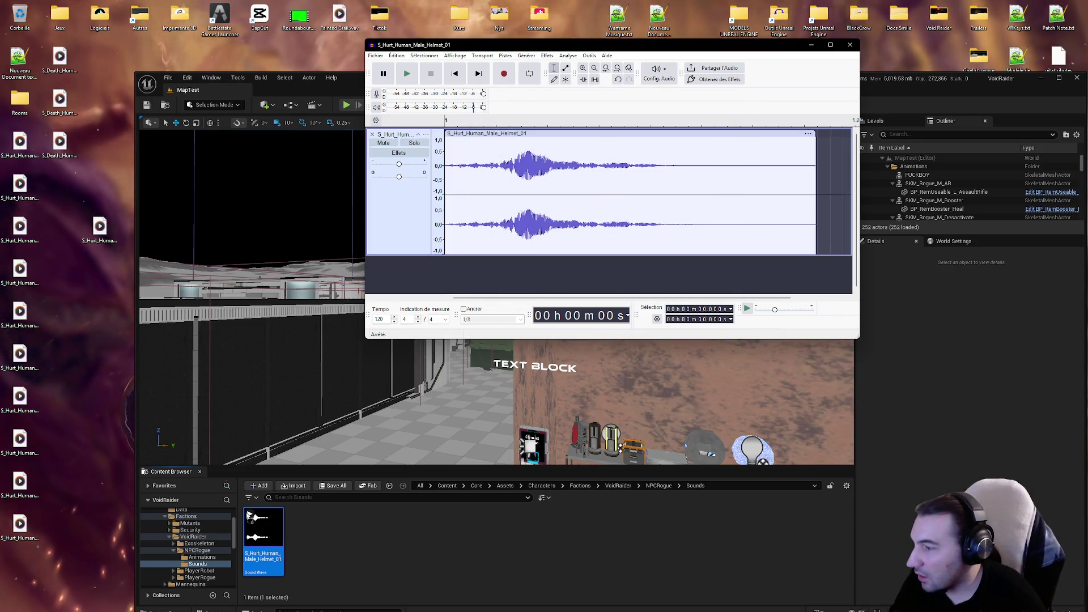
pyautogui.click(329, 490)
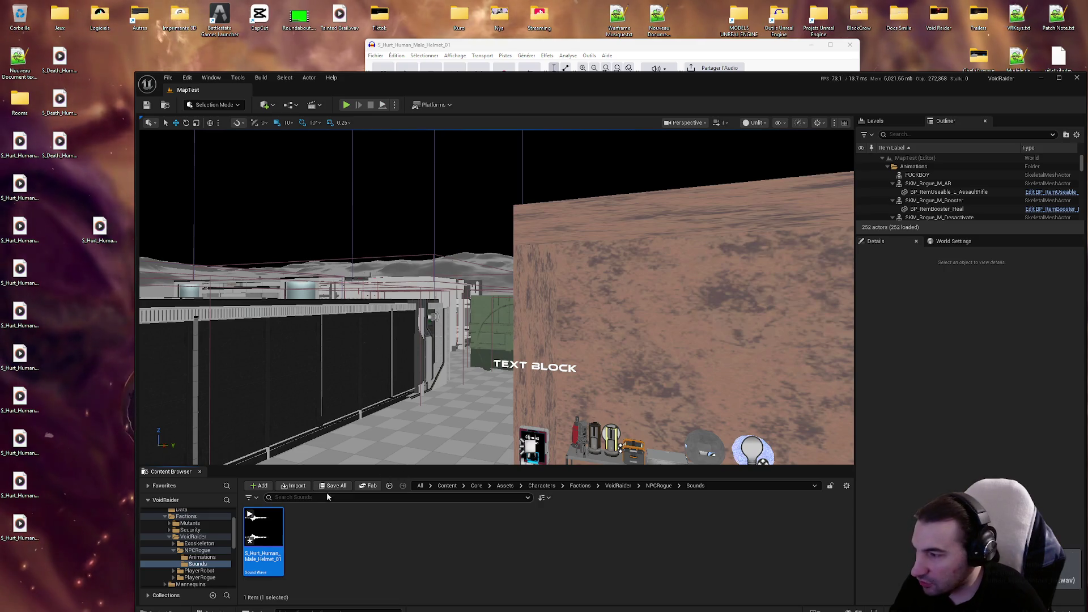
# Step: Save the reimported 0.461 s S_Hurt_Human_Male_Helmet_01 Sound Wave with Save All, then go back to Audacity
pyautogui.click(333, 486)
pyautogui.click(604, 407)
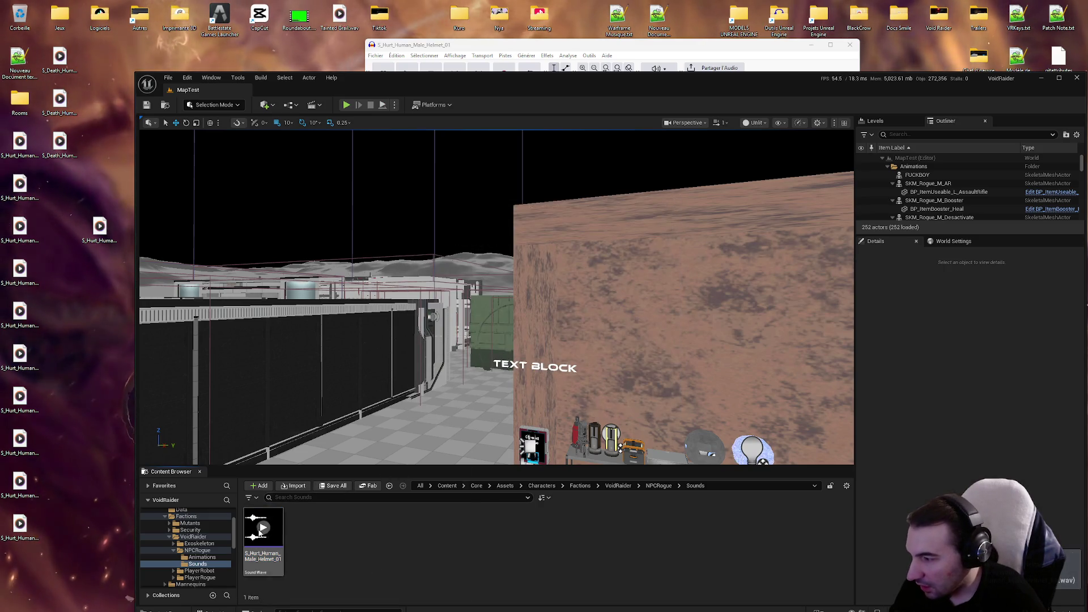
pyautogui.moveTo(262, 530)
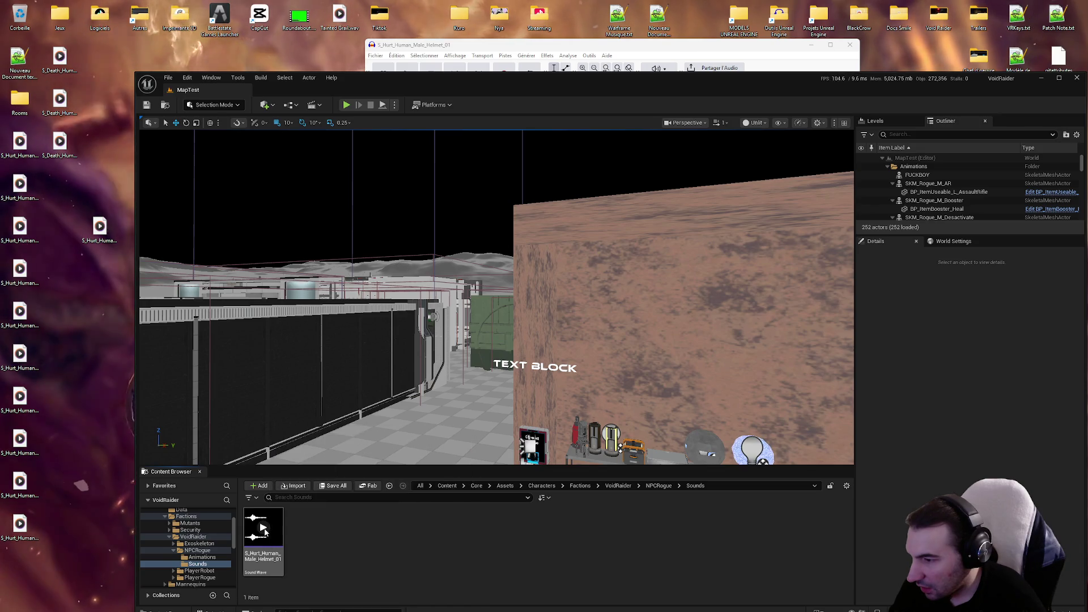
pyautogui.click(557, 50)
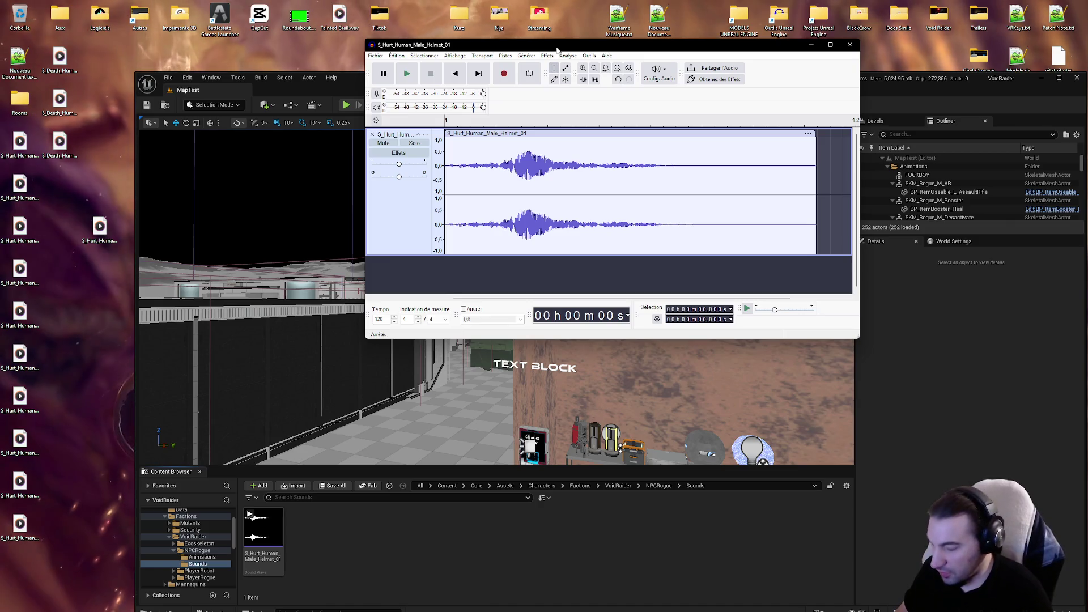
pyautogui.hotkey('shift', 'Right')
pyautogui.hotkey('ctrl', 'z')
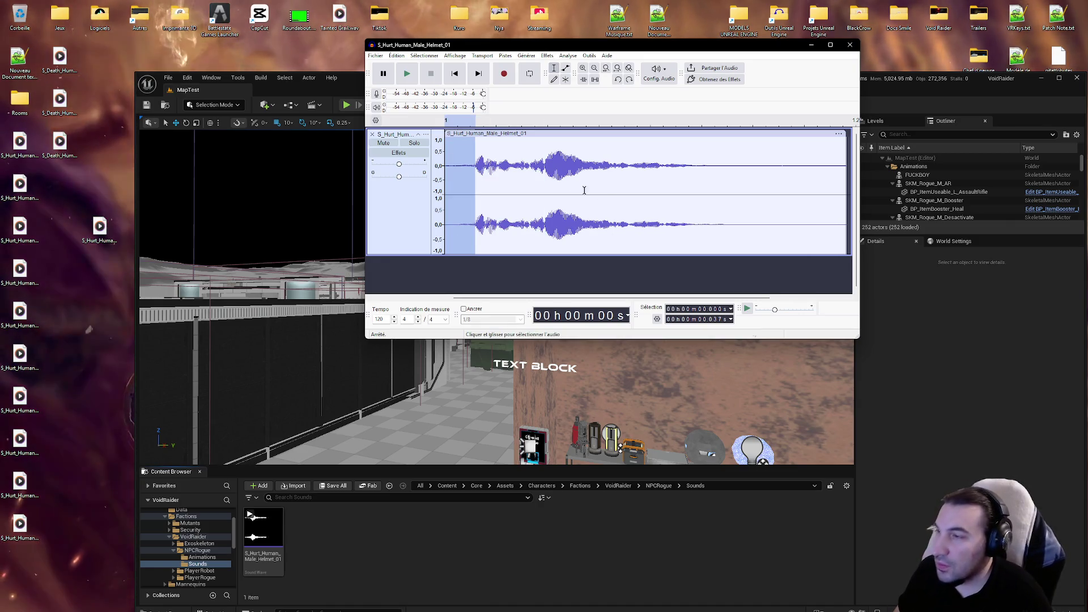
pyautogui.click(507, 177)
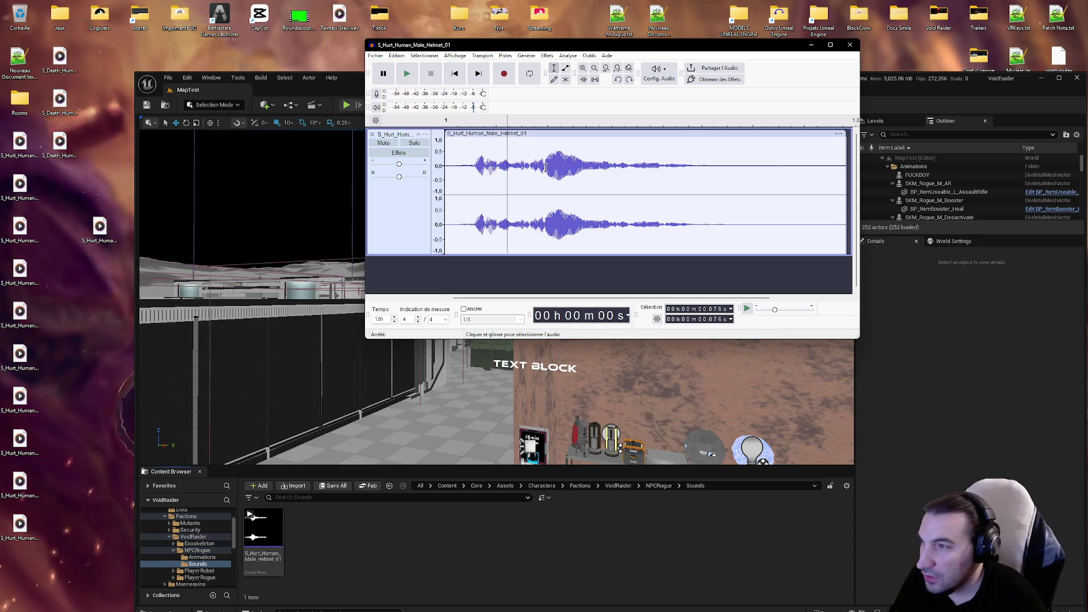
pyautogui.moveTo(554, 167); pyautogui.dragTo(692, 170)
pyautogui.click(604, 172)
pyautogui.moveTo(545, 166); pyautogui.dragTo(596, 170)
pyautogui.click(406, 74)
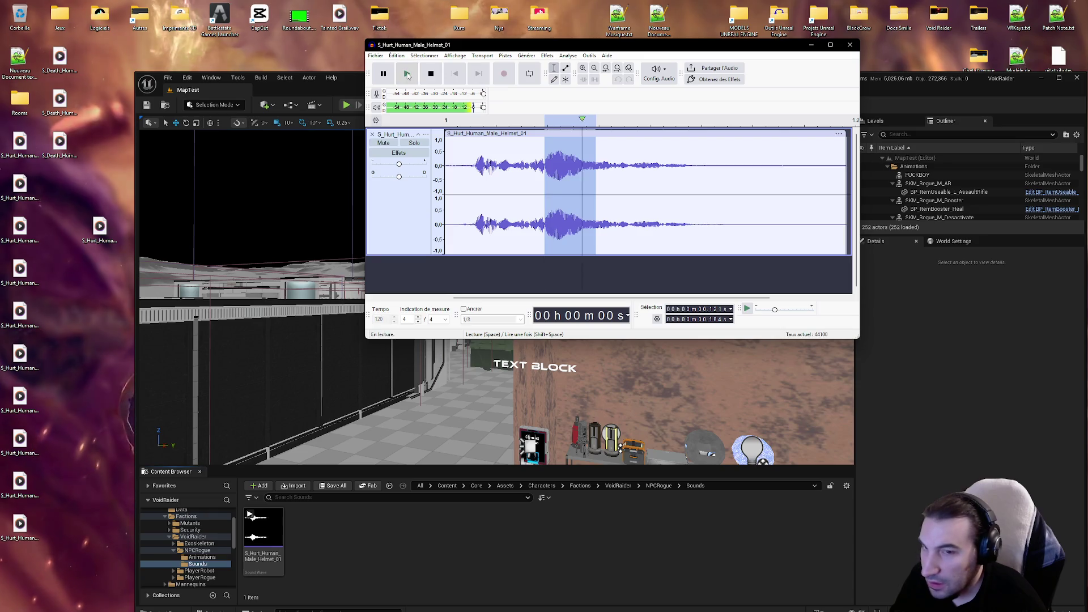
pyautogui.click(407, 75)
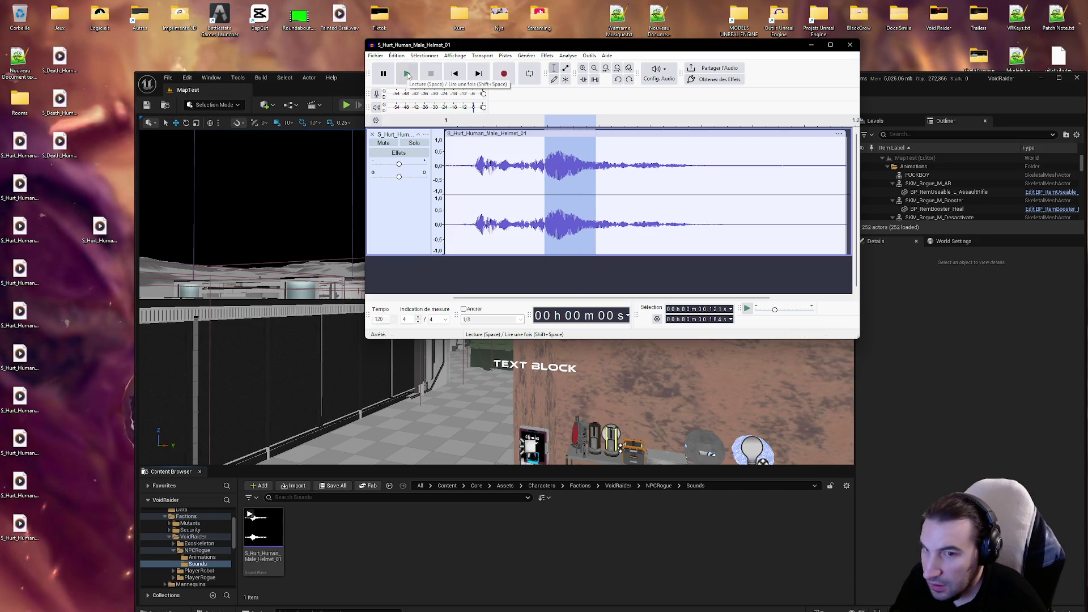
pyautogui.click(682, 170)
pyautogui.moveTo(544, 167); pyautogui.dragTo(607, 169)
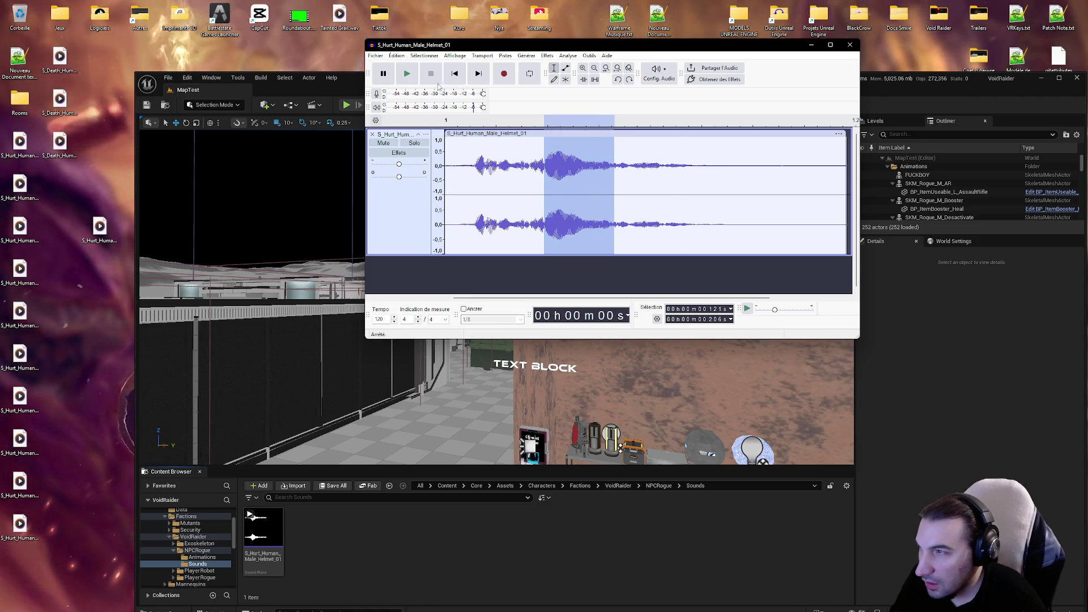
pyautogui.click(403, 77)
pyautogui.click(405, 78)
pyautogui.click(642, 177)
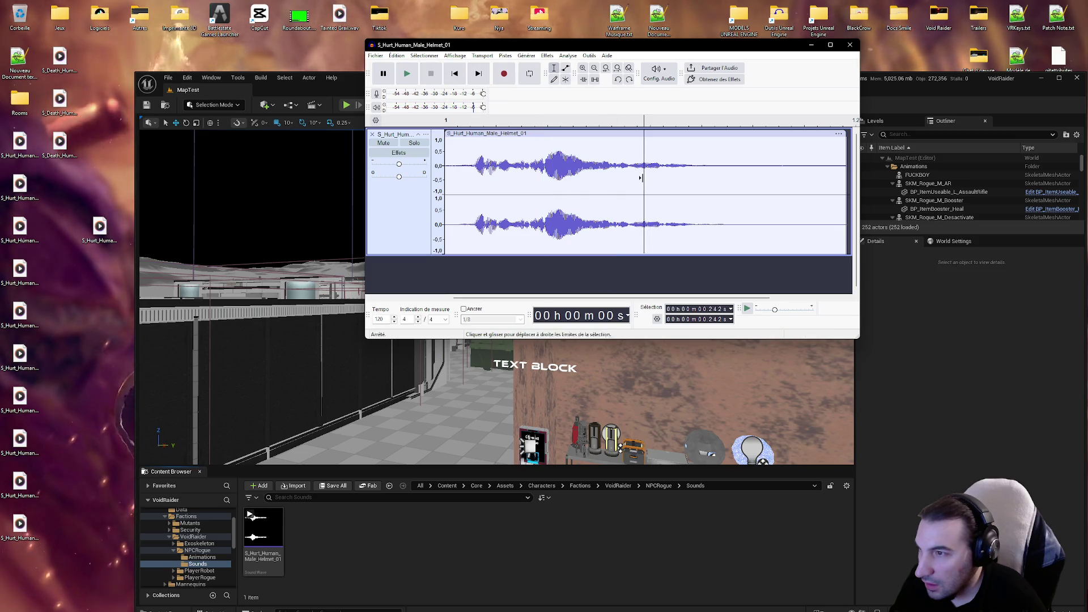
pyautogui.moveTo(544, 169); pyautogui.dragTo(692, 169)
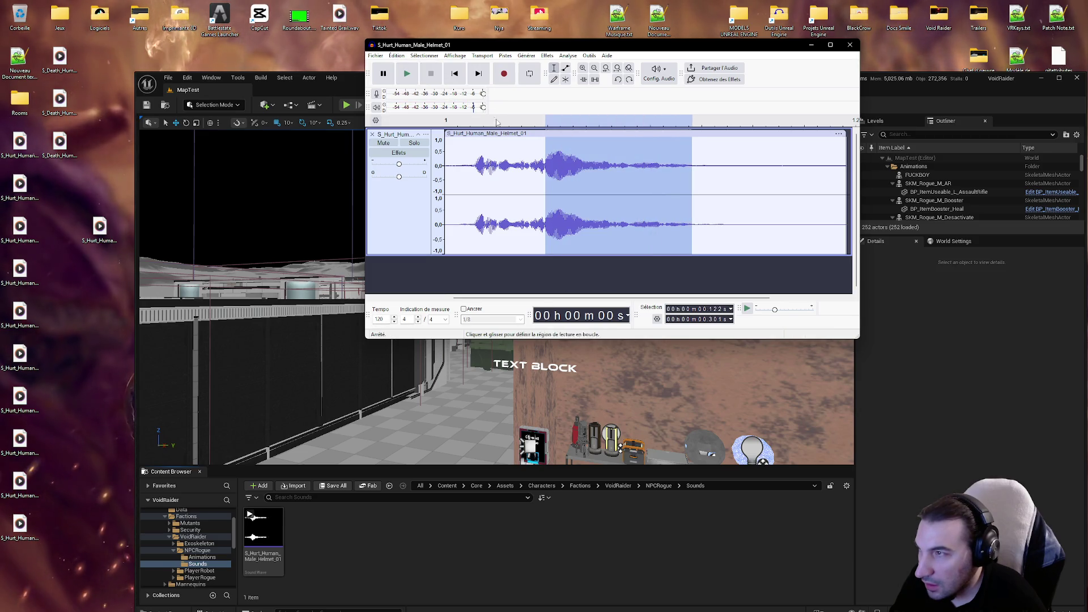
pyautogui.click(415, 78)
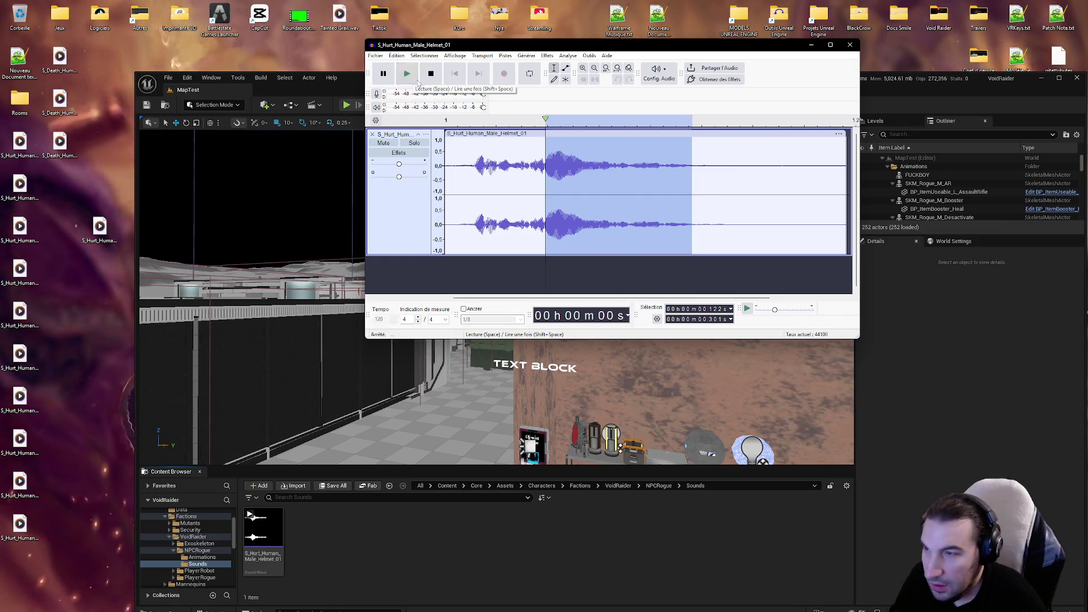
pyautogui.click(684, 176)
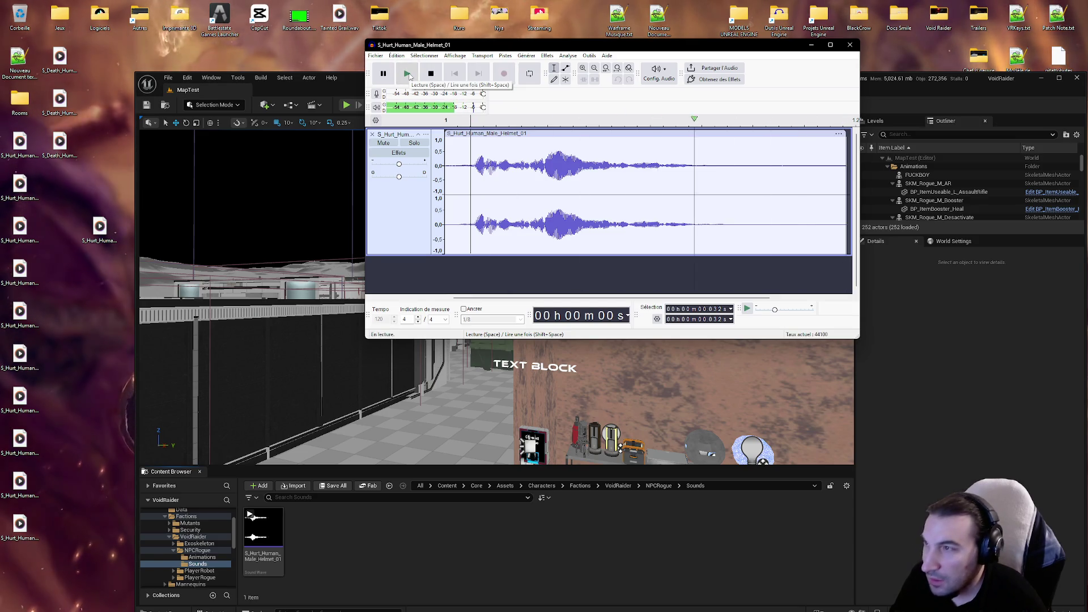
pyautogui.doubleClick(562, 168)
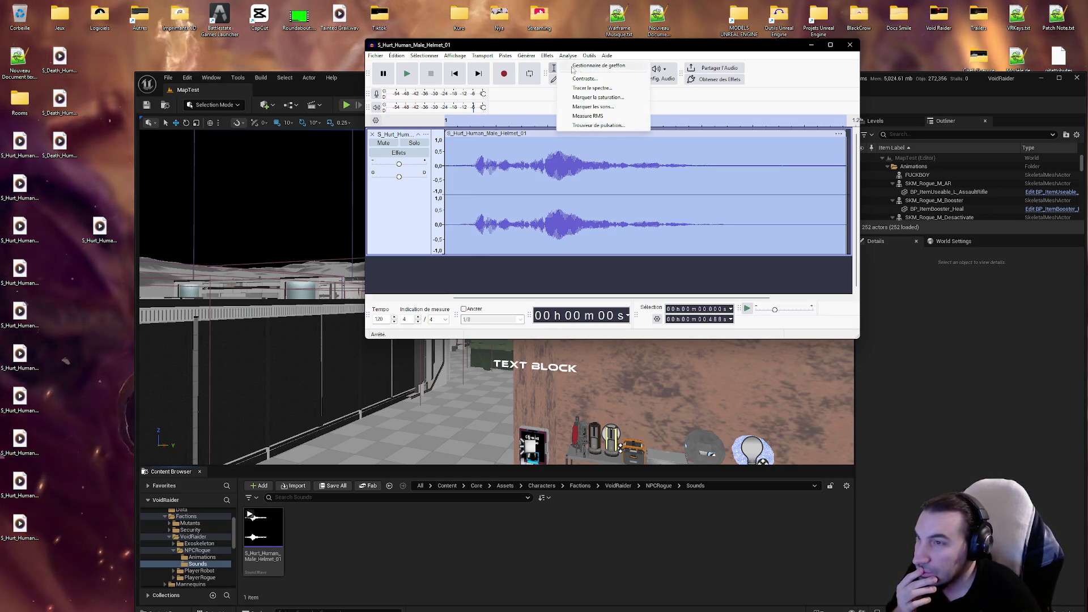
pyautogui.click(580, 197)
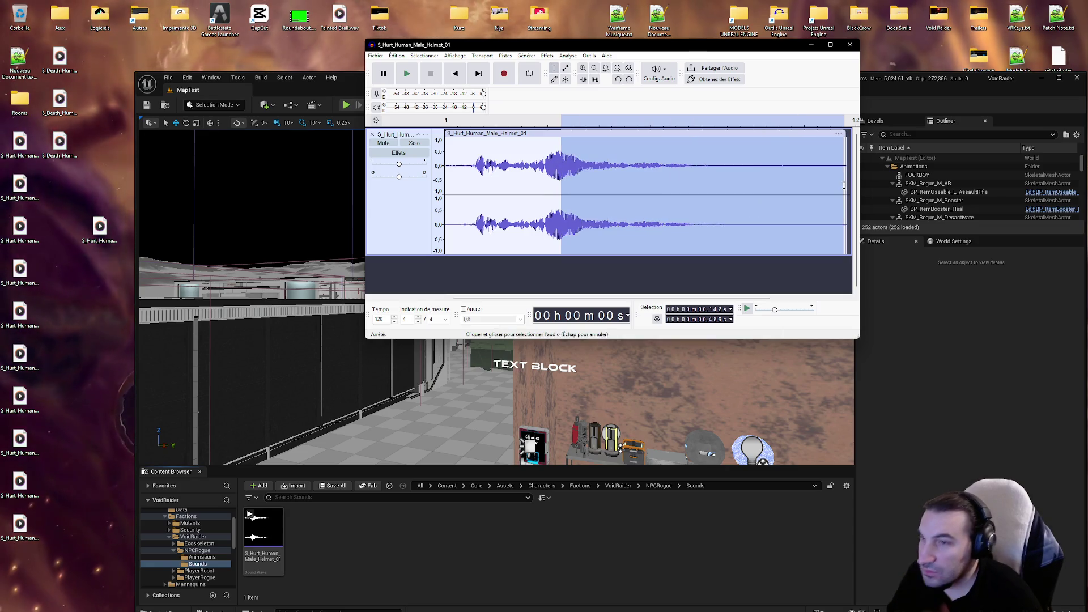
# Step: Delete everything after 0.139 s and re-export, replacing the existing WAV
pyautogui.click(786, 181)
pyautogui.moveTo(558, 180); pyautogui.dragTo(631, 180)
pyautogui.press('Delete')
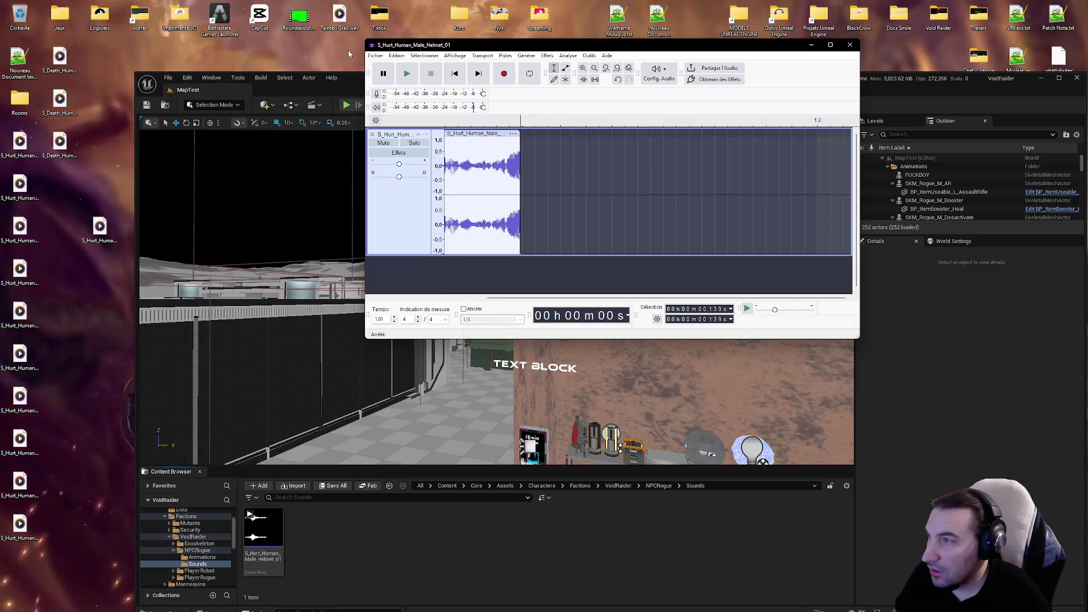
pyautogui.click(375, 55)
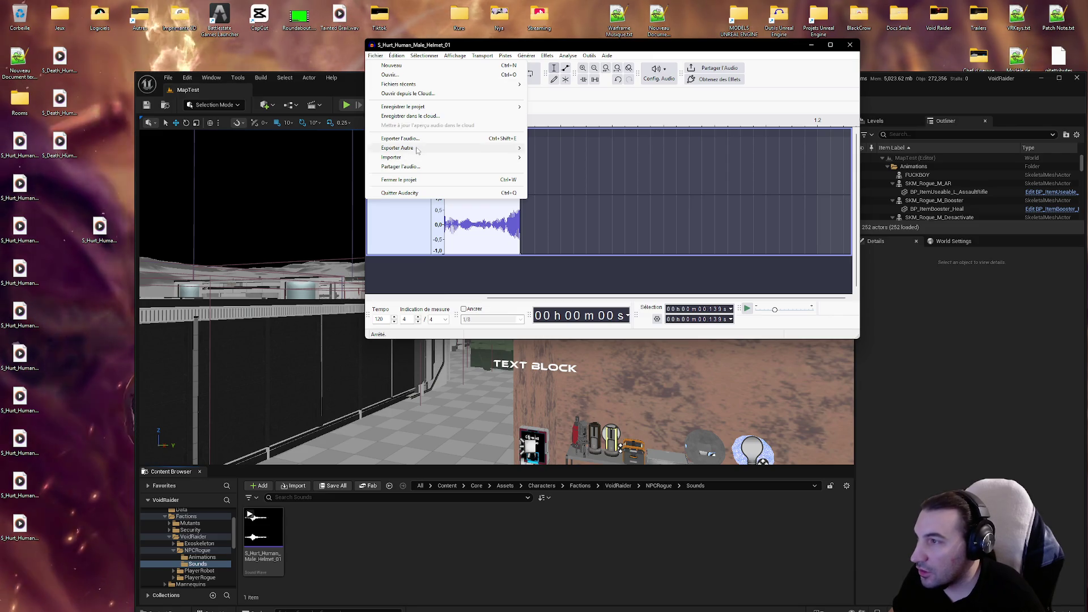
pyautogui.click(400, 138)
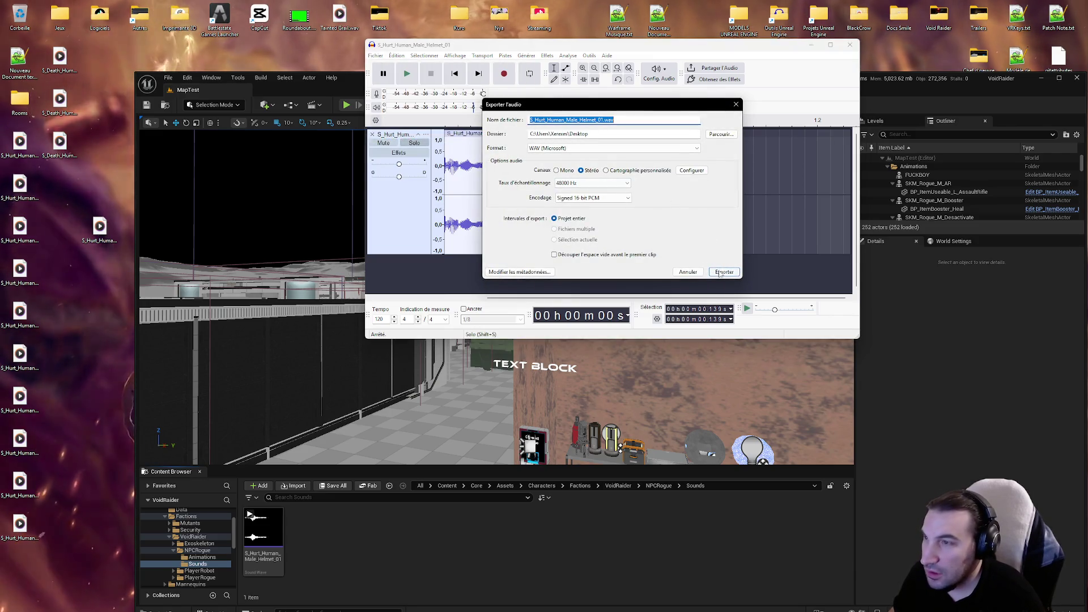
pyautogui.click(723, 272)
pyautogui.click(676, 195)
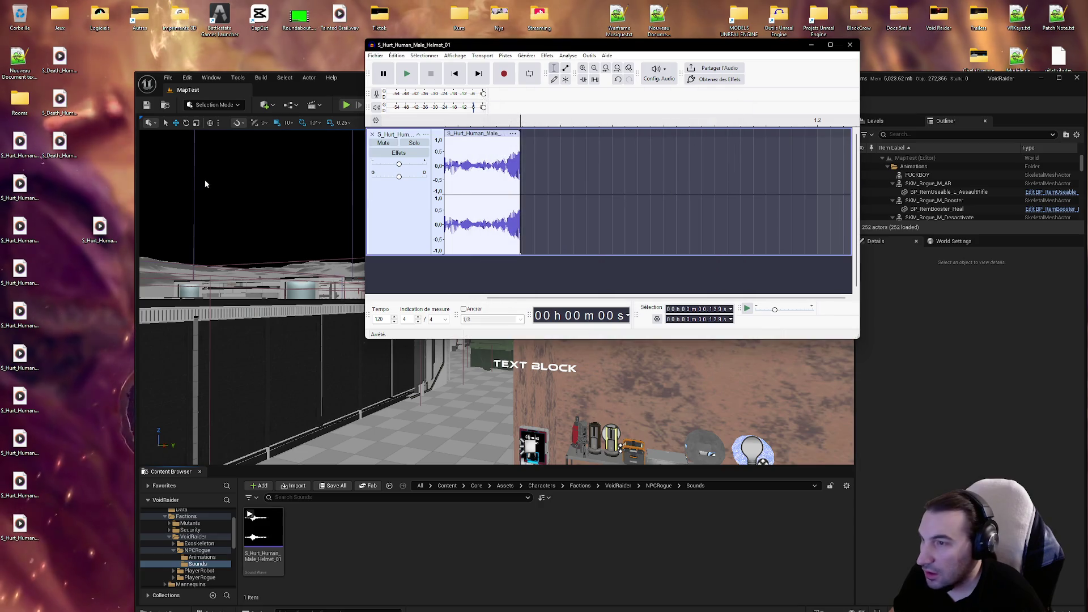
# Step: Save and play the reimported 0.139 s sound in Unreal, then mark the grunt's peak in Audacity
pyautogui.click(303, 497)
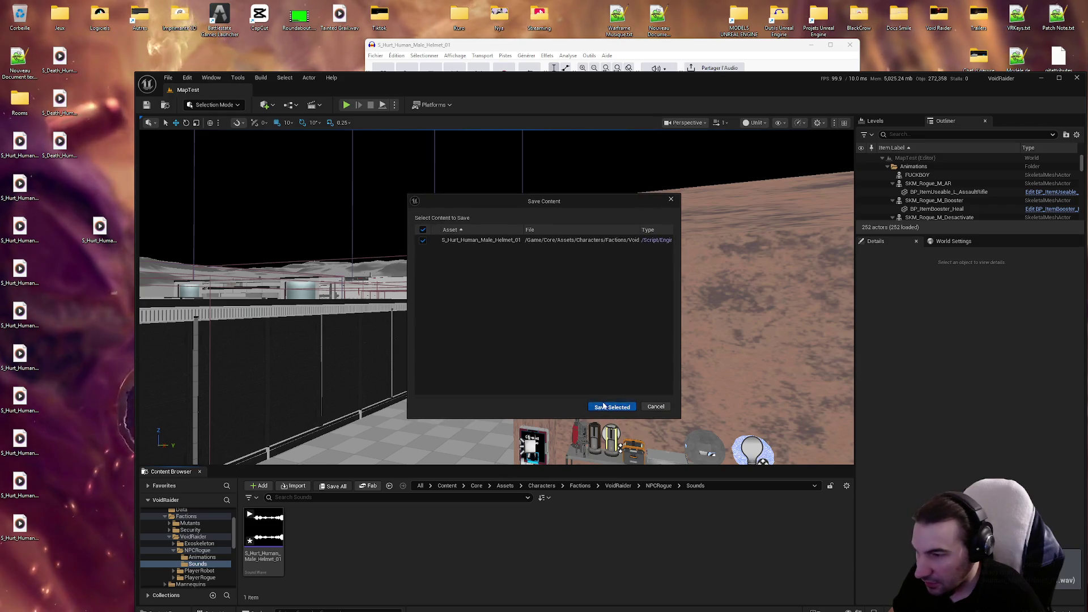
pyautogui.click(612, 406)
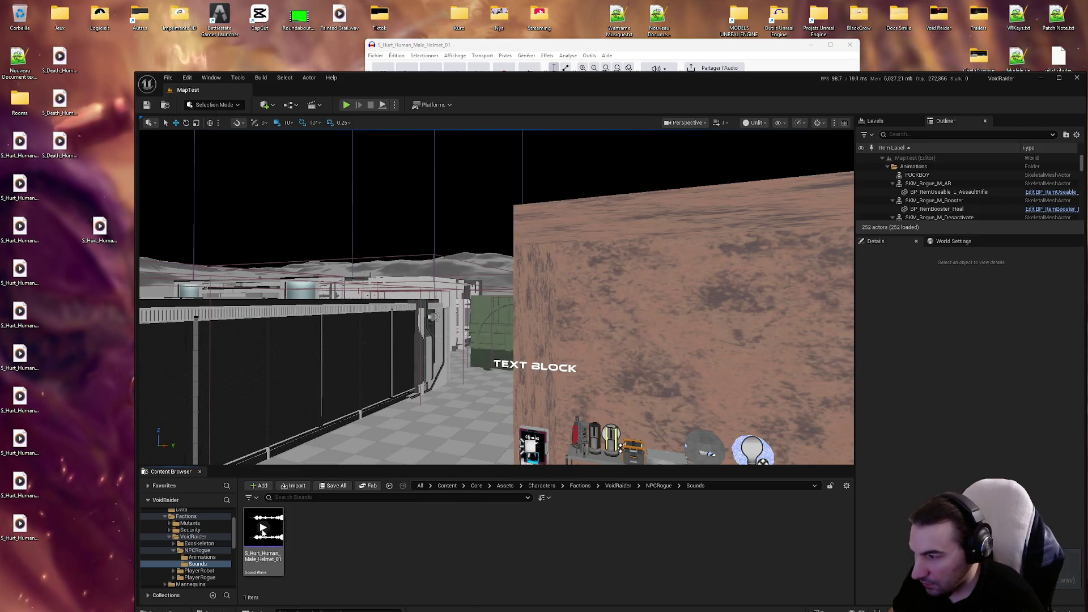
pyautogui.click(263, 528)
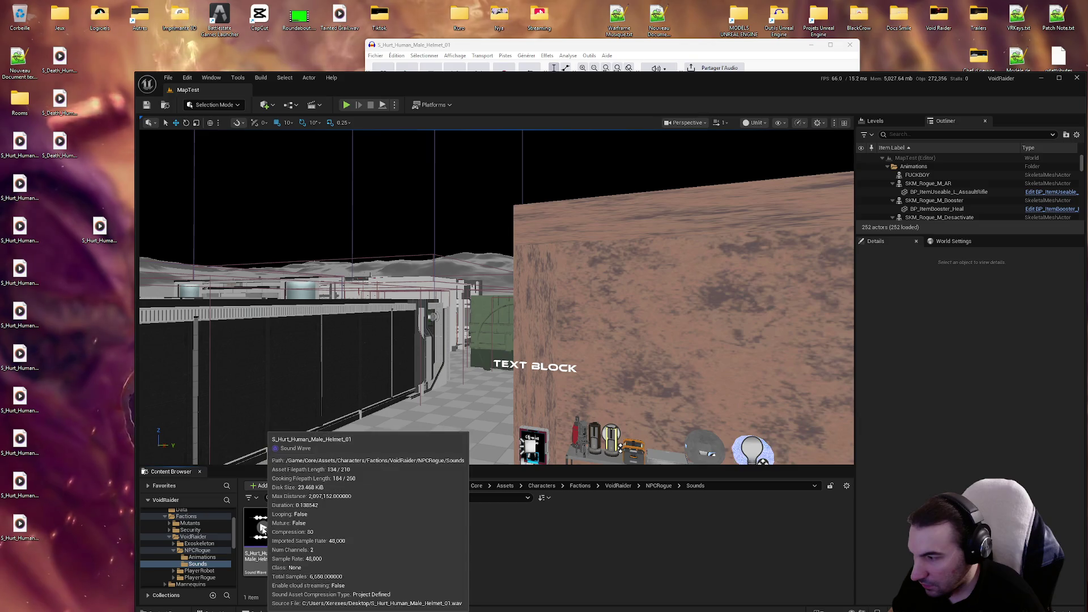
pyautogui.click(581, 45)
pyautogui.click(582, 207)
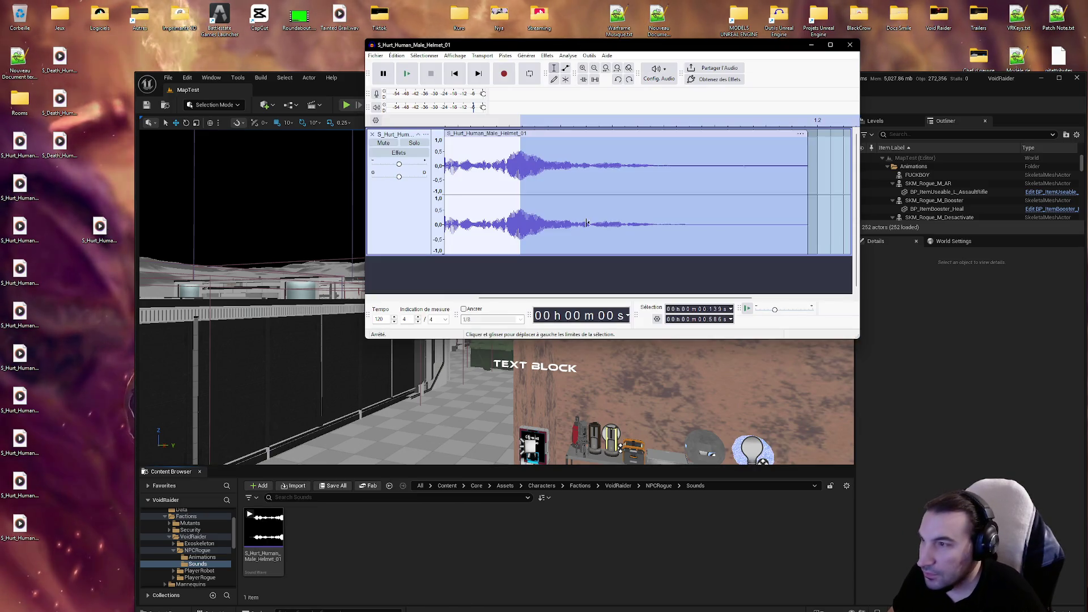
# Step: Delete the lead-in before the grunt's peak and re-export over the existing WAV
pyautogui.moveTo(445, 183); pyautogui.dragTo(520, 181)
pyautogui.press('Delete')
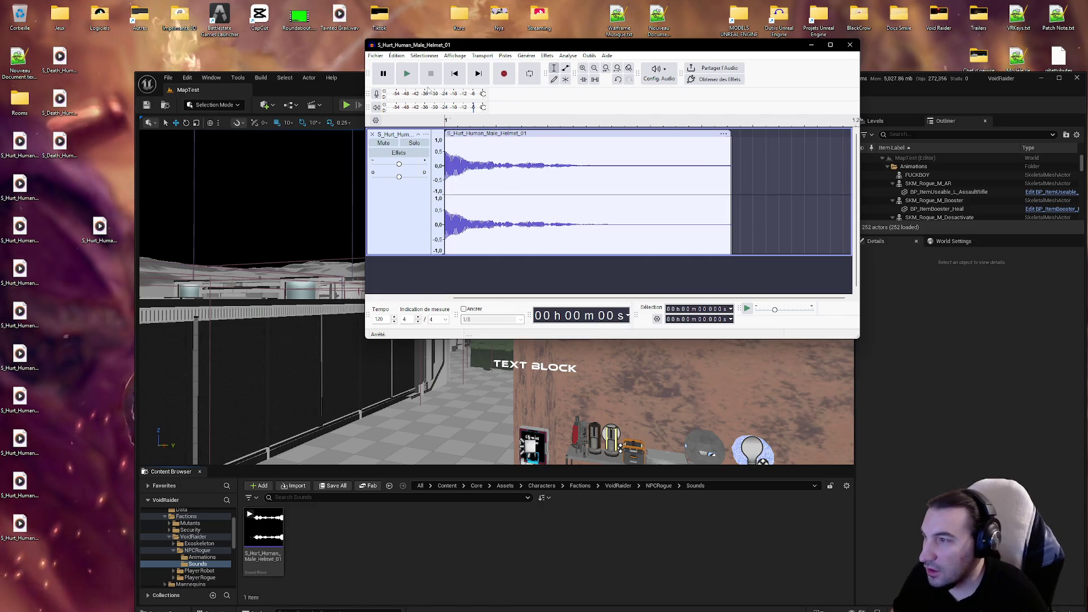
pyautogui.click(397, 56)
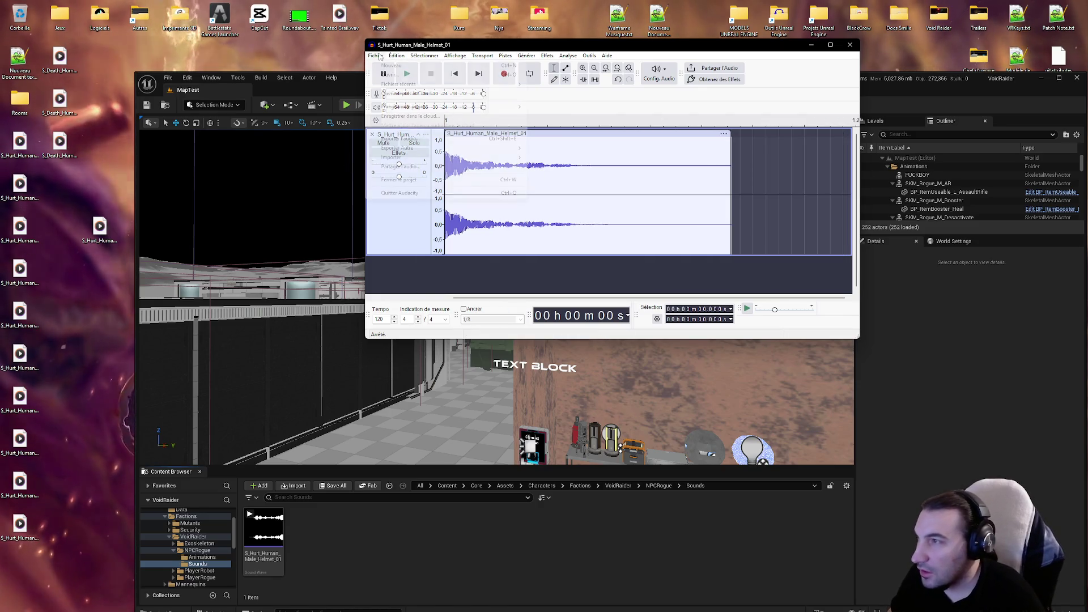
pyautogui.click(420, 139)
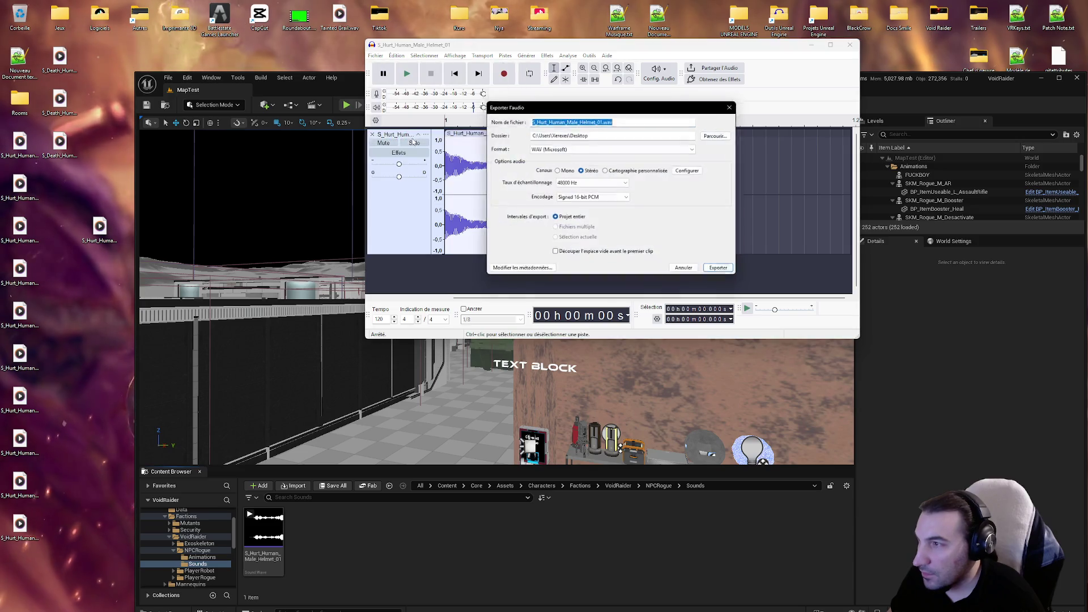
pyautogui.click(724, 271)
pyautogui.click(677, 194)
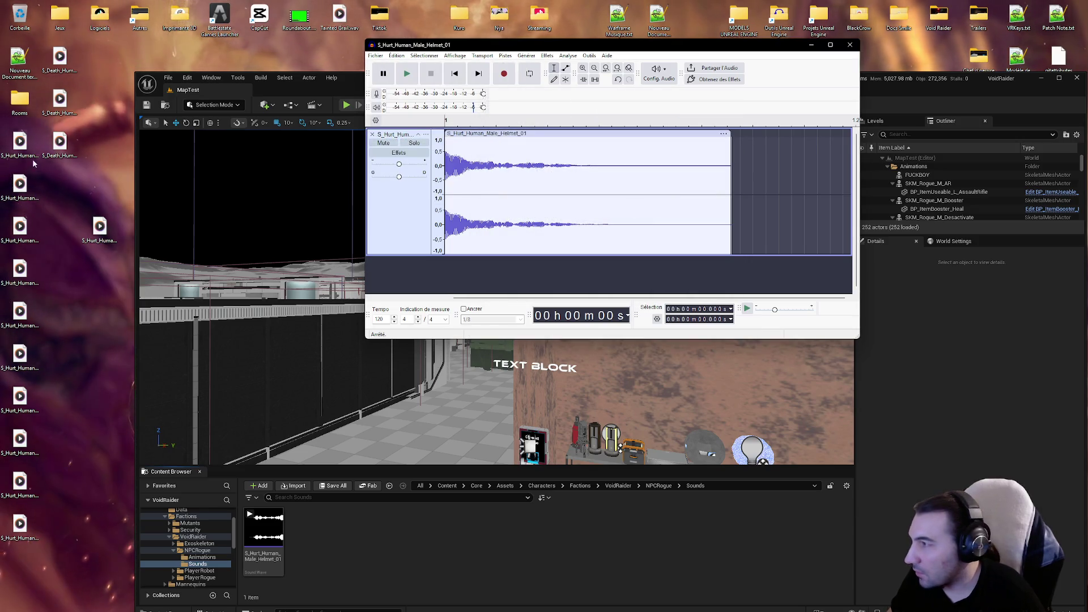
# Step: Save the reimported 0.348 s Helmet_01 sound in Unreal and play it several times
pyautogui.click(330, 497)
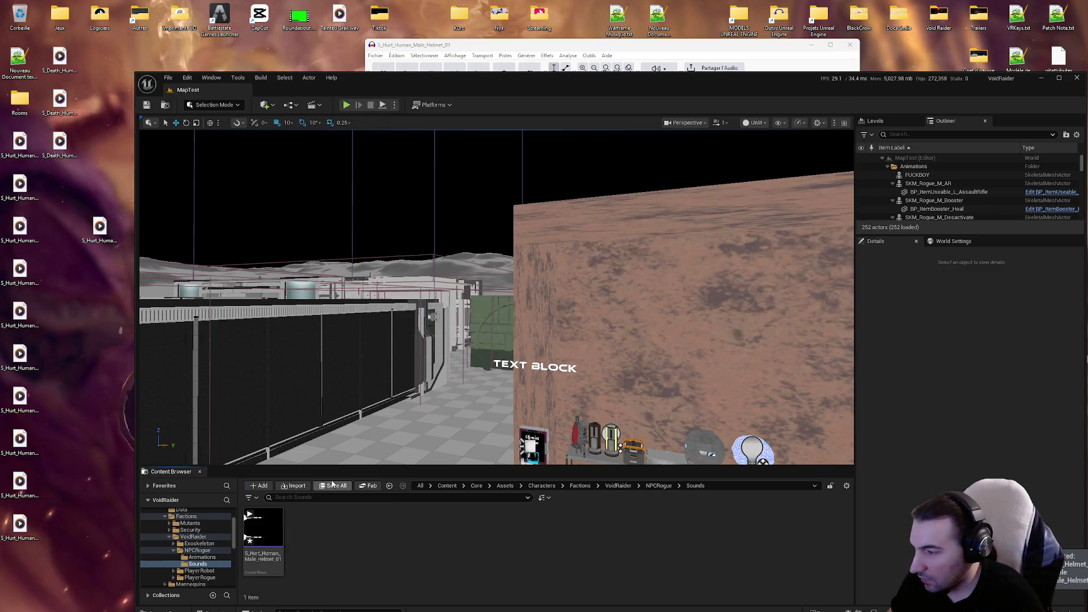
pyautogui.click(334, 489)
pyautogui.click(611, 406)
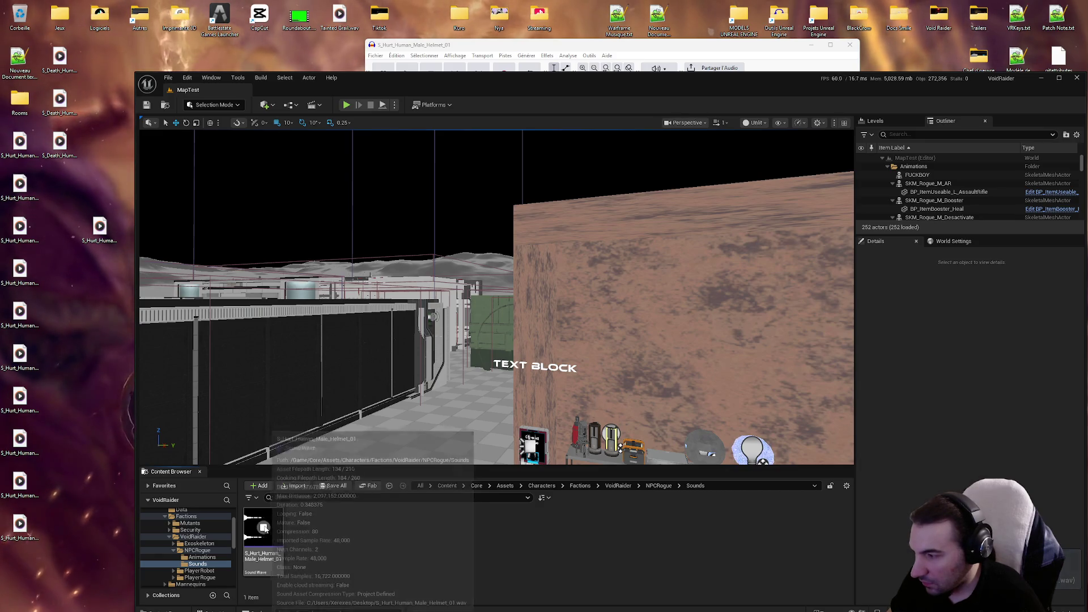
pyautogui.click(264, 528)
pyautogui.click(264, 528)
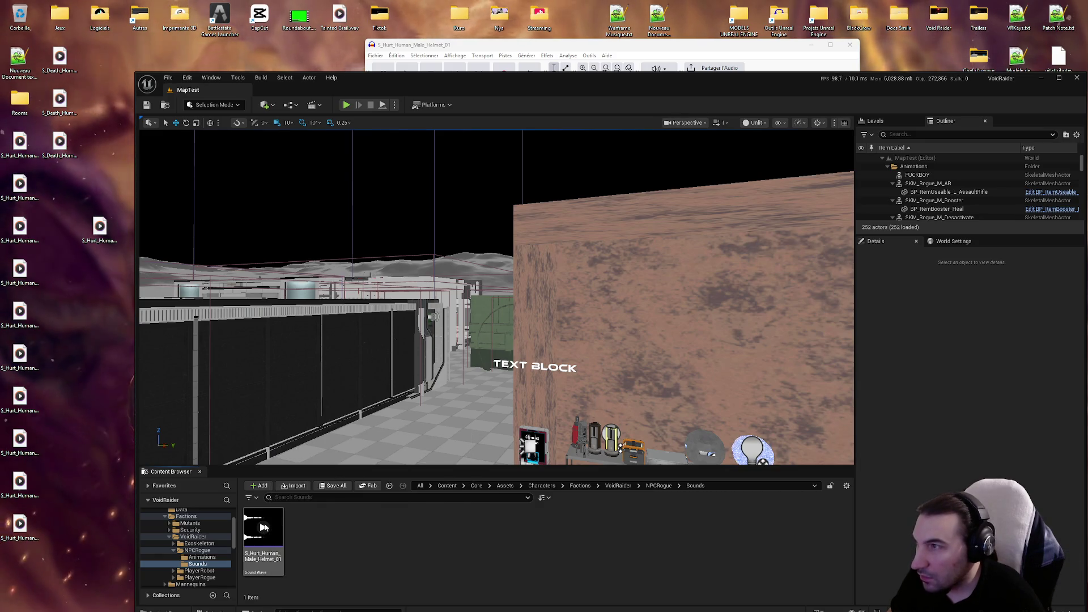
pyautogui.click(265, 528)
pyautogui.click(265, 528)
pyautogui.click(264, 528)
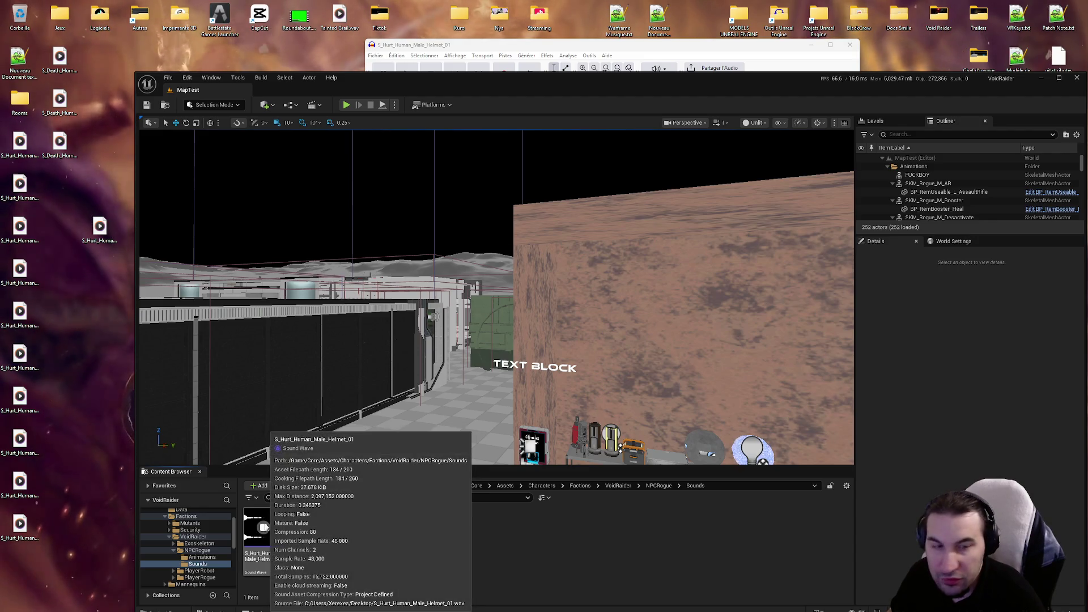
pyautogui.click(460, 62)
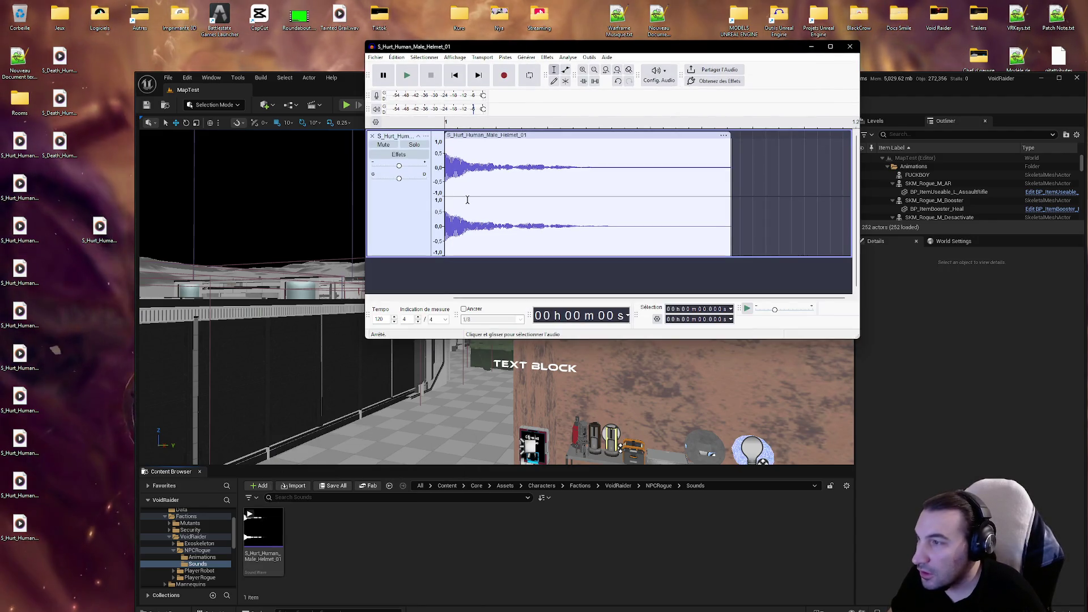
# Step: Close the extra fixed track and cut the silence at the start of the grunt
pyautogui.moveTo(560, 195); pyautogui.dragTo(448, 195)
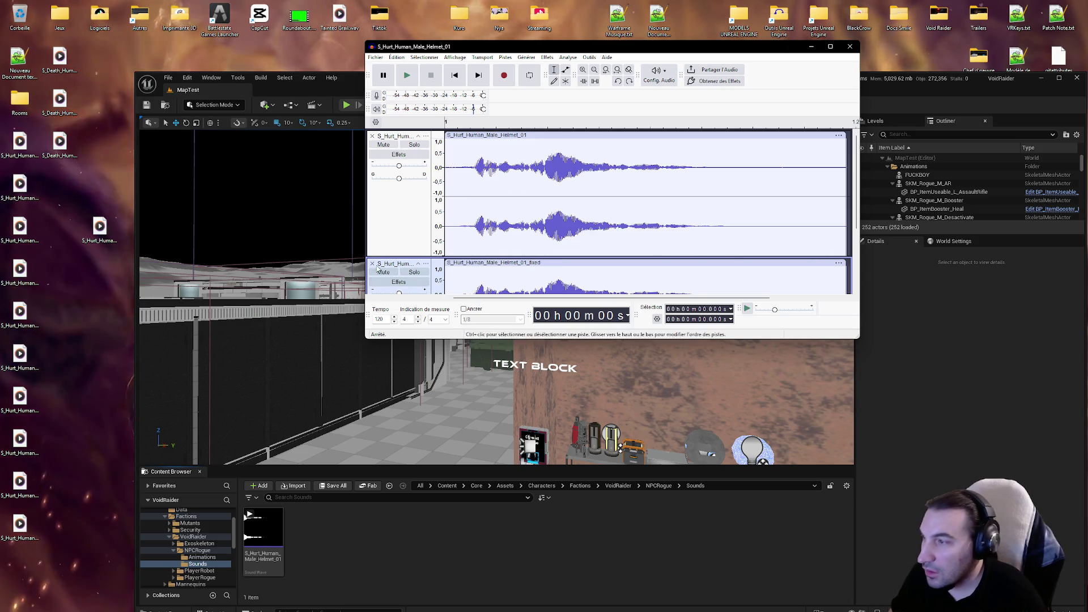
pyautogui.click(373, 264)
pyautogui.moveTo(557, 180); pyautogui.dragTo(570, 182)
pyautogui.click(616, 170)
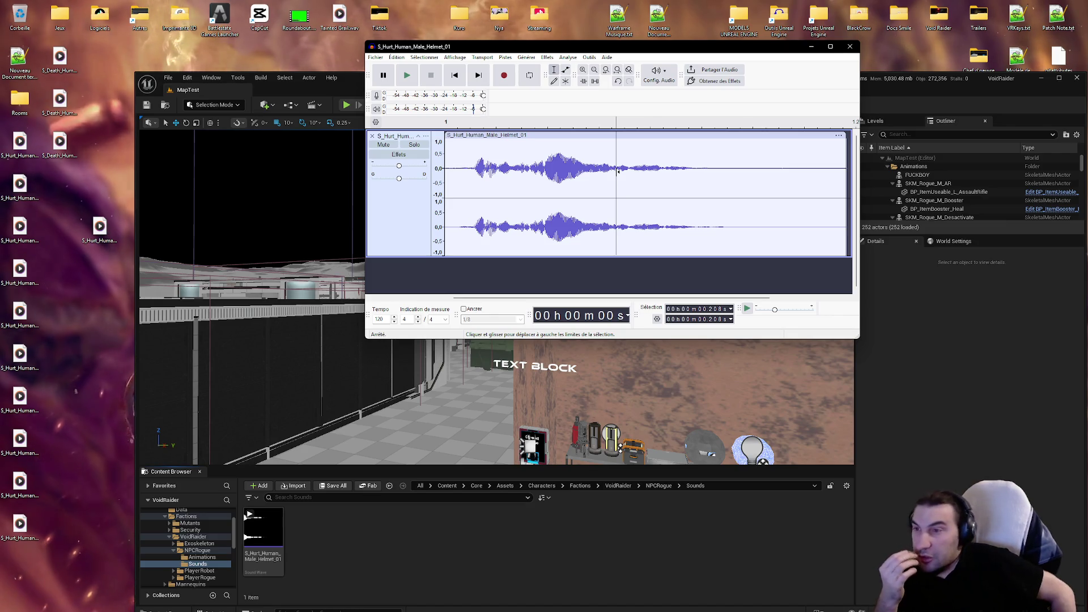
pyautogui.moveTo(546, 173); pyautogui.dragTo(584, 176)
pyautogui.press('Delete')
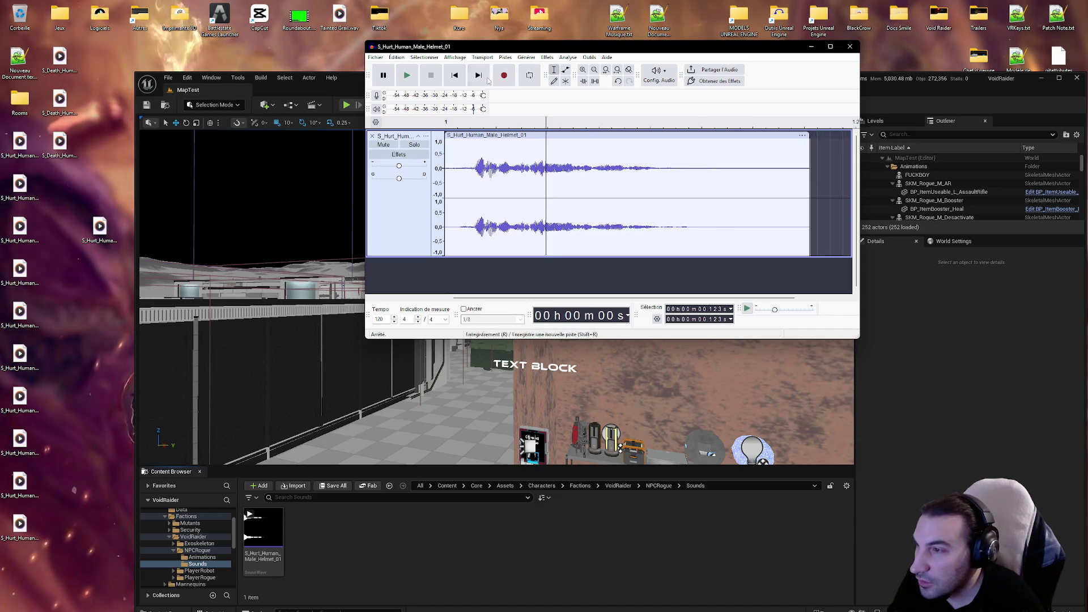
# Step: Listen to the trimmed clip twice, then remove the grunt track to empty the project
pyautogui.click(446, 171)
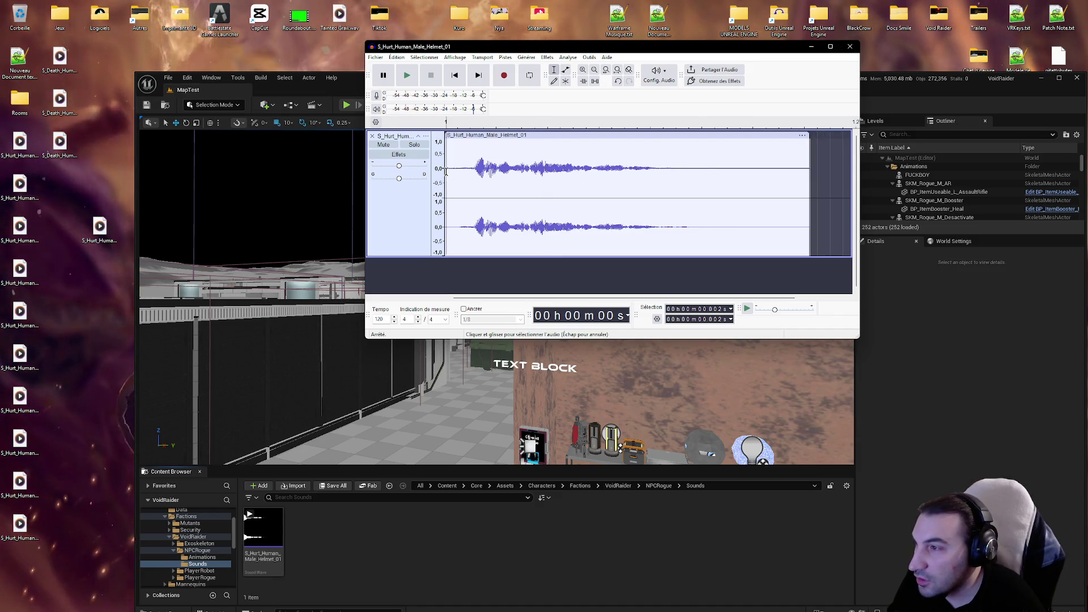
pyautogui.click(408, 76)
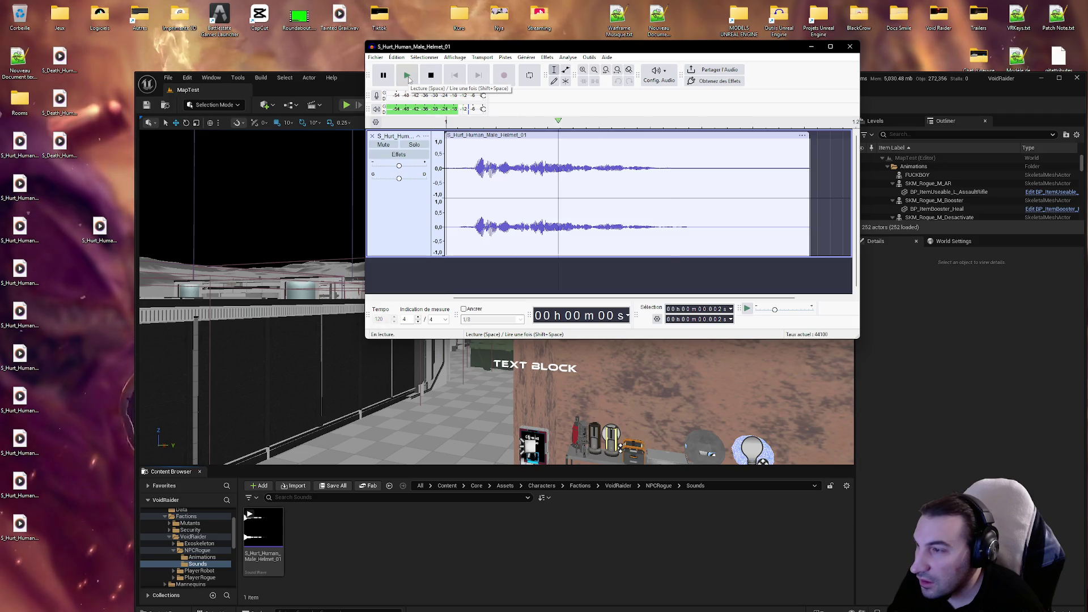
pyautogui.click(408, 76)
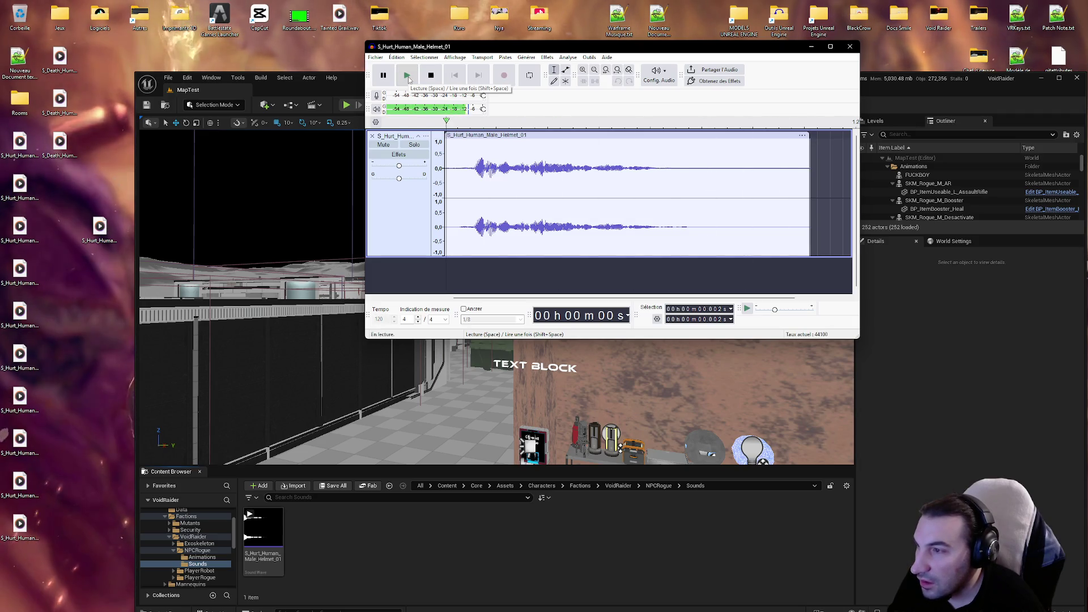
pyautogui.hotkey('ctrl', 'v')
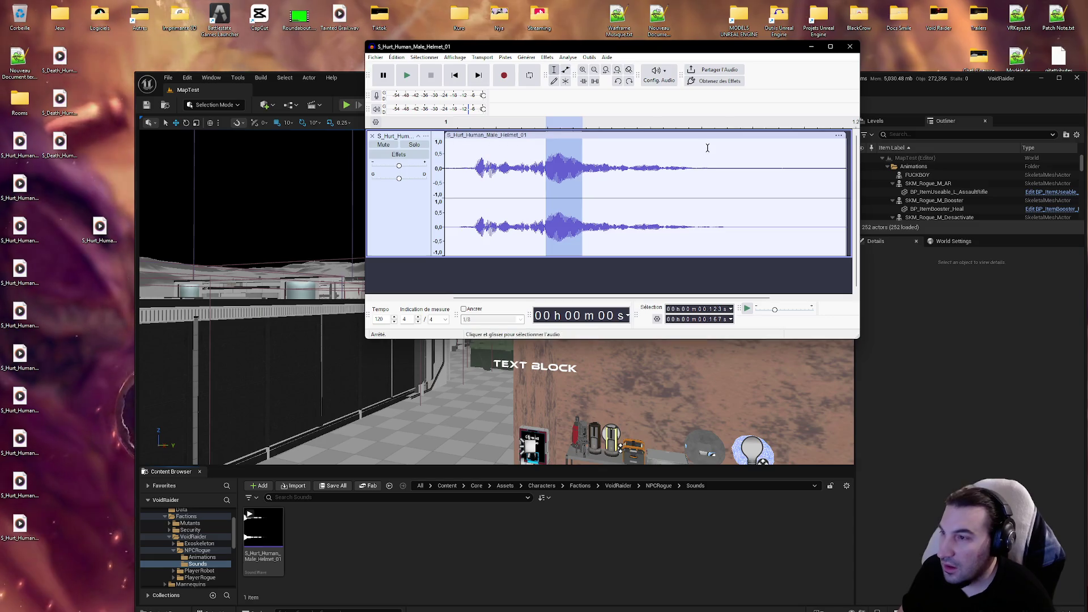
pyautogui.click(690, 170)
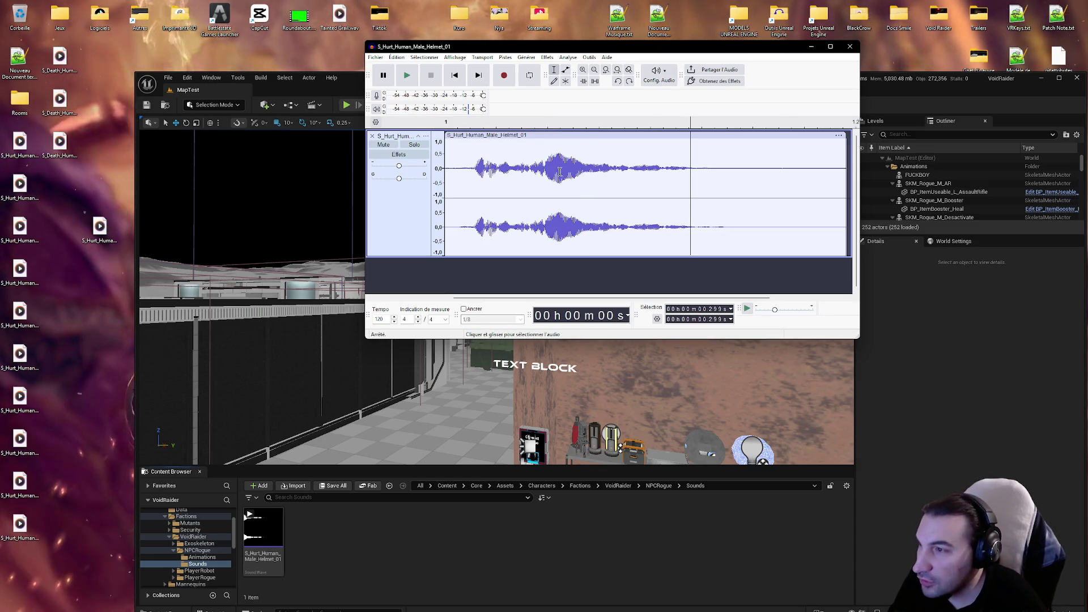
pyautogui.click(373, 137)
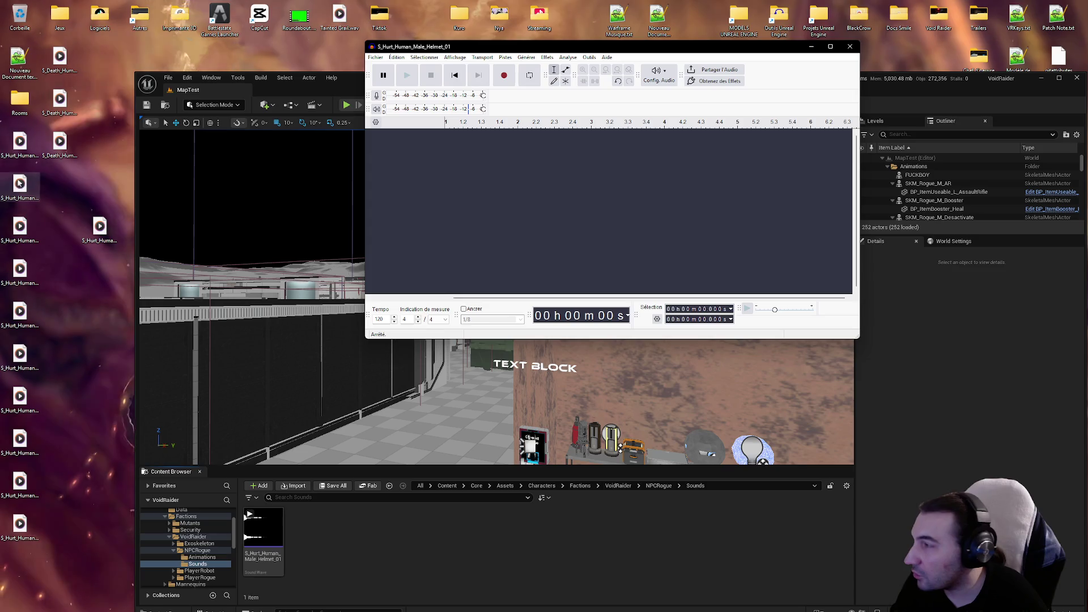
# Step: Delete the old S_Hurt_Human_Male_Helmet_01 sound asset from Unreal's Sounds folder
pyautogui.rightClick(266, 552)
pyautogui.press('Escape')
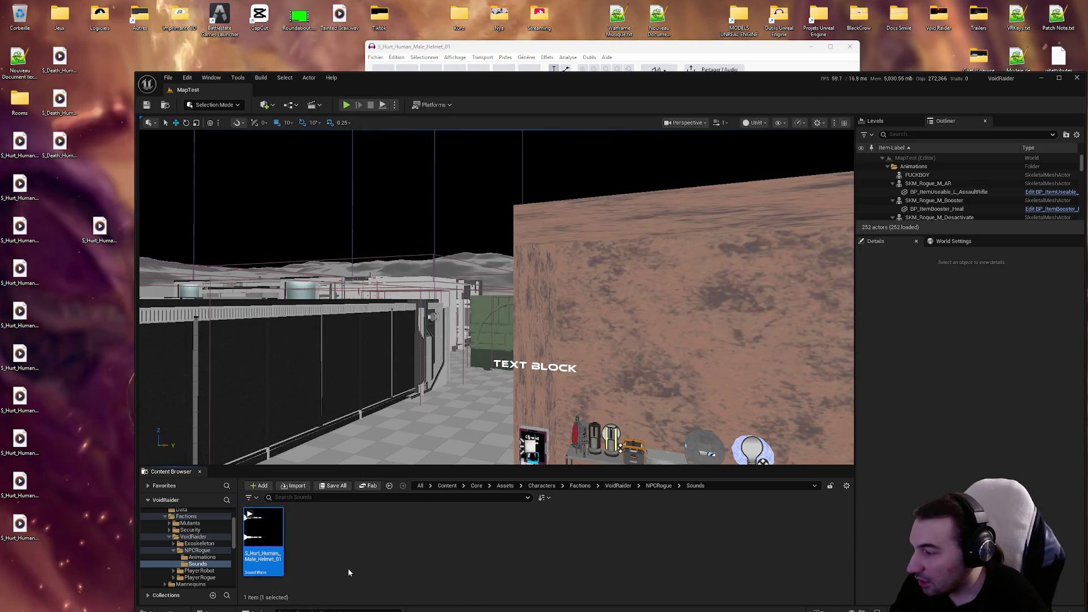
pyautogui.press('Delete')
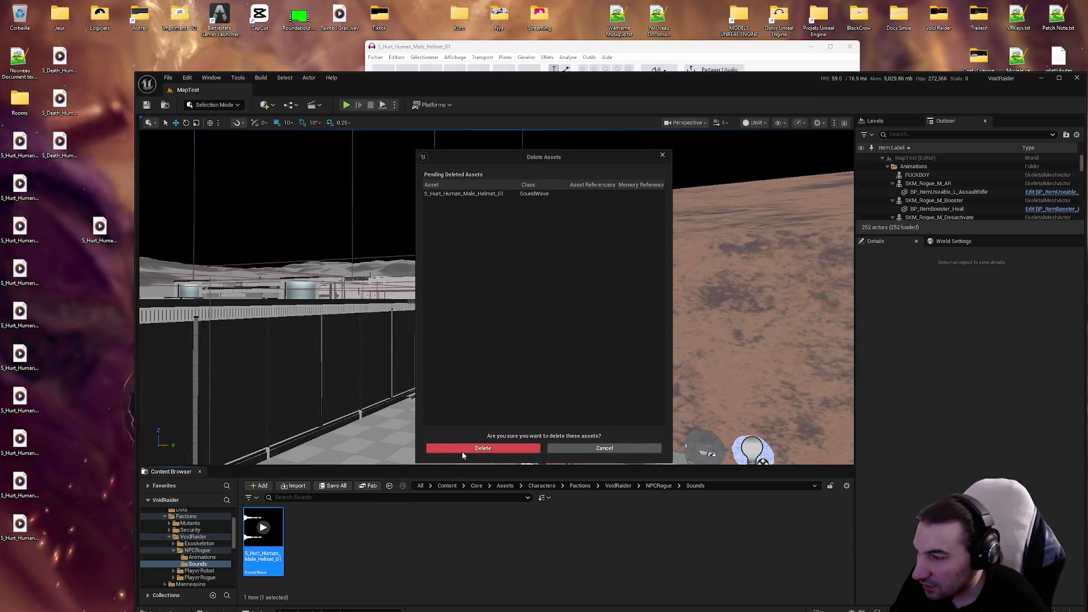
pyautogui.click(461, 448)
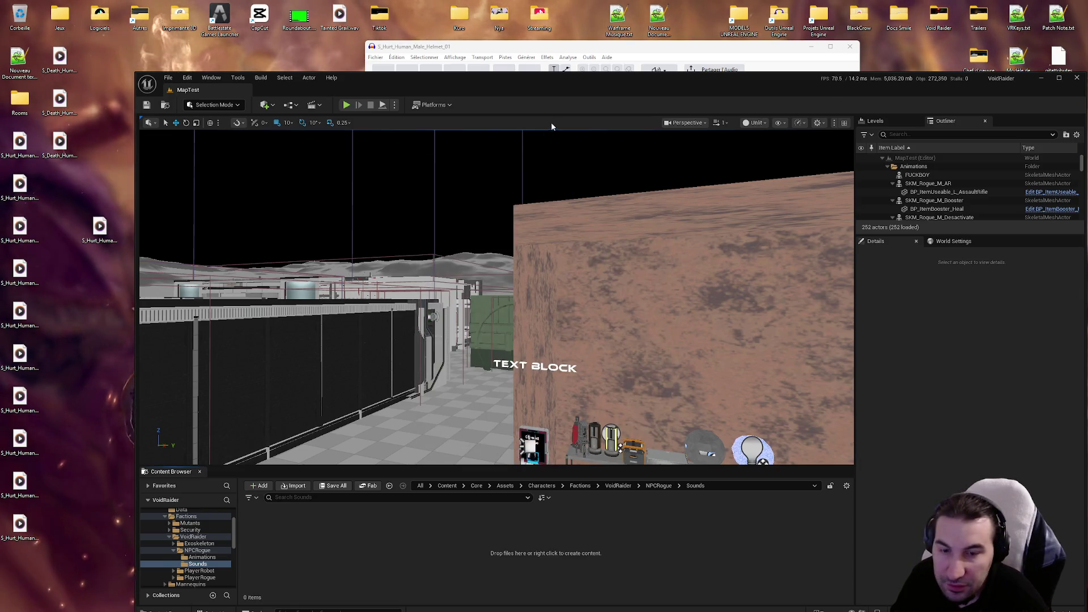
# Step: Delete an outdated hurt sound file from the desktop
pyautogui.click(565, 42)
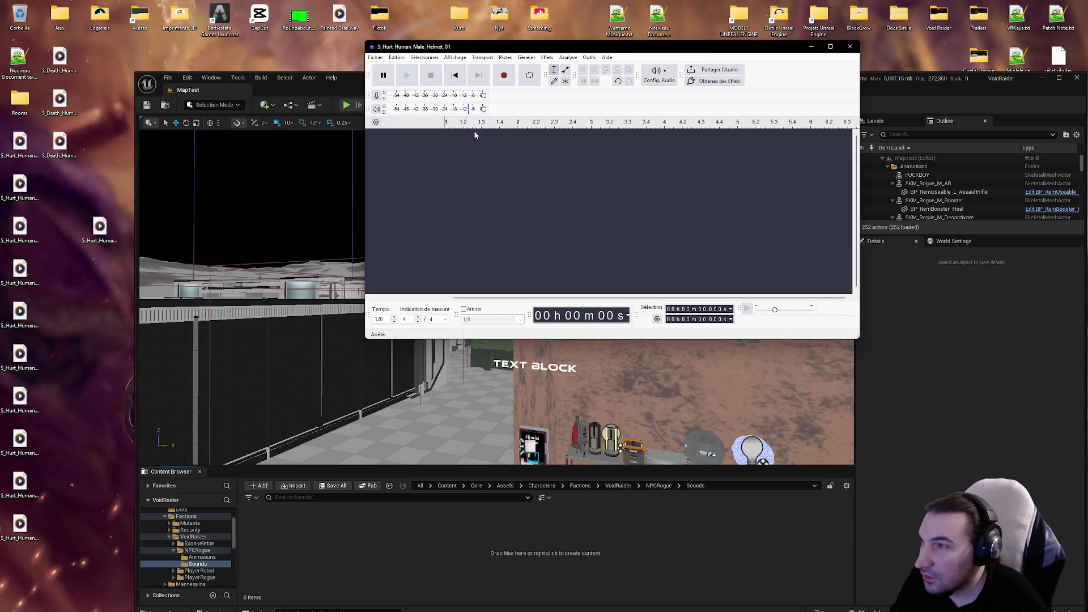
pyautogui.moveTo(1, 592); pyautogui.dragTo(23, 155)
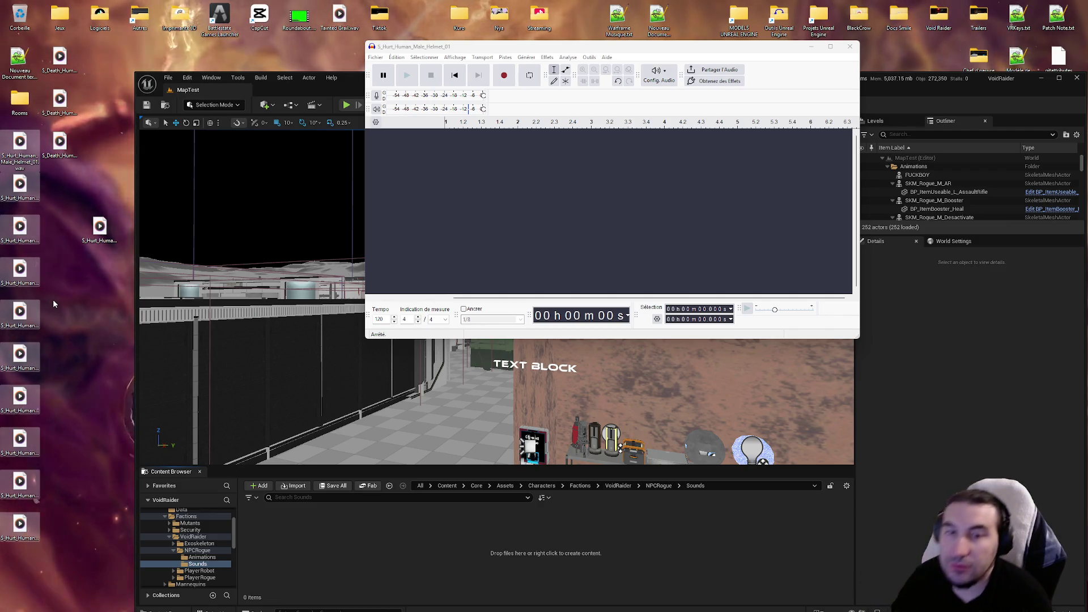
pyautogui.click(100, 227)
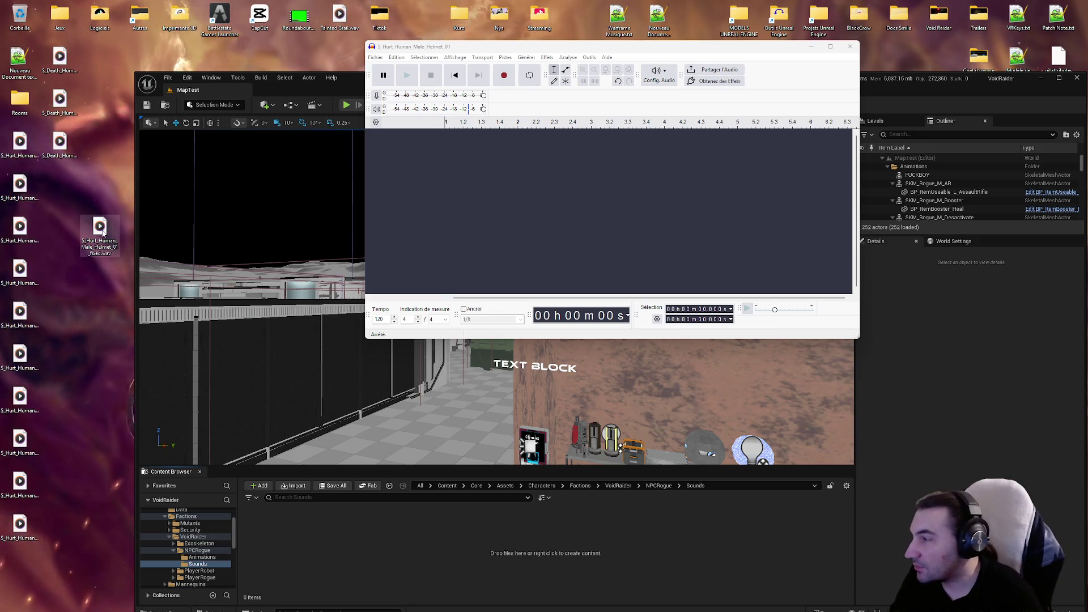
pyautogui.press('Delete')
pyautogui.press('Return')
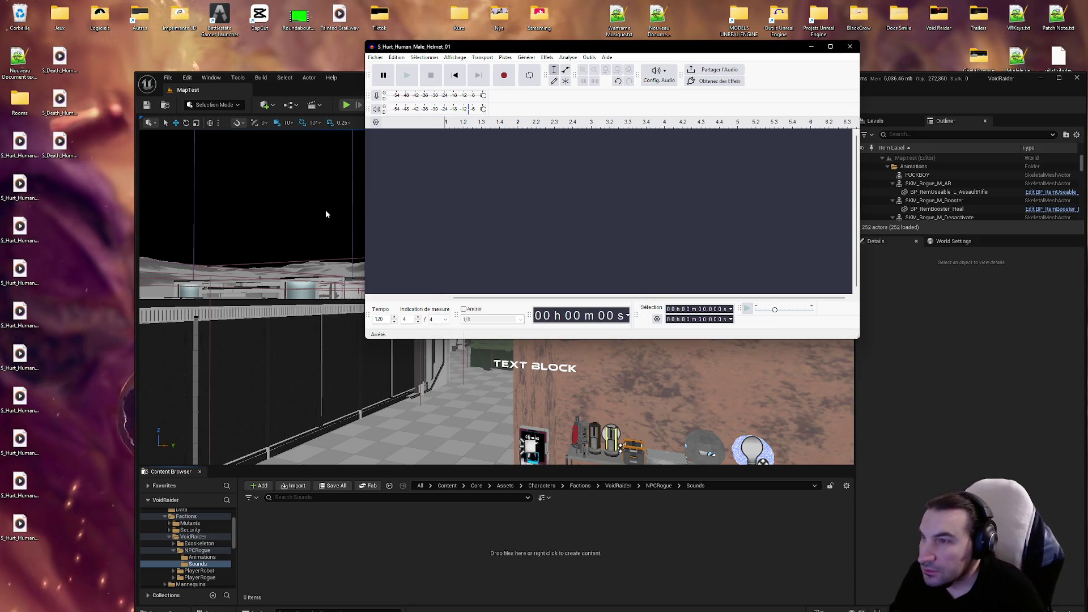
# Step: Import the exported S_Hurt_Human_Male_Helmet_01.wav into the Sounds folder and select it
pyautogui.click(12, 153)
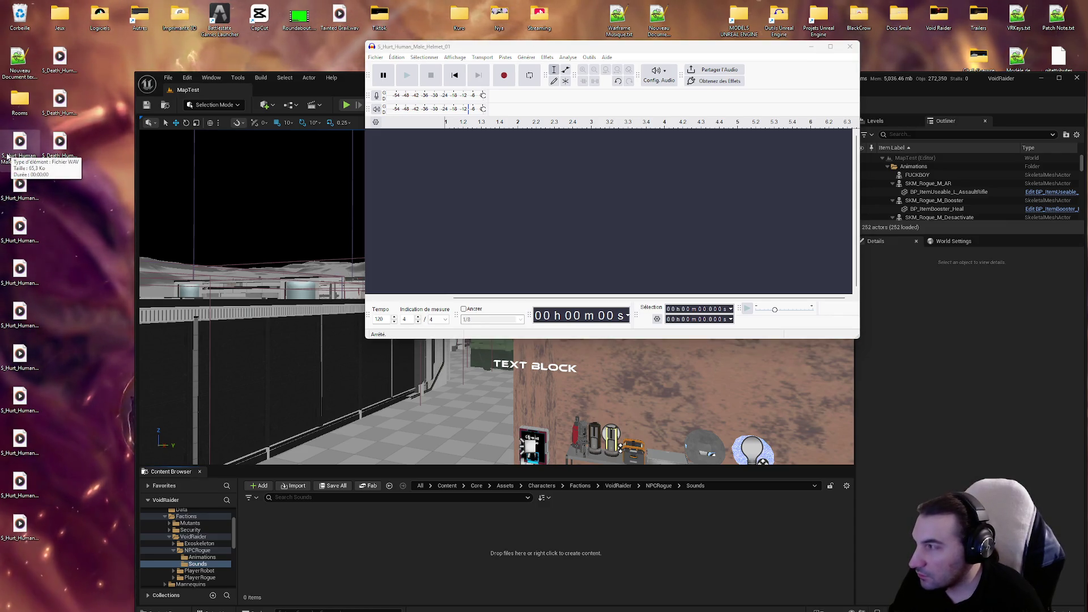
pyautogui.moveTo(315, 553); pyautogui.dragTo(297, 514)
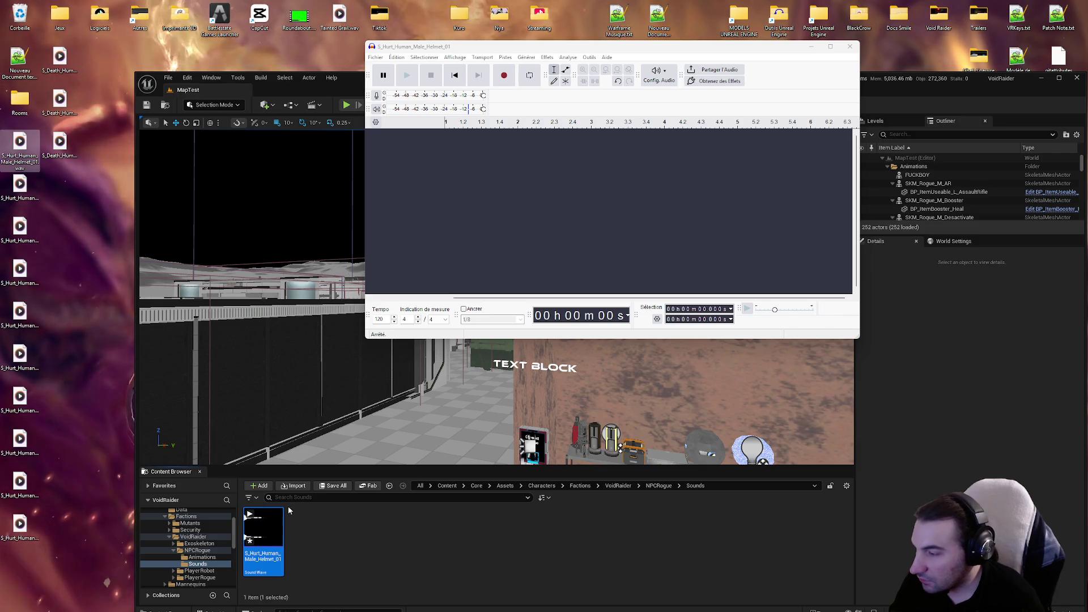
pyautogui.click(259, 535)
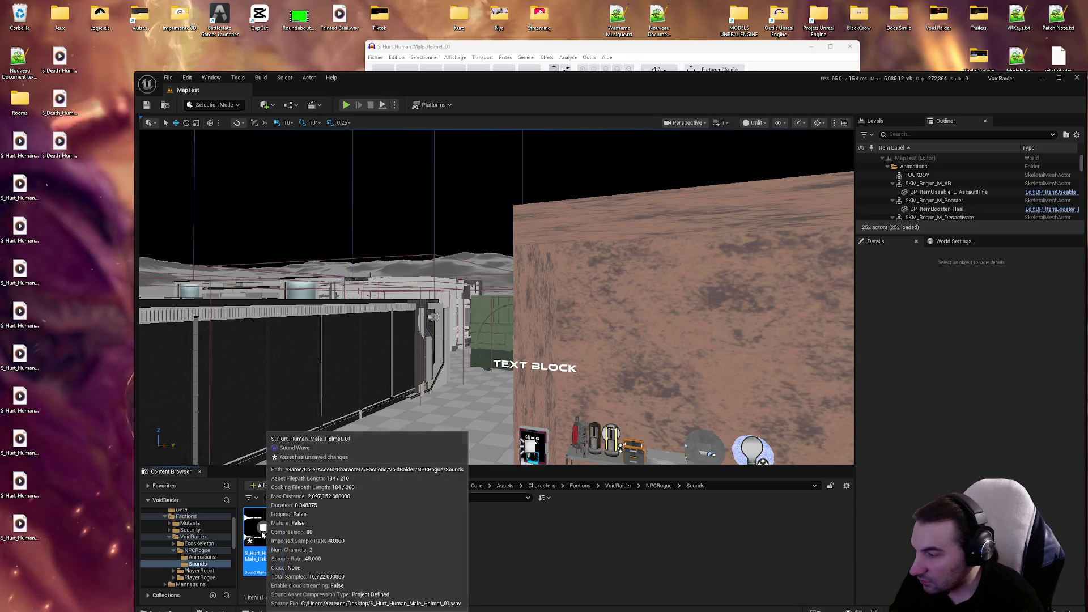
# Step: Delete the hurt sound asset in Unreal and the hurt WAV files on the desktop
pyautogui.press('Delete')
pyautogui.click(490, 447)
pyautogui.moveTo(4, 580); pyautogui.dragTo(28, 139)
pyautogui.press('Delete')
pyautogui.press('Return')
# Step: Import and preview S_Death_Human_Male_Helmet_01, then delete the asset and its desktop files
pyautogui.moveTo(59, 57)
pyautogui.mouseDown()
pyautogui.moveTo(305, 569)
pyautogui.moveTo(300, 561)
pyautogui.mouseUp()
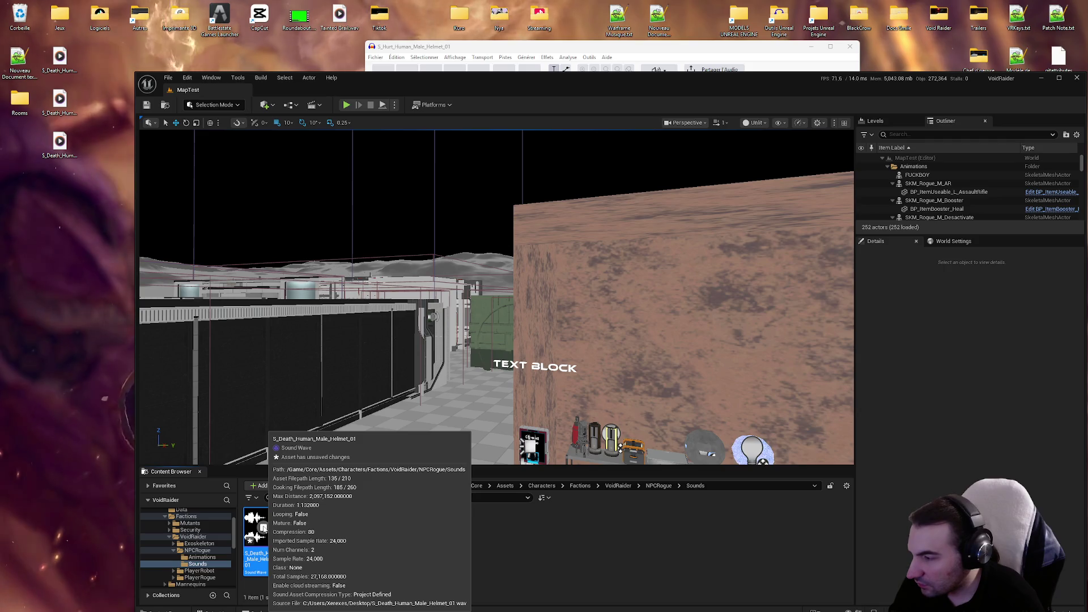
pyautogui.click(264, 528)
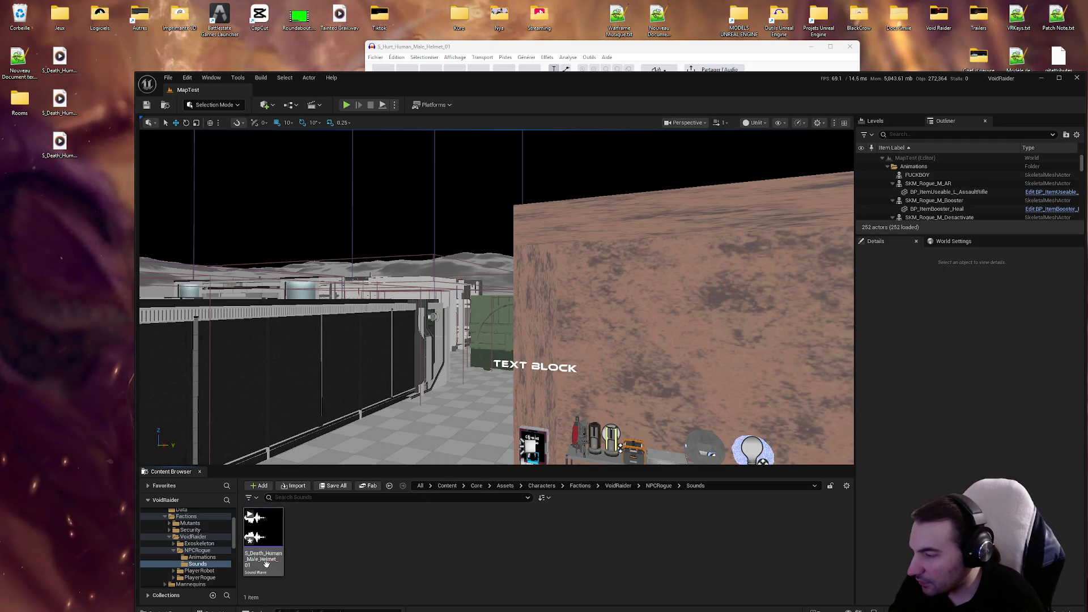
pyautogui.press('Delete')
pyautogui.click(487, 445)
pyautogui.moveTo(93, 288); pyautogui.dragTo(41, 46)
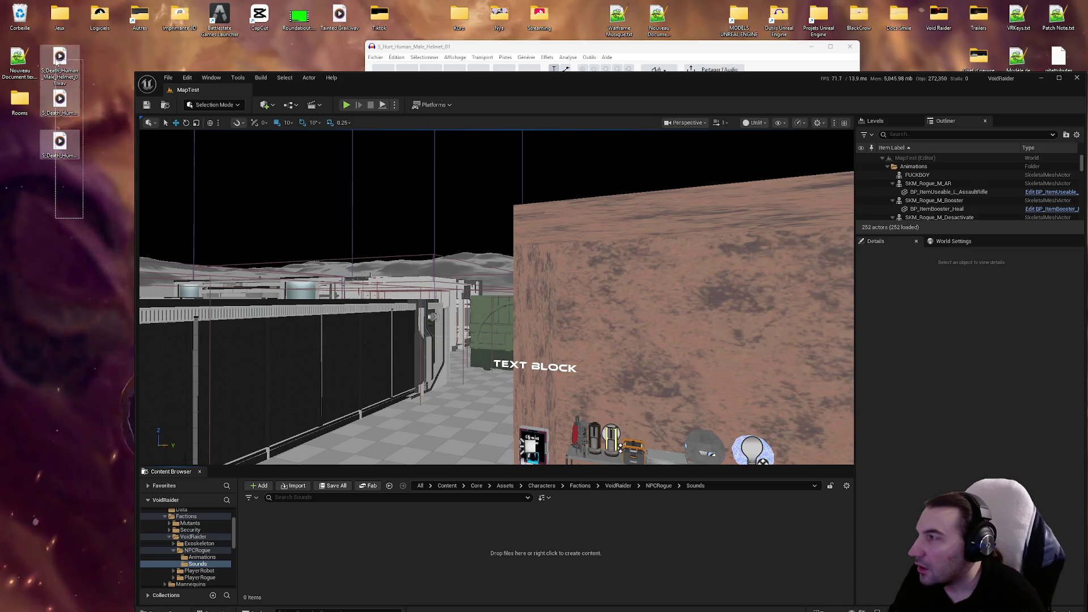
pyautogui.press('Delete')
pyautogui.press('Return')
# Step: Empty the Recycle Bin to permanently remove the deleted WAV files
pyautogui.rightClick(21, 18)
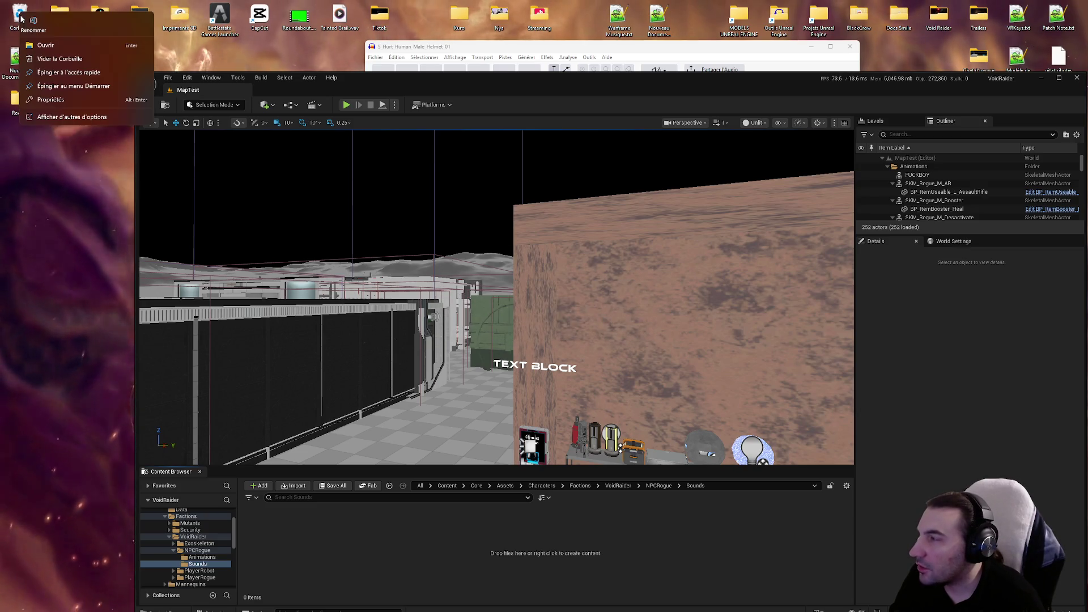
pyautogui.click(52, 59)
pyautogui.press('Return')
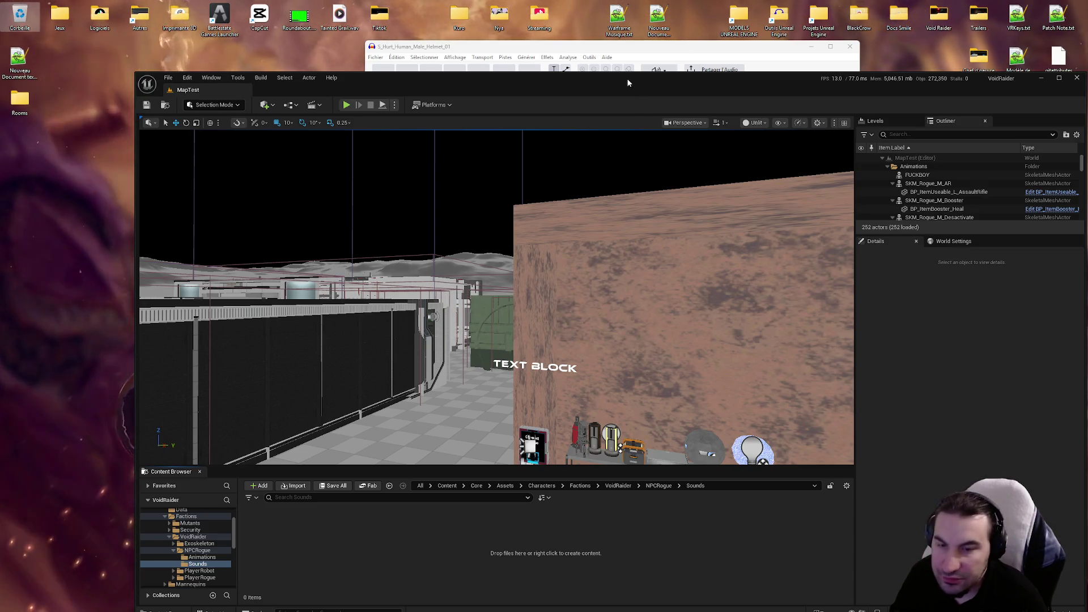
pyautogui.click(532, 46)
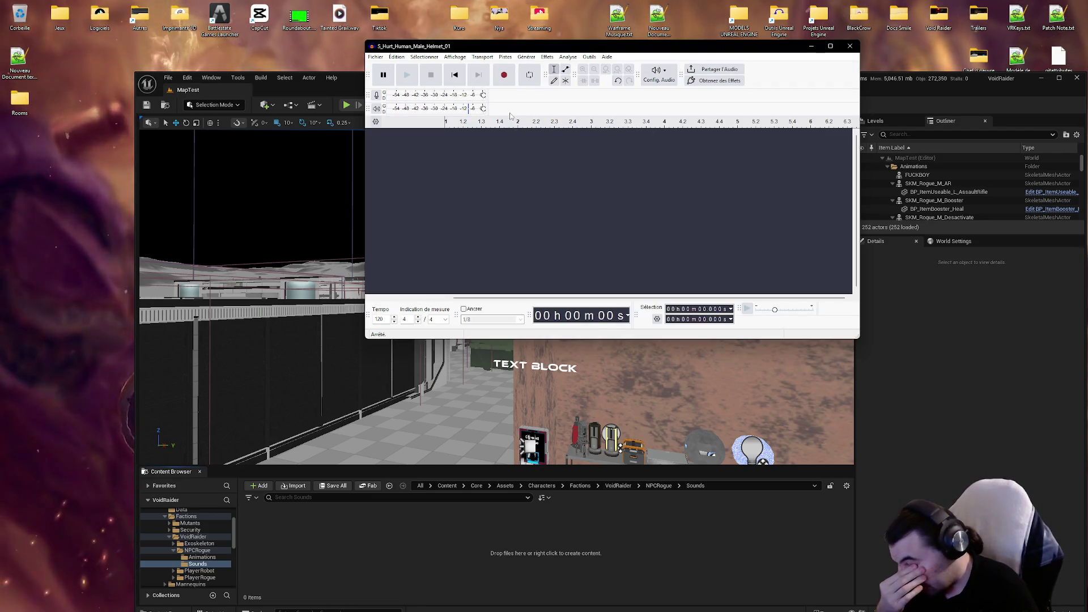
pyautogui.moveTo(662, 597)
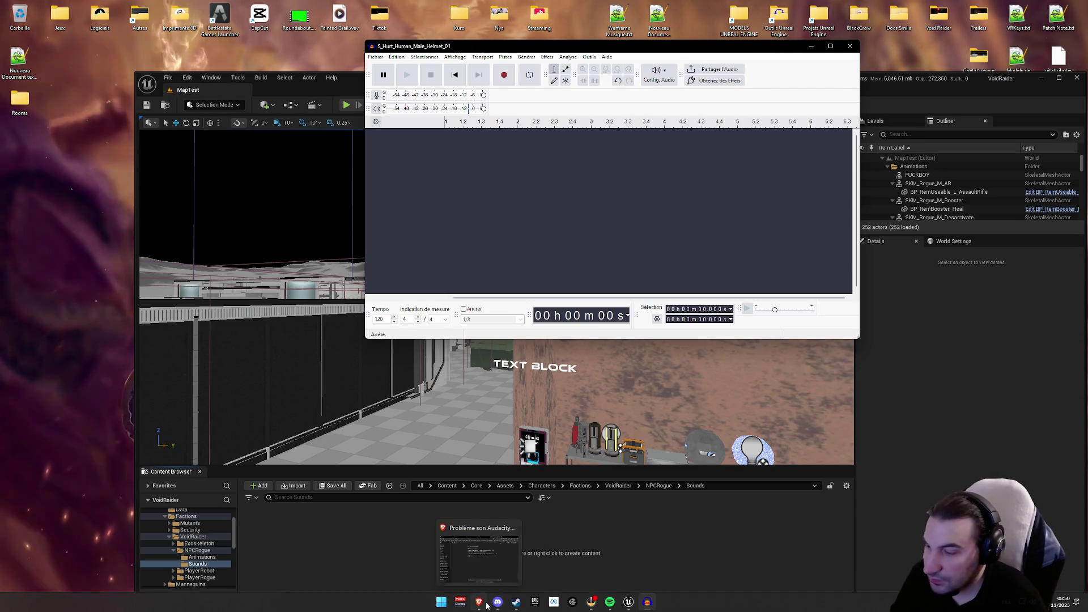
pyautogui.click(521, 558)
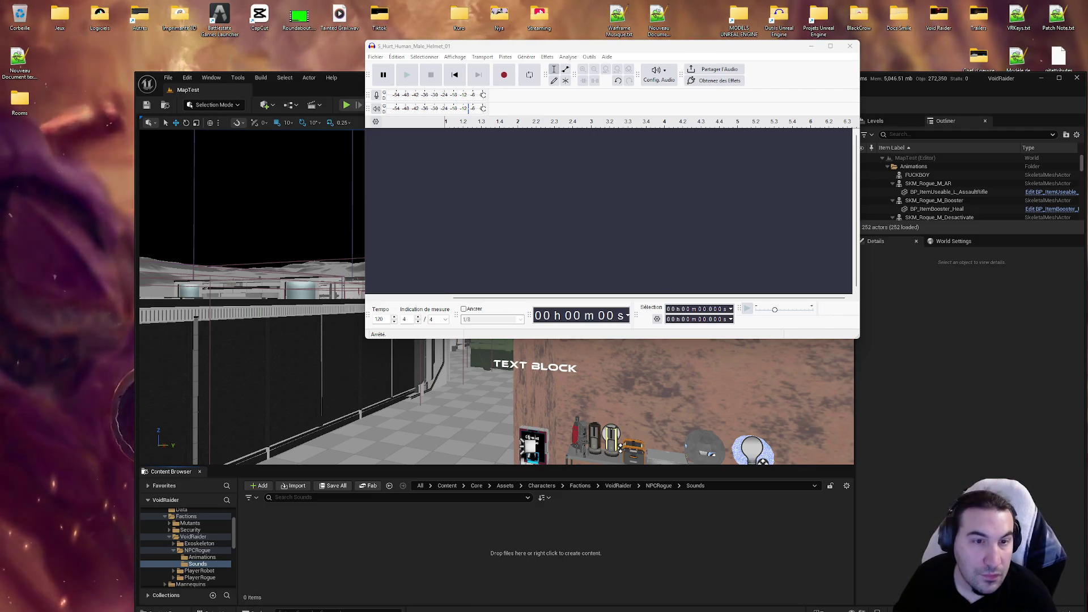
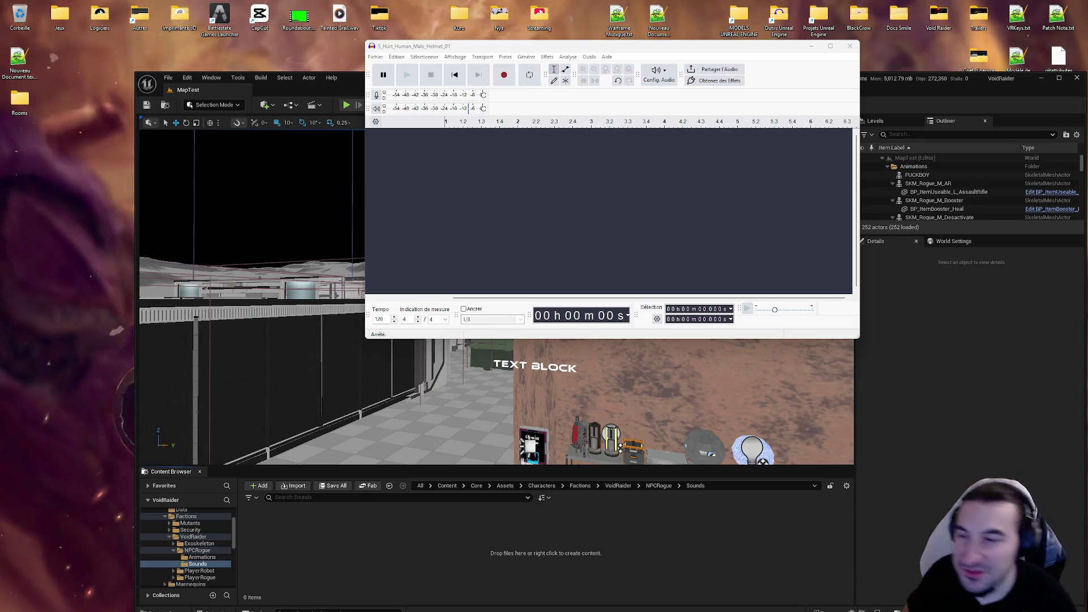
# Step: Record a trial voice take, delete the empty audio after it, and play it back twice
pyautogui.click(504, 75)
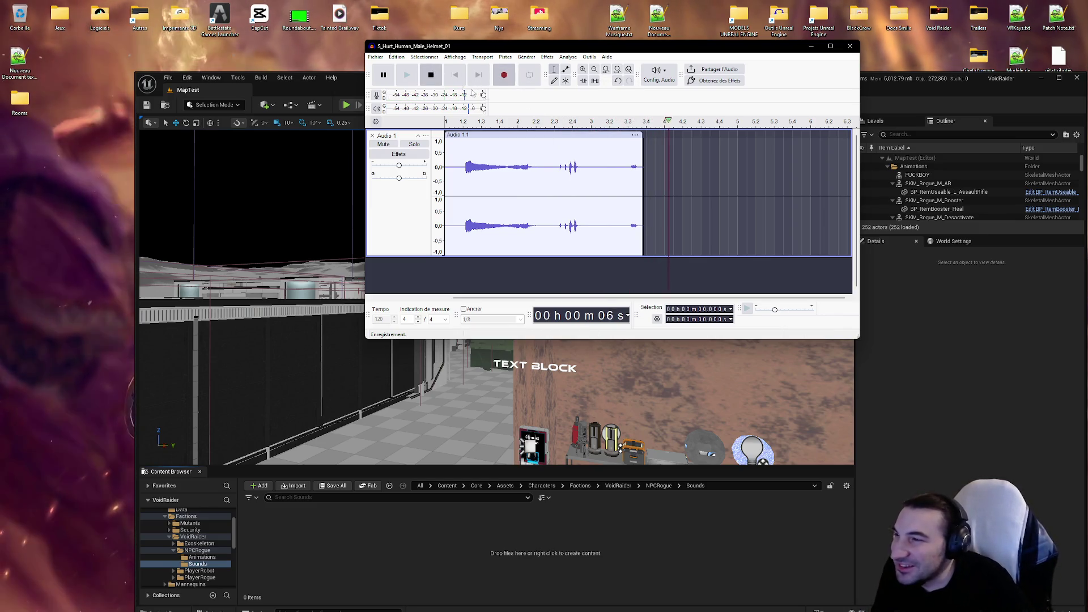
pyautogui.press('space')
pyautogui.moveTo(549, 165); pyautogui.dragTo(838, 170)
pyautogui.press('Delete')
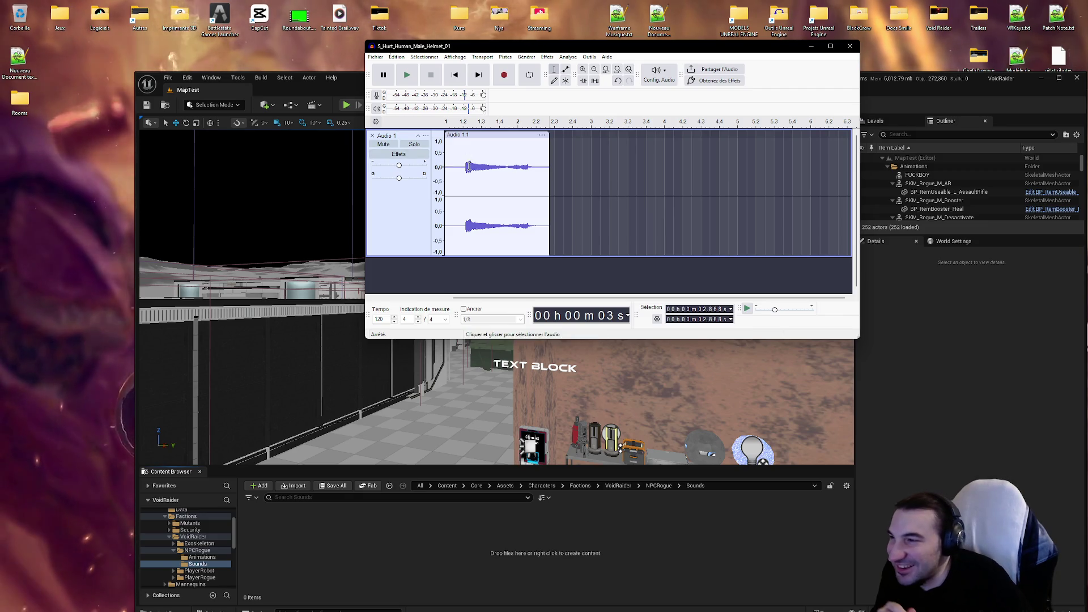
pyautogui.click(464, 165)
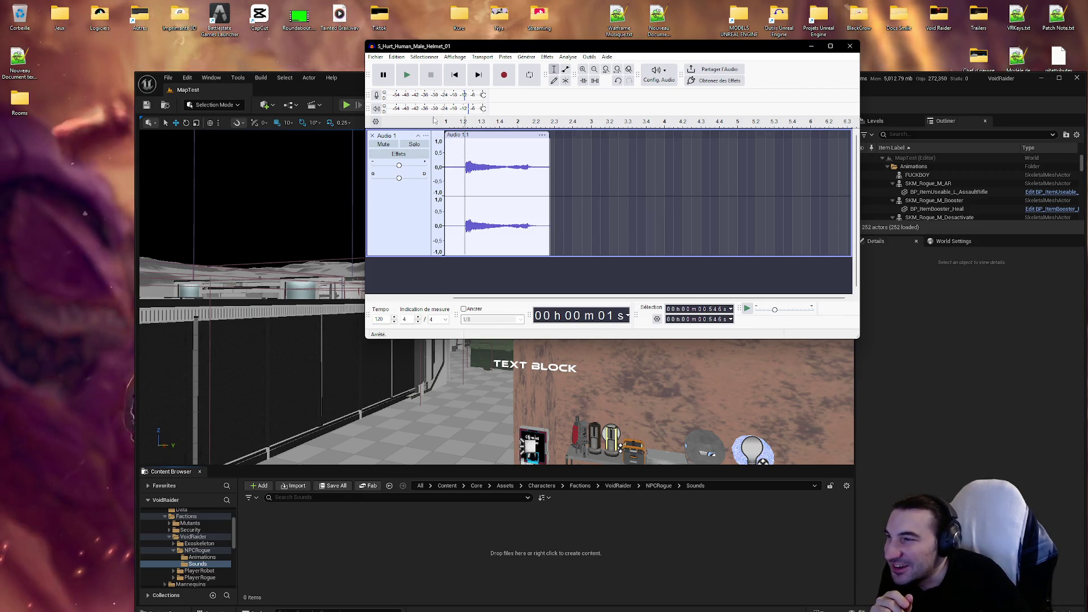
pyautogui.click(407, 74)
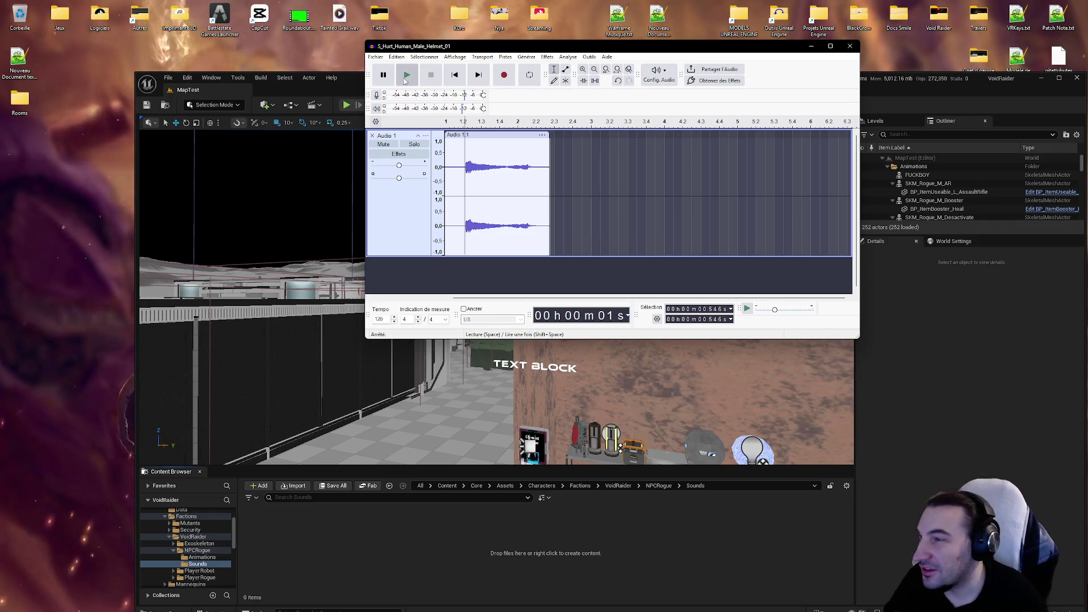
pyautogui.click(405, 81)
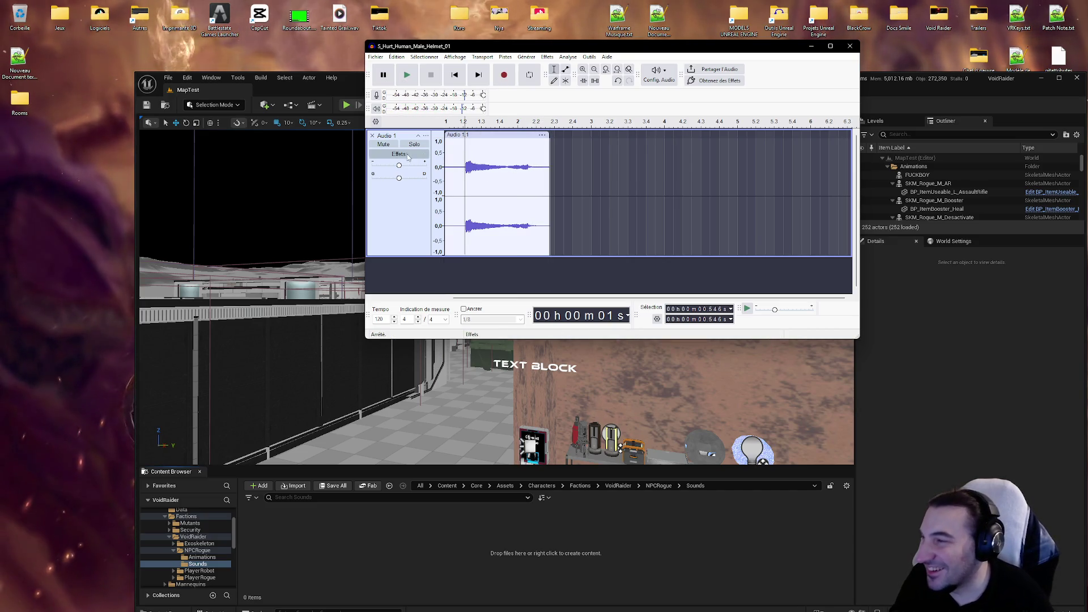
# Step: Remove the Audio 1 track, record a fresh take, trim its leading silence and replay it
pyautogui.click(371, 138)
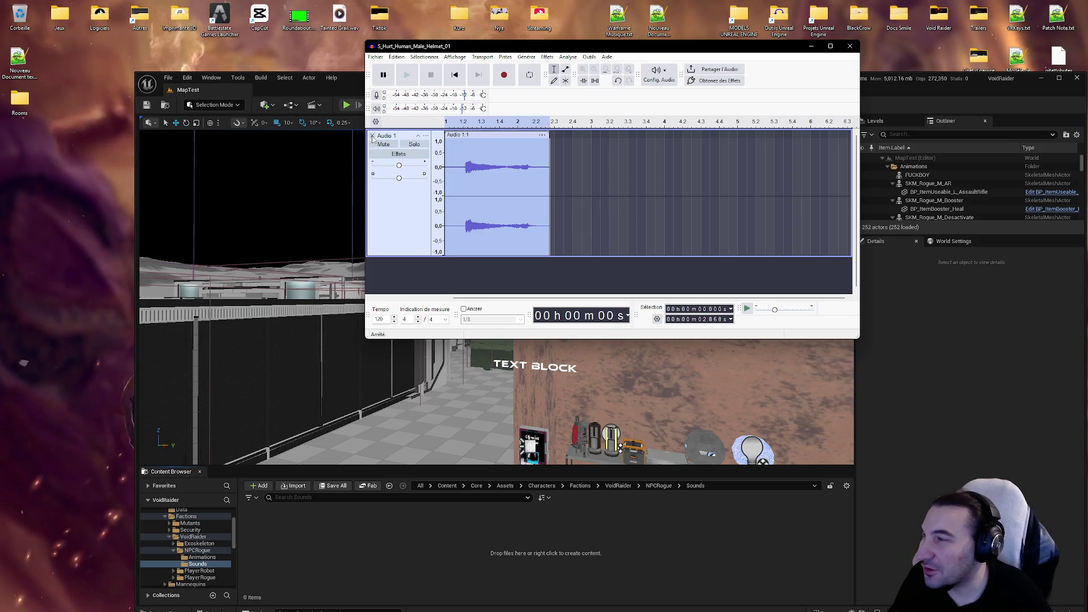
pyautogui.click(373, 136)
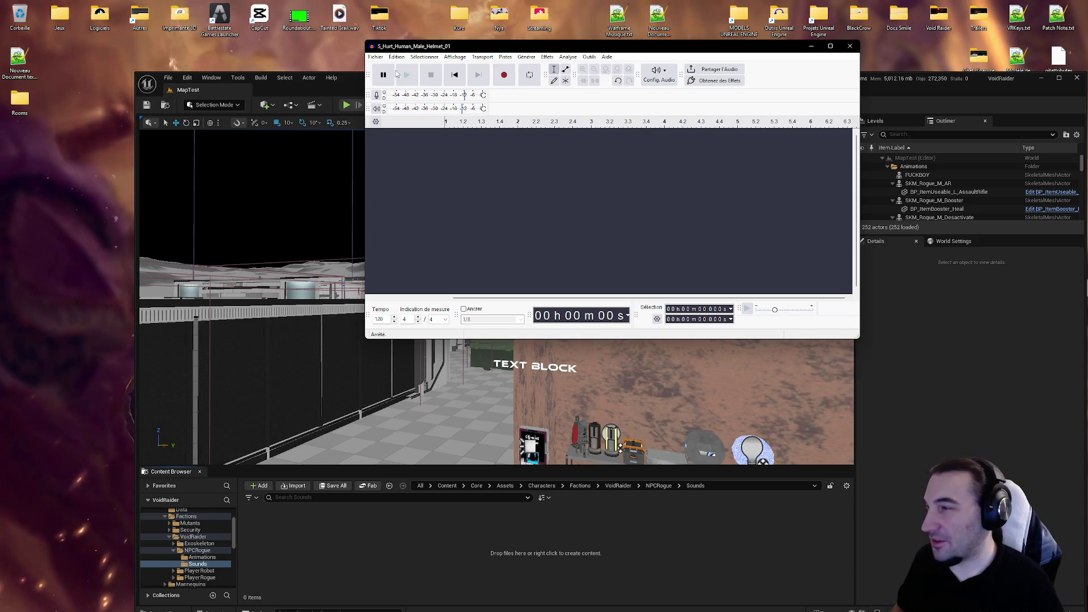
pyautogui.click(503, 74)
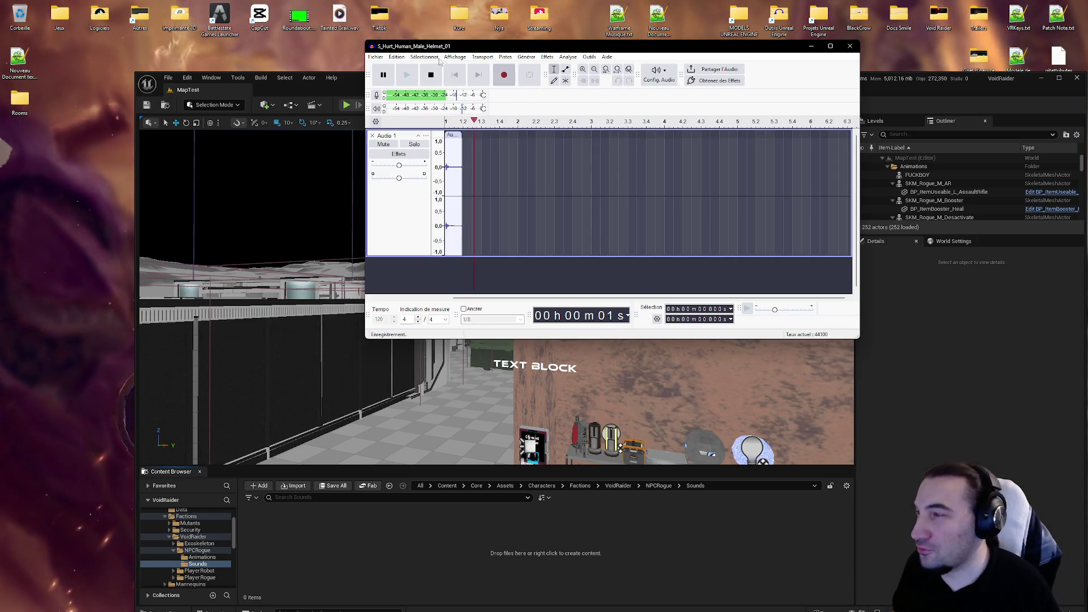
pyautogui.click(431, 76)
pyautogui.moveTo(452, 181); pyautogui.dragTo(446, 181)
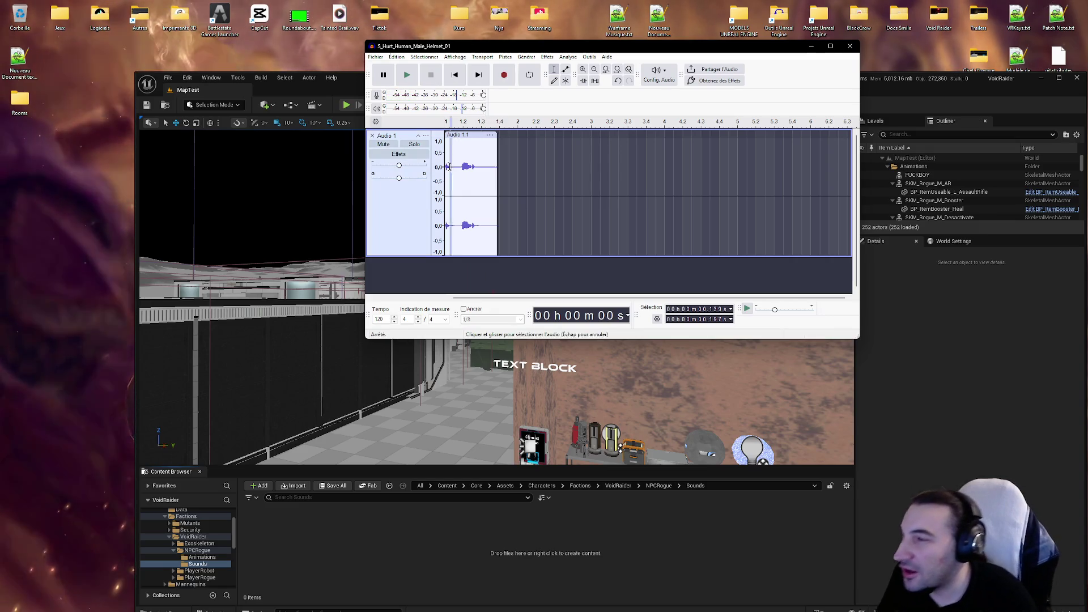
pyautogui.press('Delete')
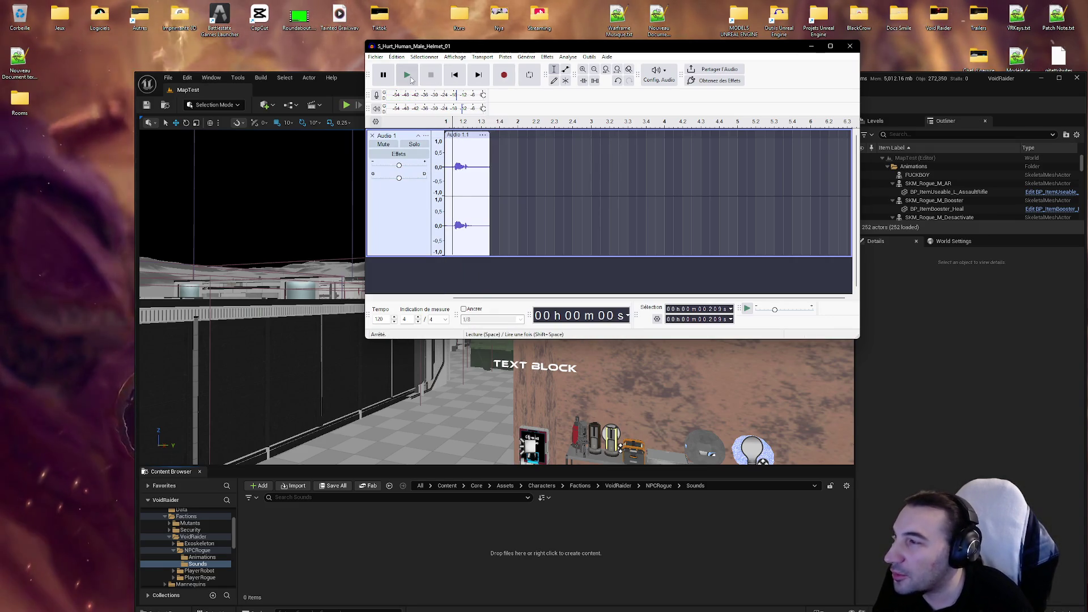
pyautogui.click(411, 80)
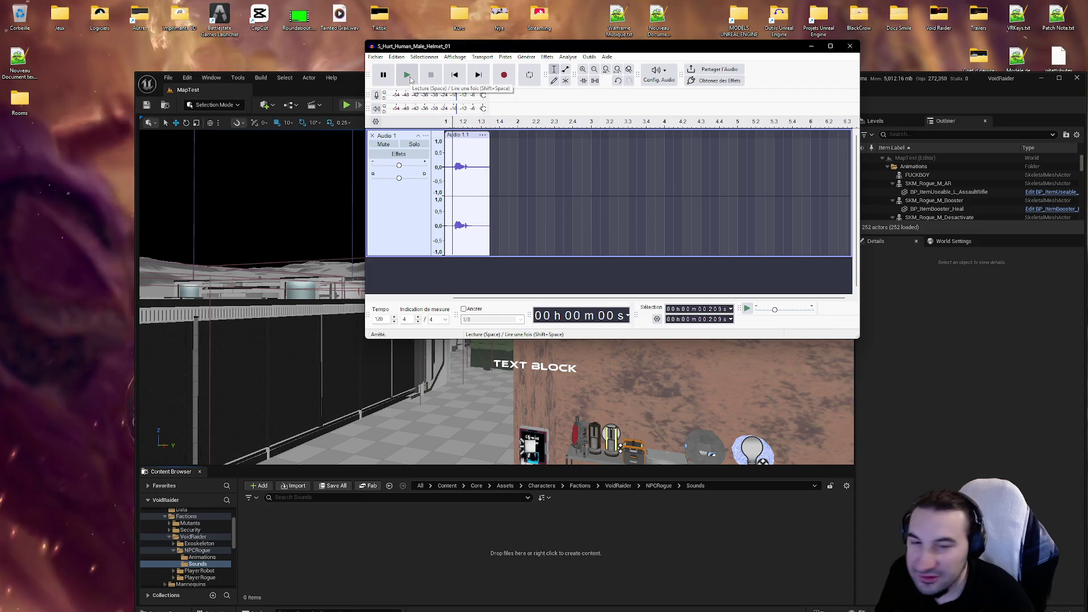
pyautogui.click(411, 80)
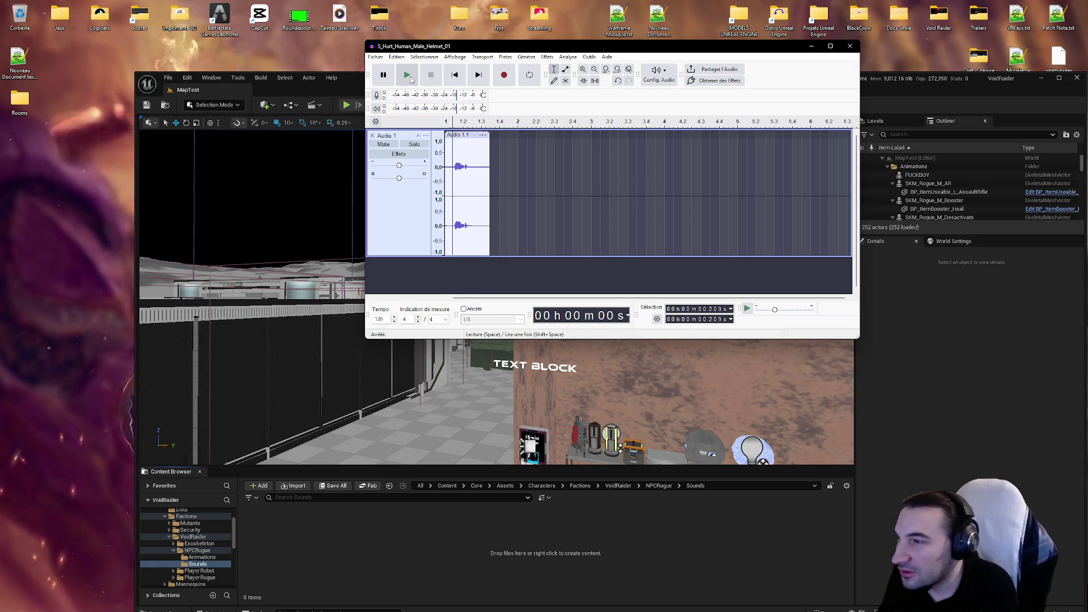
pyautogui.keyDown('shift'); pyautogui.click(468, 178); pyautogui.keyUp('shift')
# Step: Zoom in and delete the stray audio just after the voice
pyautogui.scroll(2, 469, 178)
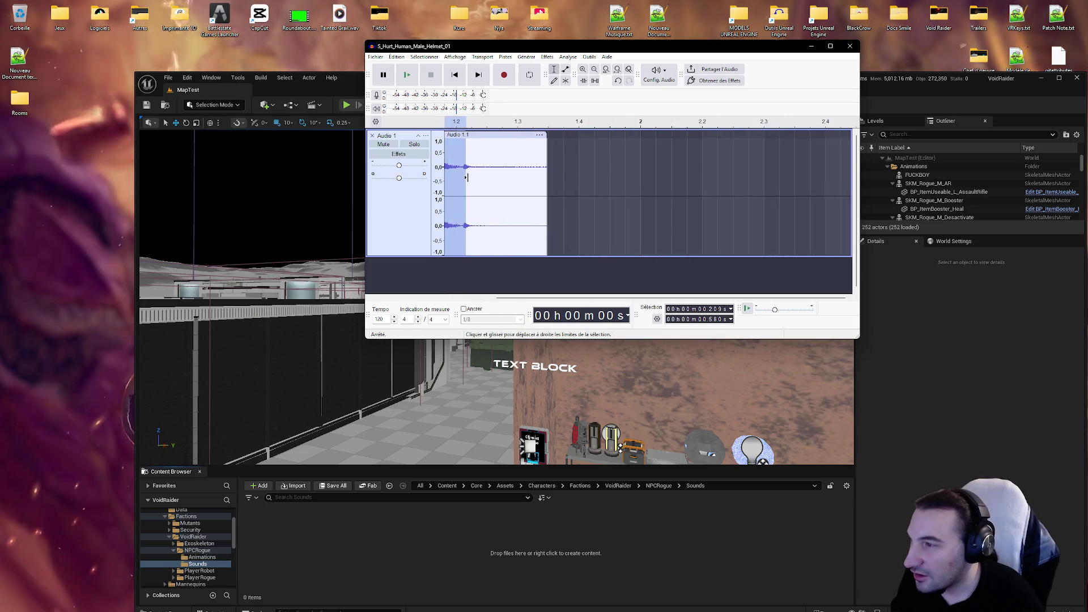
pyautogui.scroll(2, 469, 178)
pyautogui.click(607, 166)
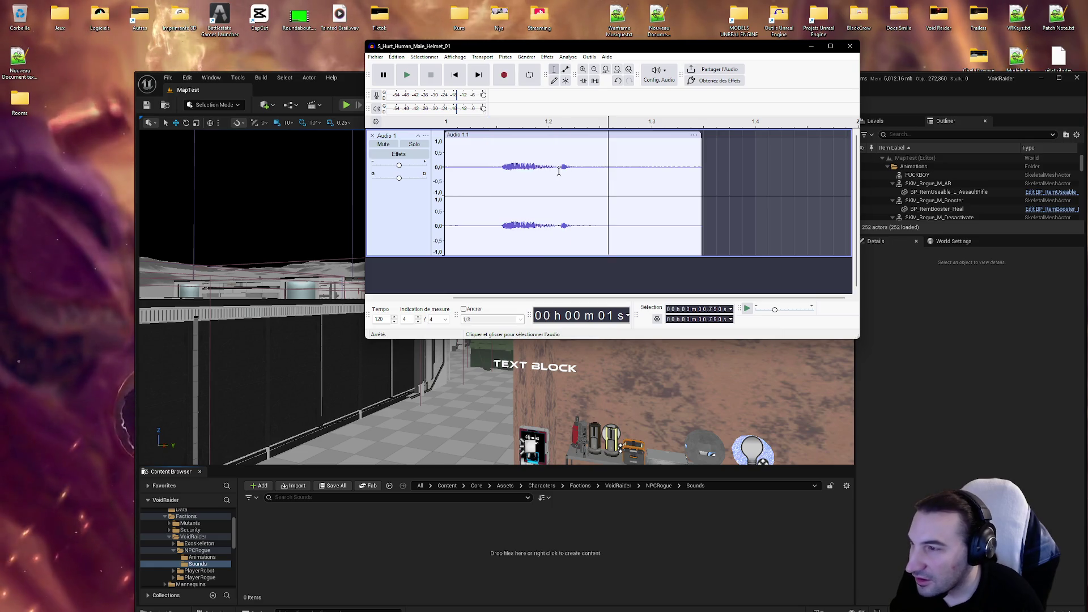
pyautogui.moveTo(558, 170); pyautogui.dragTo(582, 171)
pyautogui.press('Delete')
pyautogui.click(498, 171)
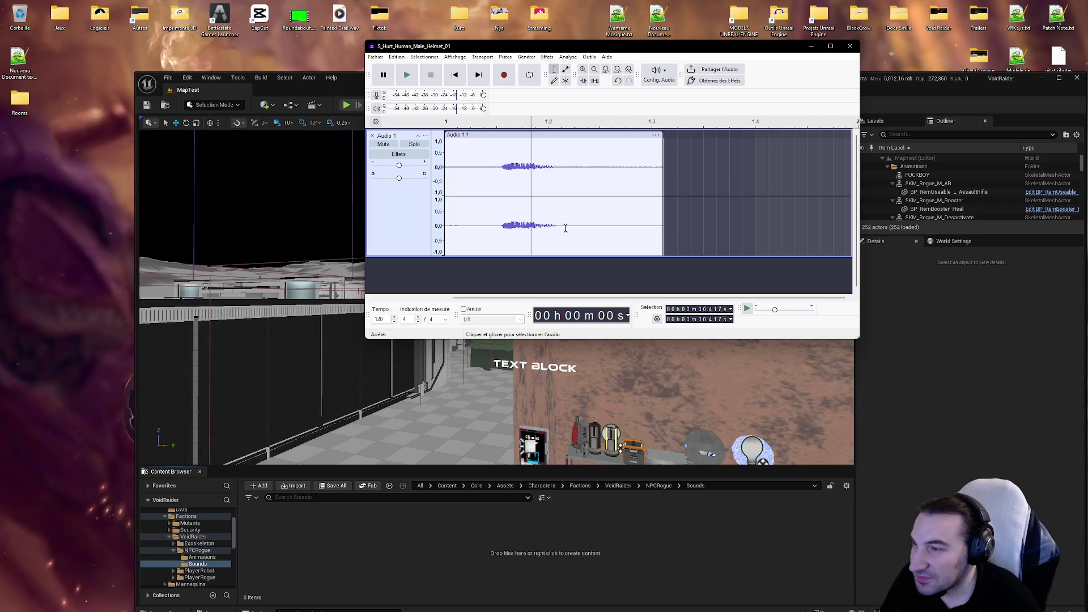
# Step: Select the quiet tail that follows the voice
pyautogui.moveTo(563, 227); pyautogui.dragTo(661, 227)
pyautogui.click(590, 234)
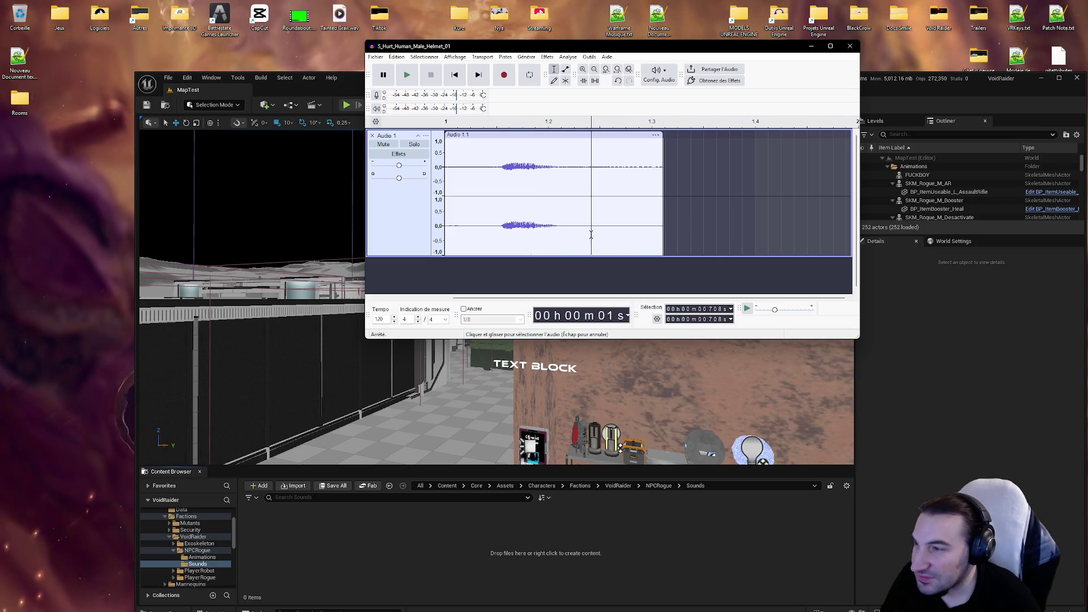
pyautogui.moveTo(574, 230); pyautogui.dragTo(707, 234)
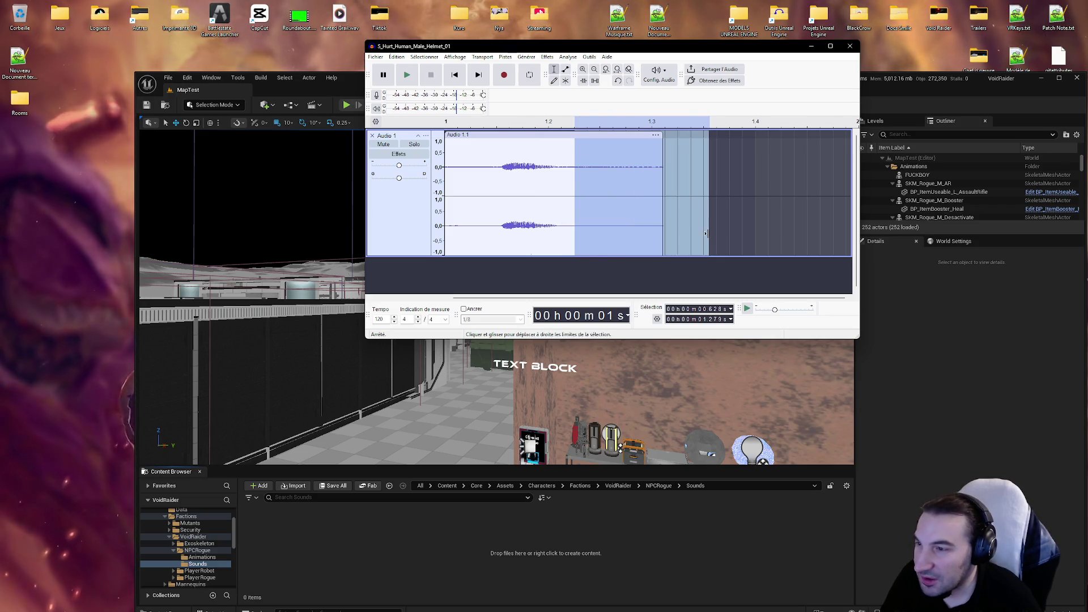
# Step: Capture the quiet tail as the Noise Reduction noise profile
pyautogui.click(527, 57)
pyautogui.moveTo(548, 58)
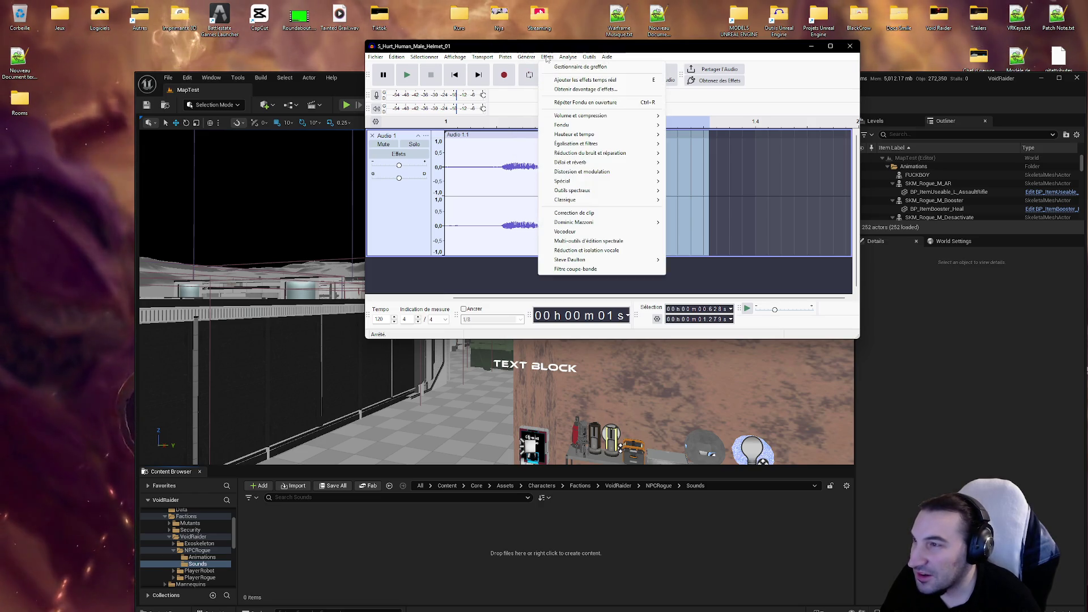
pyautogui.moveTo(612, 153)
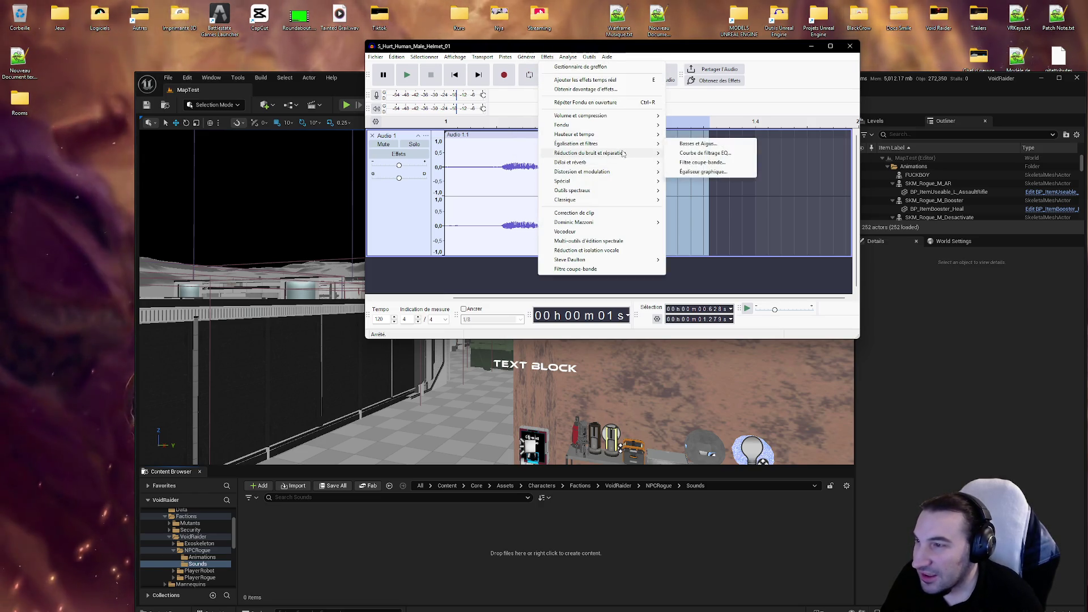
pyautogui.click(703, 155)
pyautogui.click(612, 155)
# Step: Apply Noise Reduction to the whole clip
pyautogui.click(539, 178)
pyautogui.doubleClick(541, 177)
pyautogui.click(545, 58)
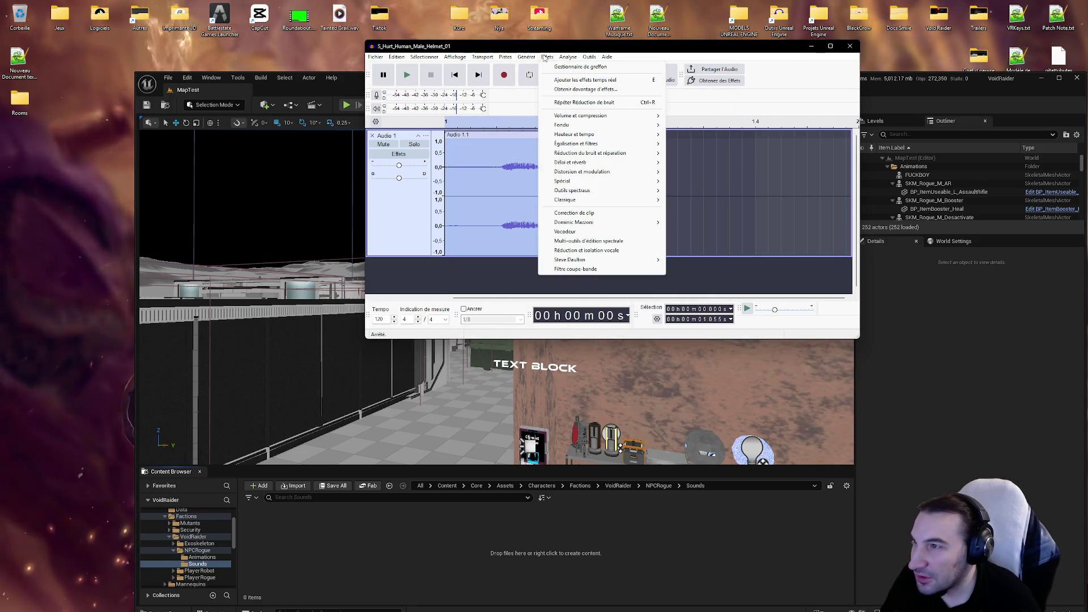
pyautogui.moveTo(629, 153)
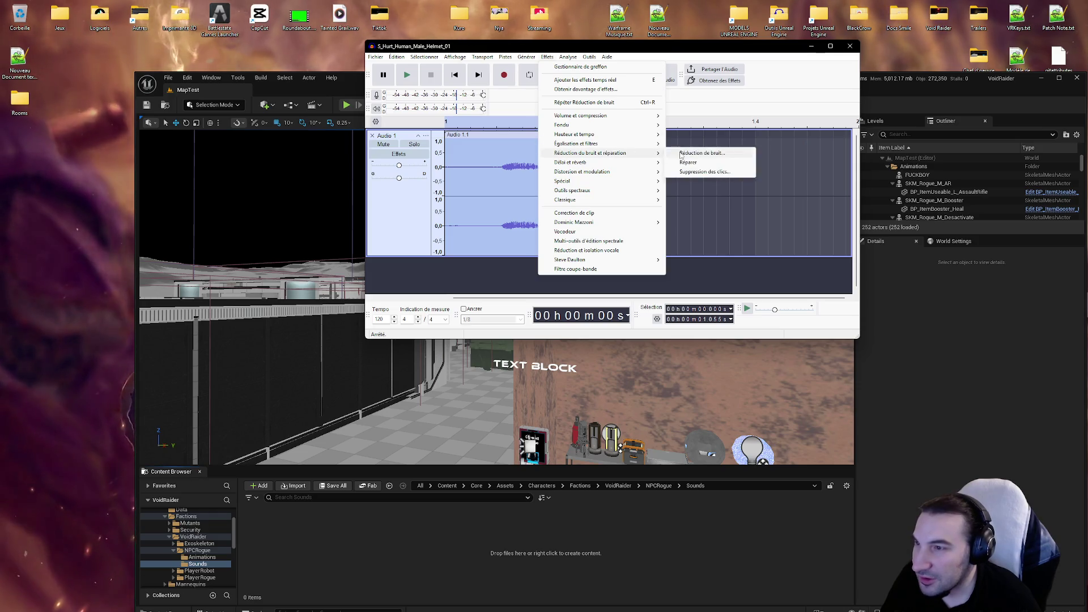
pyautogui.click(688, 154)
pyautogui.click(649, 266)
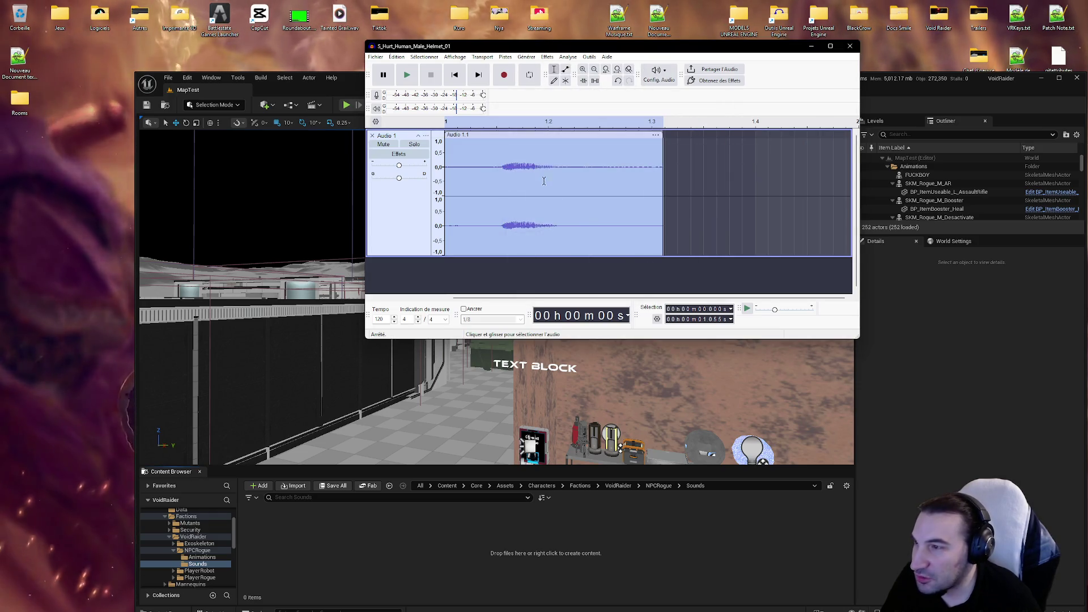
# Step: Play the cleaned clip and delete the silence at its start
pyautogui.click(547, 182)
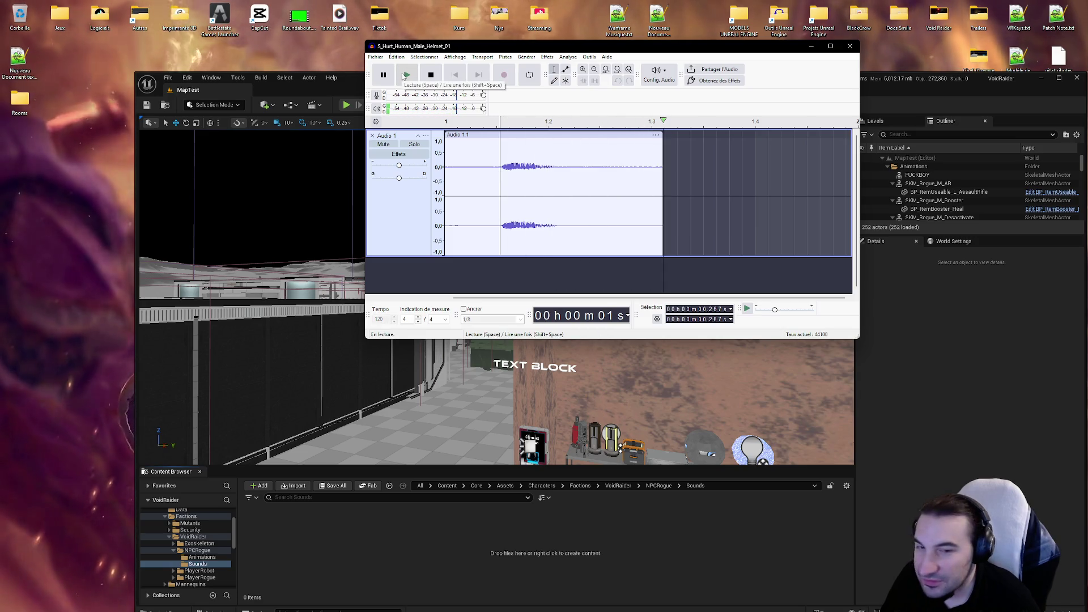
pyautogui.press('space')
pyautogui.moveTo(446, 183)
pyautogui.mouseDown()
pyautogui.moveTo(480, 183)
pyautogui.moveTo(446, 168)
pyautogui.mouseUp()
pyautogui.press('Delete')
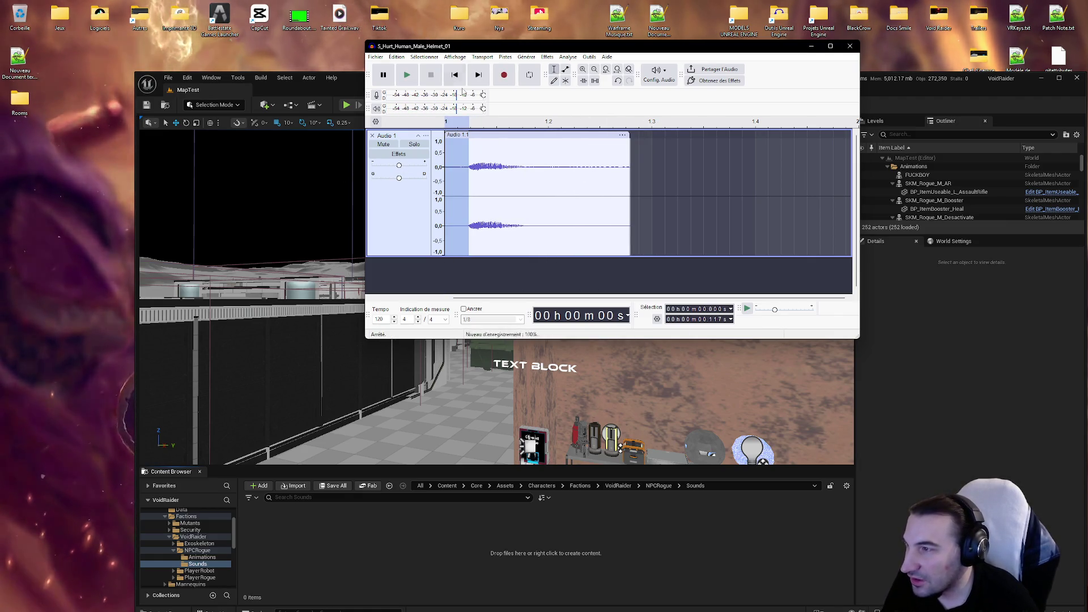
# Step: Apply a fade-in to the start of the clip
pyautogui.click(547, 57)
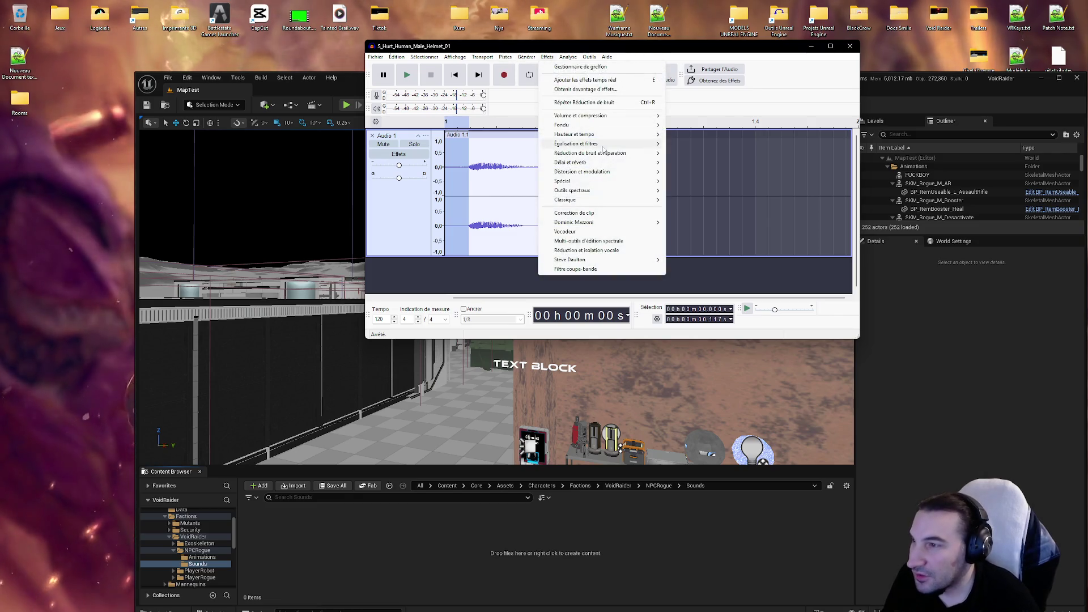
pyautogui.moveTo(637, 116)
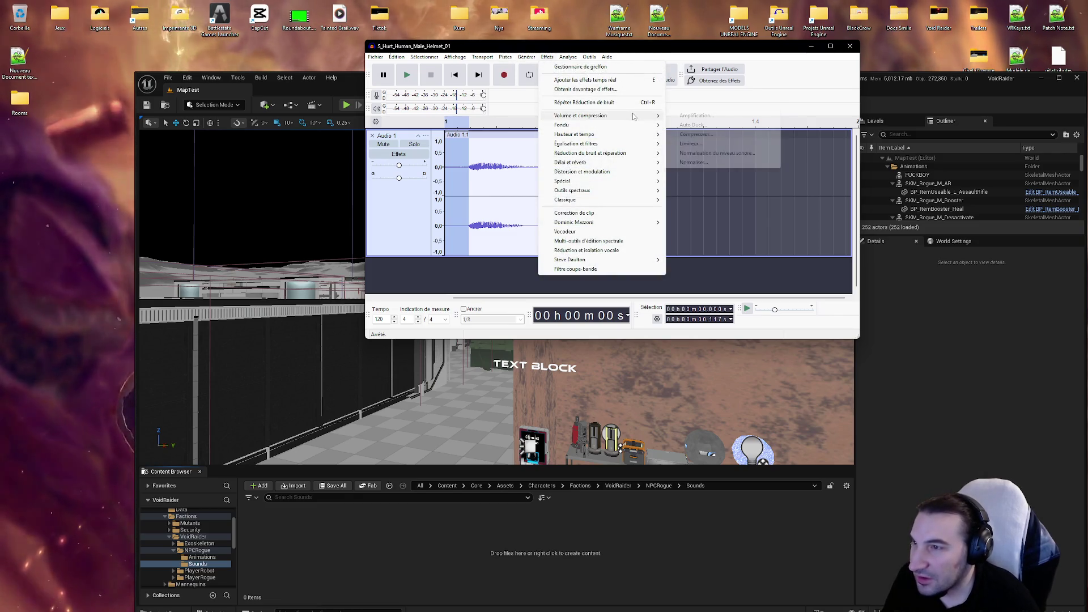
pyautogui.moveTo(572, 125)
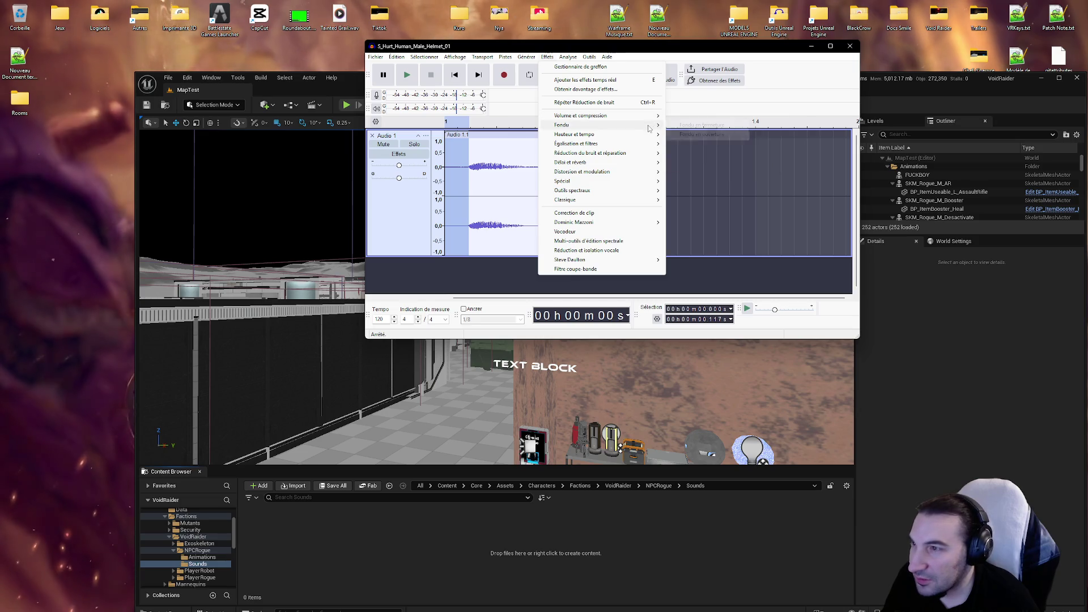
pyautogui.click(708, 135)
pyautogui.click(579, 190)
# Step: Apply Fondu en fermeture (fade-out) to the ending portion of the clip
pyautogui.moveTo(528, 169); pyautogui.dragTo(736, 170)
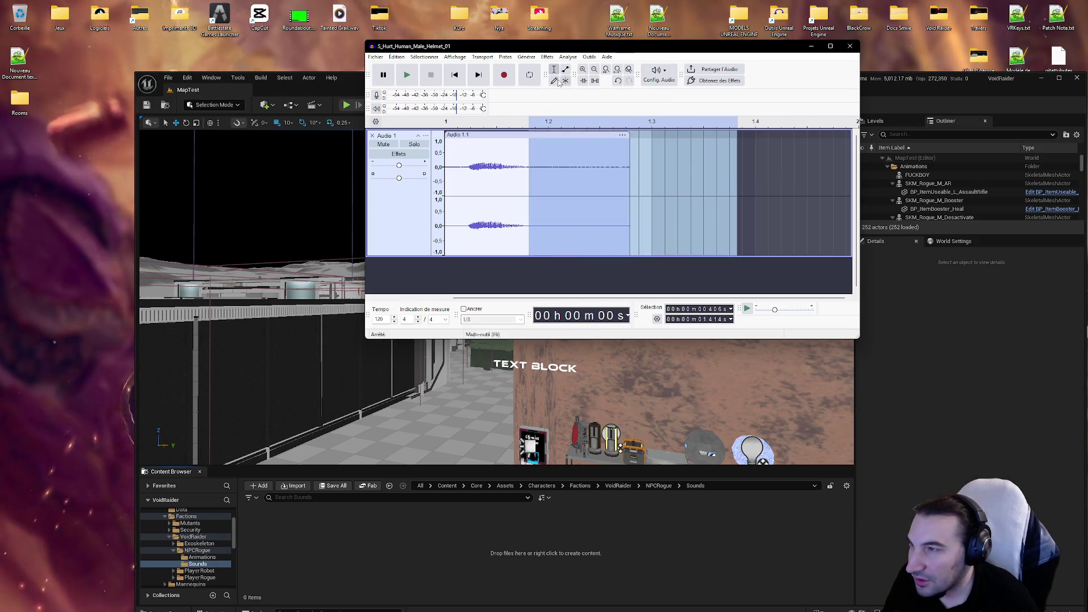
pyautogui.click(547, 56)
pyautogui.moveTo(652, 125)
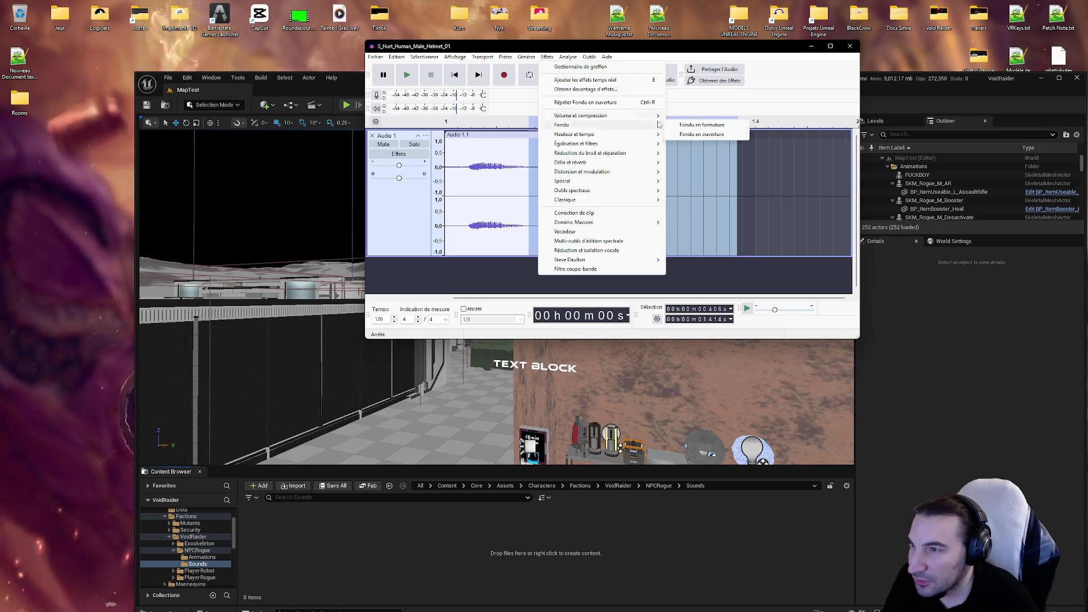
pyautogui.click(701, 125)
# Step: Play the clip to check the fade, then select the entire clip
pyautogui.click(566, 193)
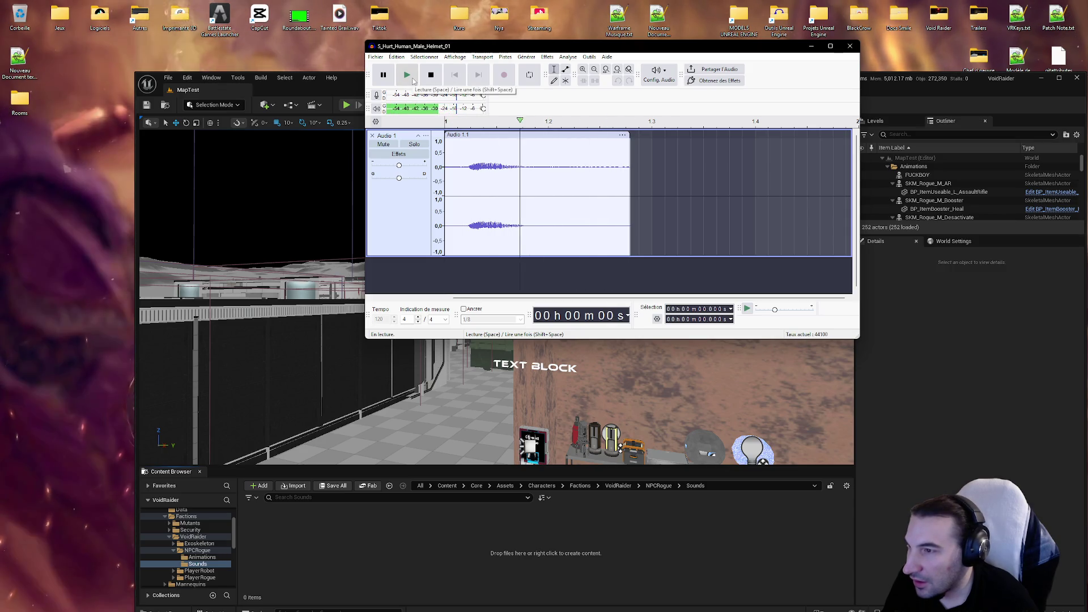
pyautogui.click(412, 80)
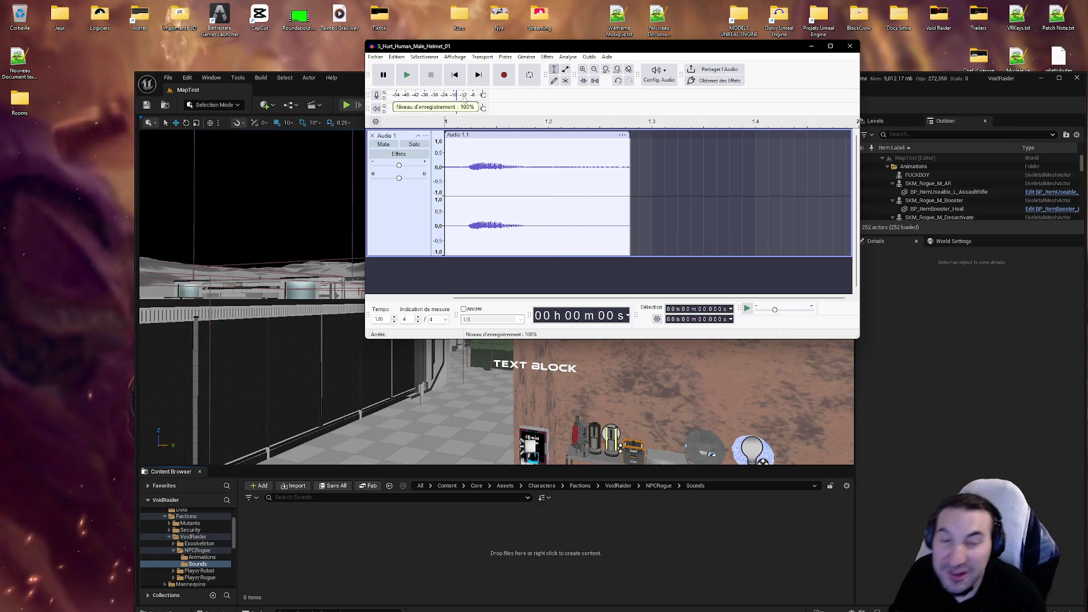
pyautogui.click(454, 163)
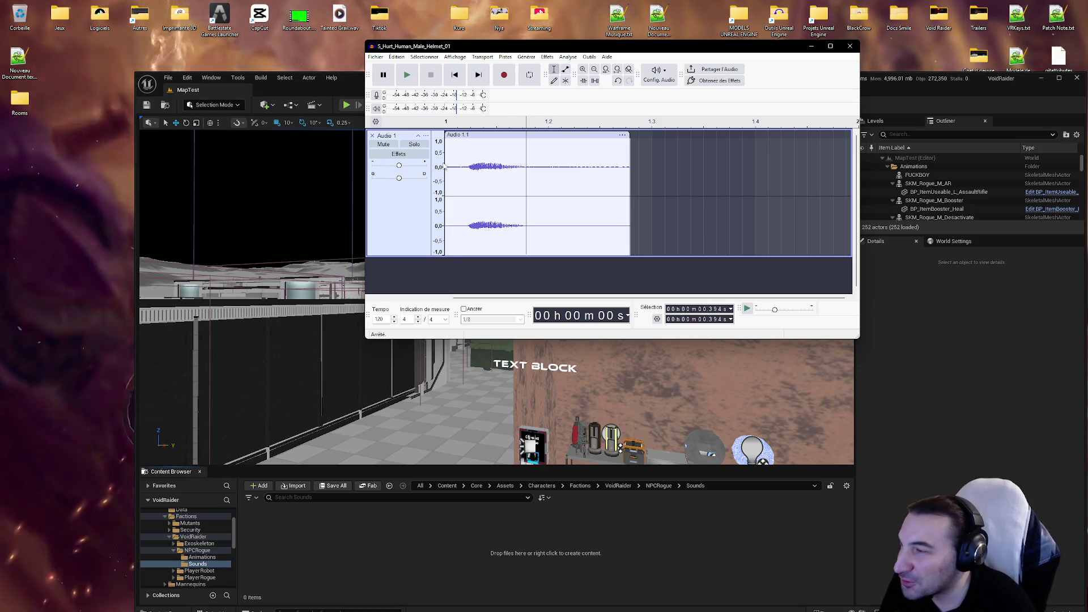
pyautogui.doubleClick(485, 166)
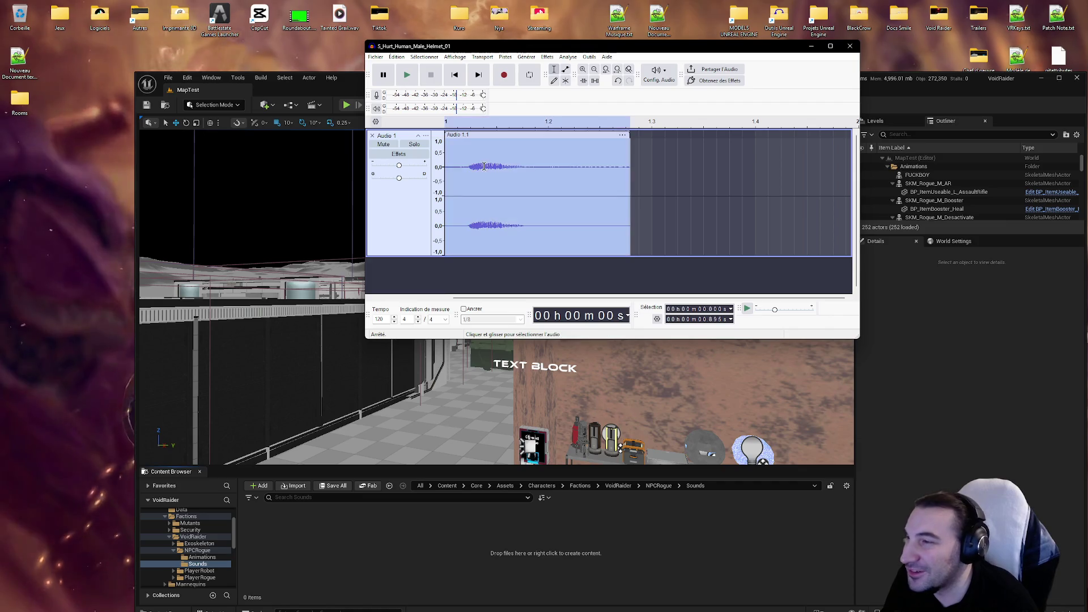
# Step: Apply Filtre passe-haut (high-pass filter) to the whole clip
pyautogui.click(552, 59)
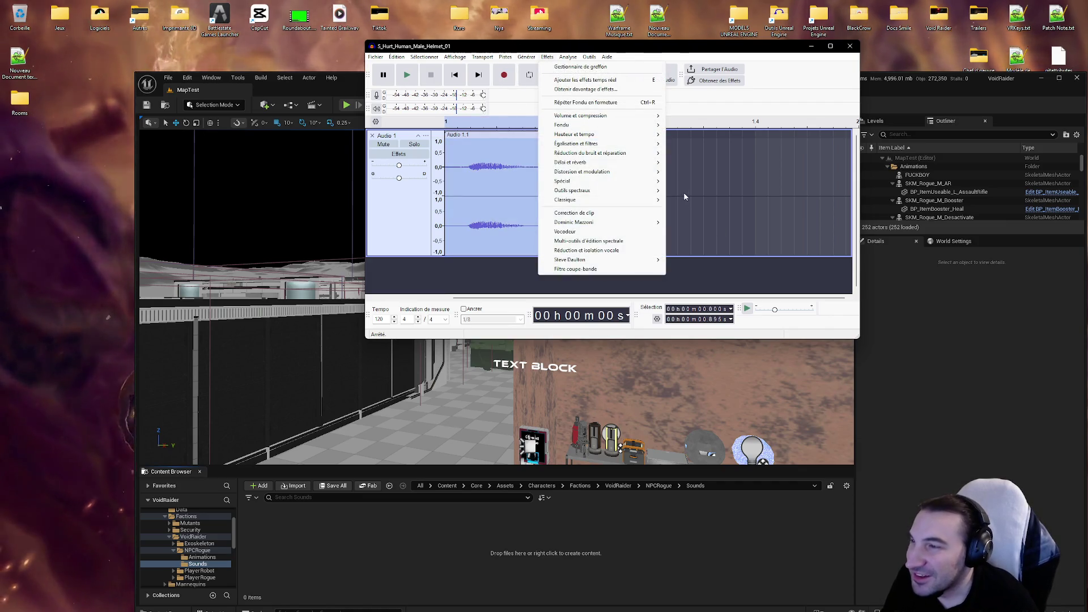
pyautogui.moveTo(658, 202)
pyautogui.moveTo(654, 172)
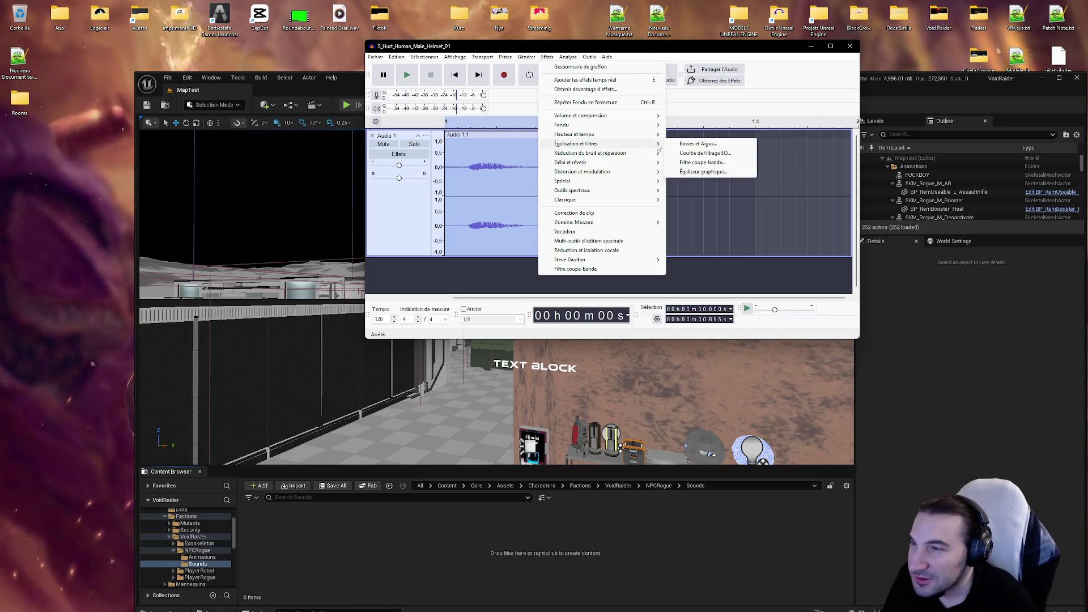
pyautogui.moveTo(656, 222)
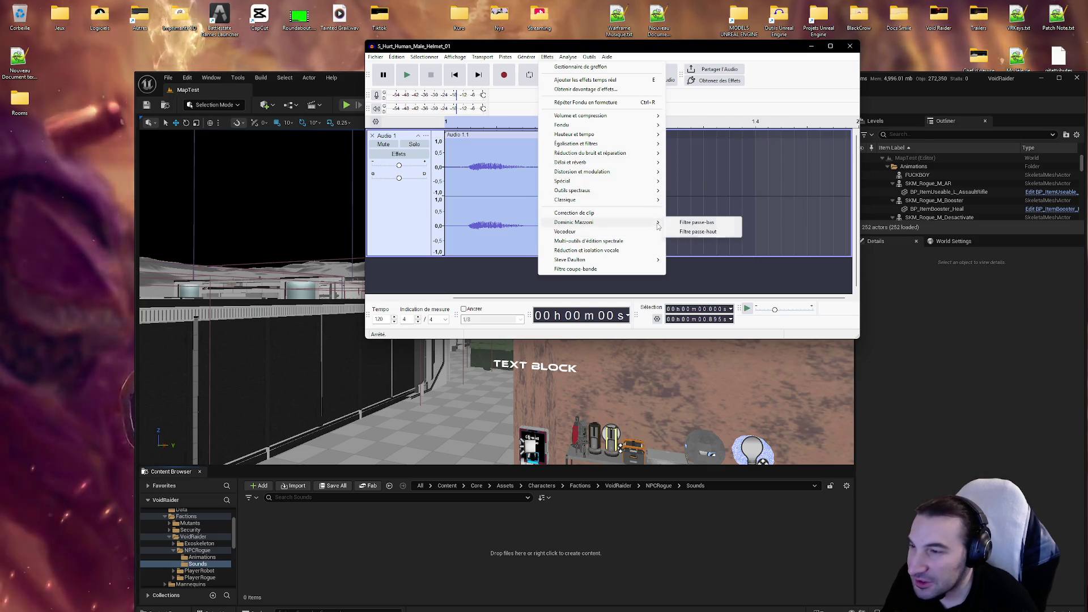
pyautogui.click(696, 232)
pyautogui.click(671, 227)
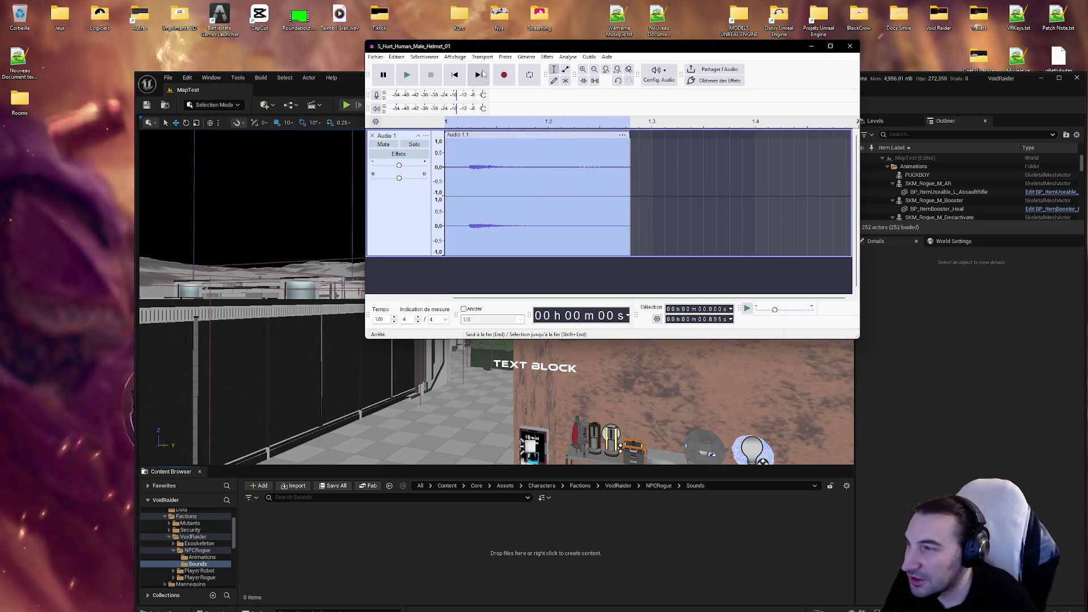
# Step: Apply Égaliseur graphique (graphic EQ) to the clip
pyautogui.click(547, 57)
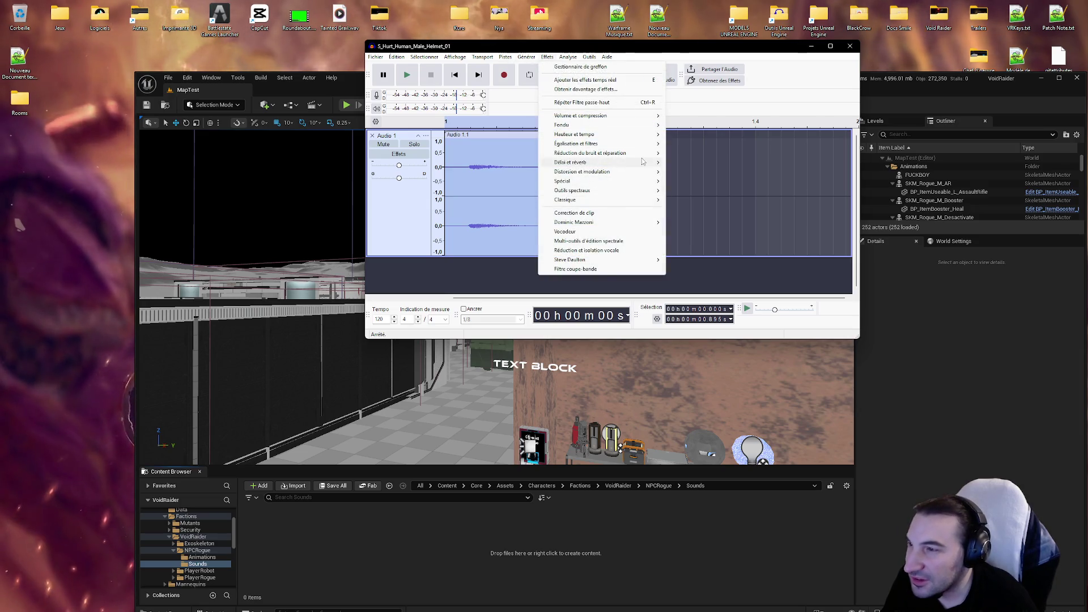
pyautogui.moveTo(651, 144)
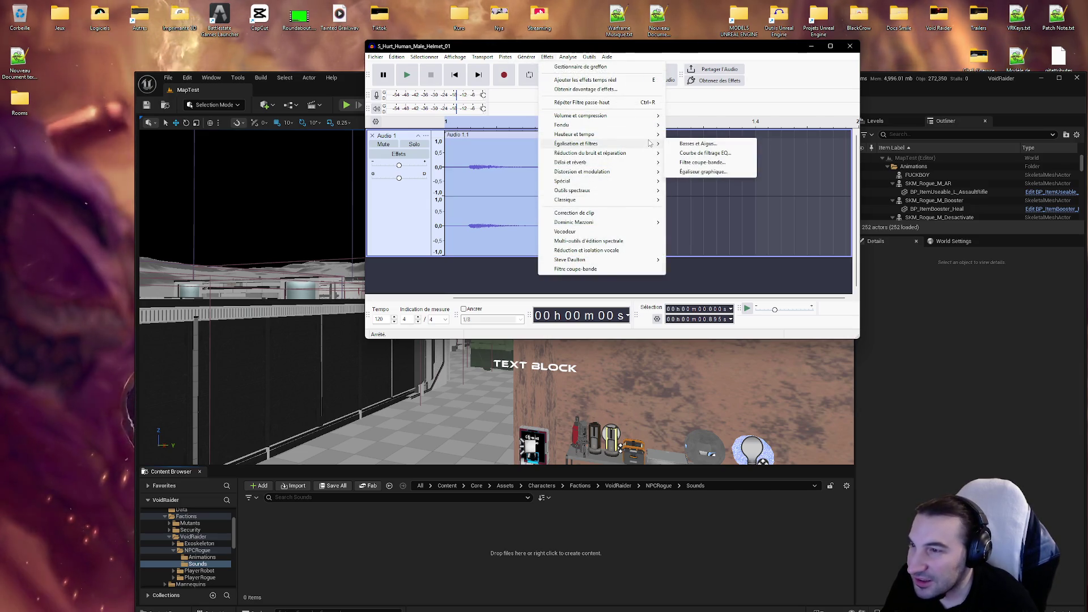
pyautogui.click(688, 172)
pyautogui.click(789, 282)
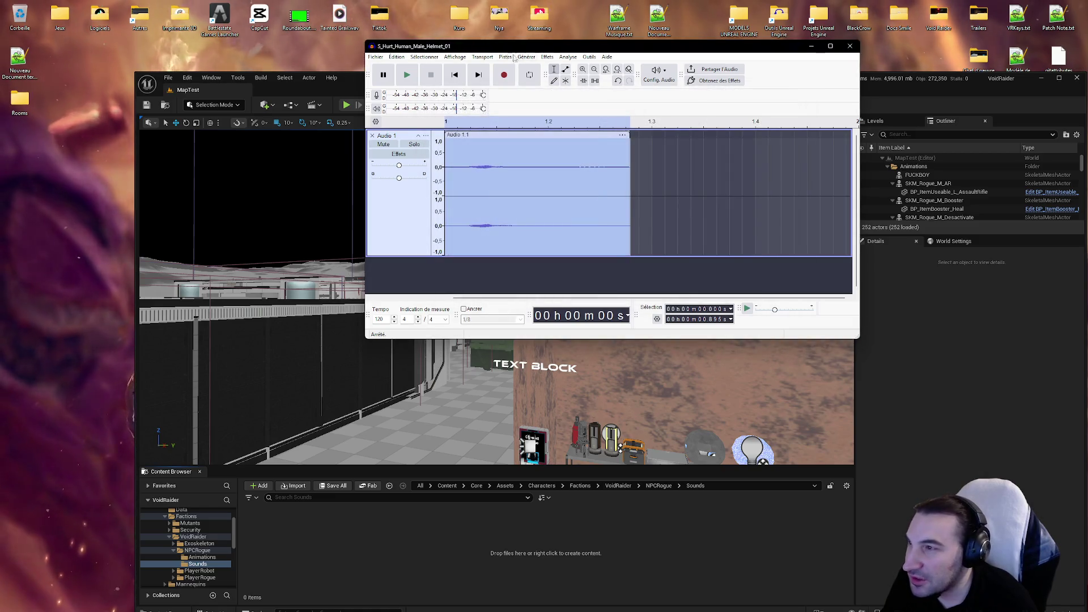
# Step: Apply Compresseur classique to the clip and play the louder result
pyautogui.click(547, 56)
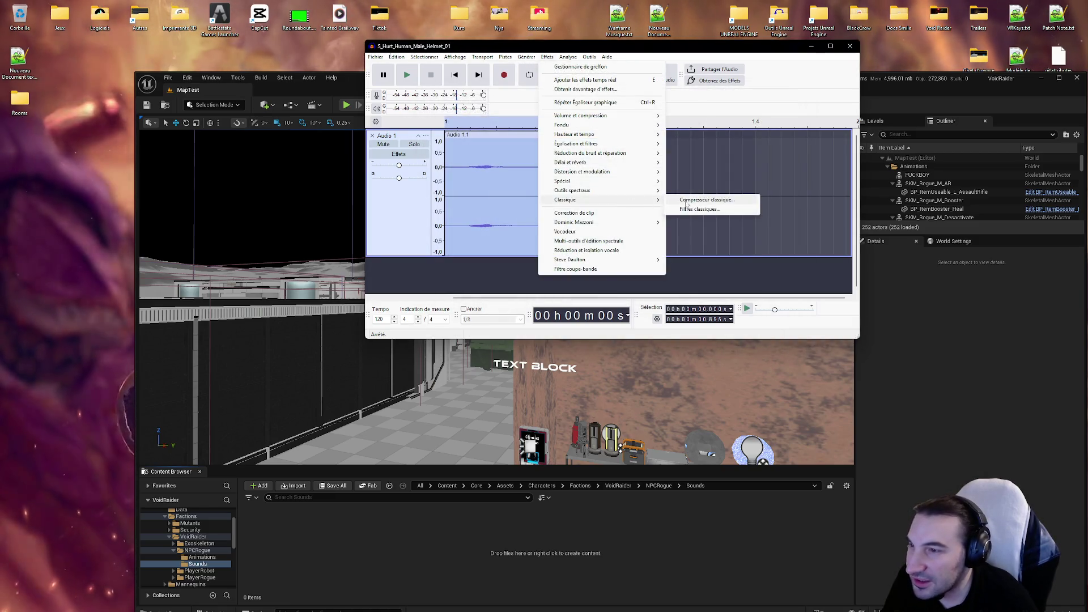
pyautogui.click(706, 200)
pyautogui.click(697, 295)
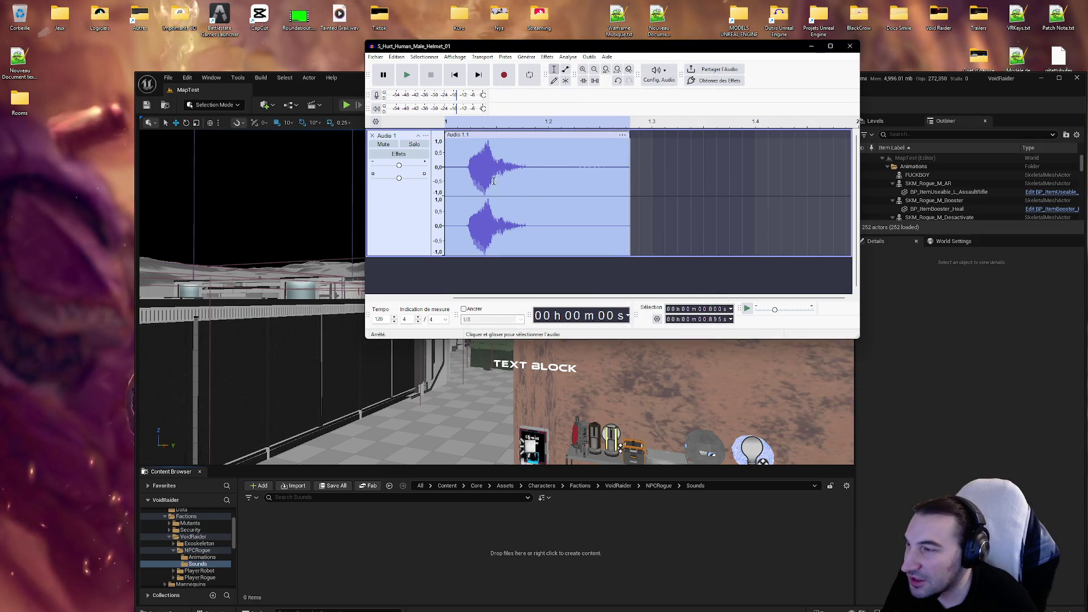
pyautogui.click(406, 76)
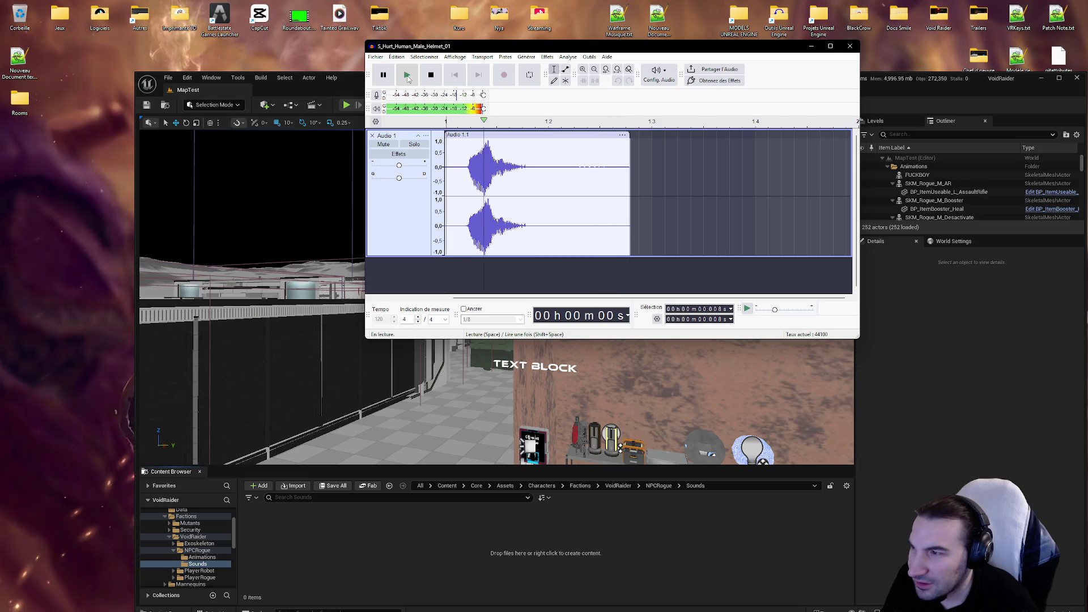
pyautogui.click(431, 75)
# Step: Apply a 1000 Hz, 6 dB high-pass filter to the whole clip
pyautogui.doubleClick(508, 148)
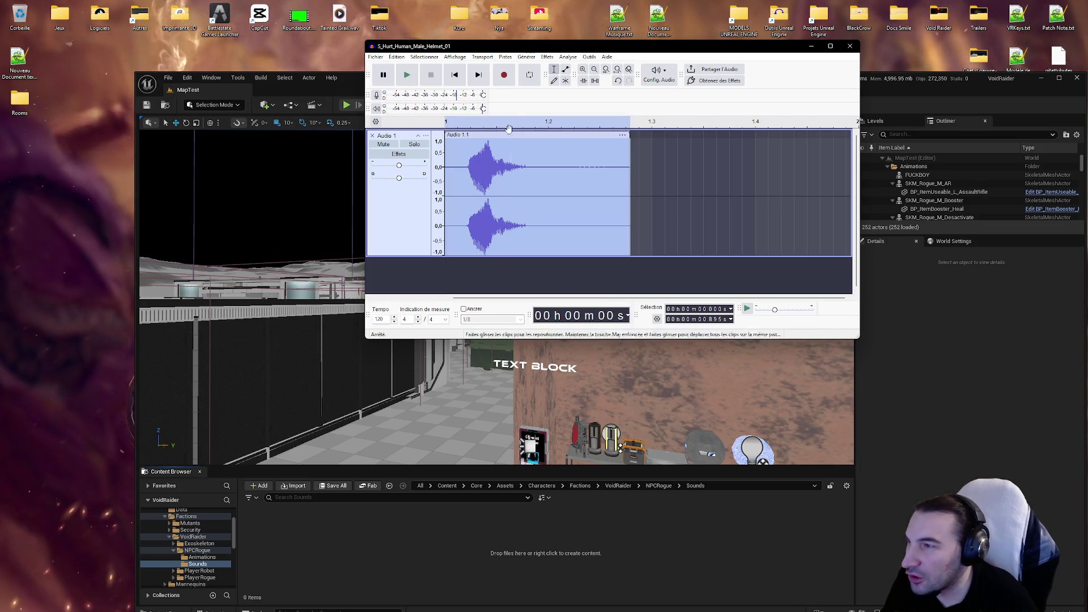
pyautogui.click(526, 57)
pyautogui.moveTo(546, 57)
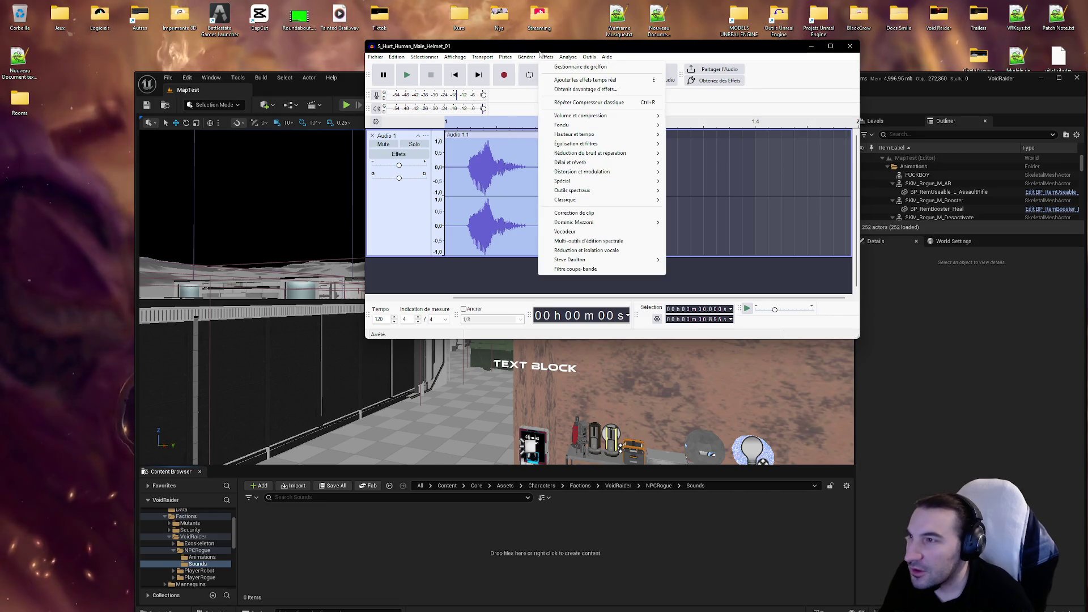
pyautogui.moveTo(617, 223)
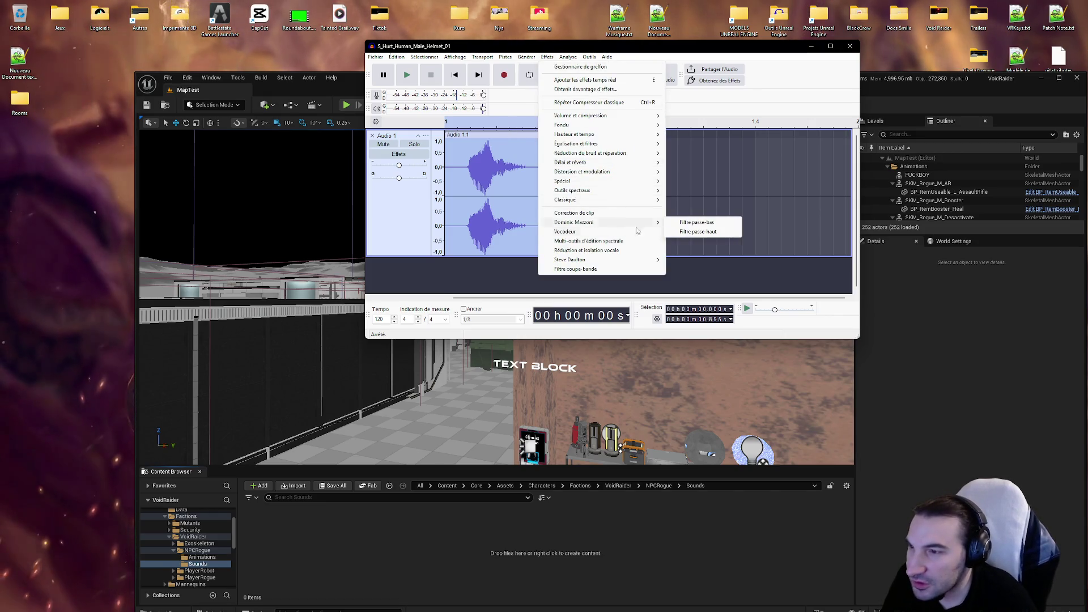
pyautogui.click(697, 232)
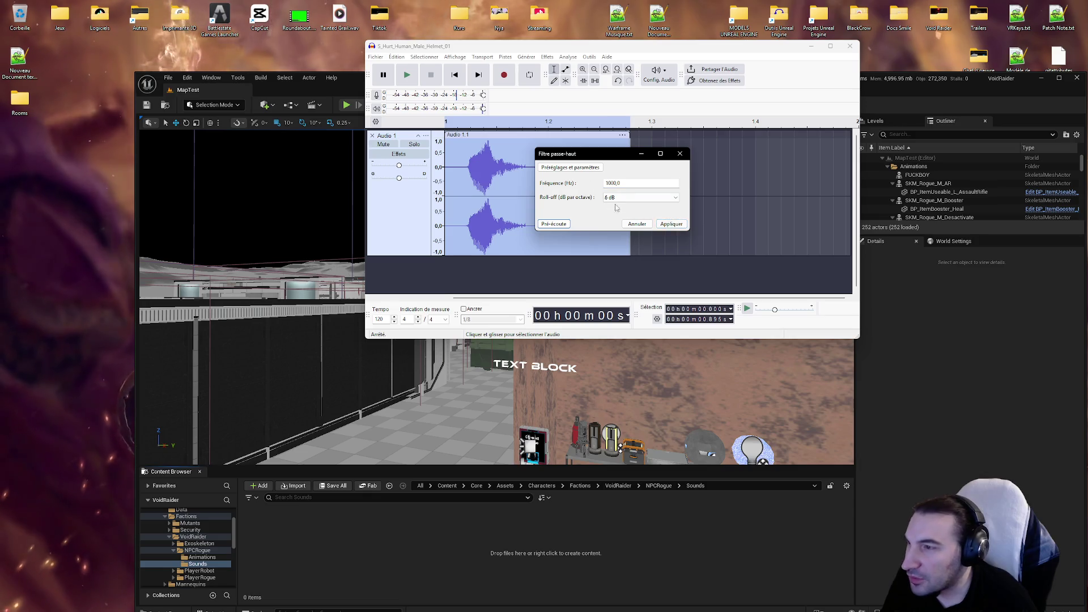
pyautogui.click(671, 224)
# Step: Apply Égaliseur graphique to the clip again
pyautogui.click(546, 56)
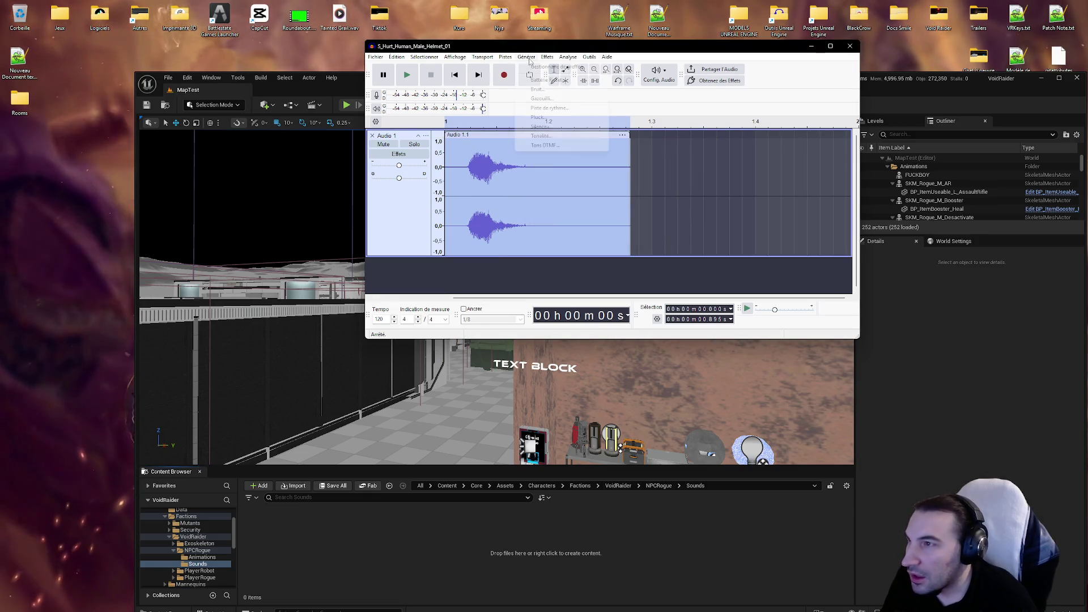
pyautogui.moveTo(617, 171)
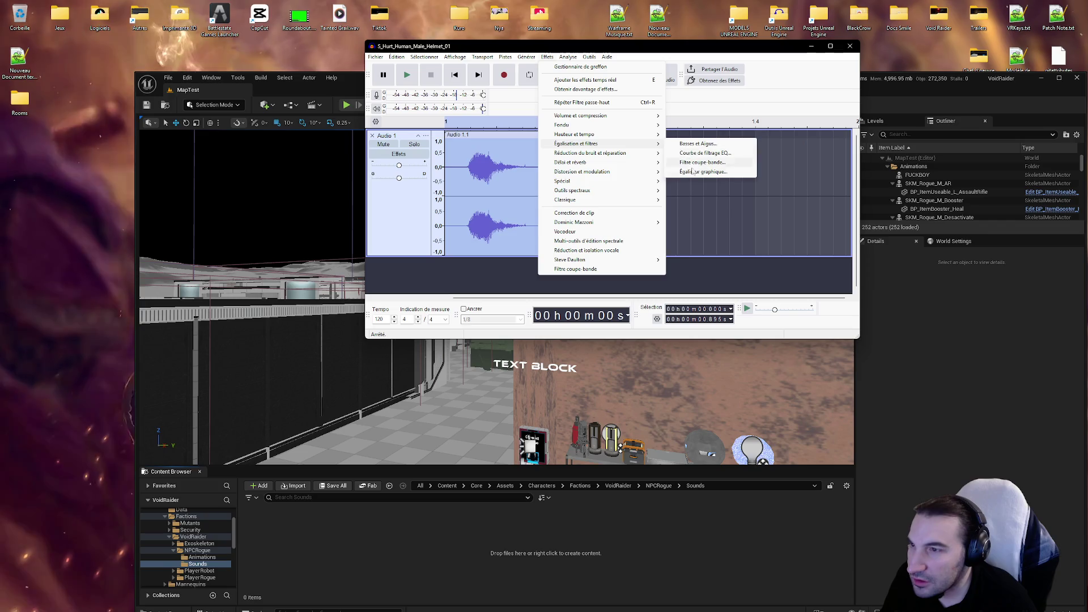
pyautogui.click(696, 173)
pyautogui.press('Return')
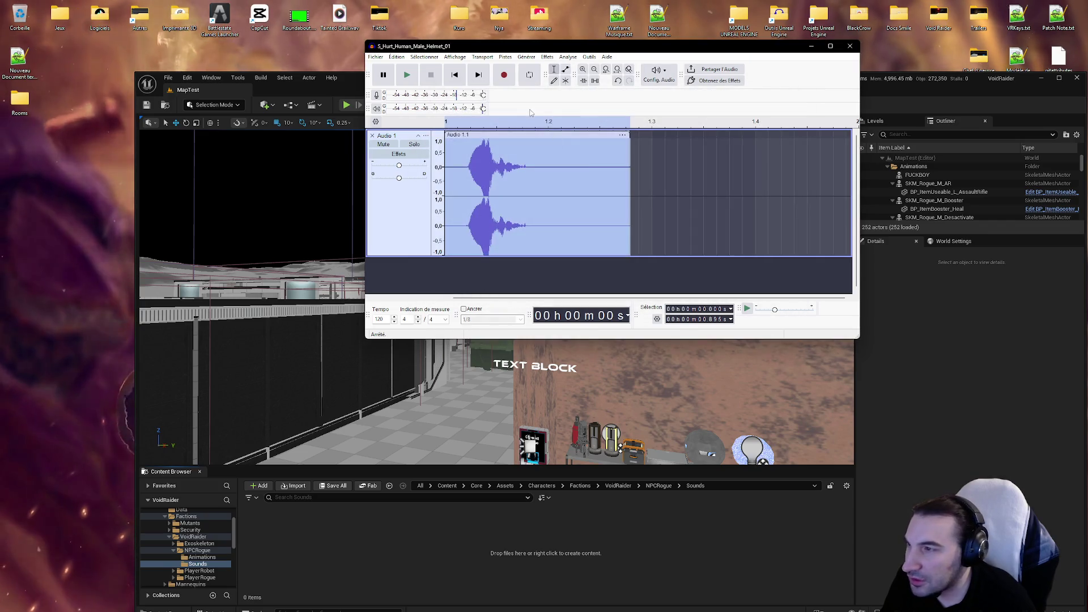
# Step: Apply Compresseur classique to the clip again
pyautogui.click(547, 56)
pyautogui.moveTo(612, 201)
pyautogui.click(706, 200)
pyautogui.click(697, 294)
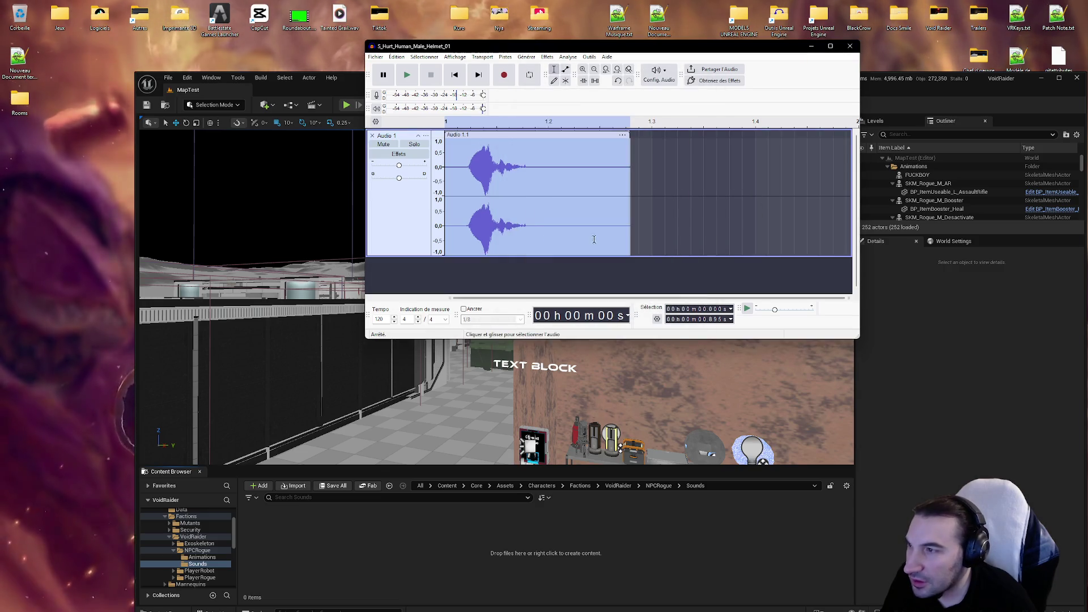
# Step: Audition the processed clip repeatedly, restarting playback several times
pyautogui.click(481, 170)
pyautogui.click(404, 75)
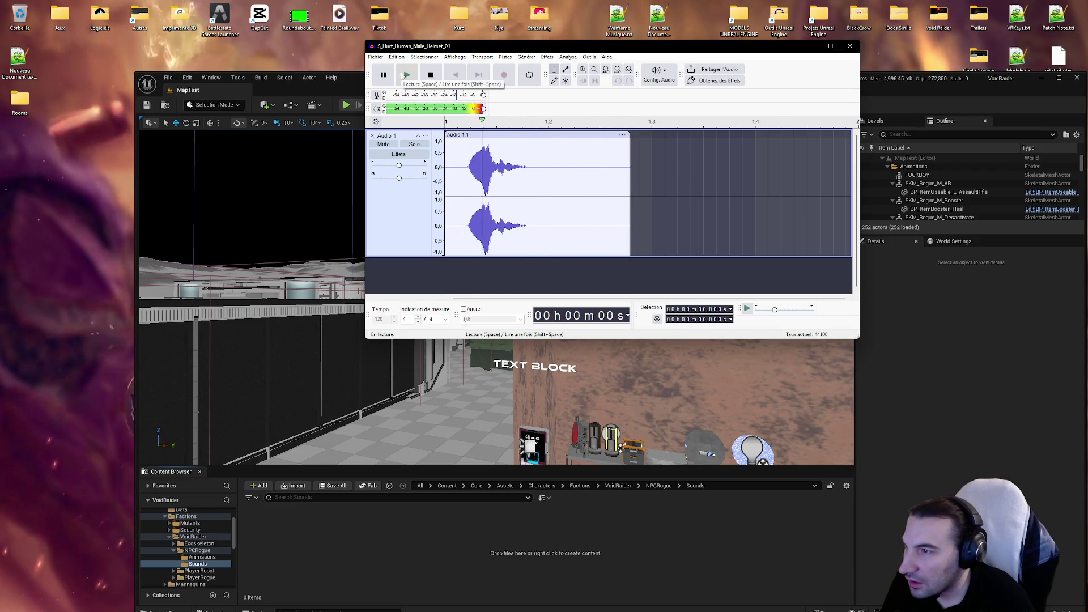
pyautogui.click(403, 75)
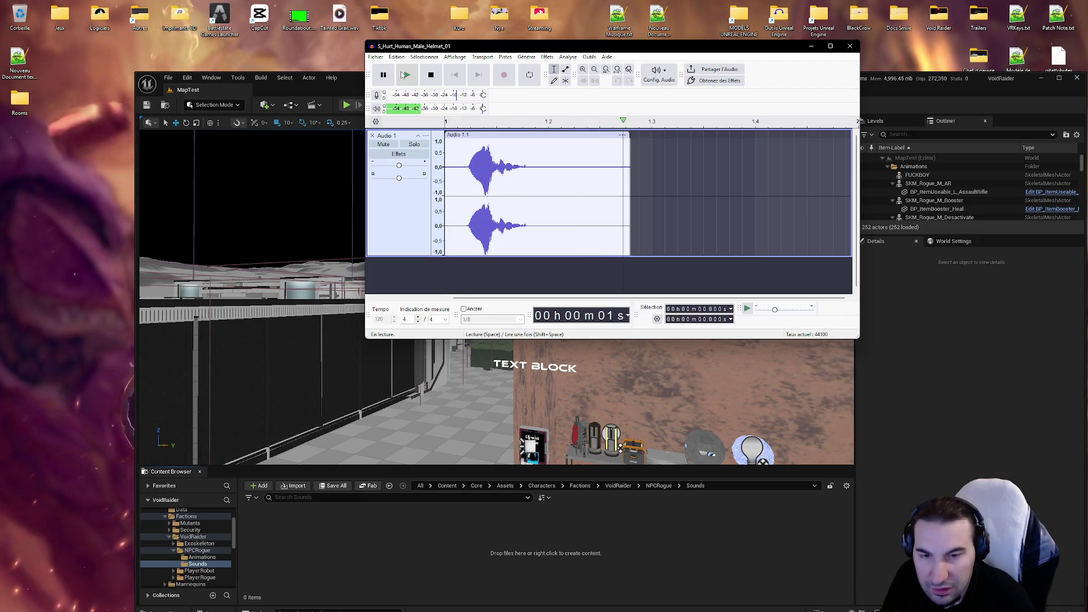
pyautogui.click(403, 75)
pyautogui.click(404, 76)
pyautogui.click(403, 76)
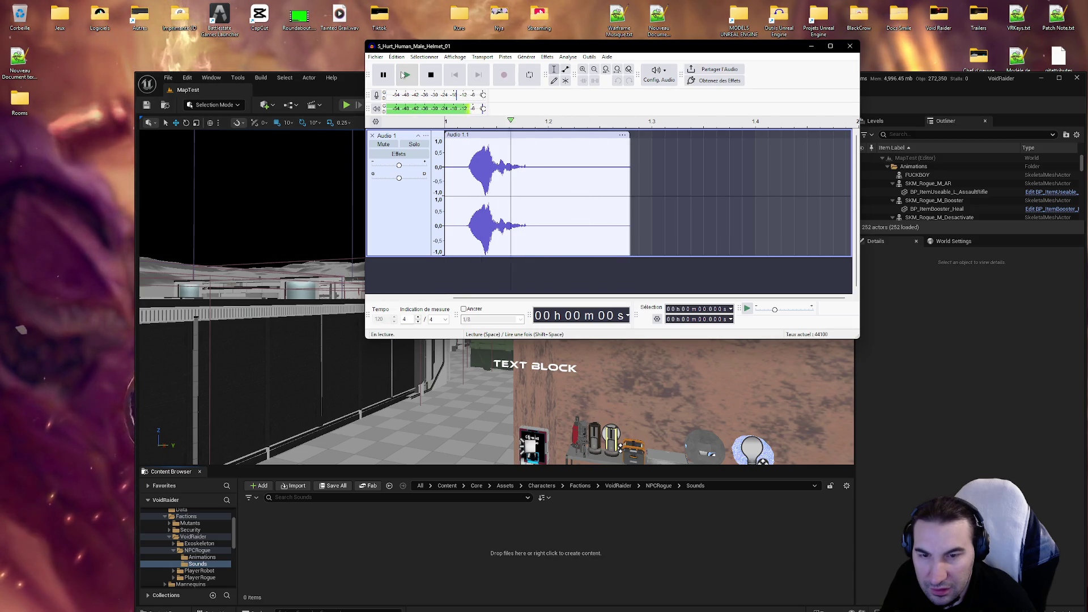
pyautogui.click(403, 75)
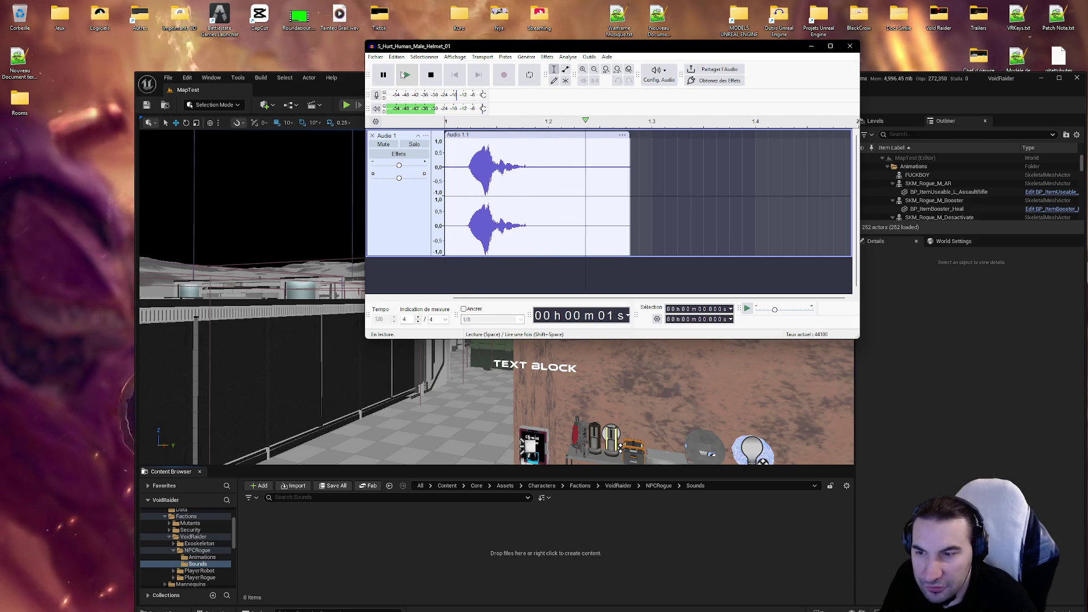
pyautogui.click(403, 75)
pyautogui.click(403, 75)
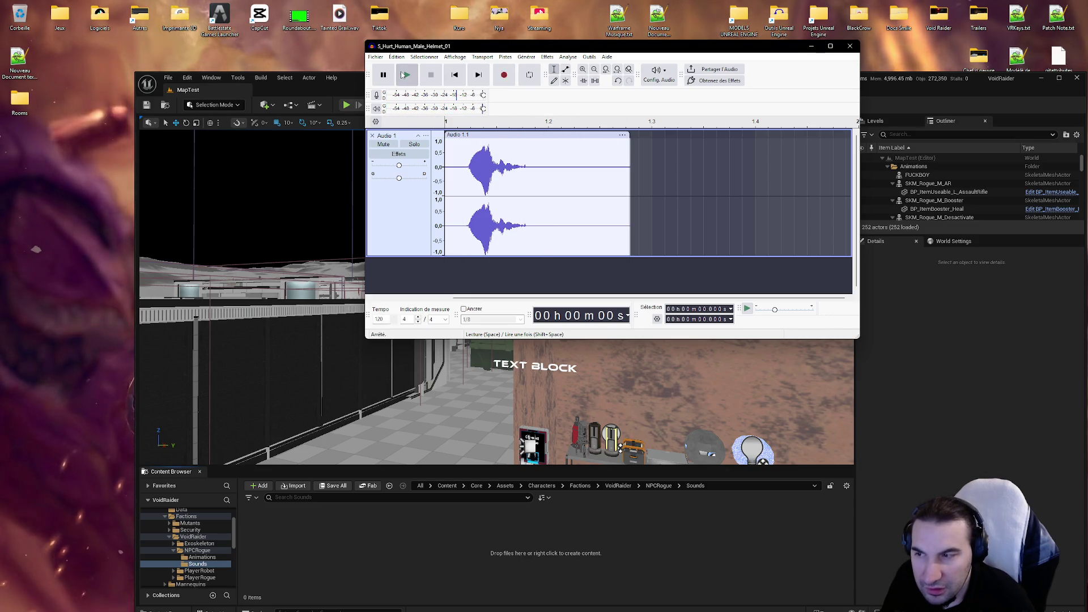